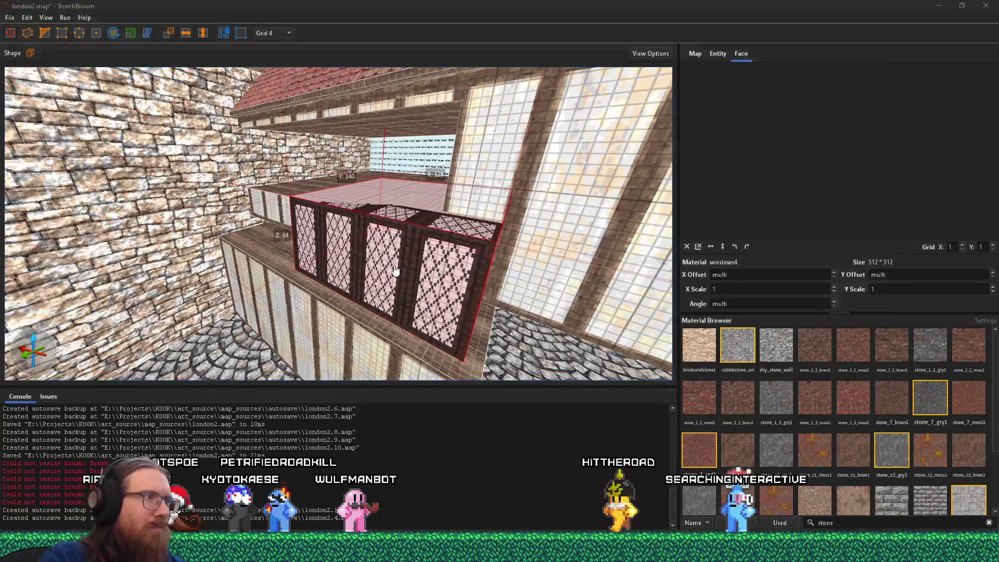
pyautogui.hotkey('alt', 'Tab')
# Make the lattice window box slightly thinner and wider
pyautogui.press('d')
pyautogui.moveTo(356, 247); pyautogui.dragTo(354, 245)
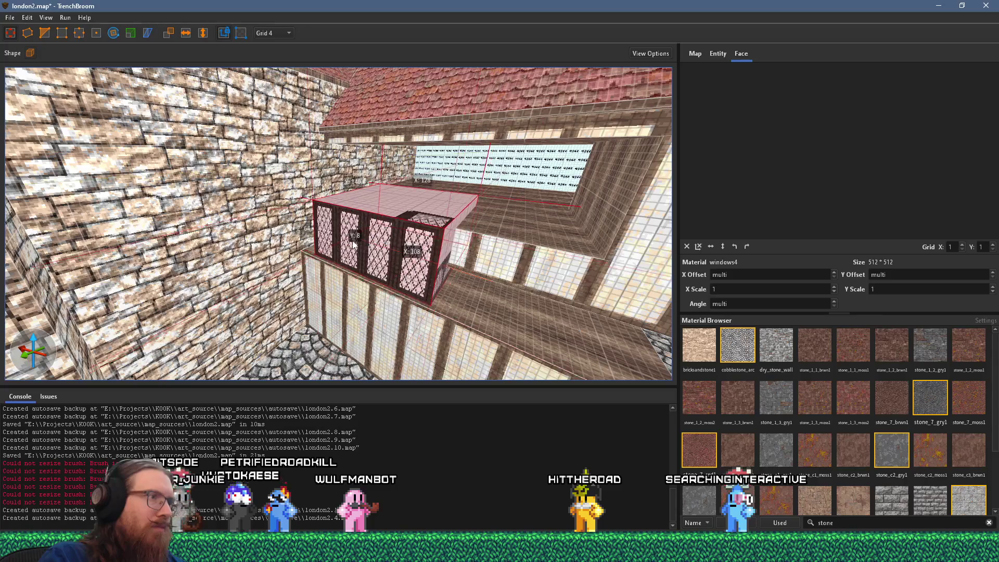
pyautogui.press('d')
# Check the reference photo, then duplicate the window box and place the copy beside it
pyautogui.hotkey('alt', 'Tab')
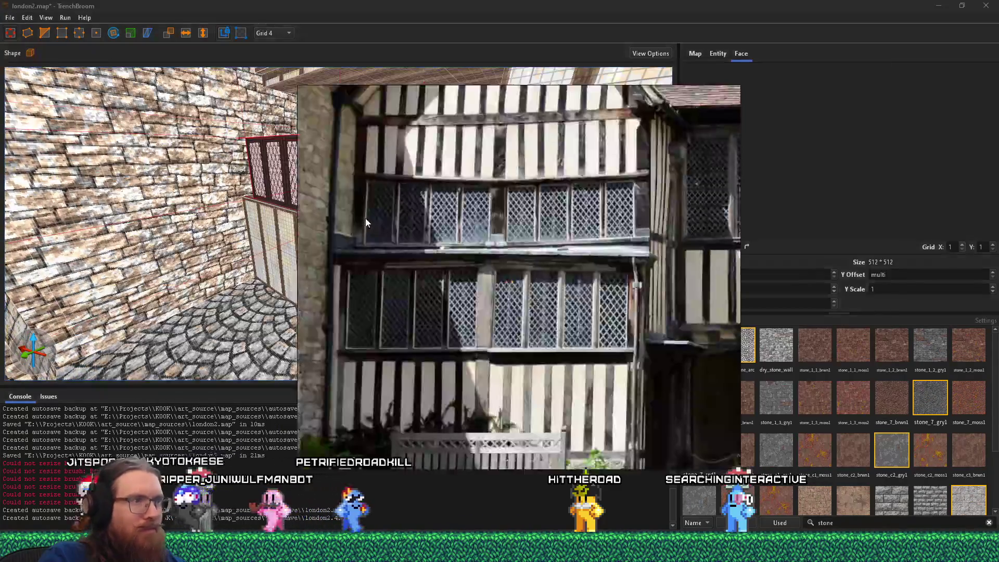
pyautogui.hotkey('alt', 'Tab')
pyautogui.press('w')
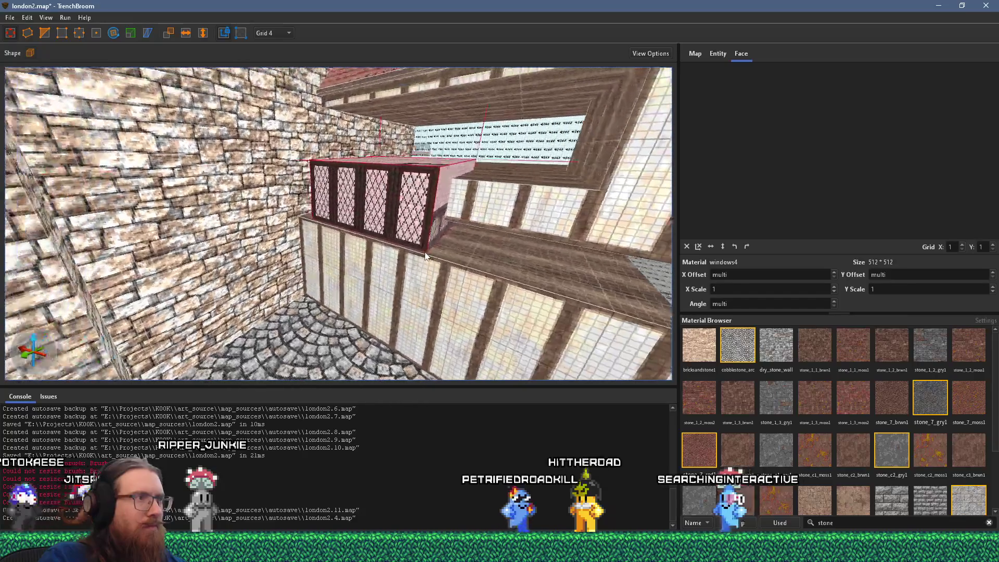
pyautogui.press('s')
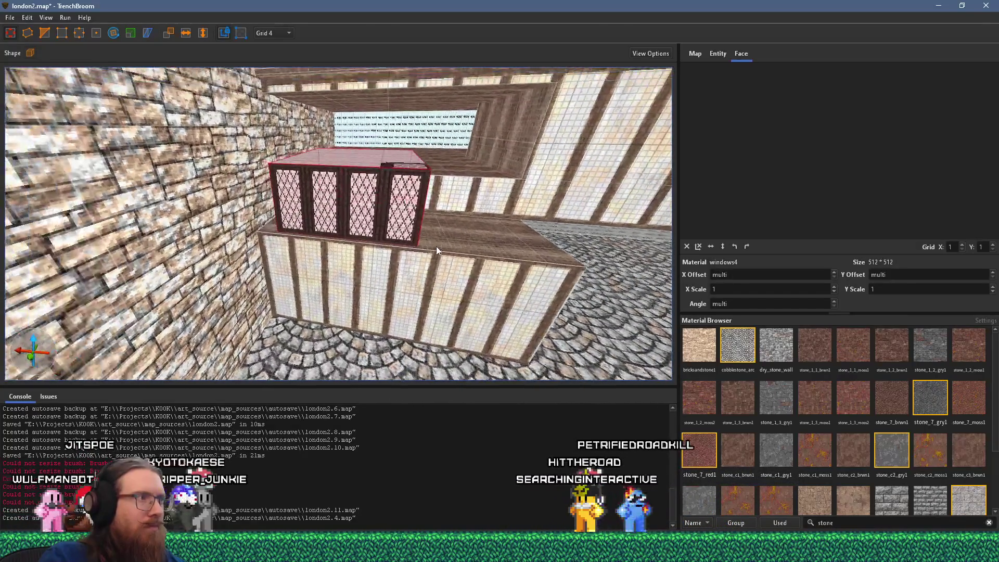
pyautogui.hotkey('alt', 'Tab')
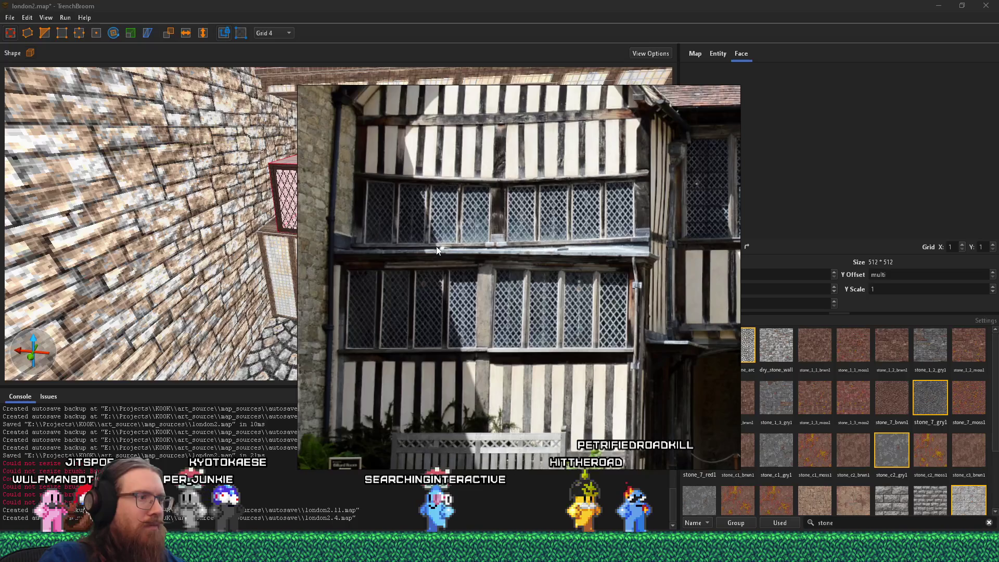
pyautogui.hotkey('alt', 'Tab')
pyautogui.press('w')
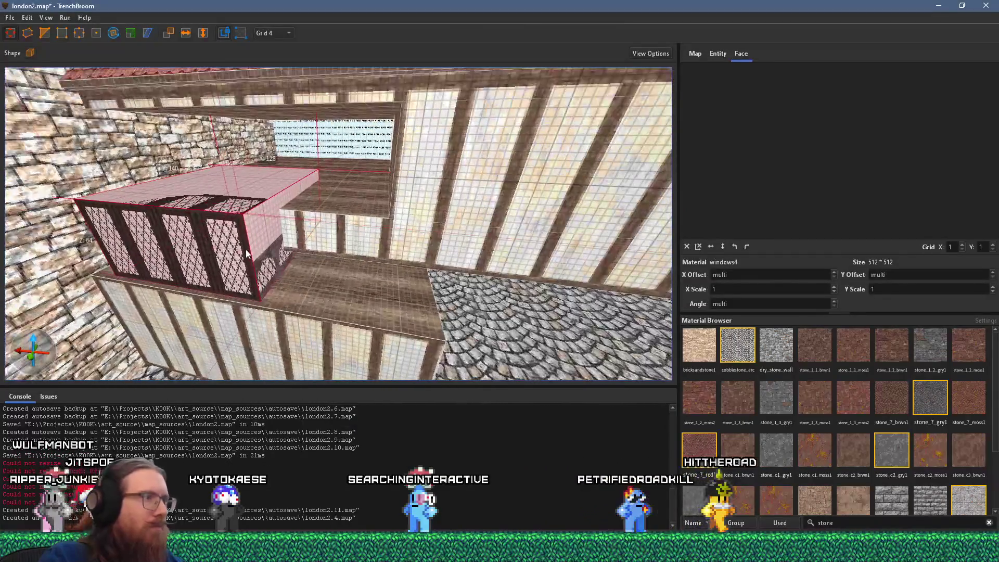
pyautogui.moveTo(207, 250); pyautogui.dragTo(447, 279)
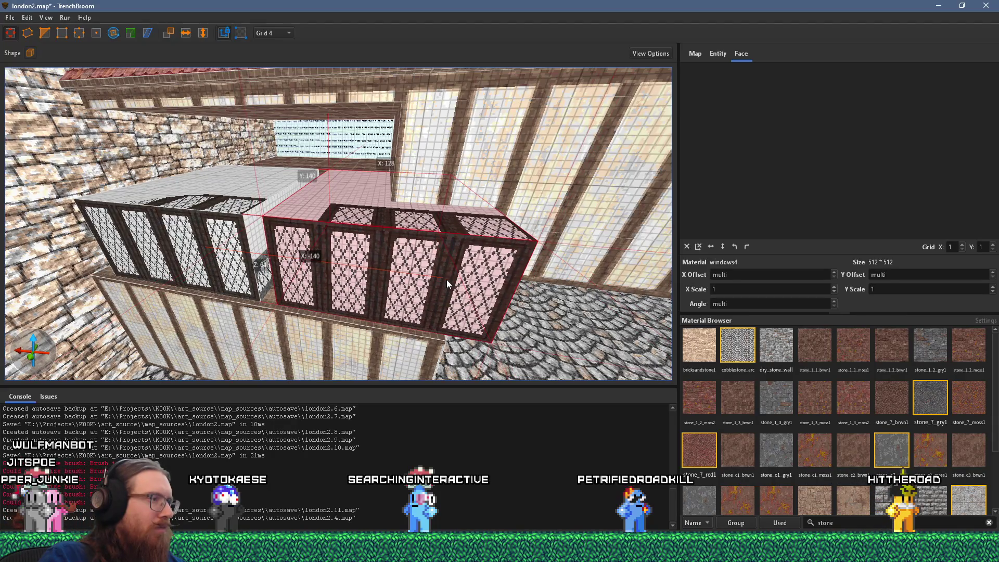
# Select the lower timbered wall box and orbit toward its corner
pyautogui.press('w')
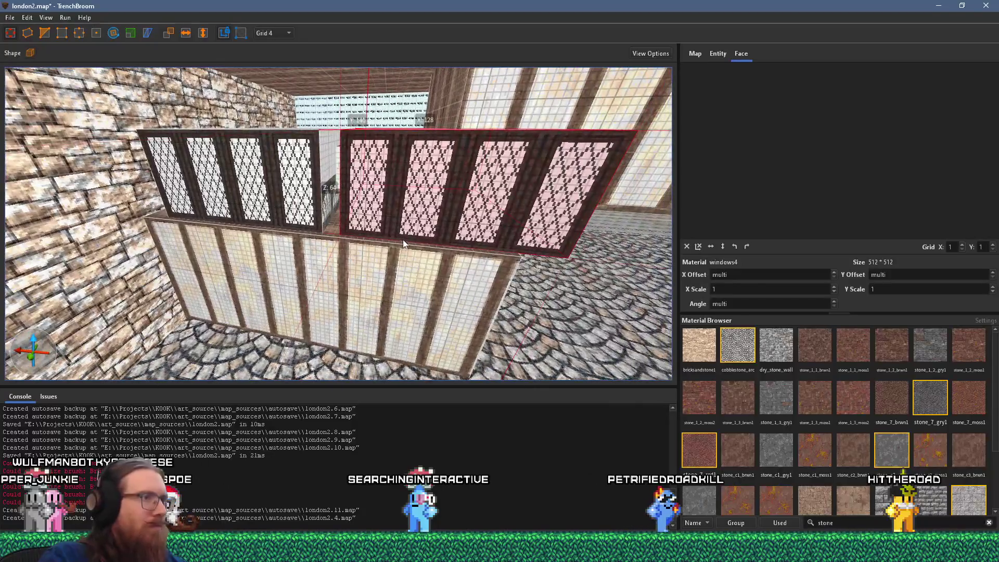
pyautogui.press('w')
pyautogui.click(282, 255)
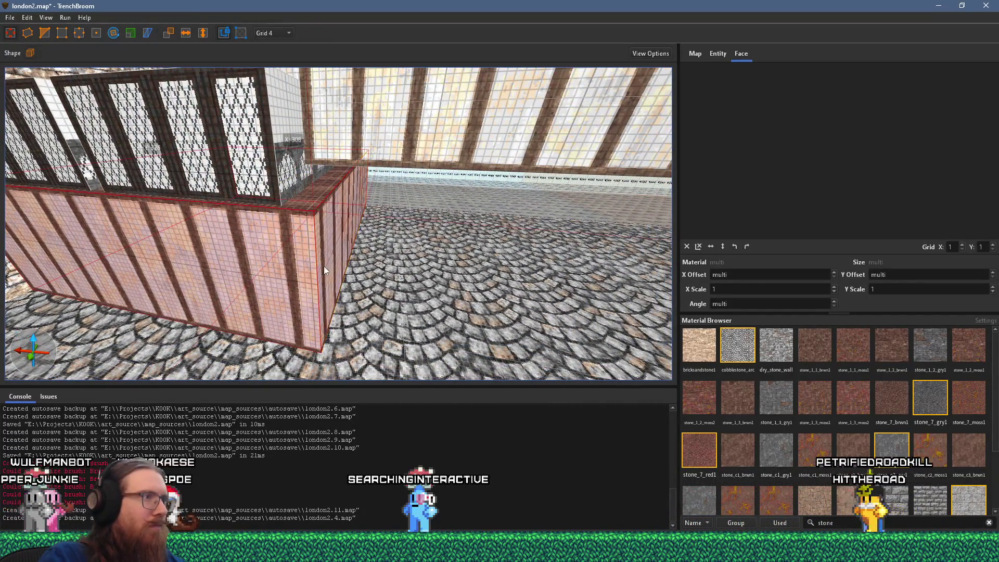
pyautogui.hotkey('ctrl', 'u')
pyautogui.hotkey('alt', 'Tab')
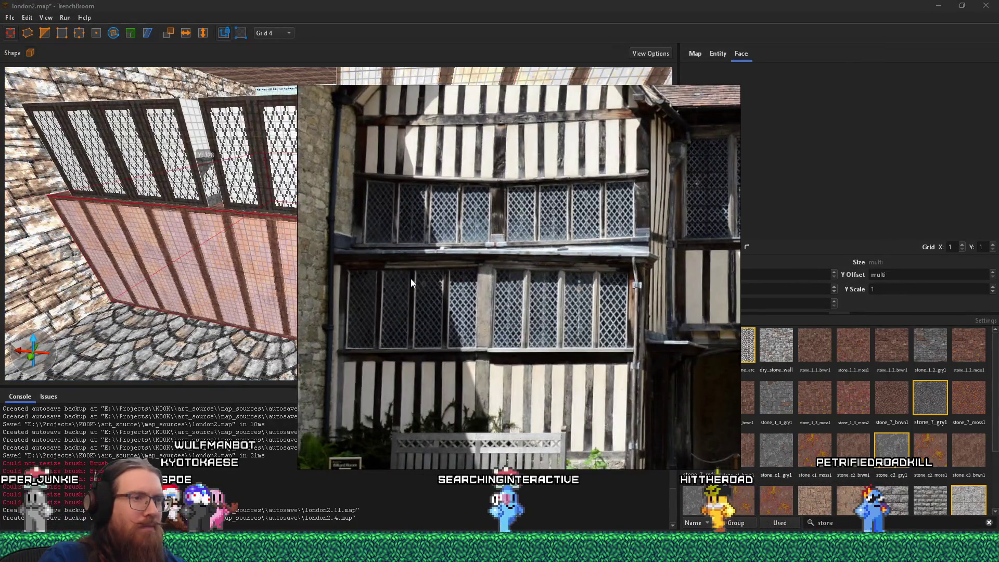
pyautogui.hotkey('alt', 'Tab')
pyautogui.moveTo(405, 277)
pyautogui.mouseDown()
pyautogui.moveTo(341, 297)
pyautogui.moveTo(344, 256)
pyautogui.mouseUp()
# Set the grid to 1 and select the end wall face showing tudor_narrow_1
pyautogui.click(278, 44)
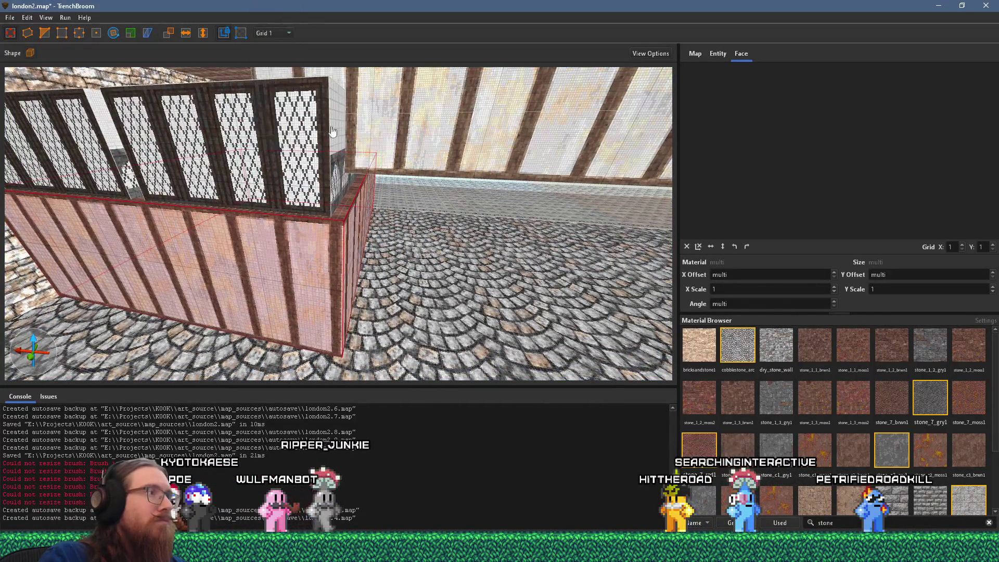
pyautogui.scroll(5, 365, 201)
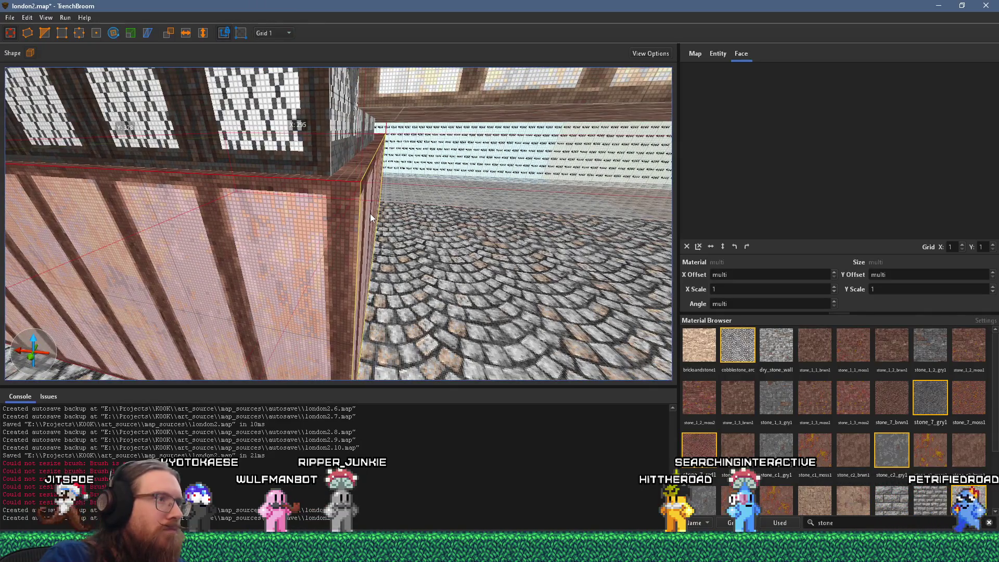
pyautogui.moveTo(359, 210); pyautogui.dragTo(305, 194)
pyautogui.keyDown('shift'); pyautogui.click(253, 231); pyautogui.keyUp('shift')
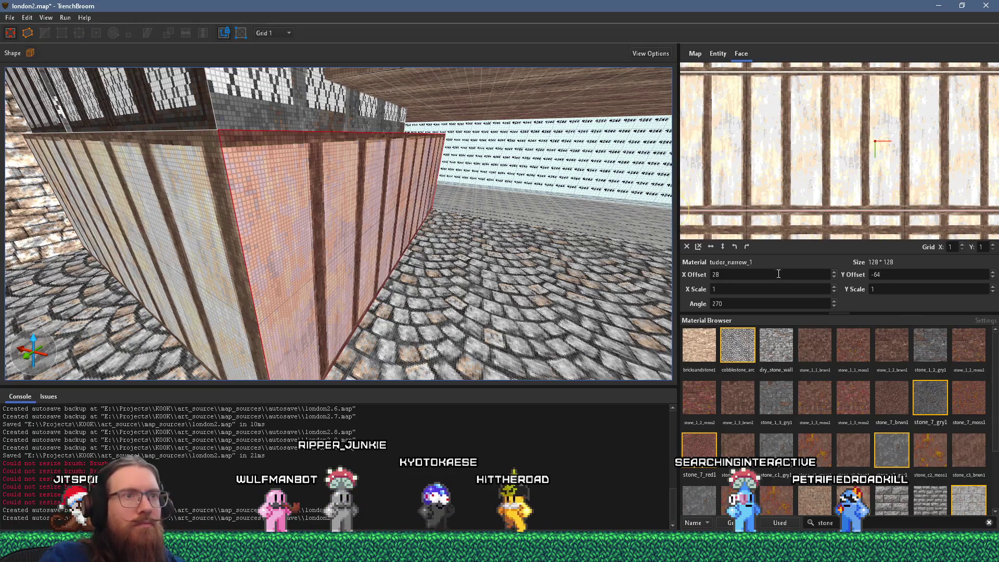
# Raise the end wall's tudor_narrow_1 X offset from 28 to 53 to realign the corner posts
pyautogui.scroll(-8, 776, 276)
pyautogui.scroll(1, 775, 275)
pyautogui.moveTo(427, 240)
pyautogui.mouseDown()
pyautogui.moveTo(350, 217)
pyautogui.moveTo(393, 214)
pyautogui.moveTo(284, 240)
pyautogui.moveTo(322, 226)
pyautogui.mouseUp()
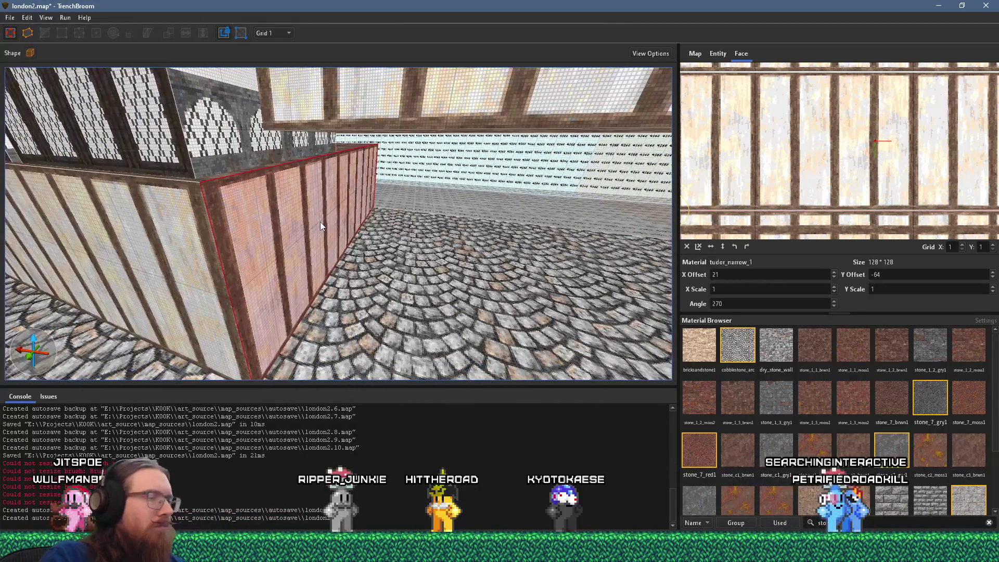
pyautogui.scroll(20, 738, 276)
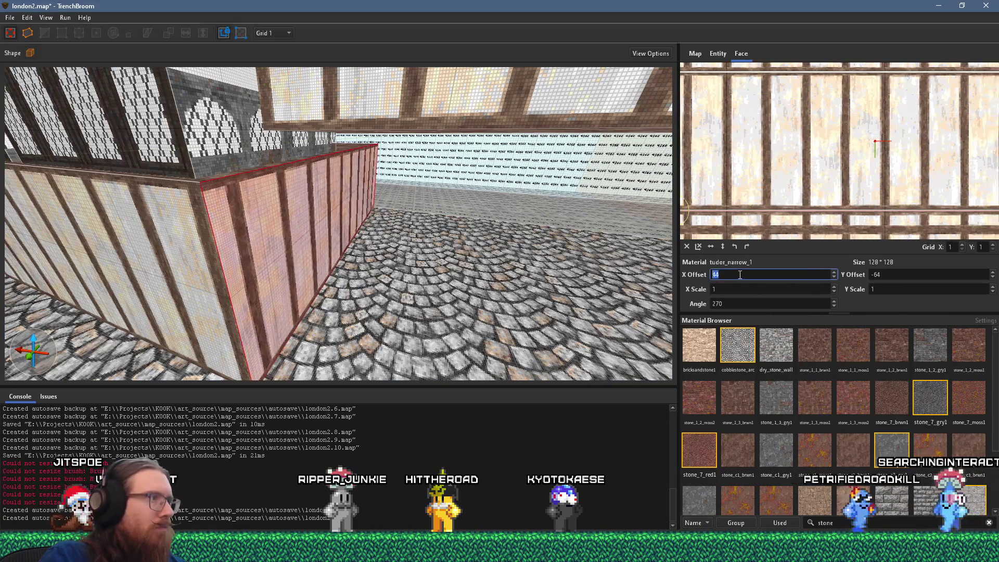
pyautogui.scroll(2, 740, 274)
pyautogui.moveTo(469, 250)
pyautogui.mouseDown()
pyautogui.moveTo(436, 246)
pyautogui.moveTo(458, 254)
pyautogui.moveTo(420, 289)
pyautogui.mouseUp()
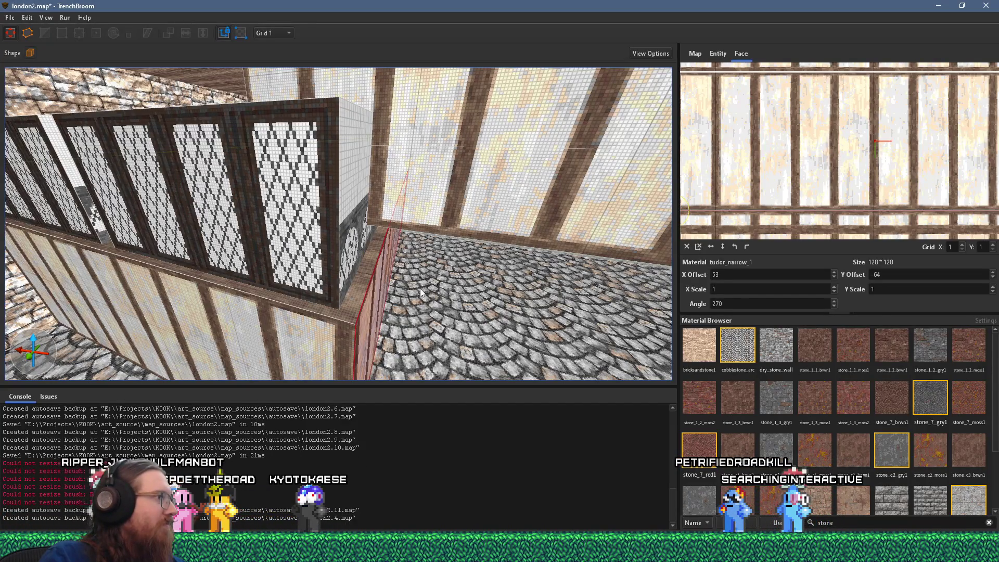
pyautogui.moveTo(420, 288)
pyautogui.mouseDown()
pyautogui.moveTo(342, 232)
pyautogui.moveTo(405, 235)
pyautogui.moveTo(368, 236)
pyautogui.mouseUp()
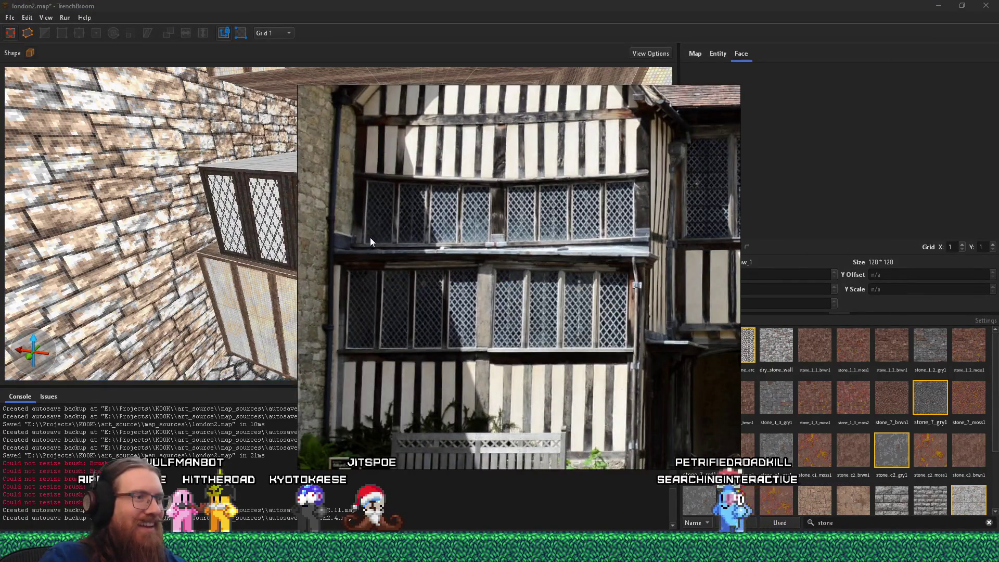
pyautogui.moveTo(371, 238); pyautogui.dragTo(202, 210)
pyautogui.scroll(-3, 203, 209)
pyautogui.click(348, 233)
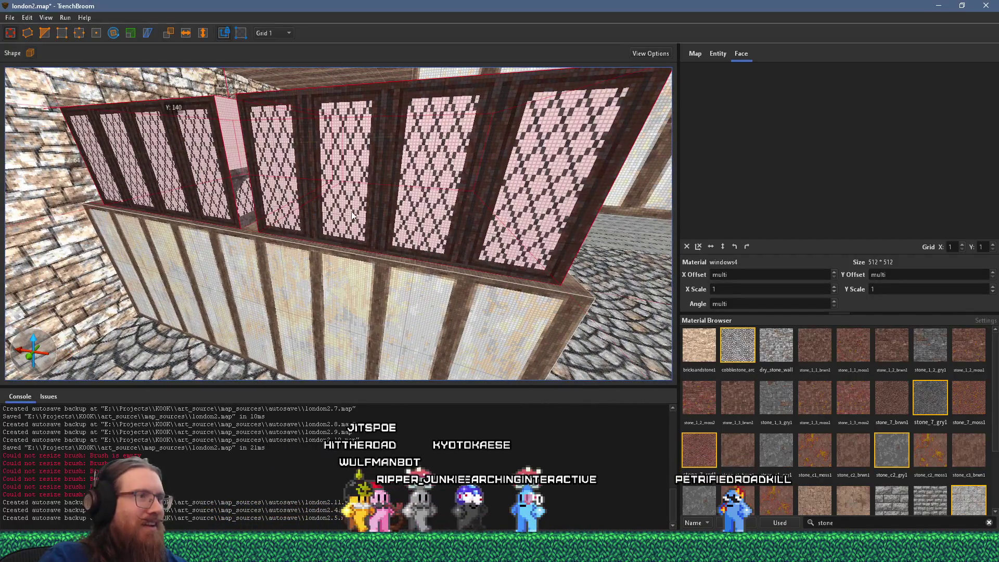
pyautogui.scroll(2, 348, 232)
pyautogui.click(347, 247)
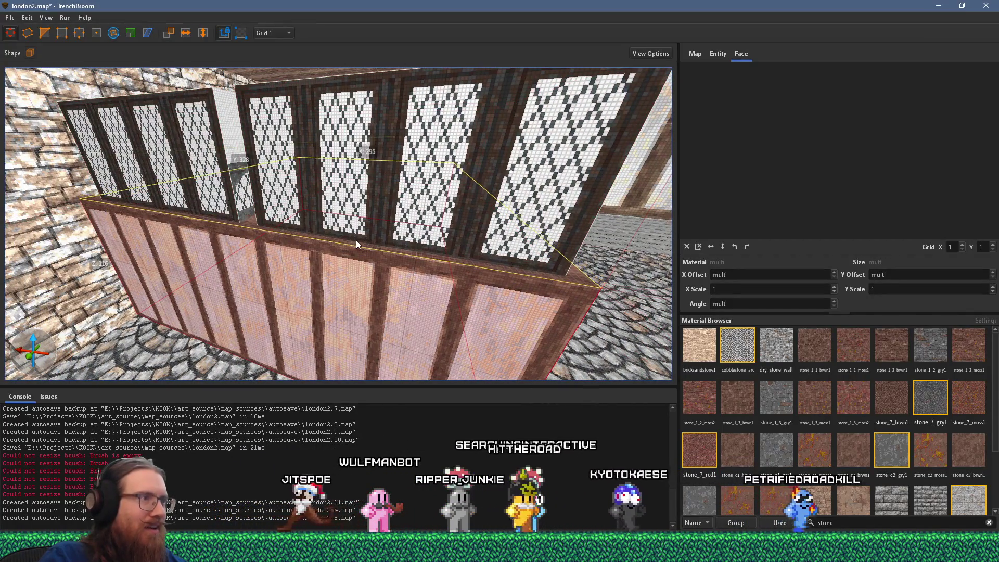
pyautogui.scroll(2, 357, 241)
pyautogui.click(229, 179)
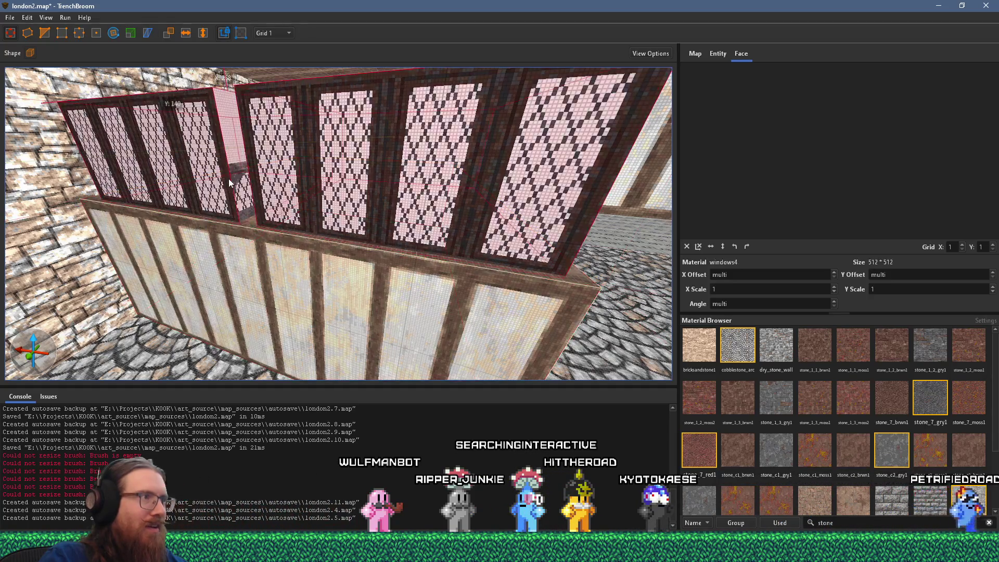
pyautogui.scroll(3, 228, 179)
pyautogui.scroll(-2, 227, 163)
pyautogui.scroll(5, 195, 177)
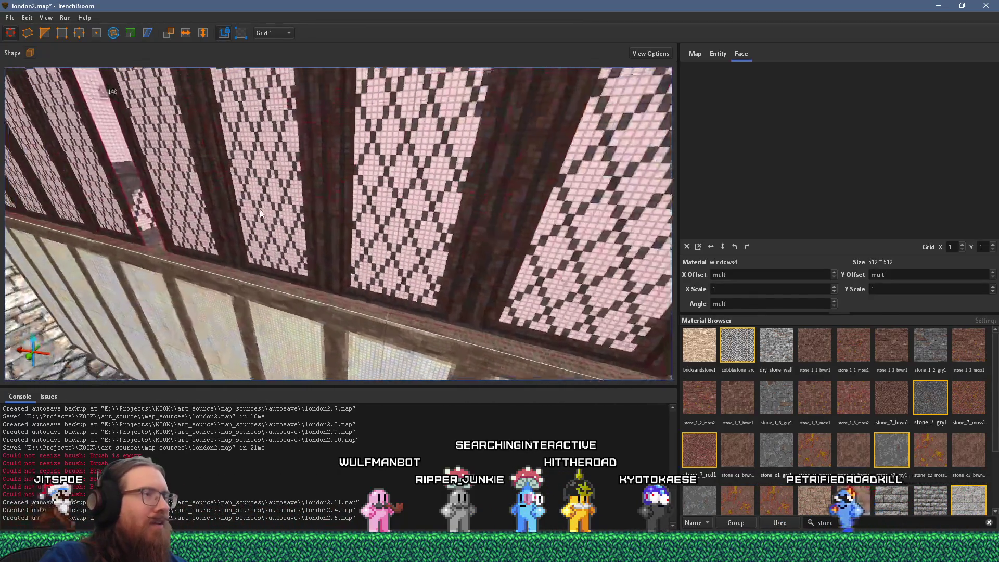
pyautogui.scroll(-5, 333, 247)
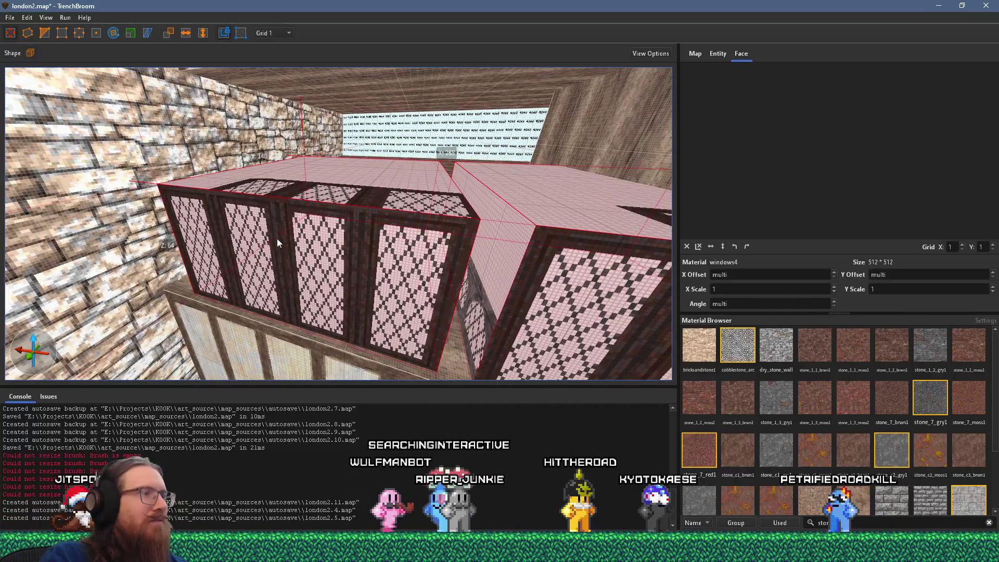
pyautogui.hotkey('alt', 'Tab')
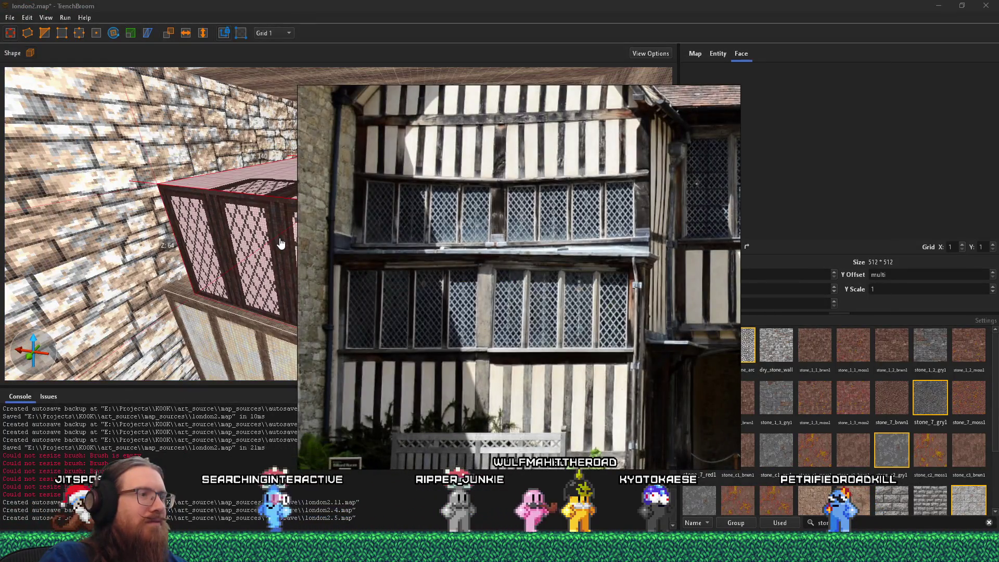
pyautogui.hotkey('alt', 'Tab')
pyautogui.scroll(5, 252, 244)
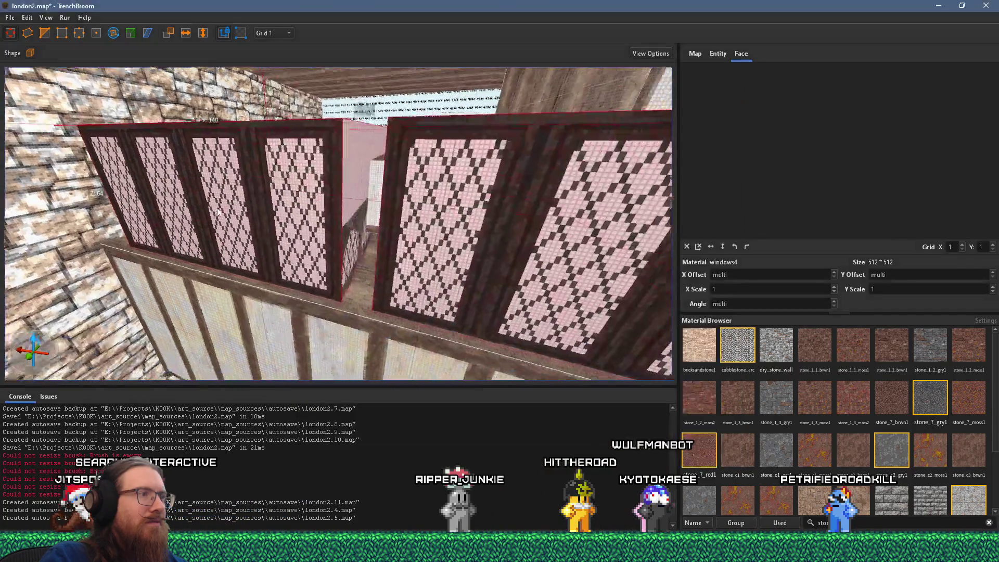
pyautogui.scroll(-5, 394, 239)
pyautogui.hotkey('alt', 'Tab')
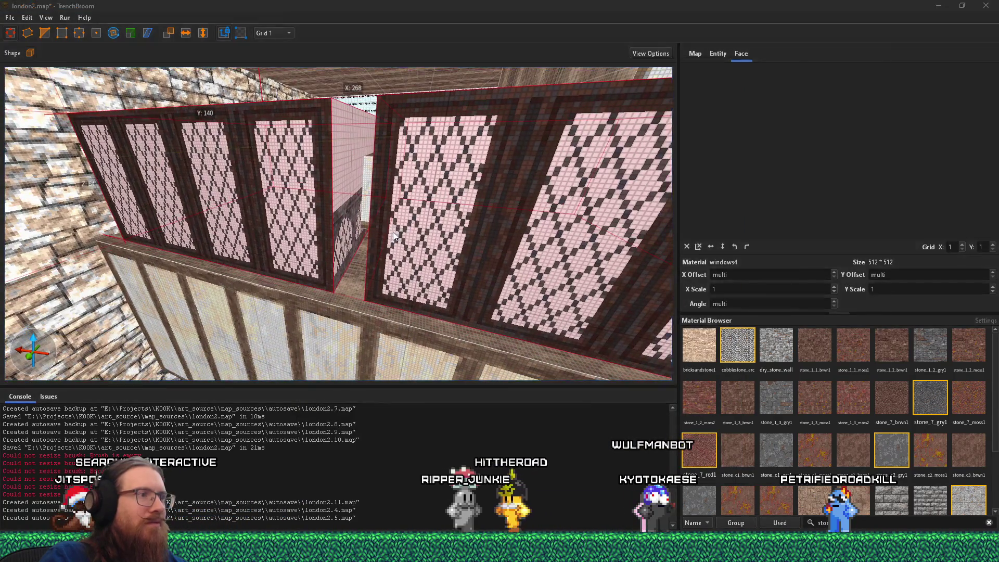
pyautogui.hotkey('alt', 'Tab')
pyautogui.scroll(2, 375, 244)
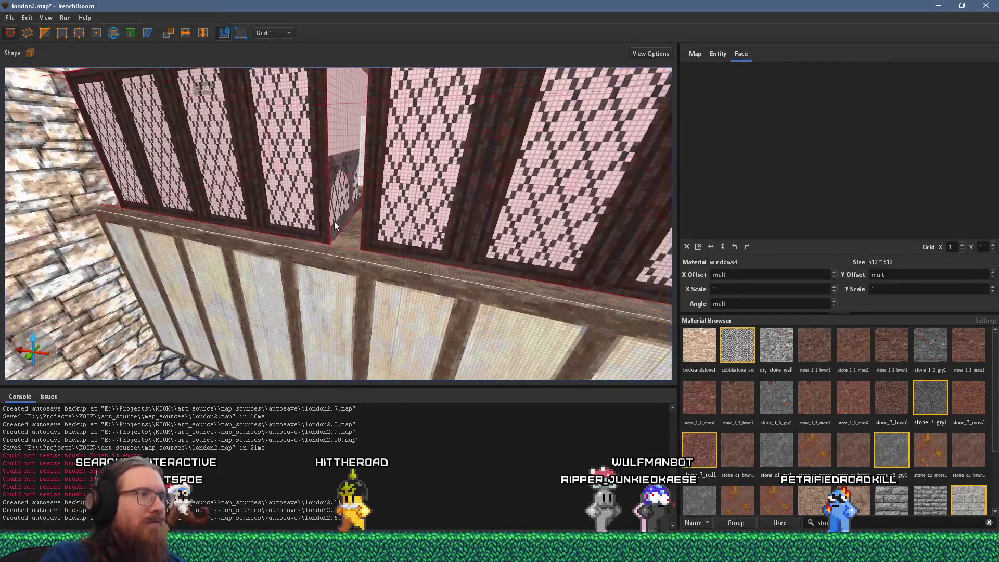
pyautogui.scroll(-3, 357, 259)
pyautogui.scroll(1, 370, 243)
pyautogui.press('Escape')
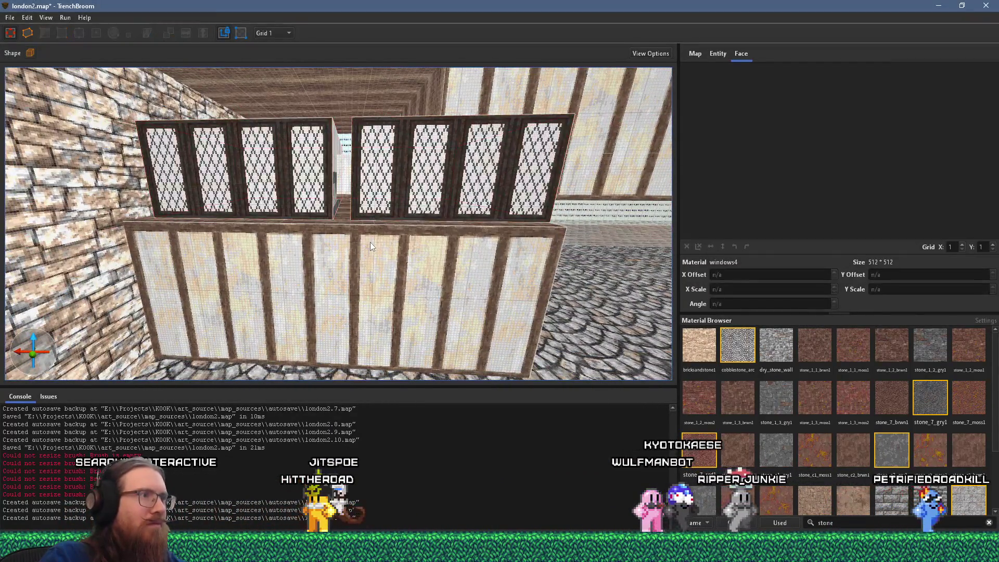
pyautogui.hotkey('alt', 'Tab')
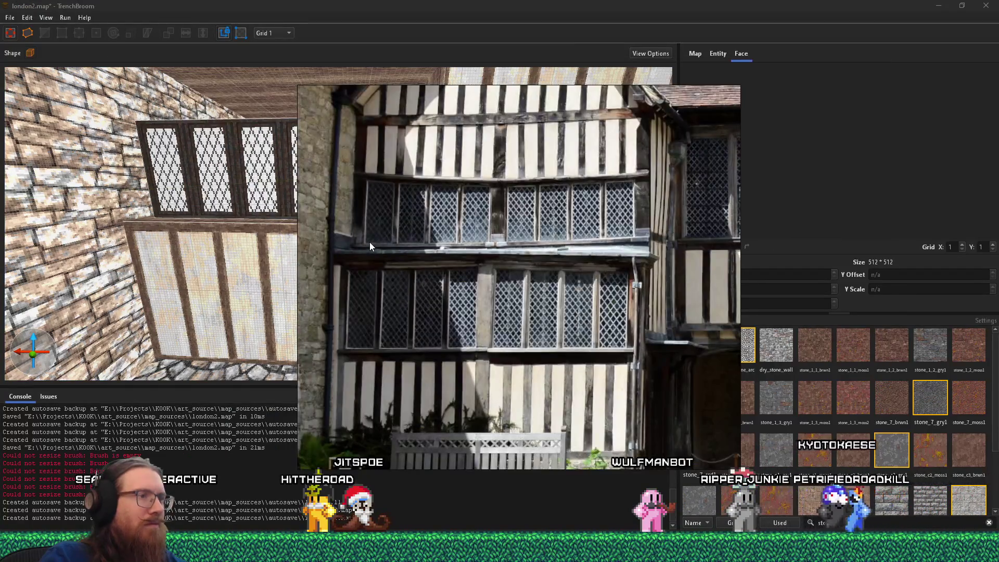
pyautogui.hotkey('alt', 'Tab')
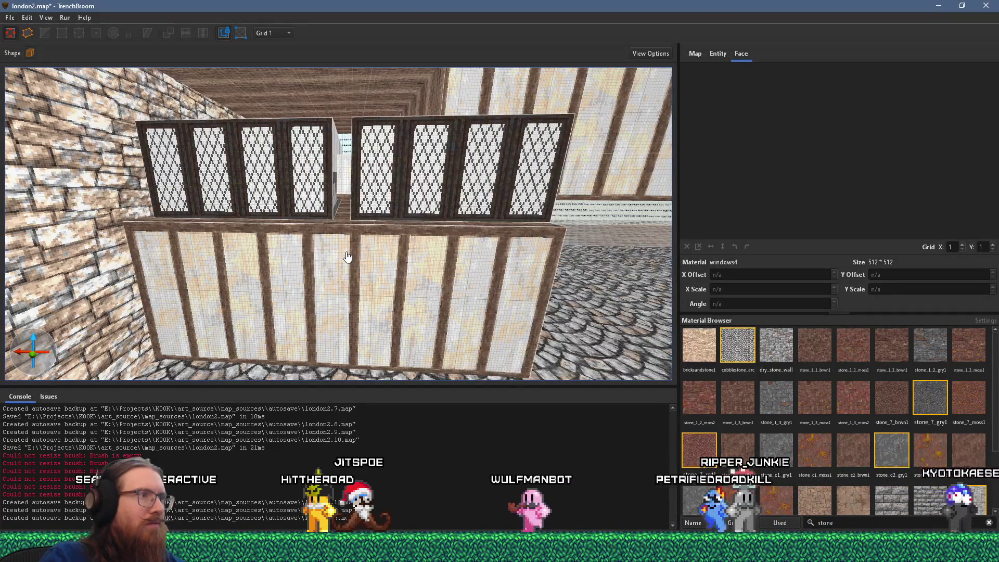
pyautogui.scroll(1, 341, 253)
pyautogui.scroll(1, 341, 253)
# Narrow the left section of the lower wall into a thin post about 20 by 328 units
pyautogui.click(339, 267)
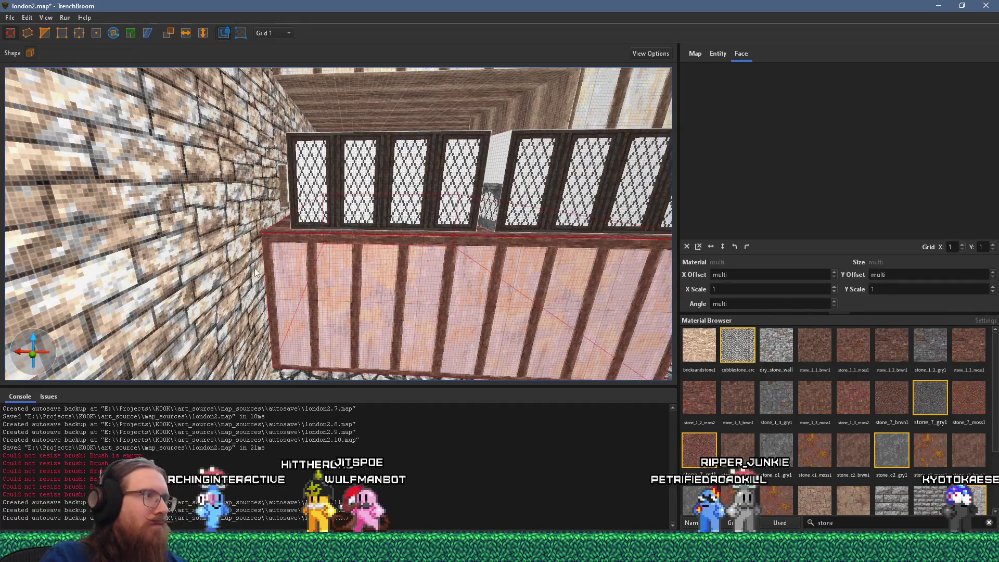
pyautogui.scroll(2, 254, 269)
pyautogui.press('a')
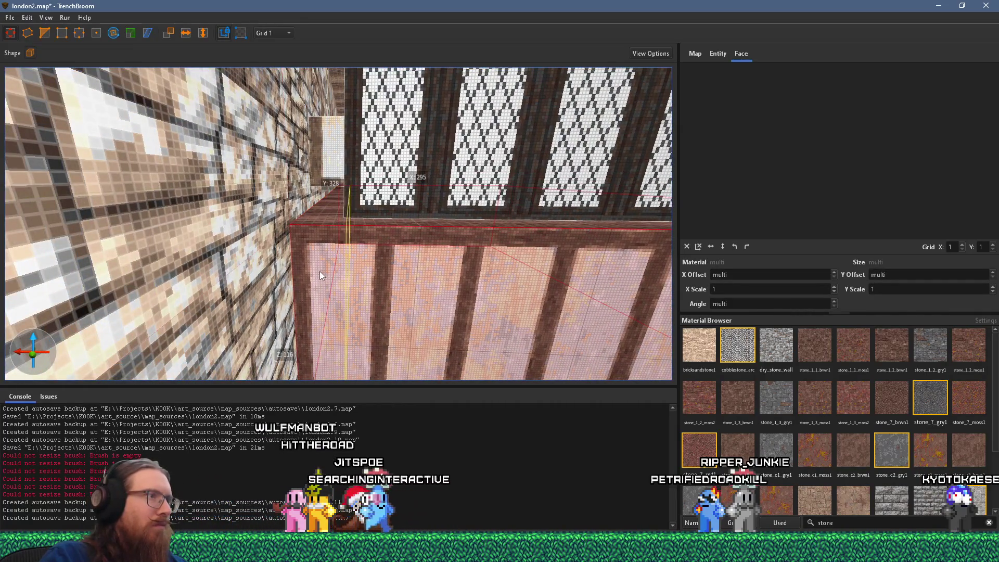
pyautogui.click(321, 267)
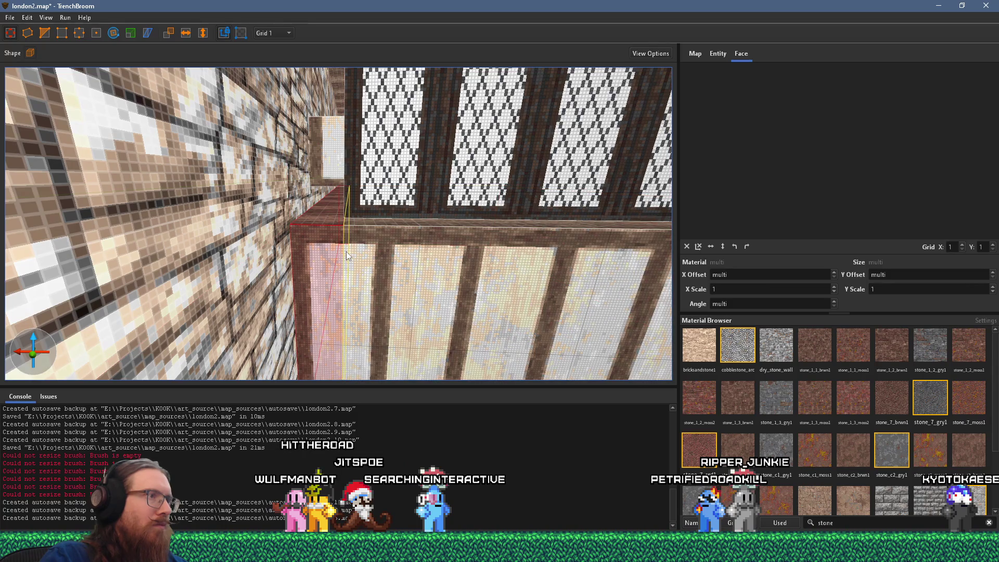
pyautogui.moveTo(349, 251)
pyautogui.mouseDown()
pyautogui.moveTo(340, 251)
pyautogui.moveTo(332, 216)
pyautogui.moveTo(372, 210)
pyautogui.mouseUp()
# Select the post's tudor_narrow_1 end face, now at X offset 13
pyautogui.press('s')
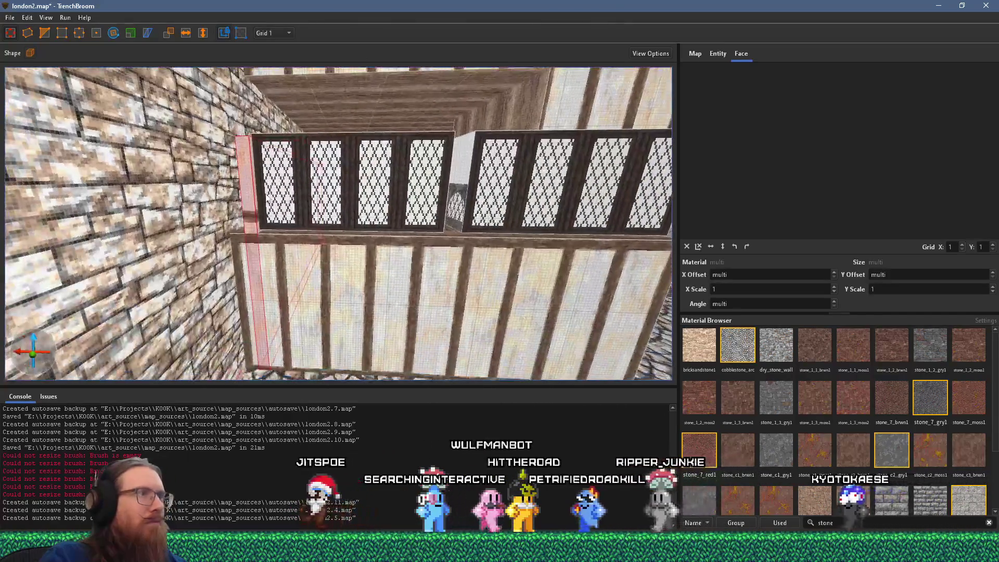
pyautogui.keyDown('shift'); pyautogui.click(251, 201); pyautogui.keyUp('shift')
pyautogui.scroll(-2, 832, 416)
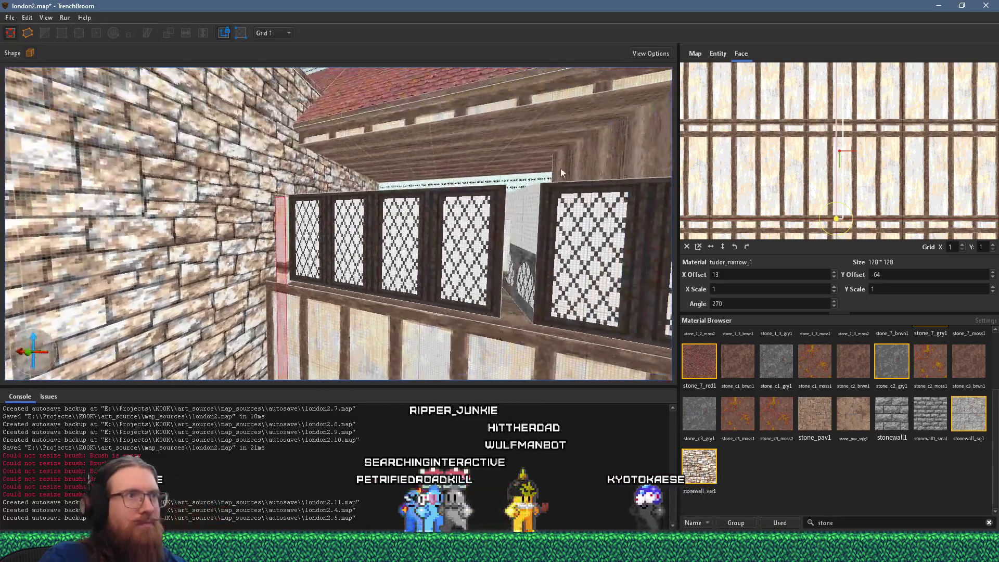
pyautogui.keyDown('shift'); pyautogui.click(606, 157); pyautogui.keyUp('shift')
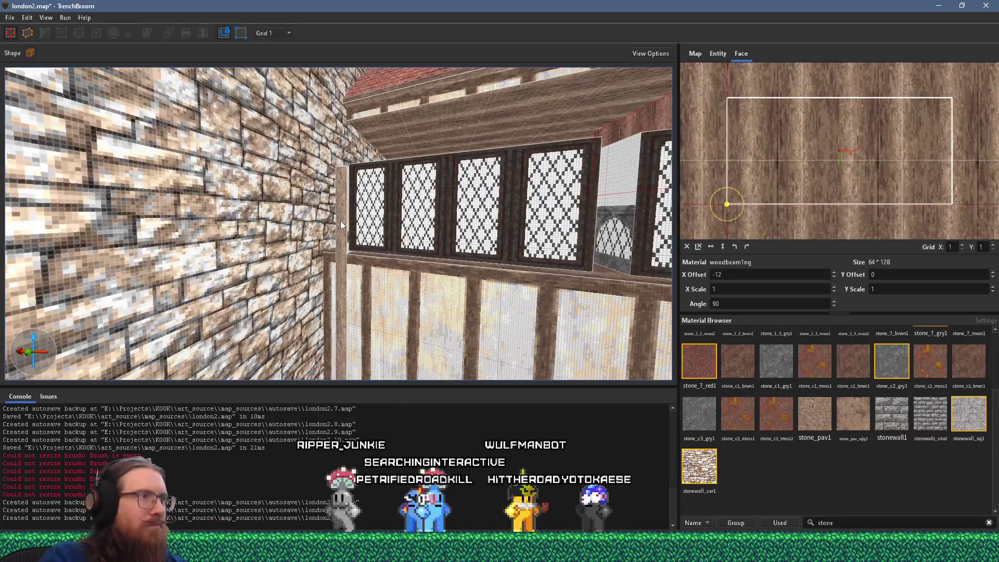
pyautogui.keyDown('shift'); pyautogui.click(342, 222); pyautogui.keyUp('shift')
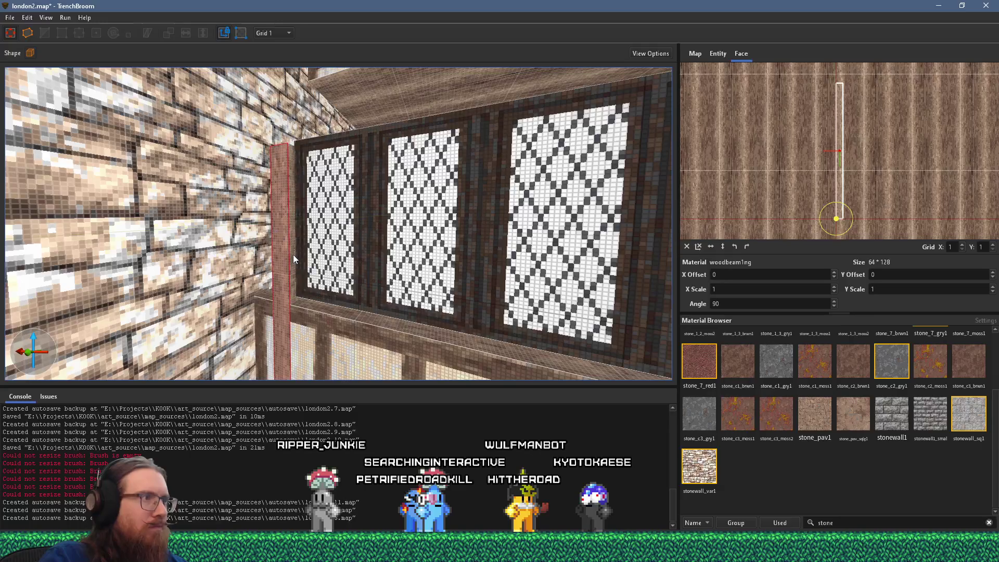
pyautogui.press('s')
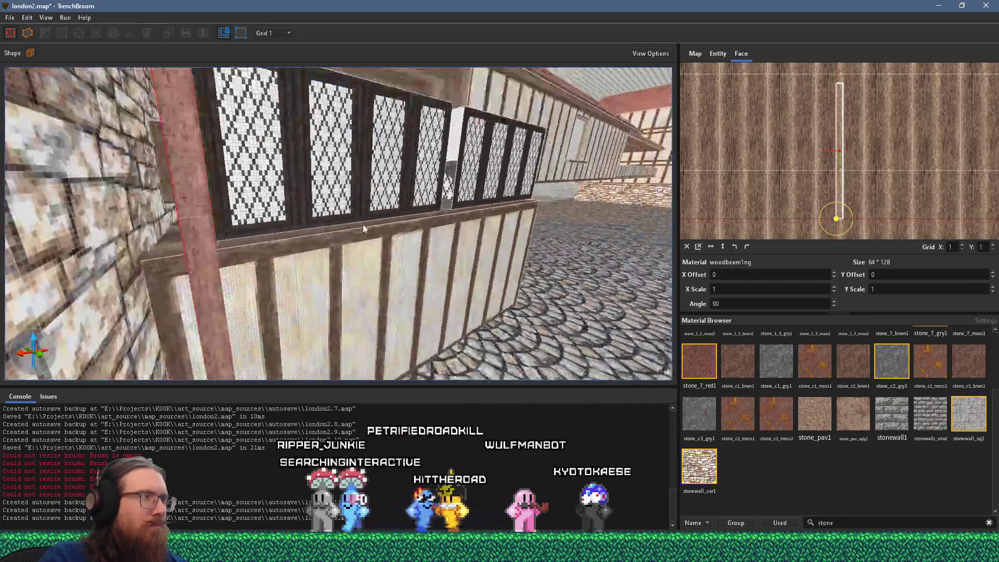
pyautogui.press('s')
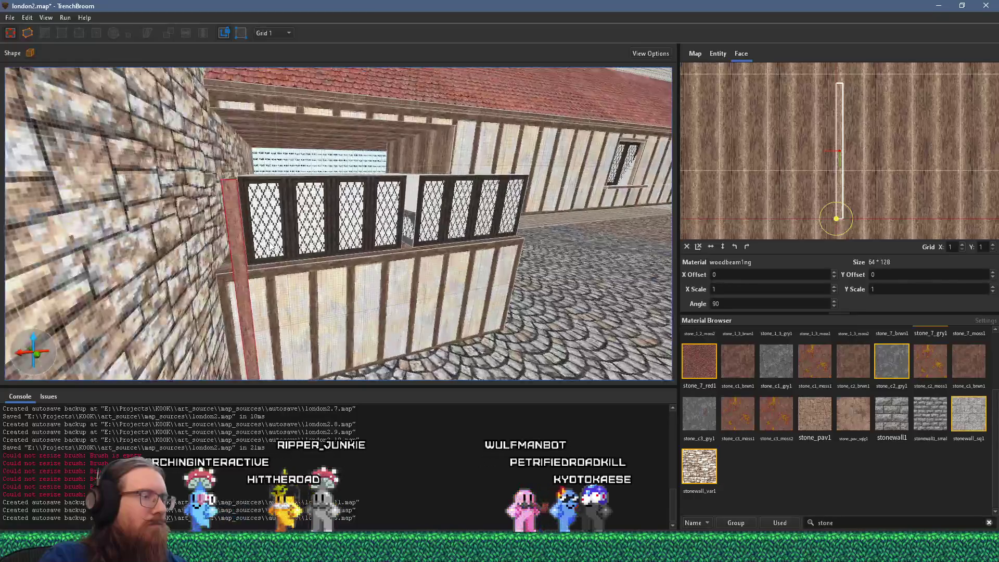
pyautogui.click(180, 263)
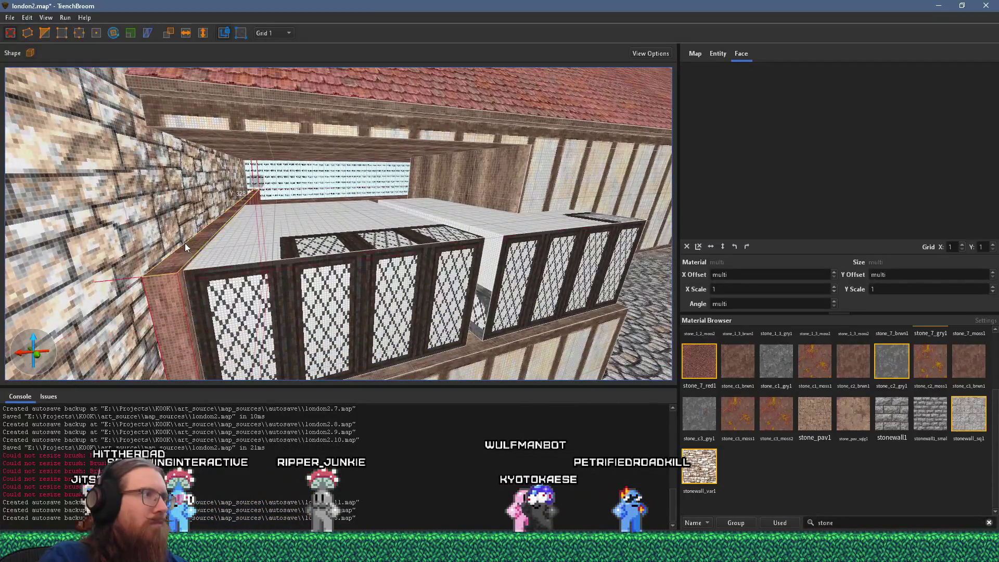
pyautogui.press('s')
pyautogui.hotkey('alt', 'Tab')
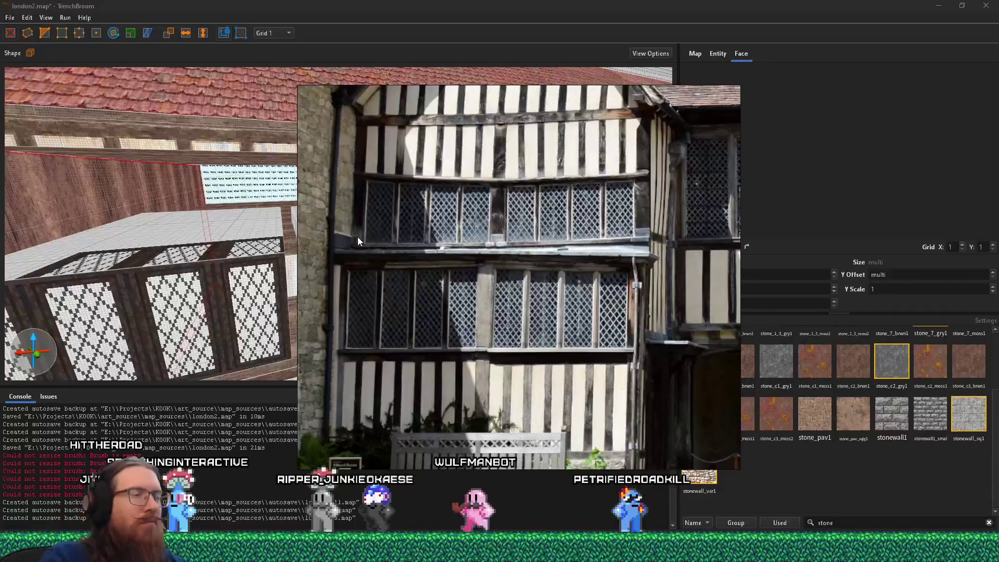
pyautogui.hotkey('alt', 'Tab')
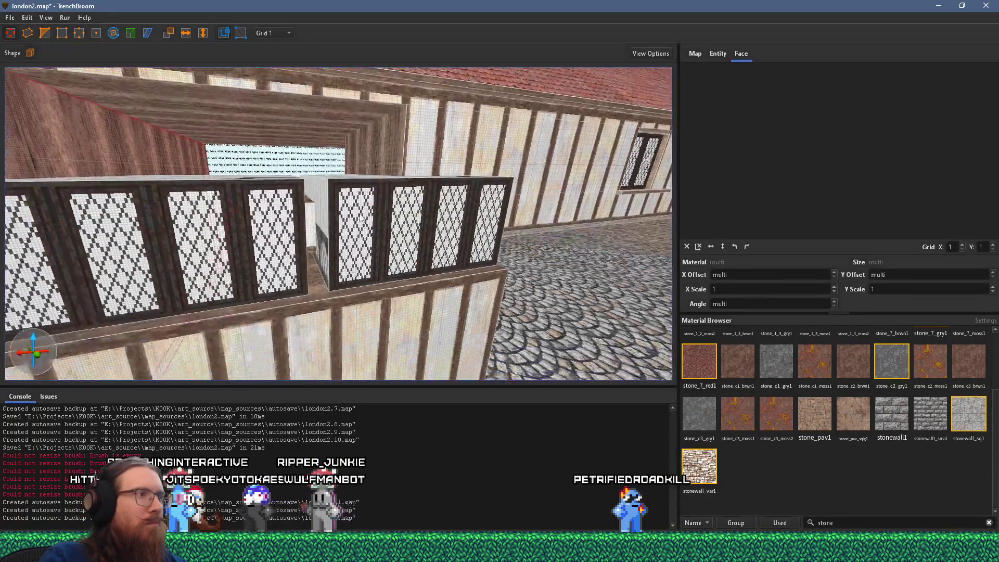
# Compare with the reference photo and fly up to the timber beam above the windows
pyautogui.press('w')
pyautogui.hotkey('alt', 'Tab')
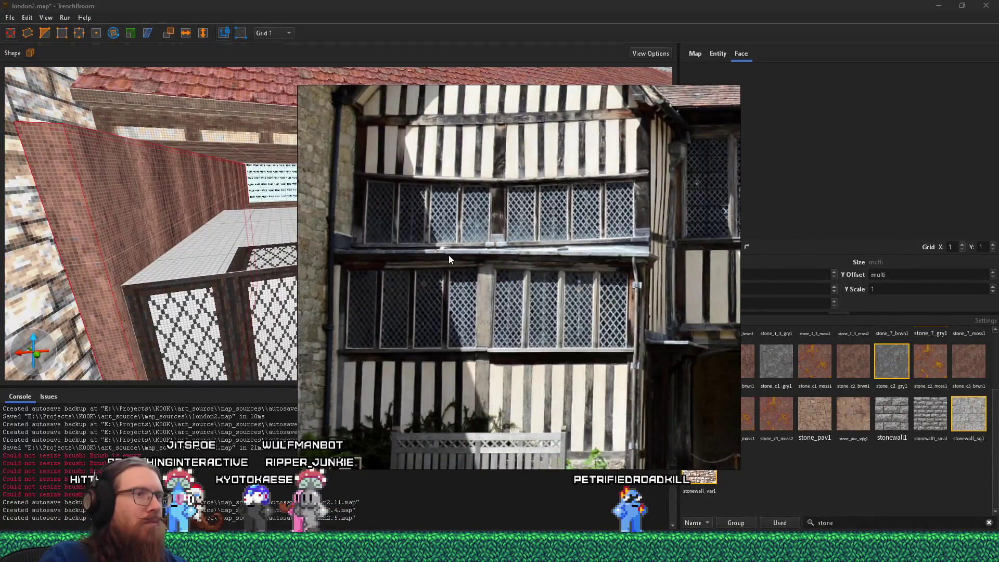
pyautogui.hotkey('alt', 'Tab')
pyautogui.press('w')
pyautogui.press('s')
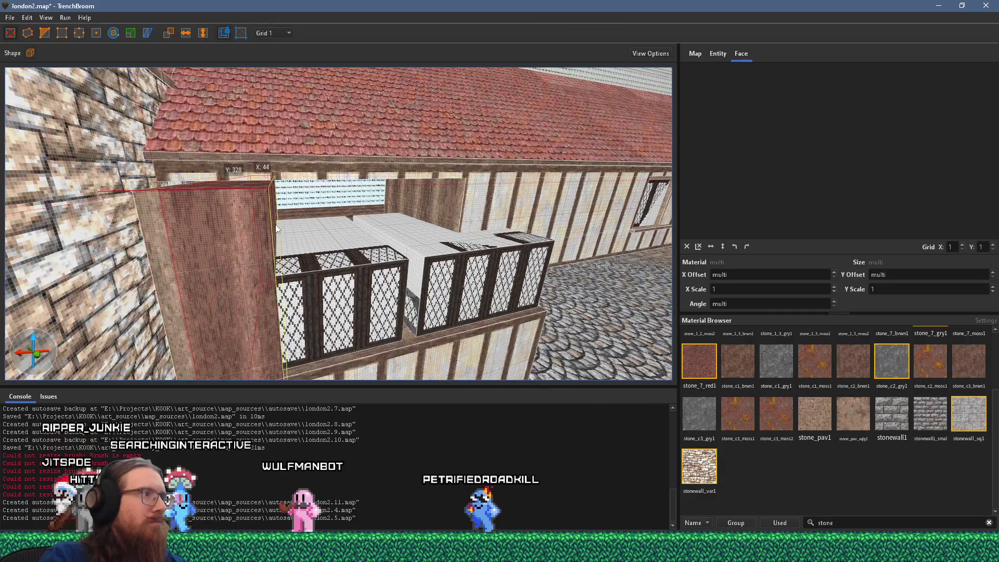
pyautogui.press('w')
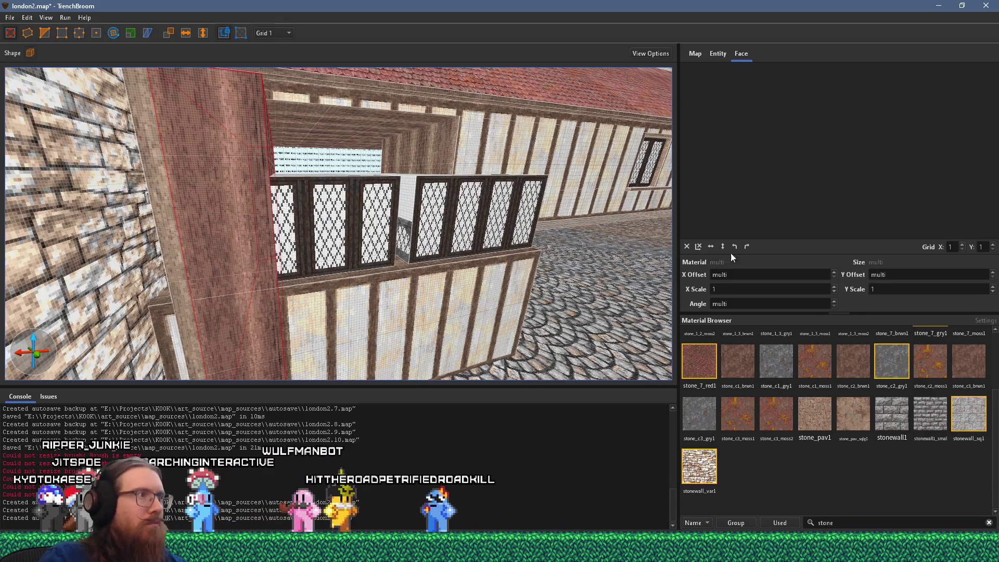
pyautogui.press('w')
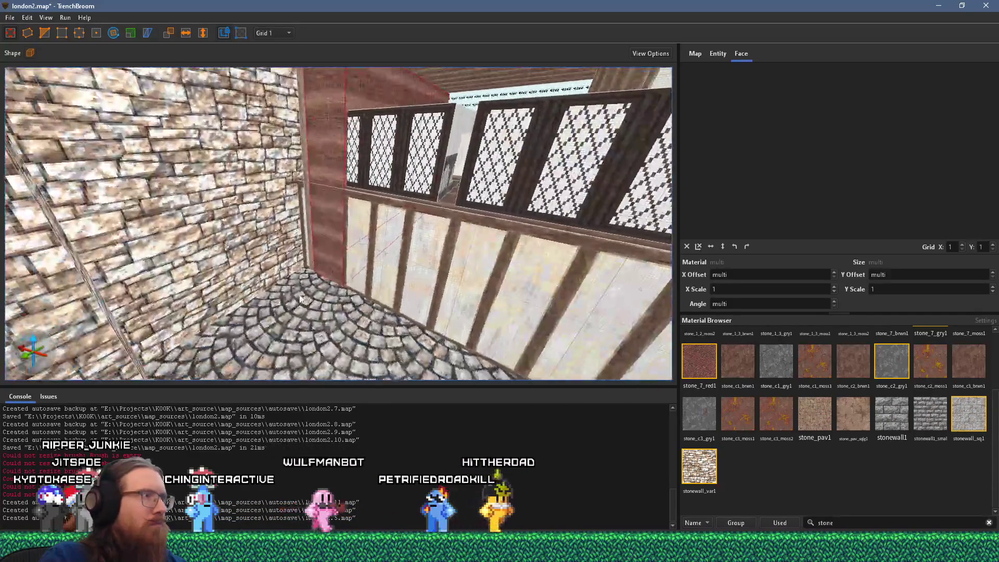
pyautogui.press('w')
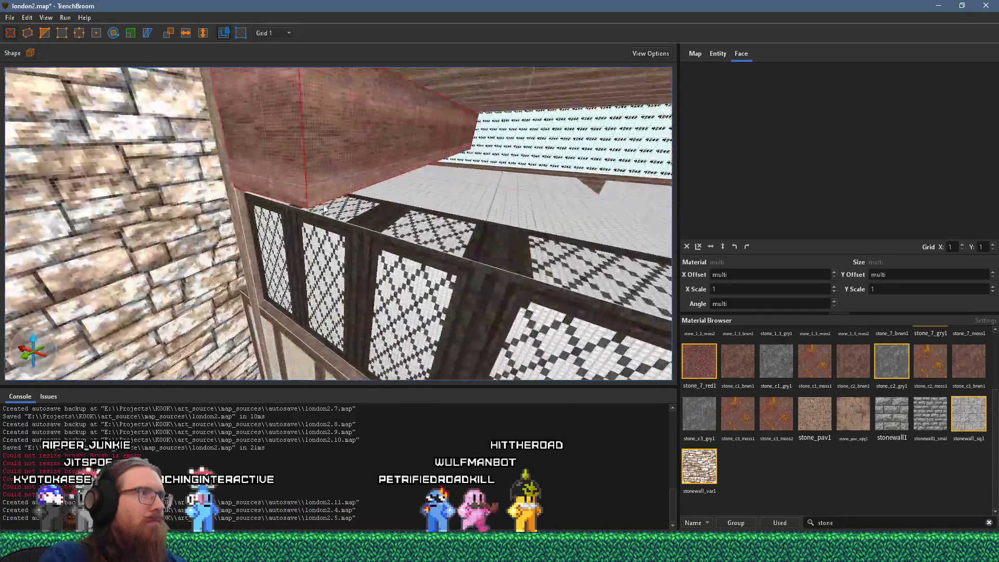
pyautogui.press('w')
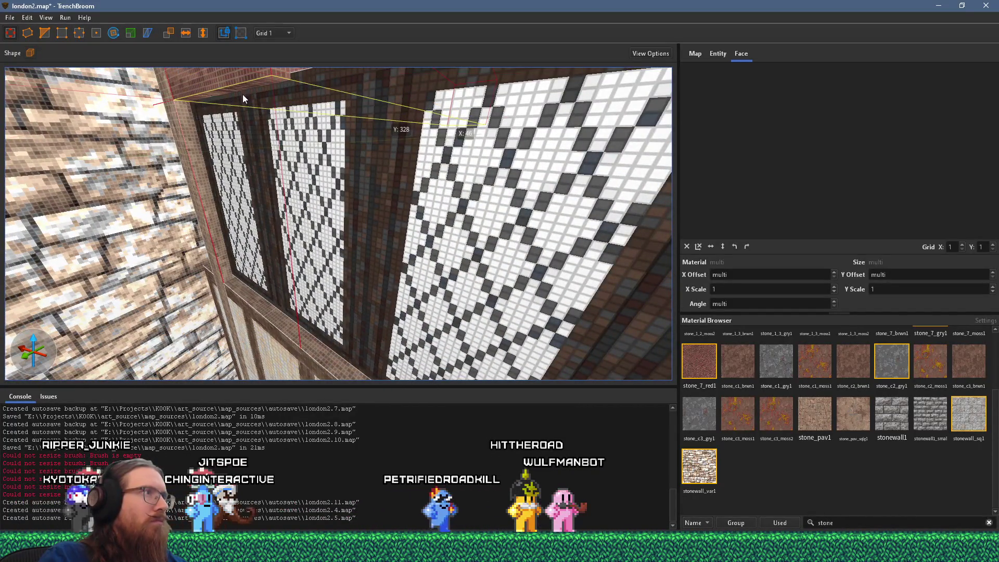
pyautogui.press('w')
# Resize the timber beam downward into a ledge capping the window bay
pyautogui.keyDown('shift'); pyautogui.click(228, 82); pyautogui.keyUp('shift')
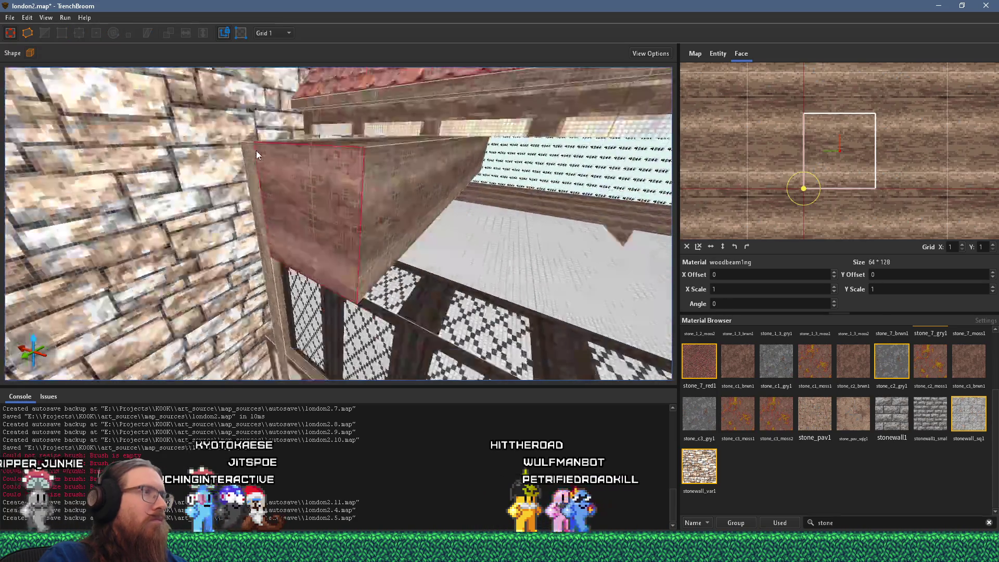
pyautogui.click(359, 147)
pyautogui.moveTo(364, 145)
pyautogui.mouseDown()
pyautogui.moveTo(344, 260)
pyautogui.moveTo(364, 287)
pyautogui.mouseUp()
pyautogui.press('s')
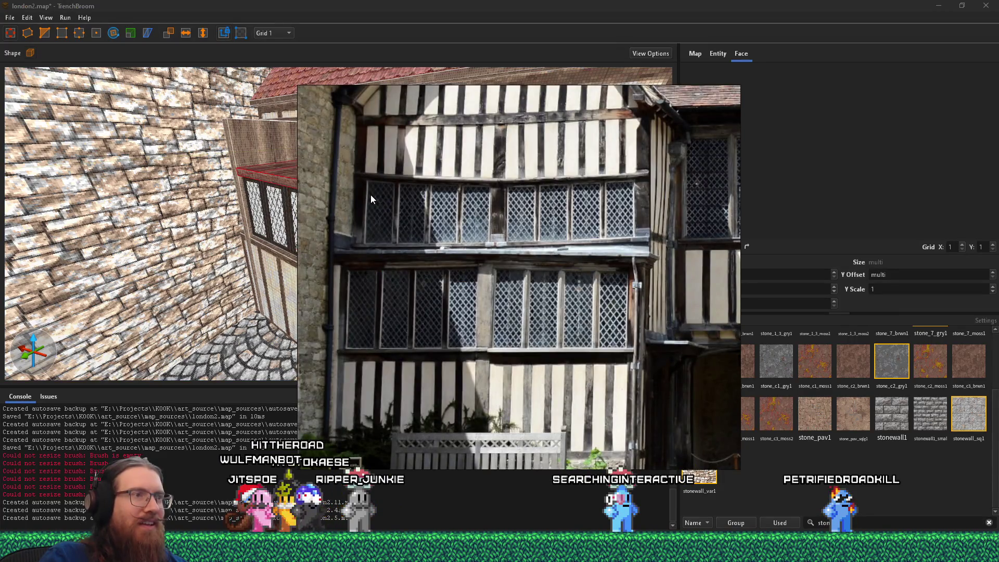
# Stretch the ledge beam to 268 units across the windows
pyautogui.press('w')
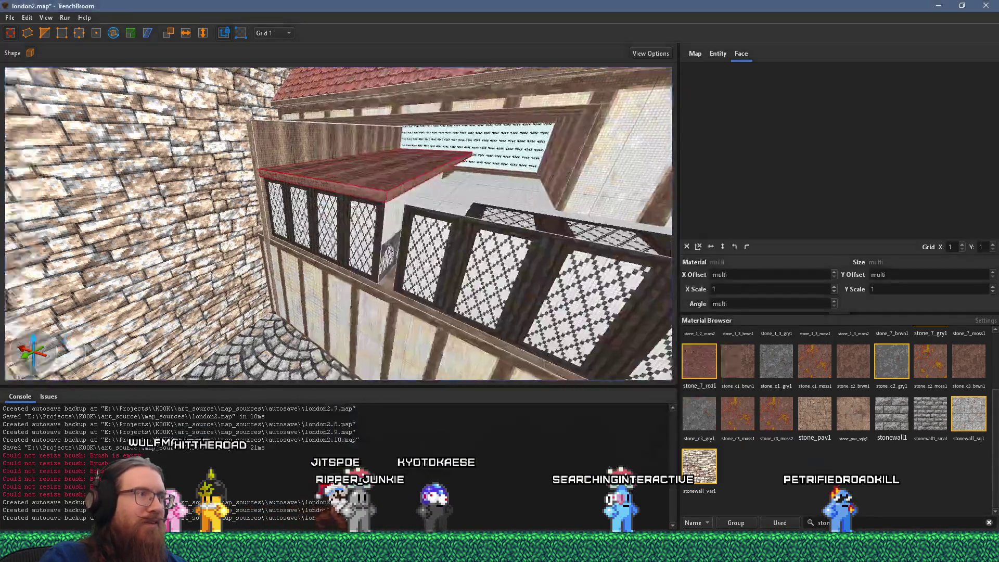
pyautogui.press('w')
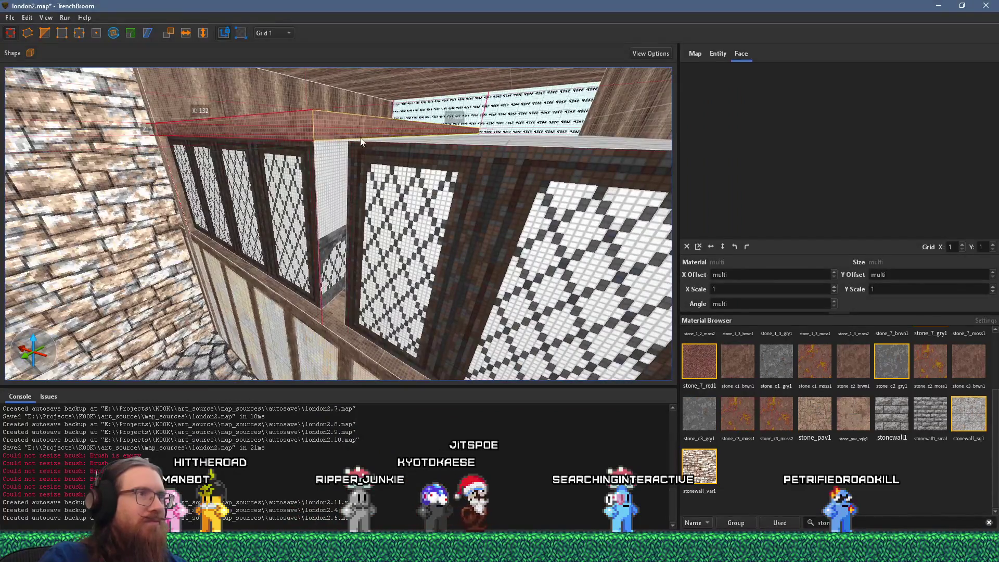
pyautogui.press('s')
pyautogui.press('w')
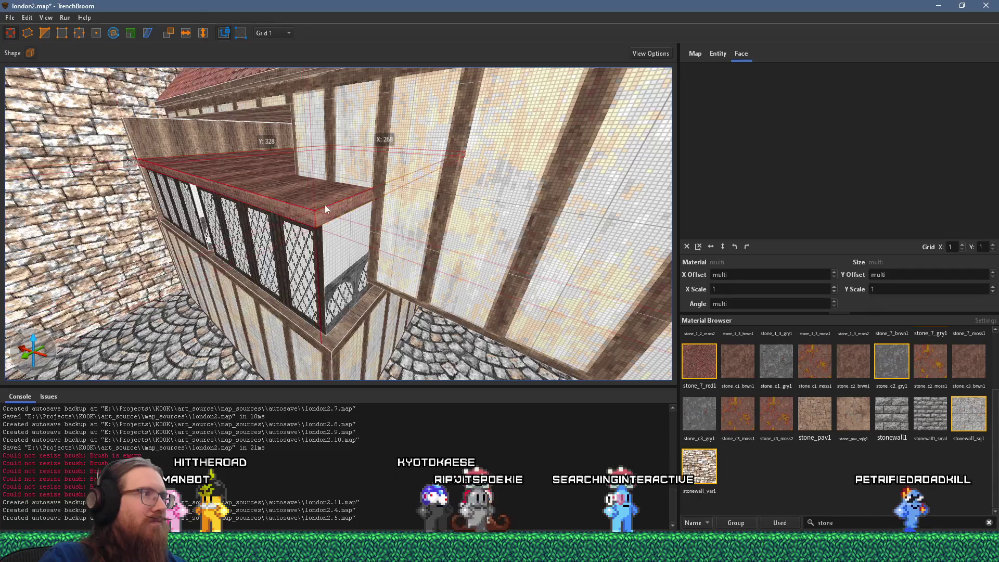
pyautogui.press('w')
pyautogui.hotkey('alt', 'Tab')
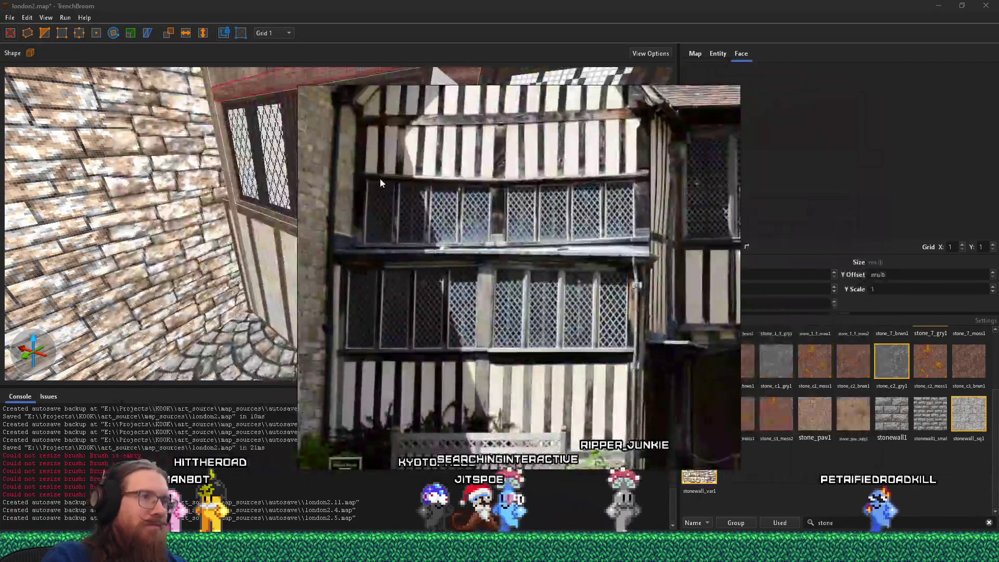
pyautogui.hotkey('alt', 'Tab')
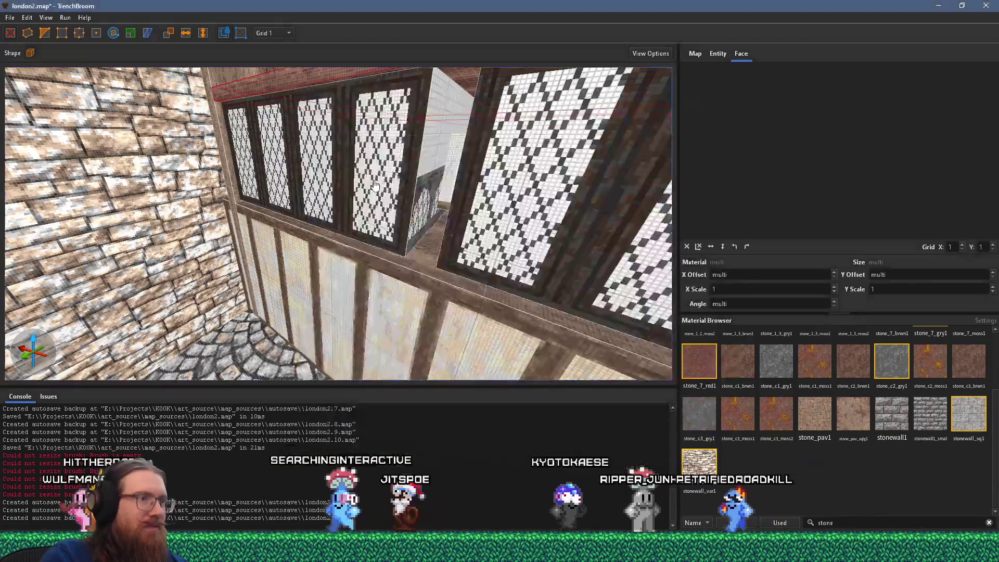
pyautogui.press('s')
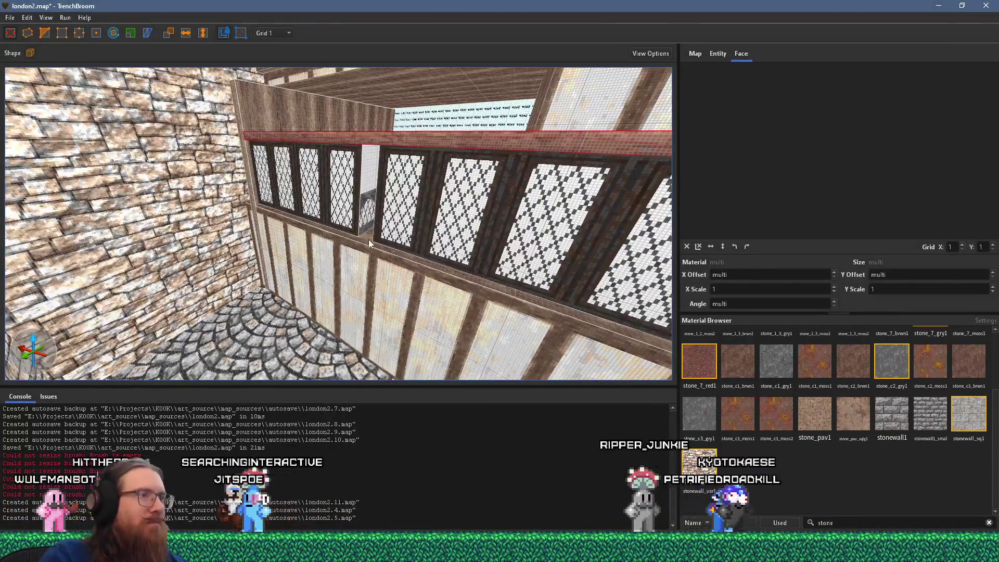
pyautogui.hotkey('alt', 'Tab')
pyautogui.hotkey('alt', 'Tab')
pyautogui.press('w')
pyautogui.moveTo(342, 123)
pyautogui.mouseDown()
pyautogui.moveTo(339, 232)
pyautogui.moveTo(487, 220)
pyautogui.moveTo(480, 210)
pyautogui.moveTo(263, 189)
pyautogui.mouseUp()
# Resize the neighbouring bay brush to 118 units across
pyautogui.press('s')
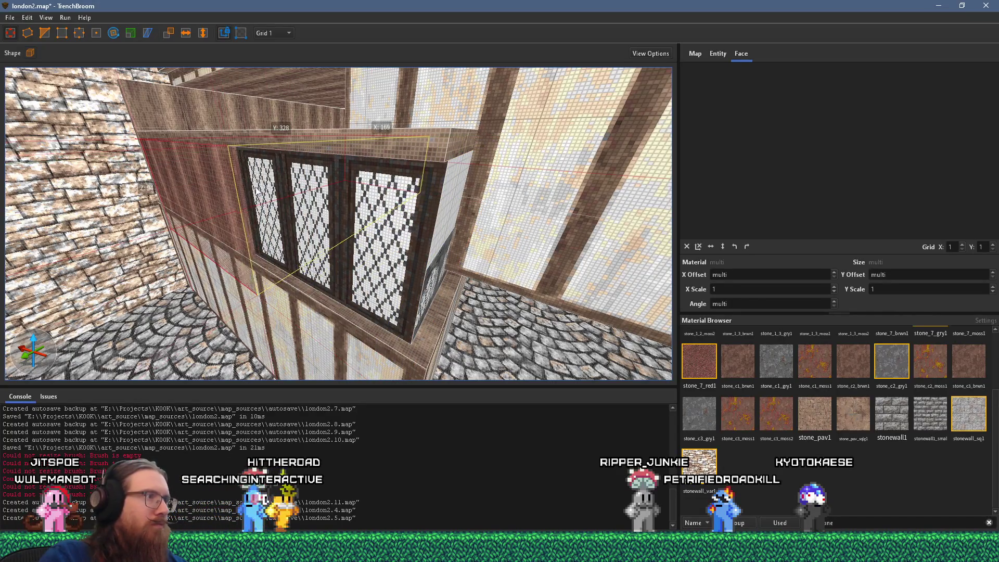
pyautogui.press('w')
pyautogui.moveTo(333, 188); pyautogui.dragTo(239, 170)
# Survey the window wall and ceiling beams against the Tudor reference photo
pyautogui.press('w')
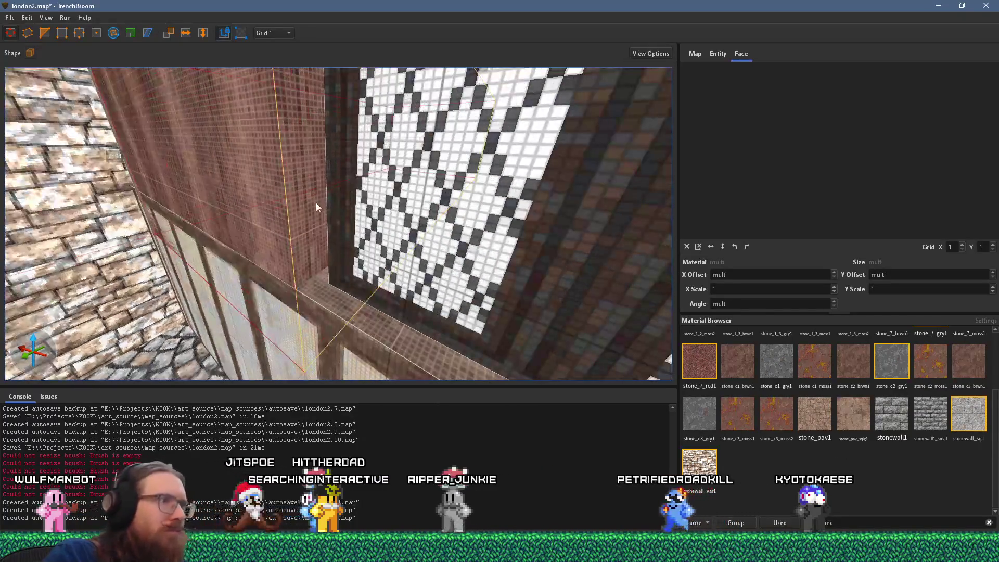
pyautogui.press('s')
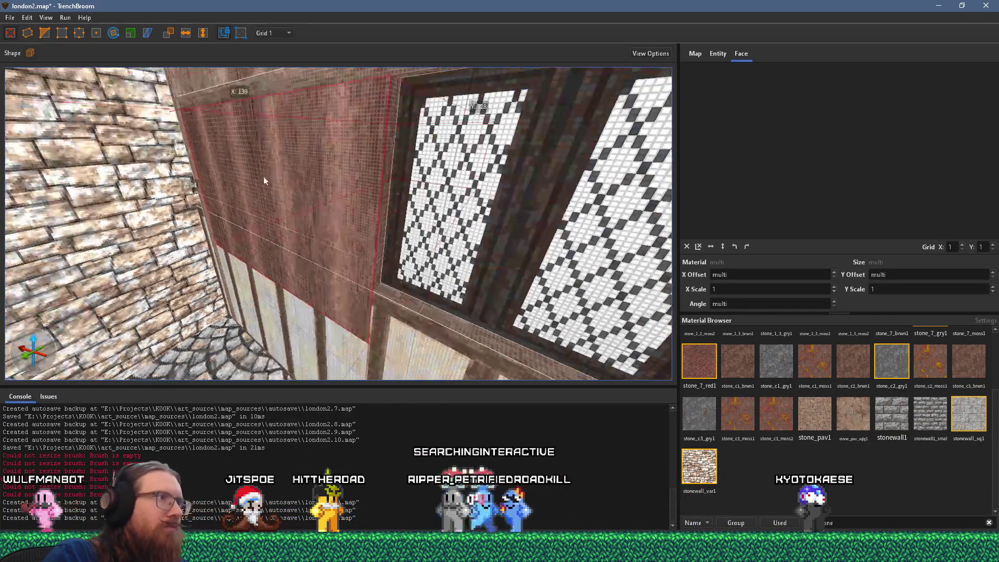
pyautogui.press('w')
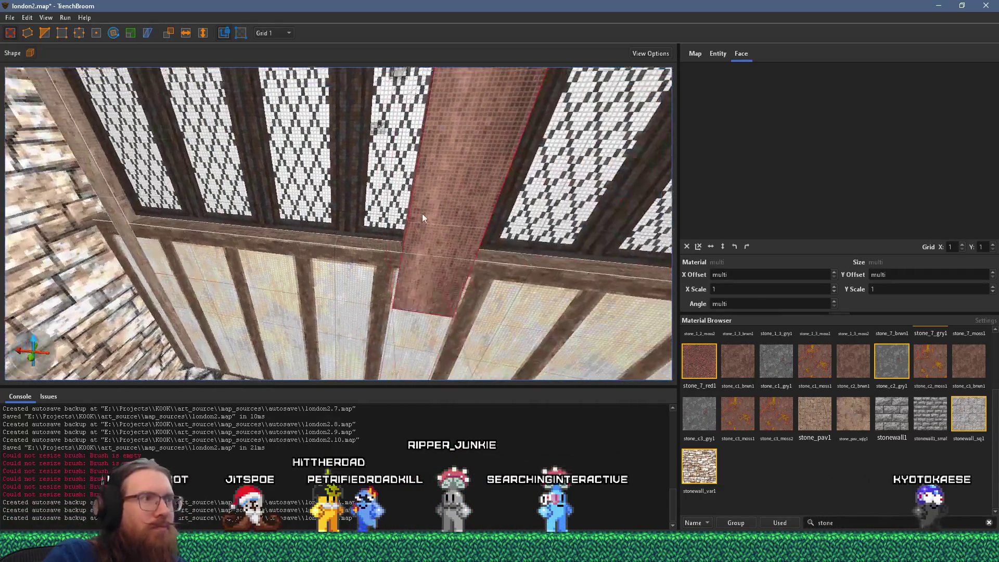
pyautogui.press('s')
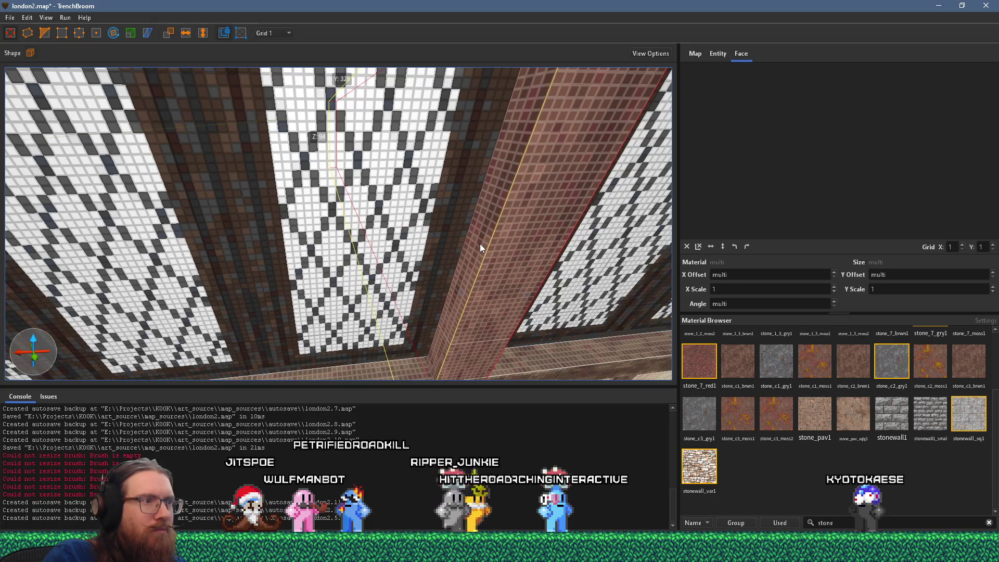
pyautogui.press('s')
pyautogui.press('s')
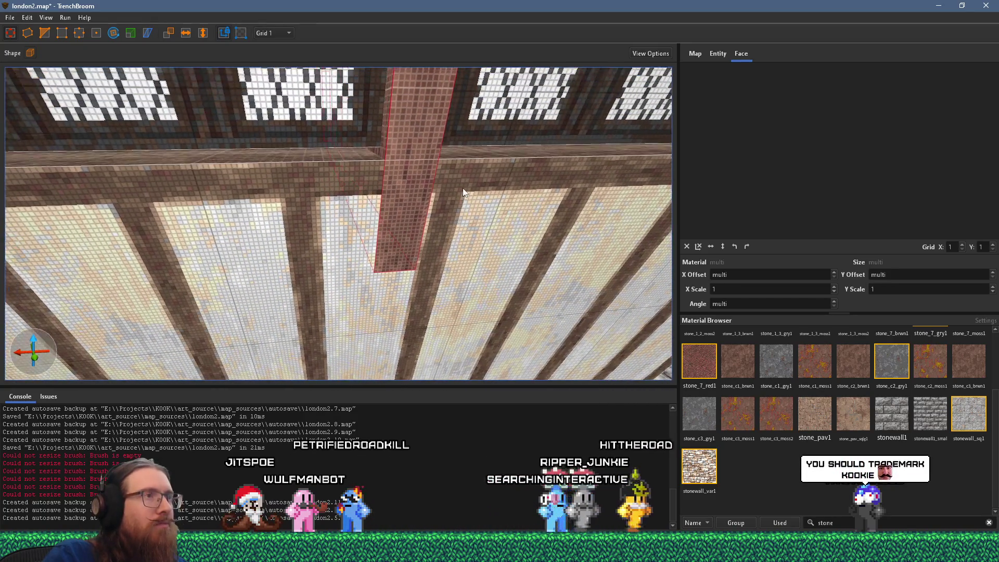
pyautogui.press('s')
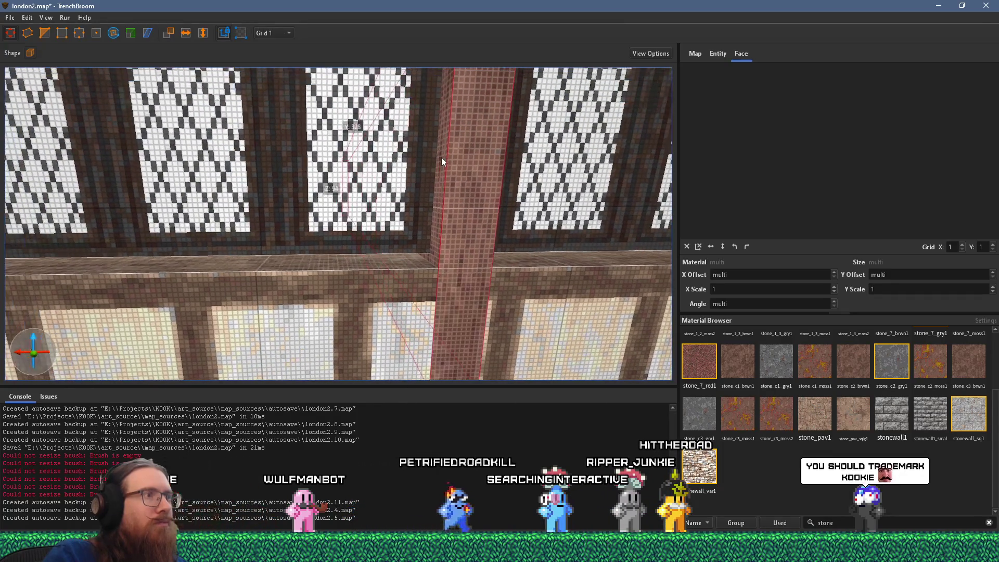
pyautogui.hotkey('alt', 'Tab')
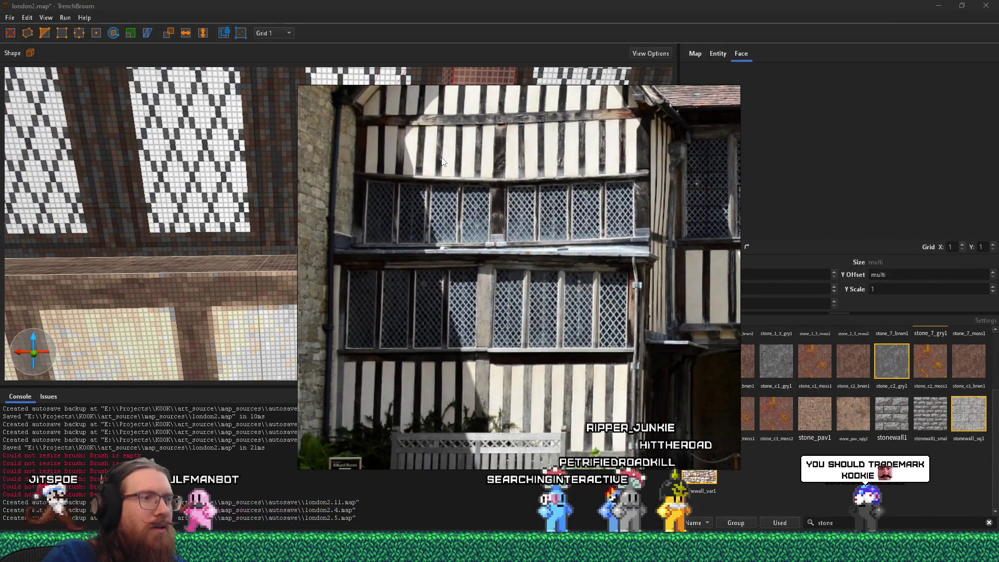
pyautogui.hotkey('alt', 'Tab')
# Select the horizontal beam under the windows to check its faces and bounds
pyautogui.scroll(5, 385, 193)
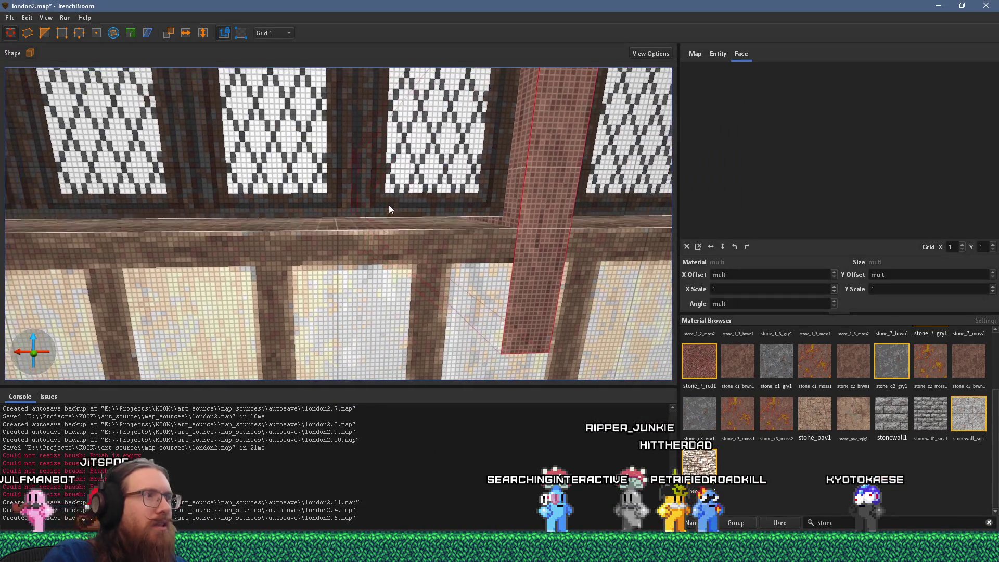
pyautogui.click(456, 254)
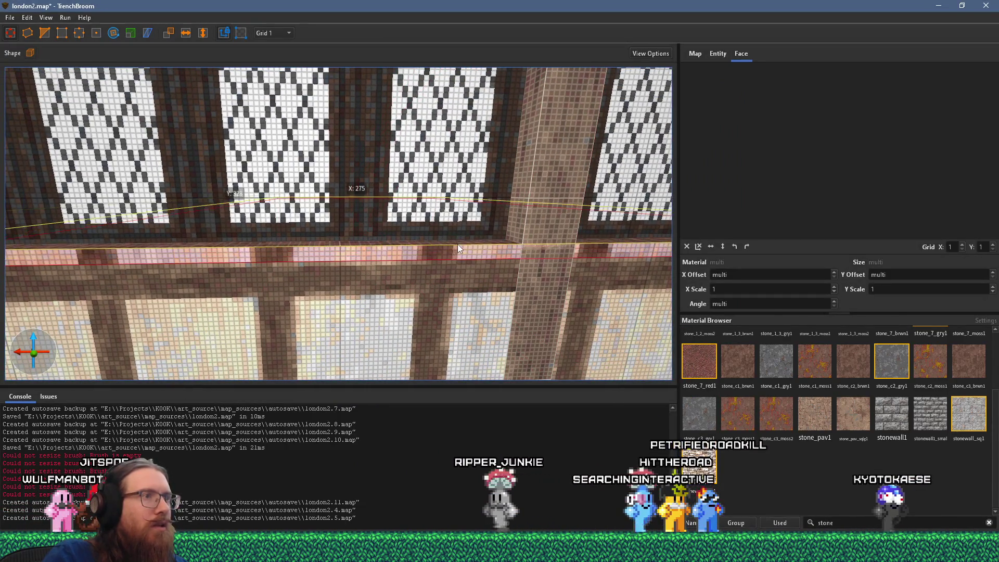
pyautogui.scroll(-5, 422, 231)
pyautogui.scroll(-3, 317, 202)
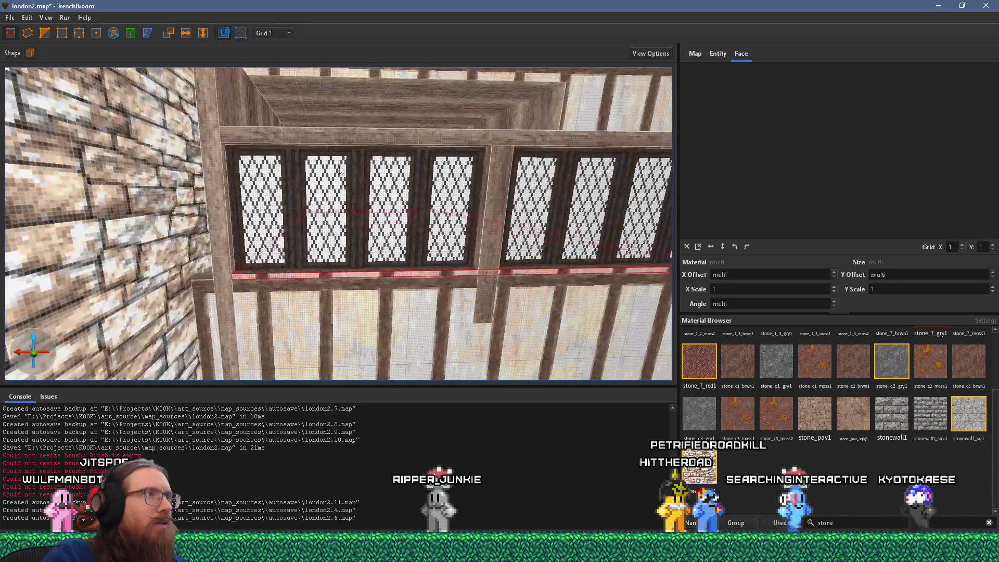
pyautogui.click(359, 139)
pyautogui.scroll(5, 410, 275)
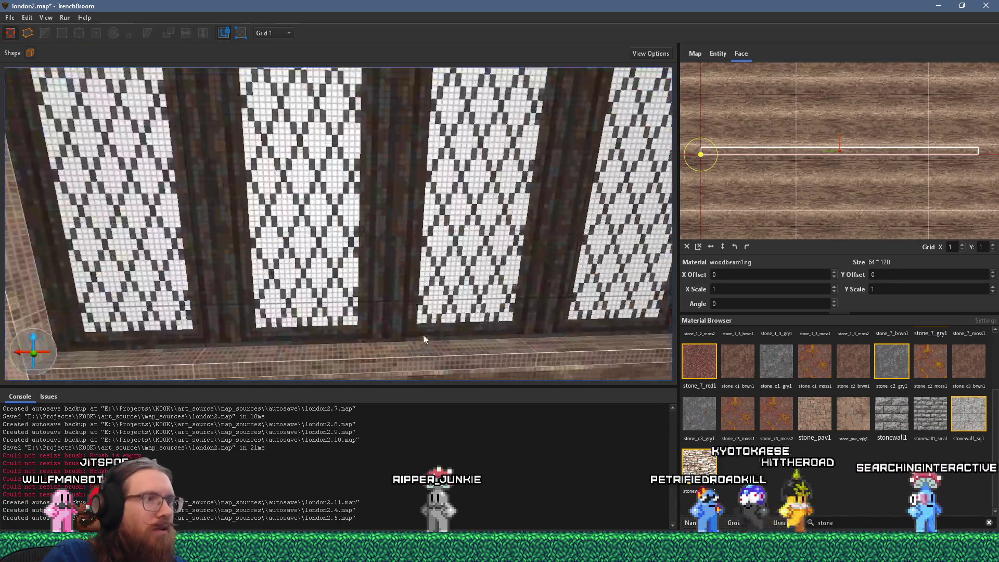
pyautogui.click(419, 357)
pyautogui.scroll(-5, 423, 352)
pyautogui.click(437, 274)
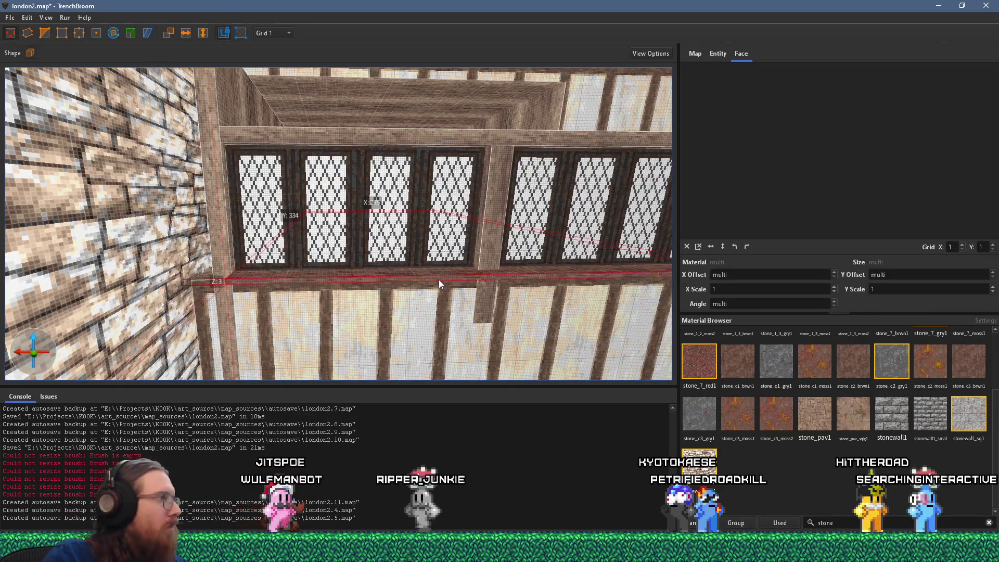
# Check the vertical timber post between the windows, about 11 by 328 units
pyautogui.press('d')
pyautogui.scroll(3, 382, 263)
pyautogui.click(391, 239)
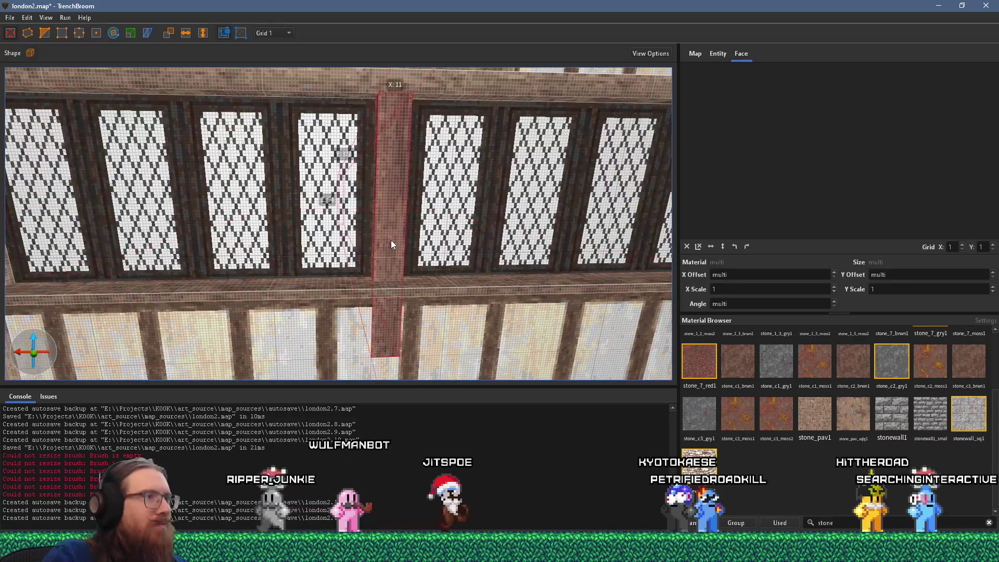
pyautogui.scroll(6, 390, 236)
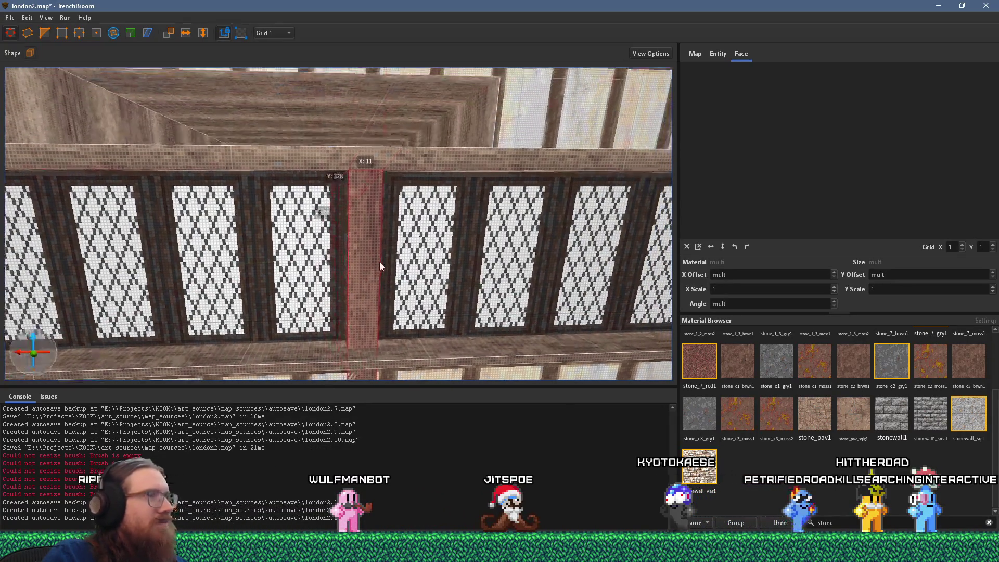
pyautogui.press('d')
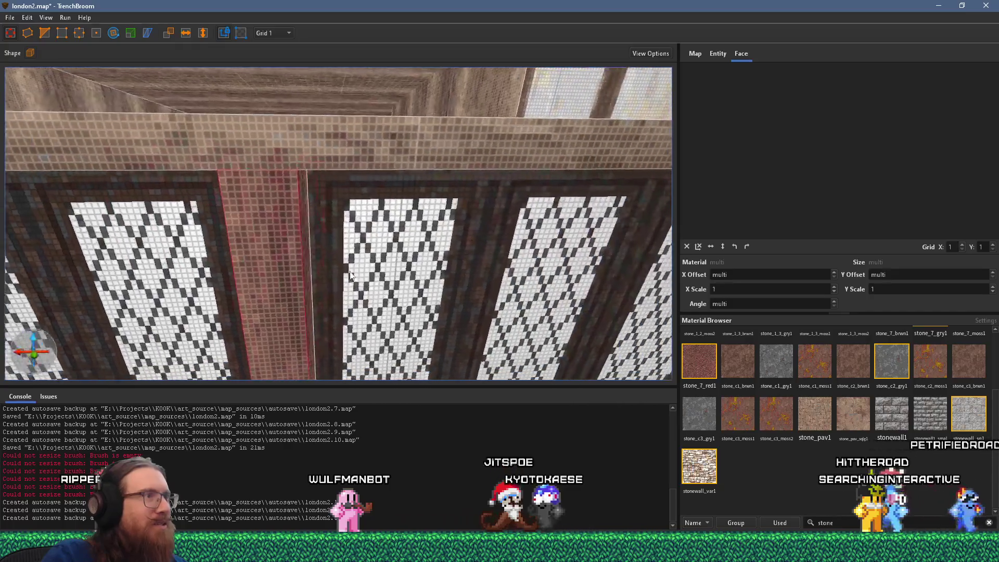
pyautogui.press('d')
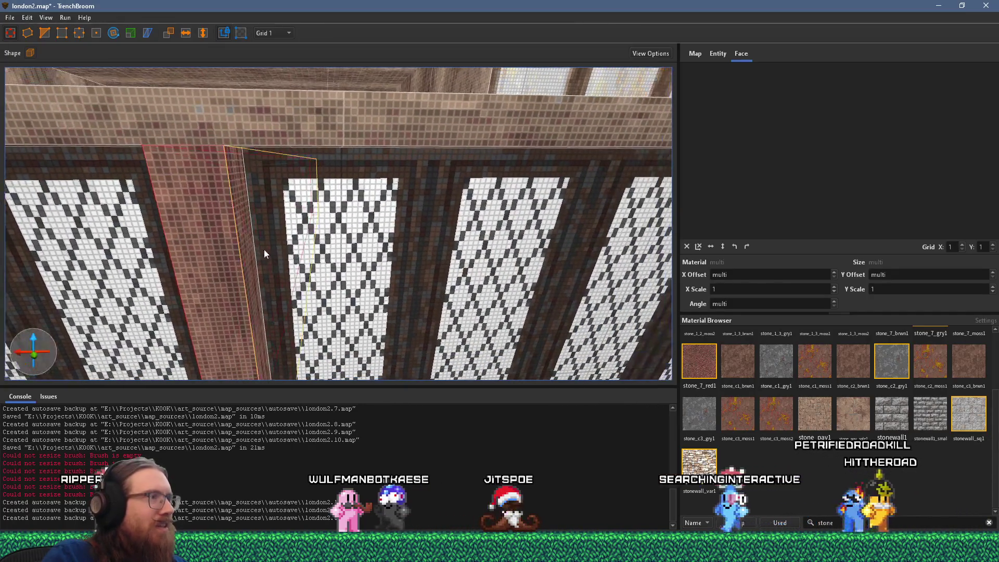
pyautogui.press('a')
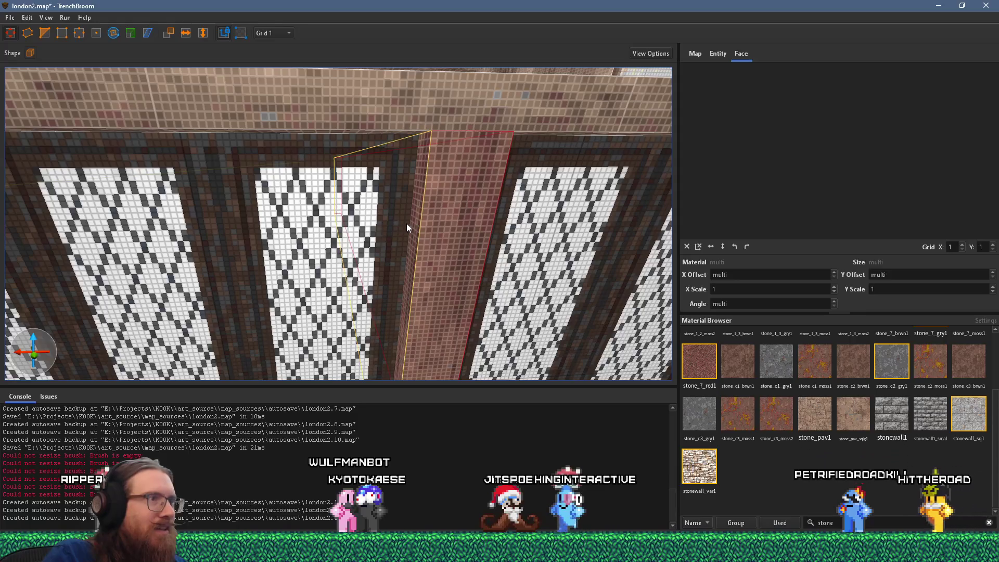
pyautogui.click(421, 224)
pyautogui.press('s')
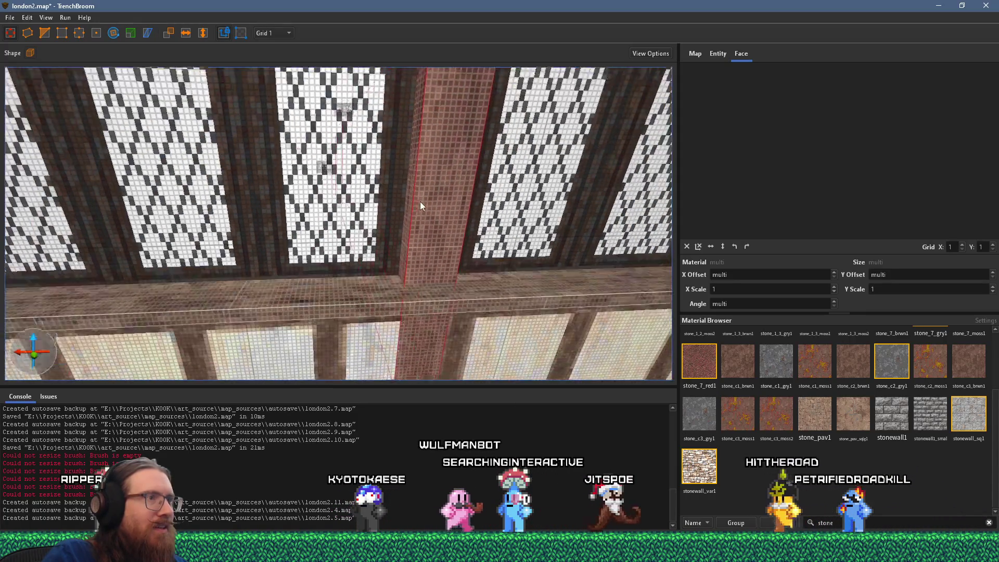
pyautogui.hotkey('alt', 'Tab')
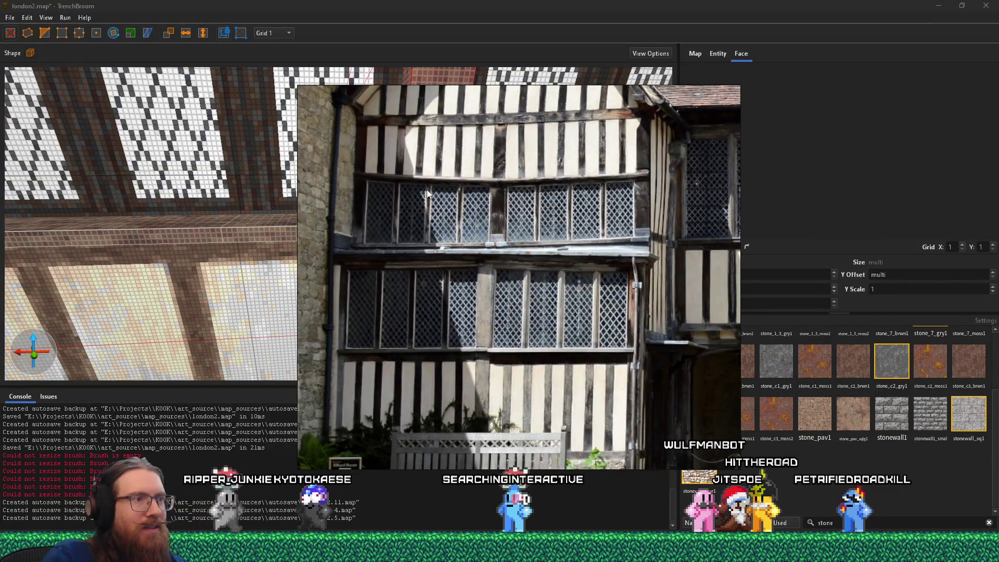
# Inspect the ground-floor wall beams by selecting their faces and brush
pyautogui.hotkey('alt', 'Tab')
pyautogui.moveTo(428, 190)
pyautogui.mouseDown()
pyautogui.moveTo(383, 148)
pyautogui.moveTo(302, 166)
pyautogui.moveTo(285, 157)
pyautogui.moveTo(222, 195)
pyautogui.moveTo(278, 119)
pyautogui.moveTo(301, 222)
pyautogui.mouseUp()
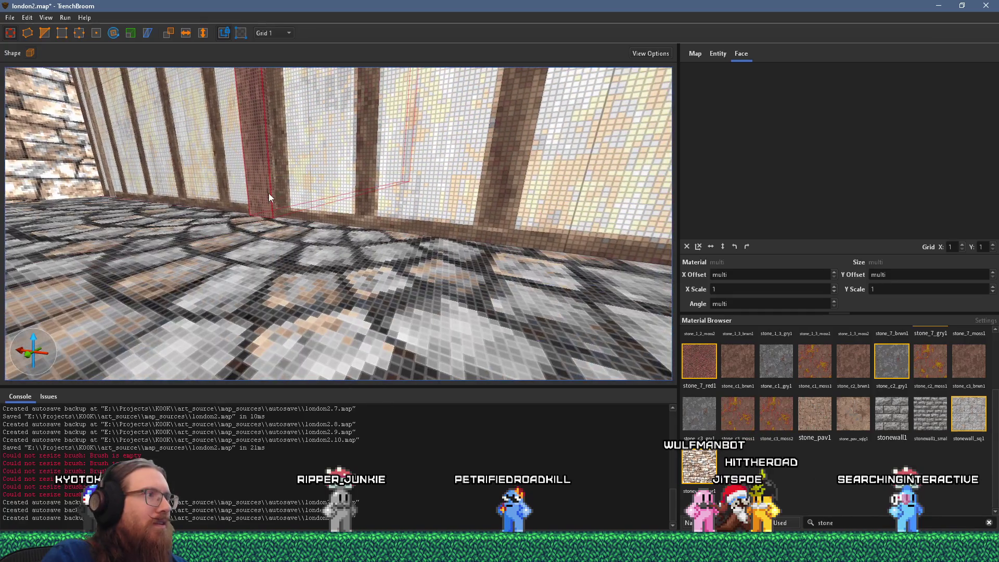
pyautogui.keyDown('shift'); pyautogui.click(269, 193); pyautogui.keyUp('shift')
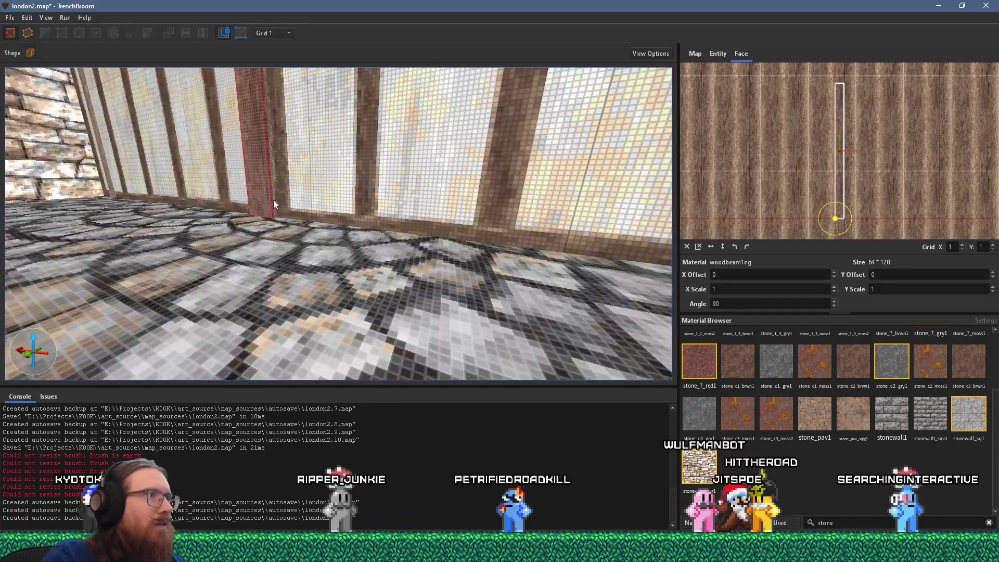
pyautogui.moveTo(274, 200)
pyautogui.mouseDown()
pyautogui.moveTo(415, 248)
pyautogui.moveTo(425, 243)
pyautogui.moveTo(399, 238)
pyautogui.moveTo(446, 235)
pyautogui.mouseUp()
pyautogui.keyDown('ctrl'); pyautogui.keyDown('shift'); pyautogui.click(429, 291); pyautogui.keyUp('shift'); pyautogui.keyUp('ctrl')
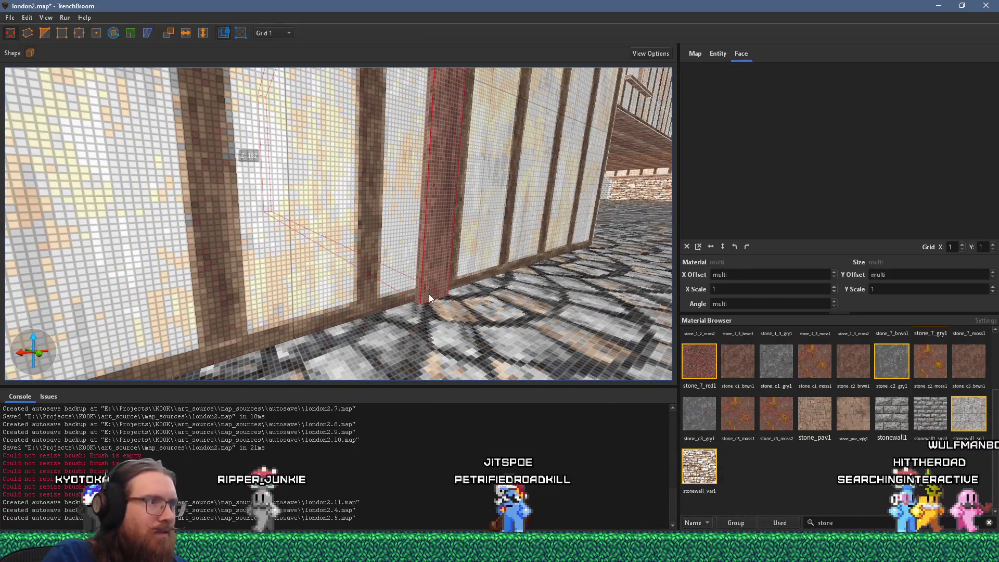
pyautogui.moveTo(433, 322)
pyautogui.mouseDown()
pyautogui.moveTo(390, 330)
pyautogui.moveTo(299, 259)
pyautogui.moveTo(308, 266)
pyautogui.mouseUp()
# Select the bay's windows4 window face at angle 270, X offset -176, Y offset -138
pyautogui.hotkey('alt', 'Tab')
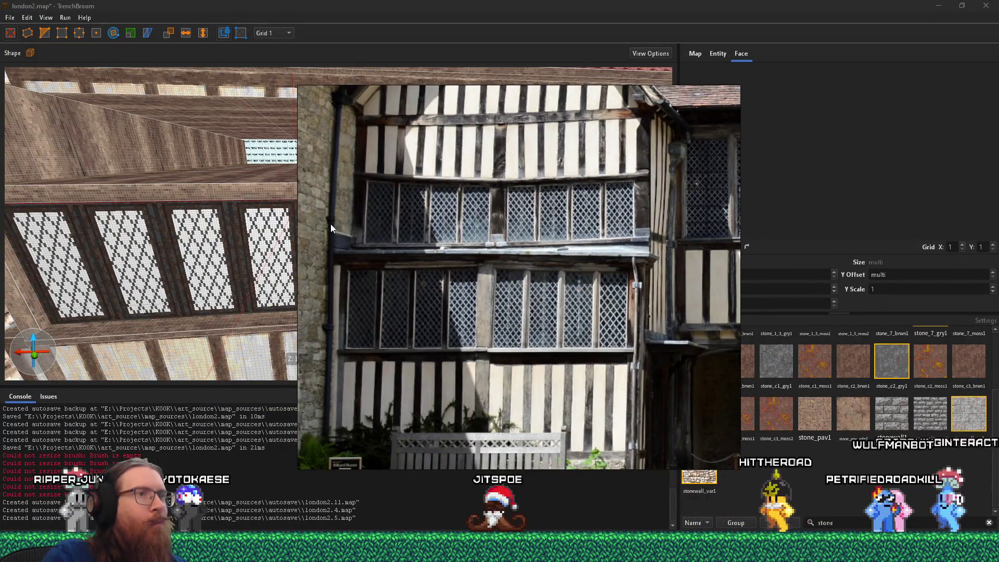
pyautogui.hotkey('alt', 'Tab')
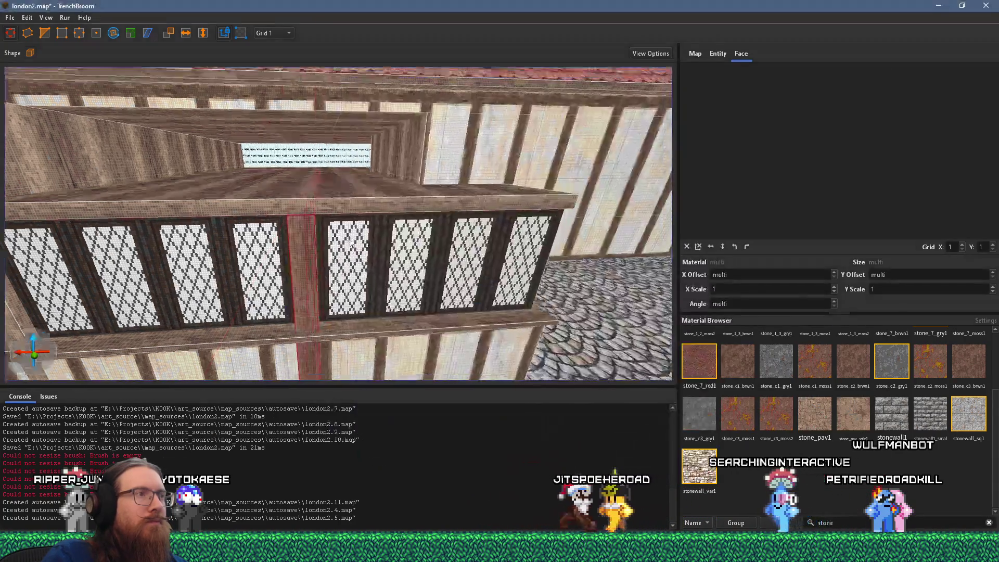
pyautogui.keyDown('shift'); pyautogui.click(368, 267); pyautogui.keyUp('shift')
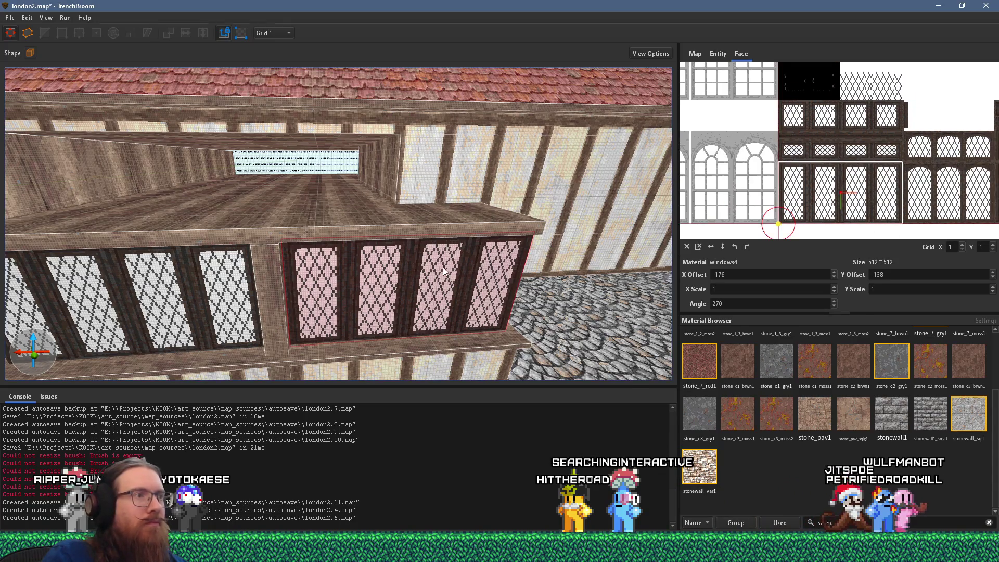
pyautogui.scroll(-3, 430, 261)
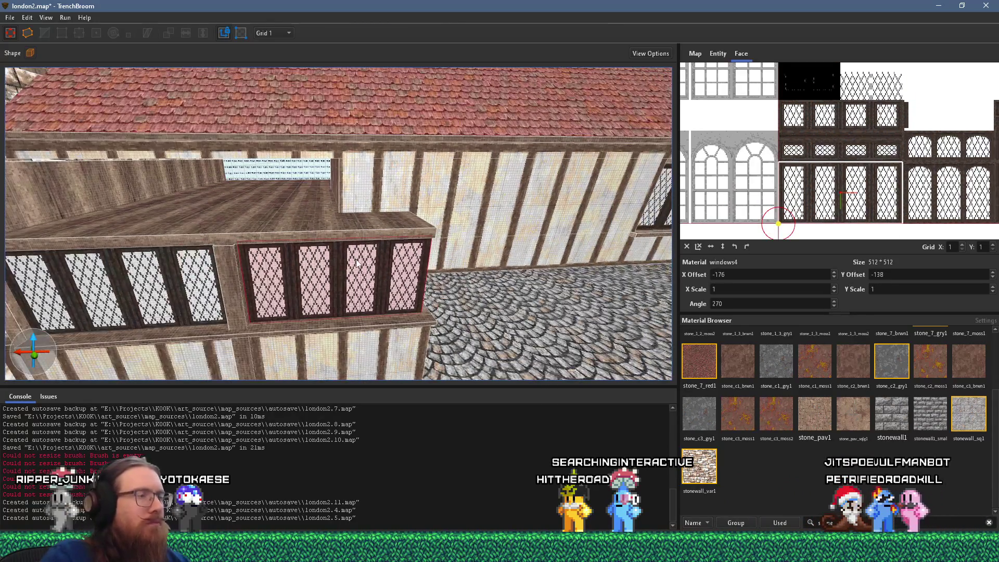
# Duplicate the window panel above the ledge and adjust the copy's bottom edge
pyautogui.moveTo(348, 268); pyautogui.dragTo(351, 131)
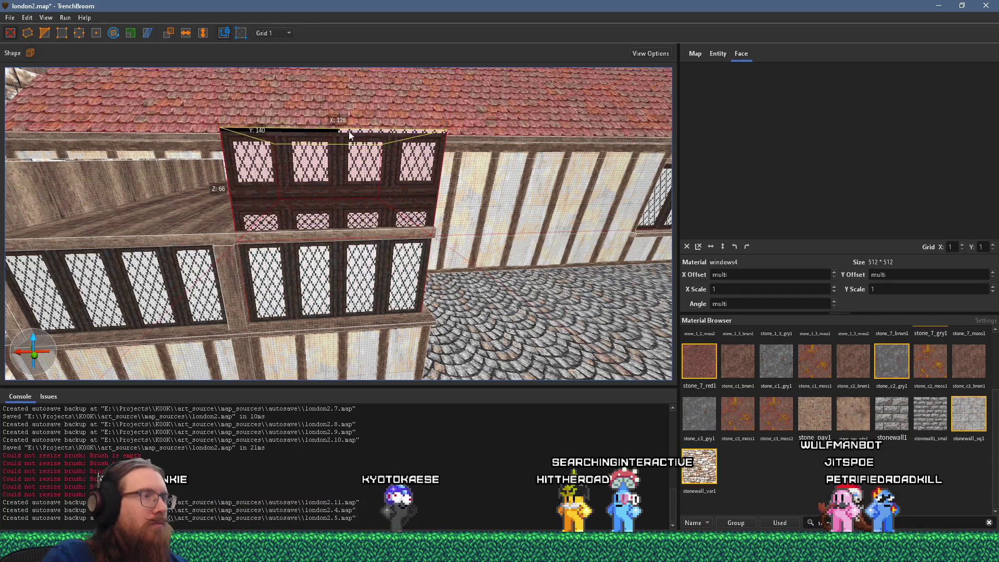
pyautogui.scroll(5, 347, 132)
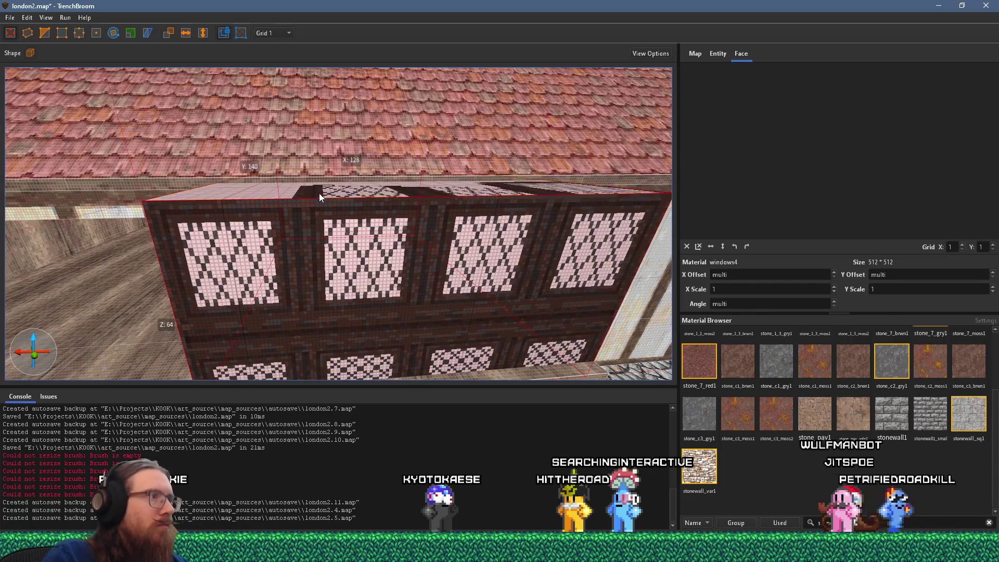
pyautogui.scroll(5, 319, 192)
pyautogui.press('pagedown')
pyautogui.press('pagedown')
pyautogui.press('pagedown')
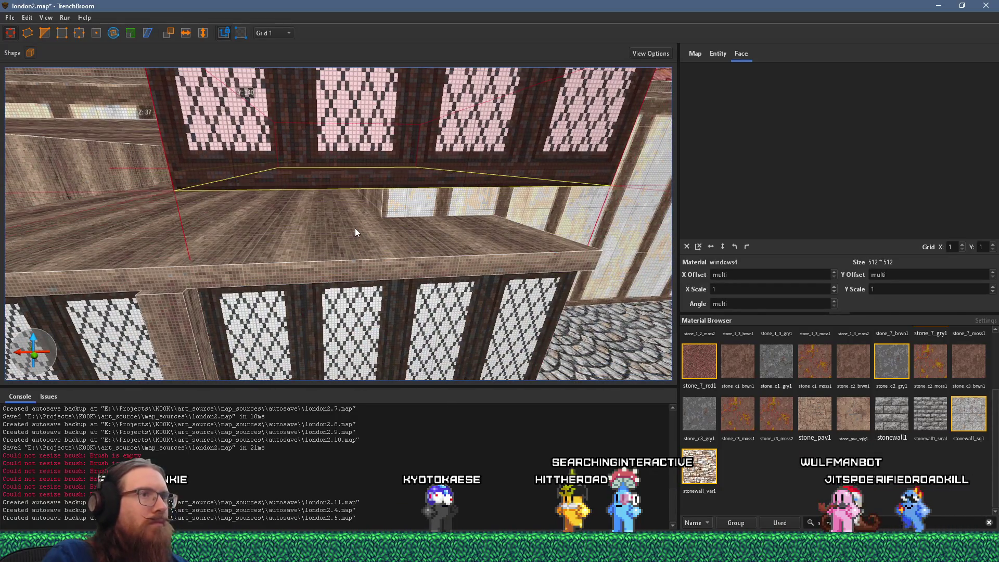
pyautogui.scroll(-6, 356, 224)
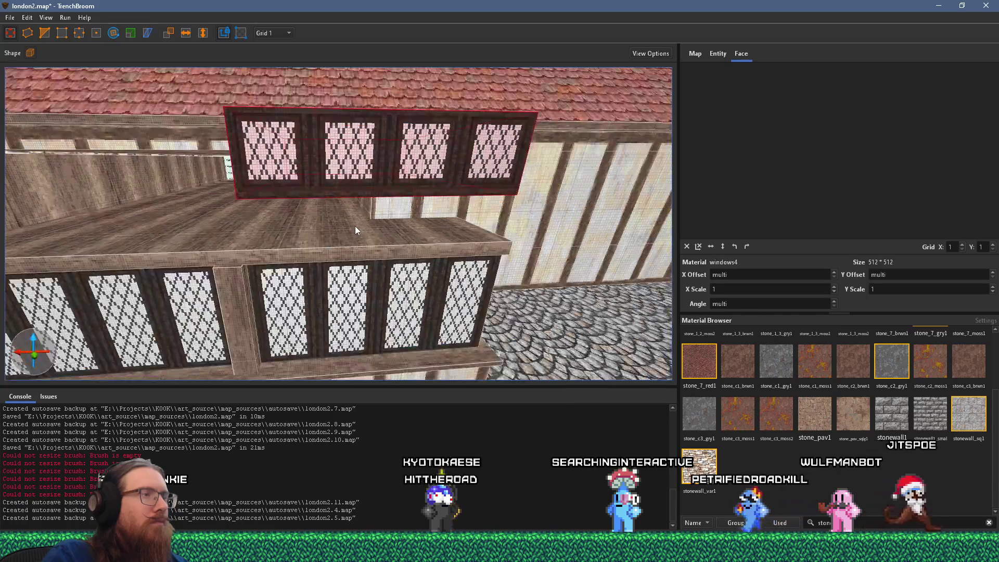
# Zoom out on the whole-building reference photo
pyautogui.hotkey('alt', 'Tab')
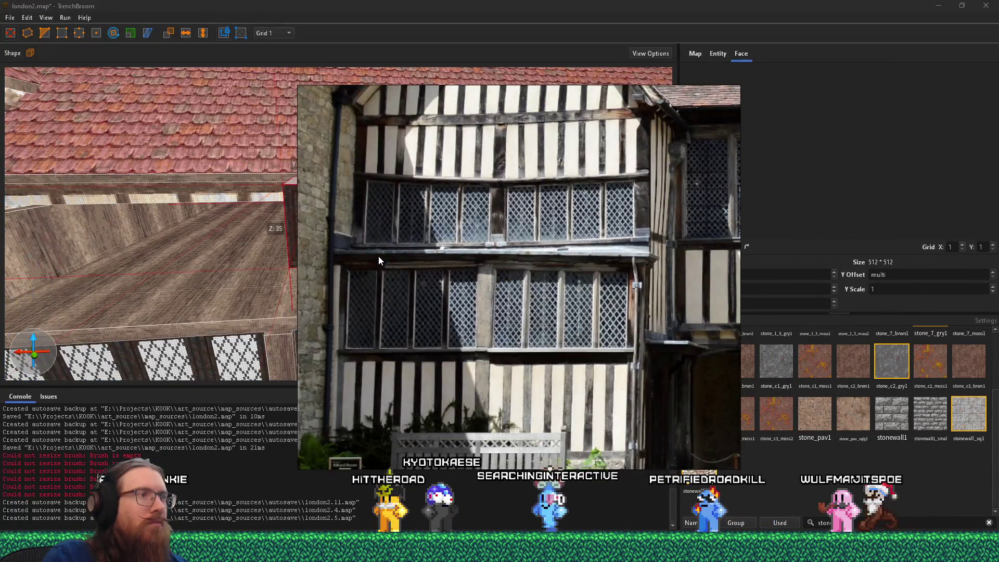
pyautogui.scroll(-3, 378, 256)
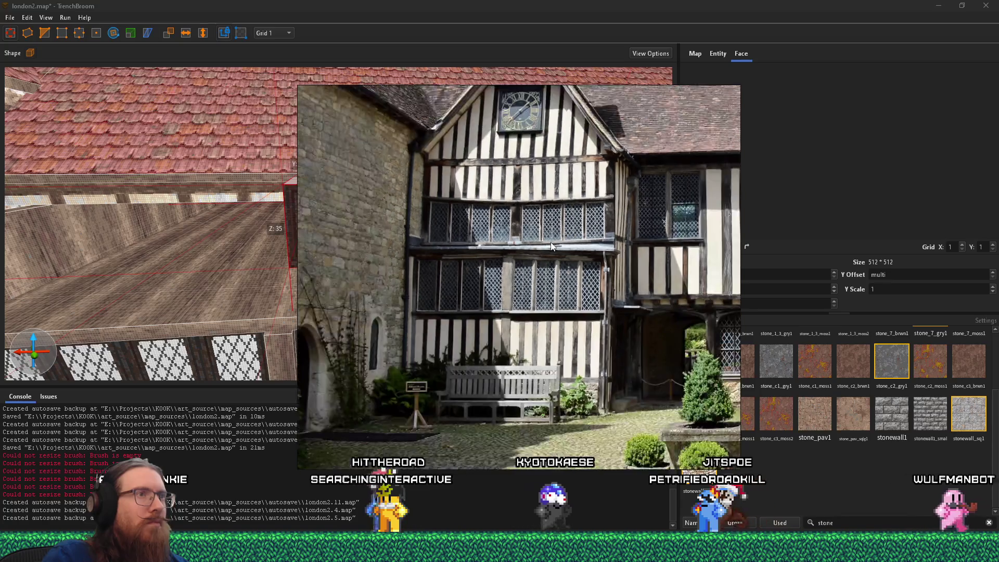
pyautogui.scroll(-3, 552, 246)
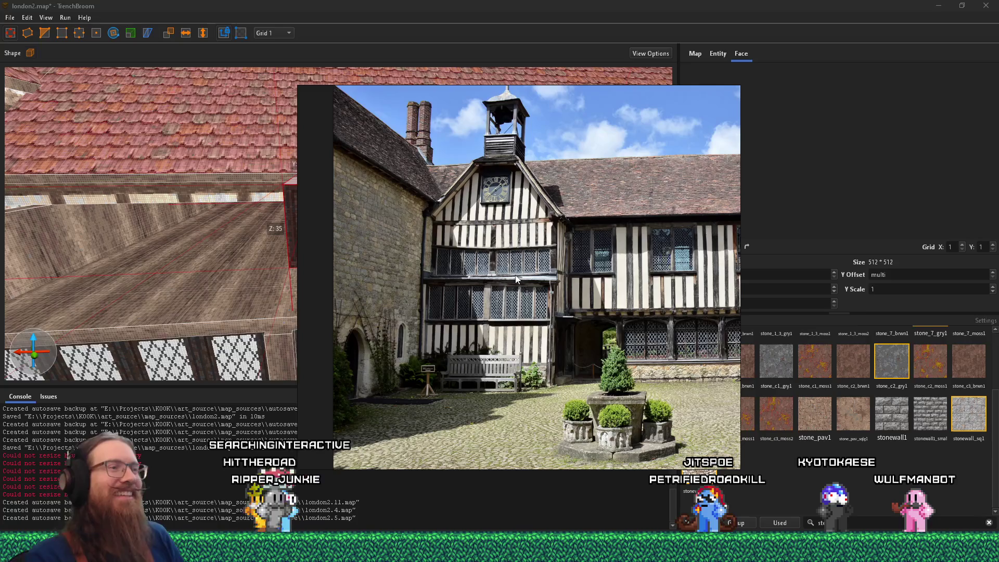
pyautogui.moveTo(533, 285)
pyautogui.mouseDown()
pyautogui.moveTo(402, 305)
pyautogui.moveTo(409, 285)
pyautogui.moveTo(327, 172)
pyautogui.moveTo(342, 164)
pyautogui.moveTo(345, 278)
pyautogui.moveTo(304, 262)
pyautogui.mouseUp()
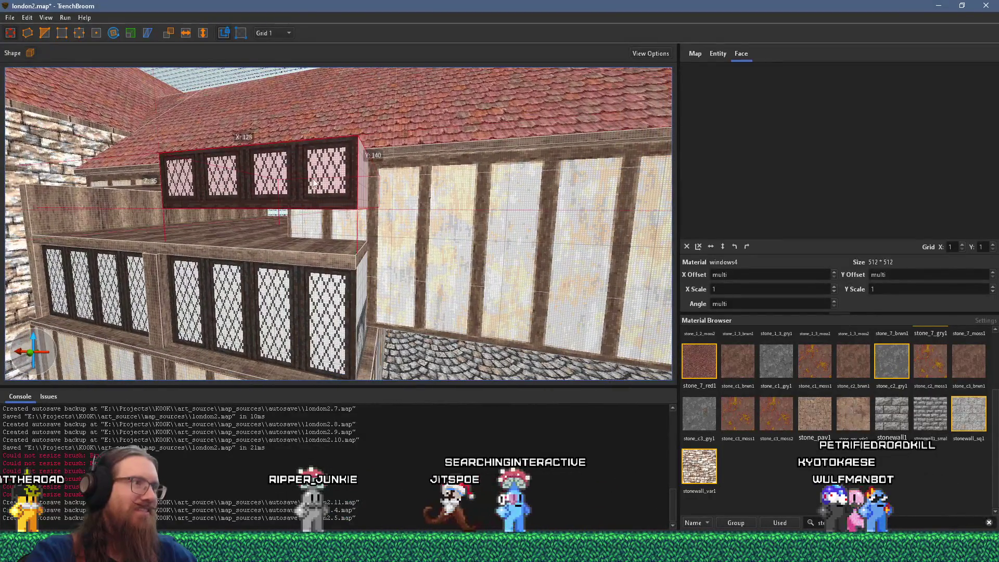
pyautogui.scroll(5, 317, 212)
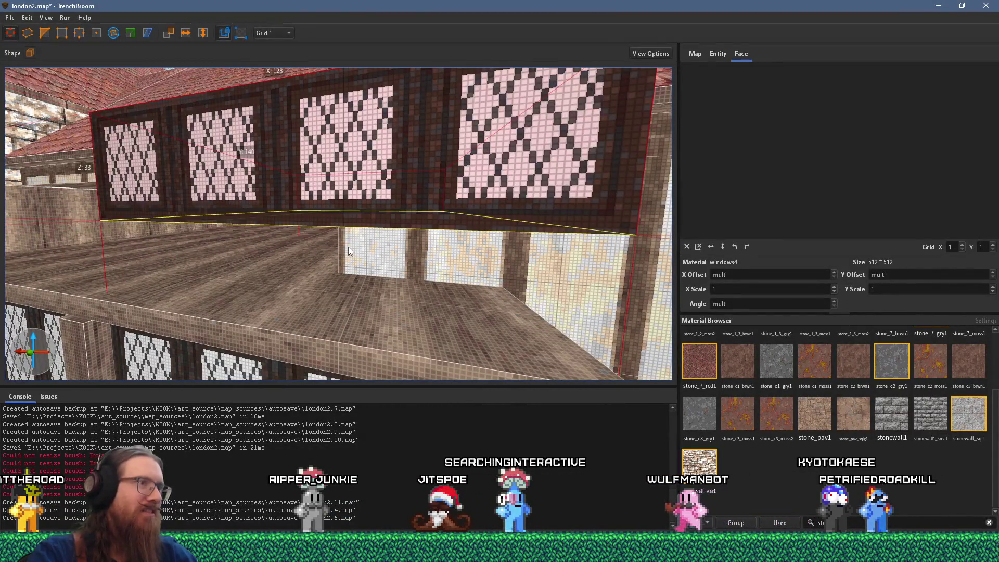
pyautogui.scroll(-5, 348, 247)
pyautogui.scroll(-2, 370, 295)
pyautogui.moveTo(369, 294)
pyautogui.mouseDown()
pyautogui.moveTo(277, 234)
pyautogui.moveTo(213, 276)
pyautogui.moveTo(463, 291)
pyautogui.moveTo(304, 278)
pyautogui.moveTo(374, 308)
pyautogui.moveTo(313, 251)
pyautogui.moveTo(320, 242)
pyautogui.mouseUp()
pyautogui.scroll(2, 346, 284)
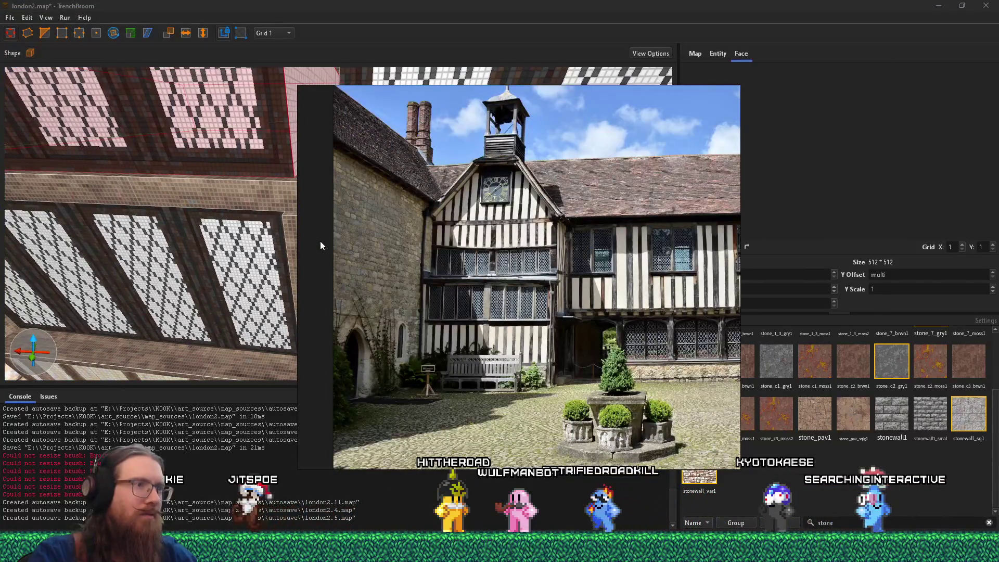
pyautogui.hotkey('alt', 'Tab')
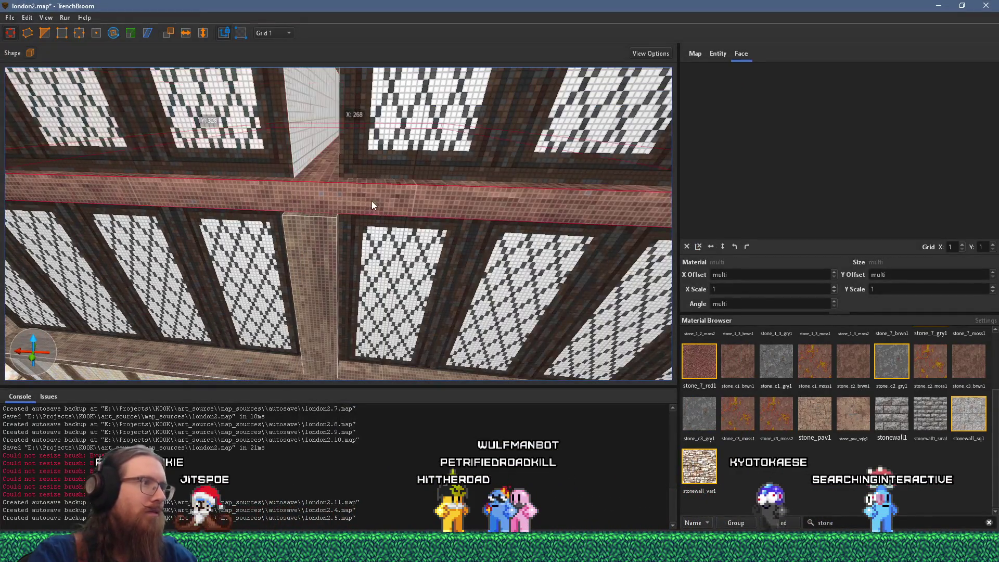
pyautogui.scroll(-3, 371, 200)
pyautogui.moveTo(337, 216)
pyautogui.mouseDown()
pyautogui.moveTo(286, 235)
pyautogui.moveTo(279, 221)
pyautogui.moveTo(209, 215)
pyautogui.moveTo(402, 242)
pyautogui.moveTo(395, 200)
pyautogui.moveTo(394, 217)
pyautogui.moveTo(385, 204)
pyautogui.moveTo(410, 208)
pyautogui.mouseUp()
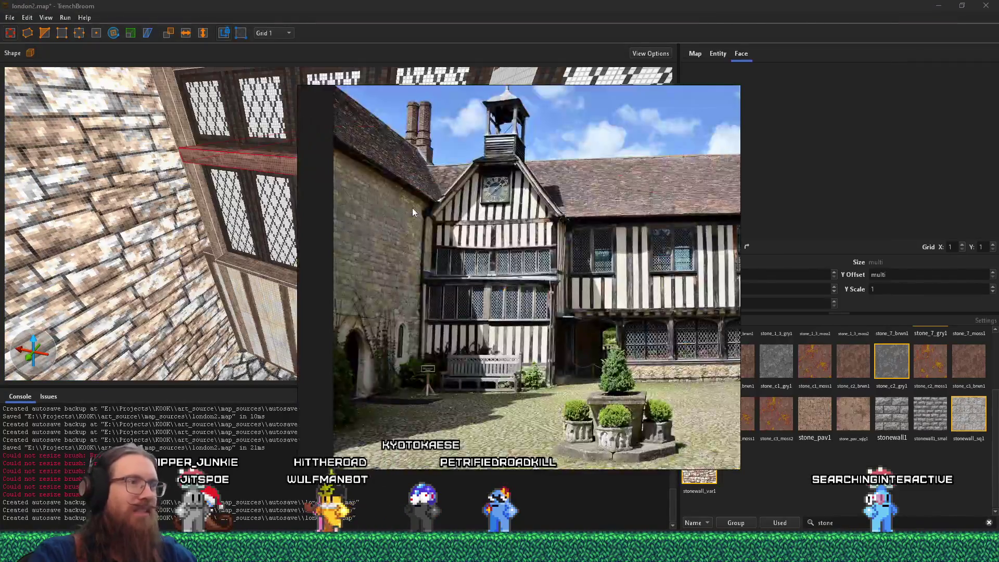
pyautogui.scroll(2, 412, 207)
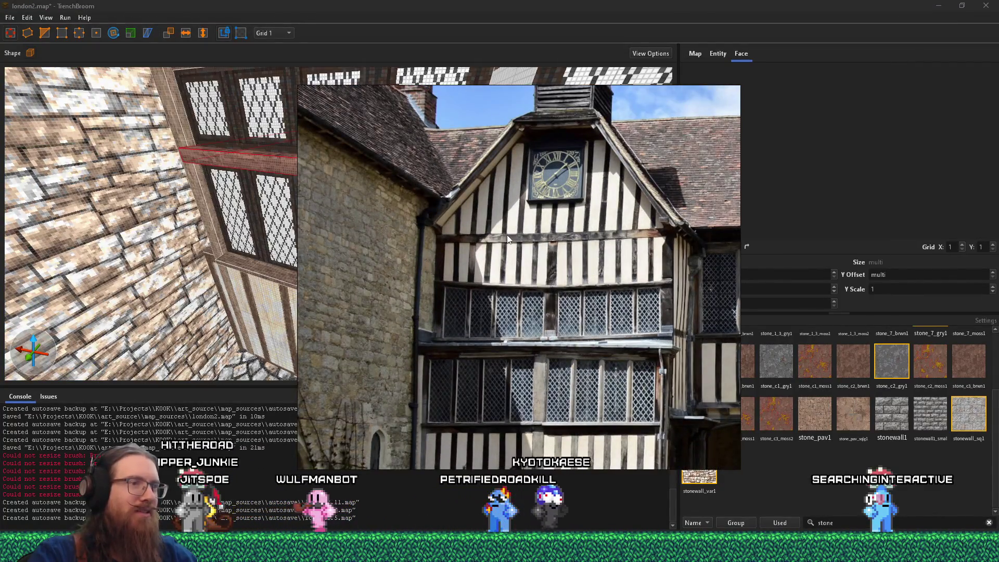
pyautogui.scroll(-2, 438, 232)
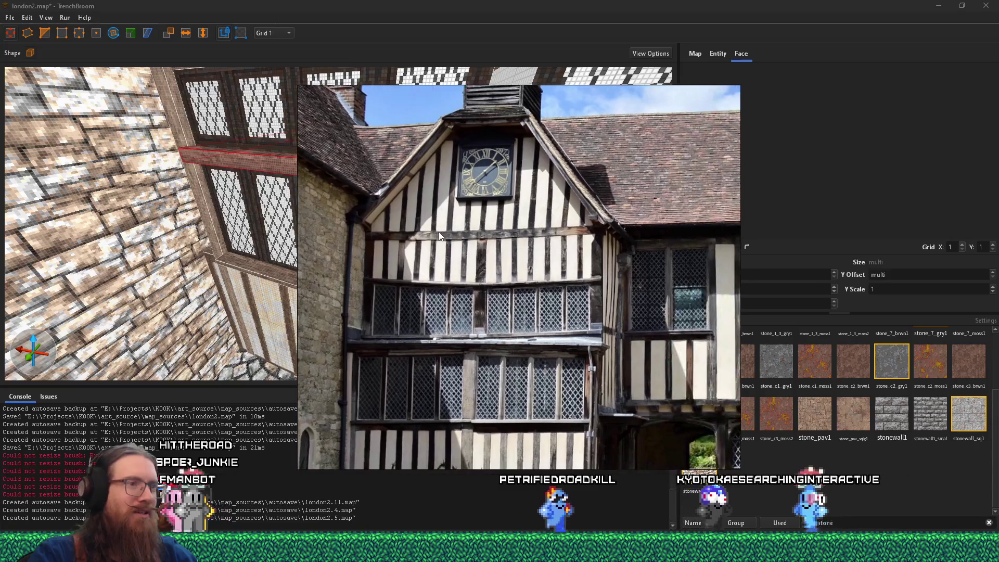
pyautogui.press('Escape')
pyautogui.moveTo(496, 238)
pyautogui.mouseDown()
pyautogui.moveTo(352, 188)
pyautogui.moveTo(322, 211)
pyautogui.moveTo(325, 241)
pyautogui.moveTo(382, 230)
pyautogui.mouseUp()
pyautogui.scroll(3, 336, 187)
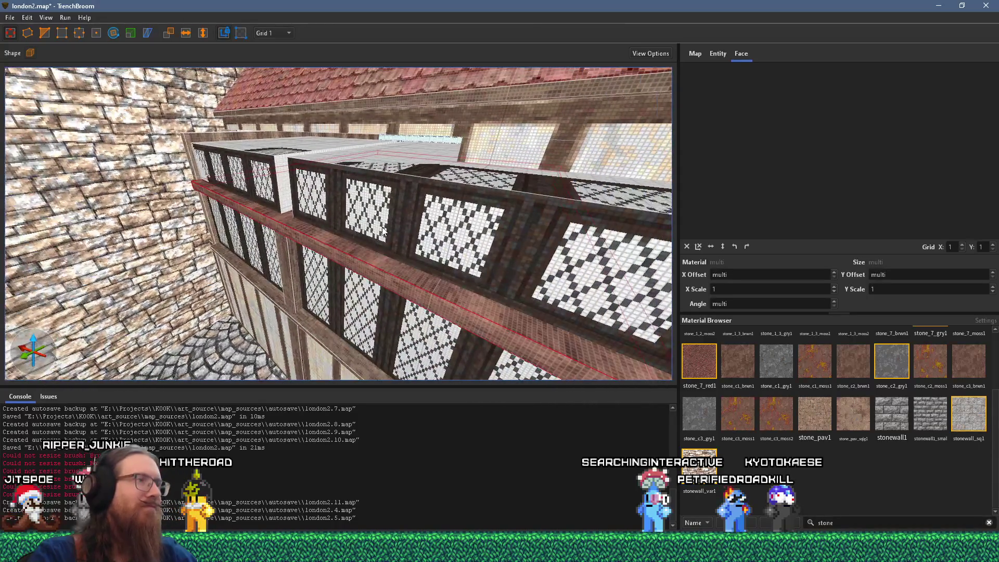
# Set the grid to 4 and resize the upper leaded-window boxes by a few units
pyautogui.click(383, 230)
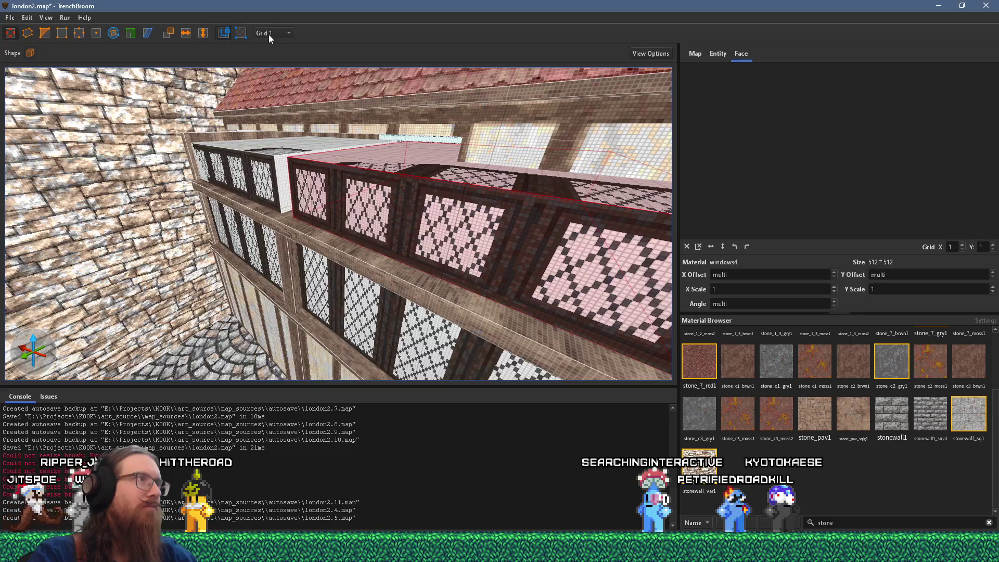
pyautogui.click(269, 34)
pyautogui.click(278, 68)
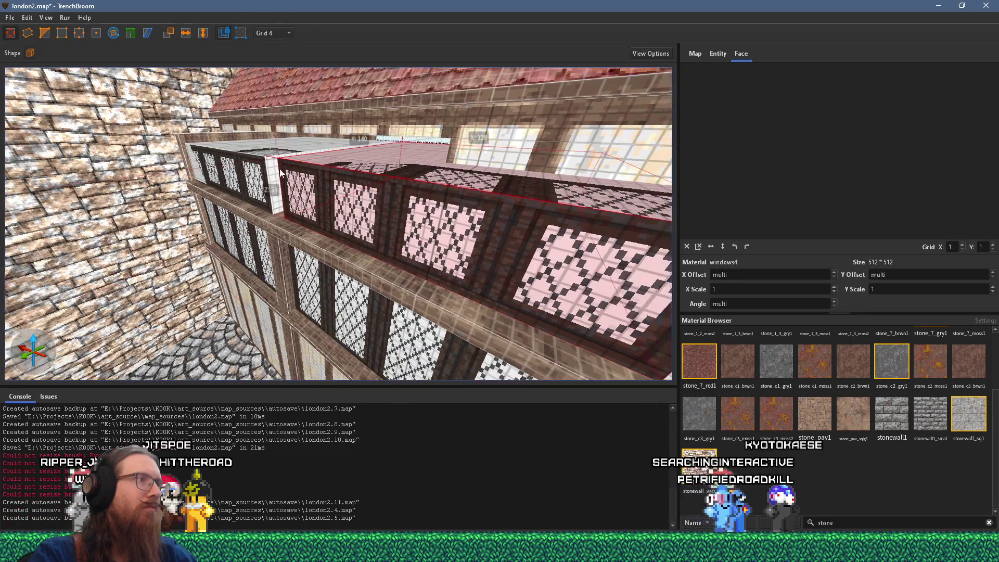
pyautogui.moveTo(263, 170); pyautogui.dragTo(338, 223)
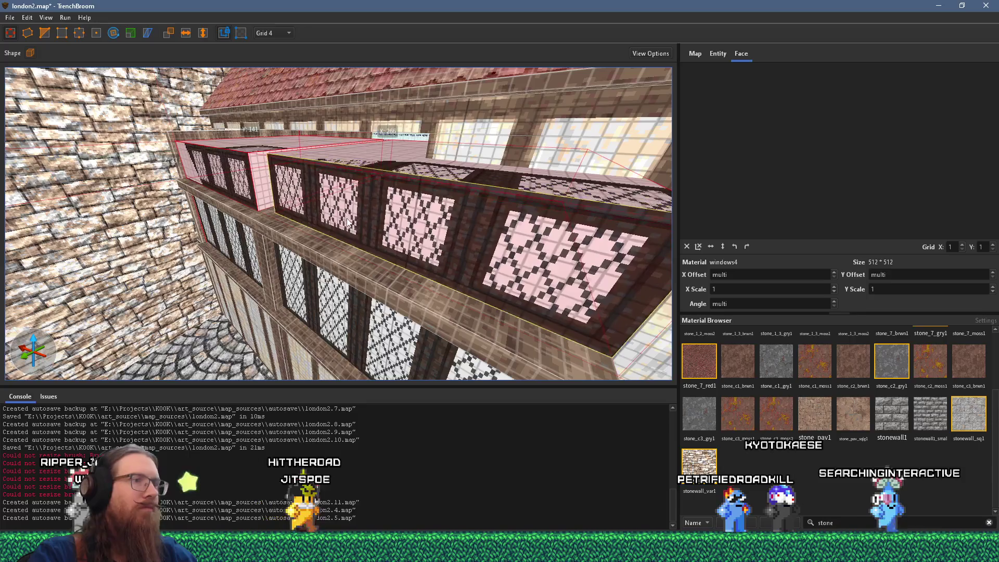
pyautogui.moveTo(239, 193)
pyautogui.mouseDown()
pyautogui.moveTo(295, 196)
pyautogui.moveTo(359, 220)
pyautogui.mouseUp()
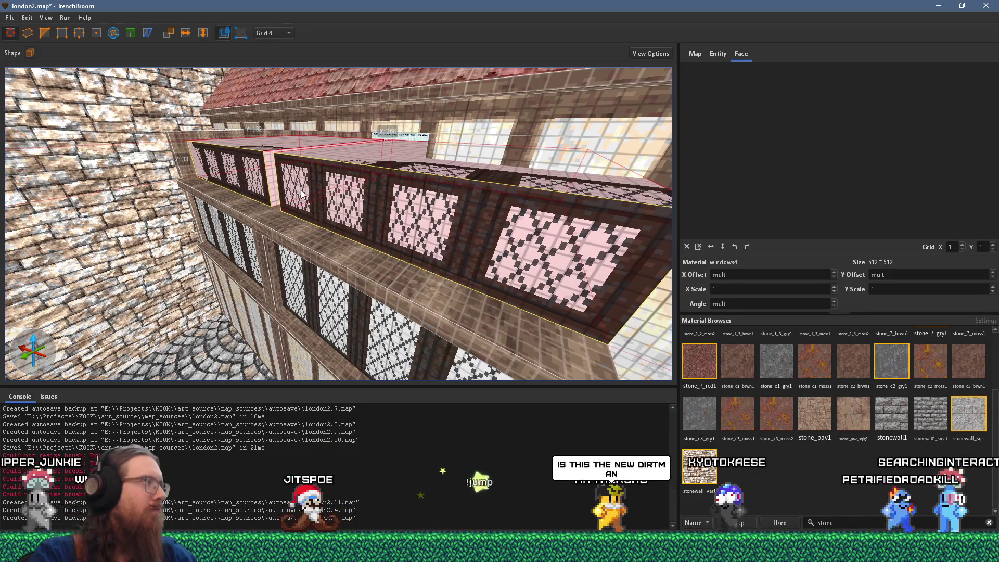
# Compare the bay with the timbered-house reference photo, then switch to the YouTube video
pyautogui.moveTo(443, 232)
pyautogui.mouseDown()
pyautogui.moveTo(371, 213)
pyautogui.moveTo(390, 202)
pyautogui.mouseUp()
pyautogui.hotkey('alt', 'Tab')
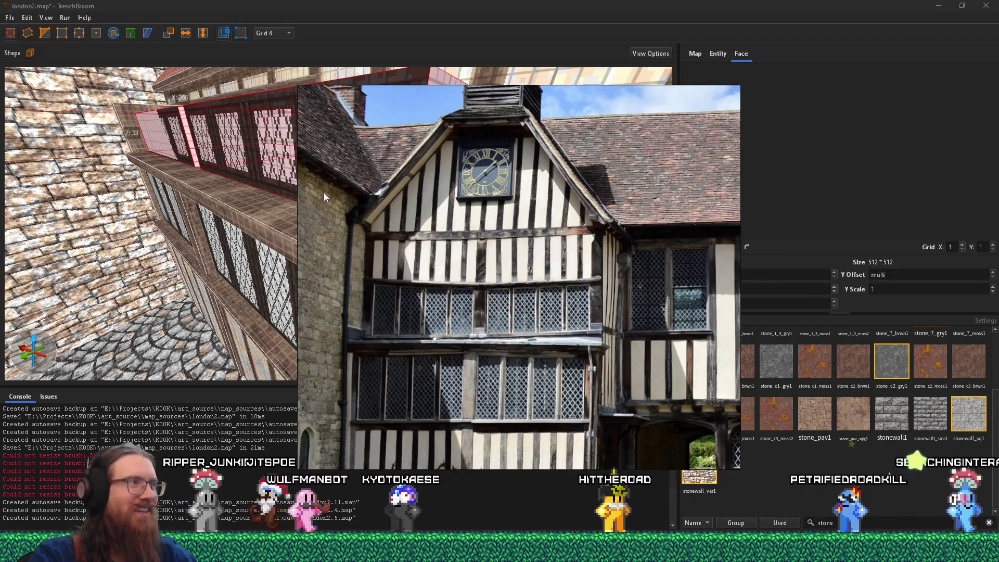
pyautogui.click(213, 180)
pyautogui.press('w')
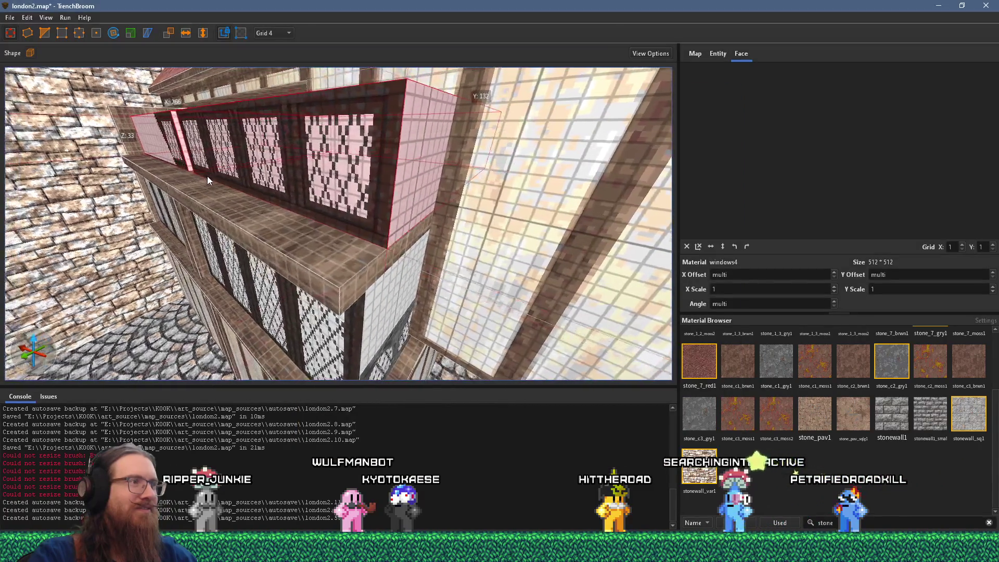
pyautogui.hotkey('alt', 'Tab')
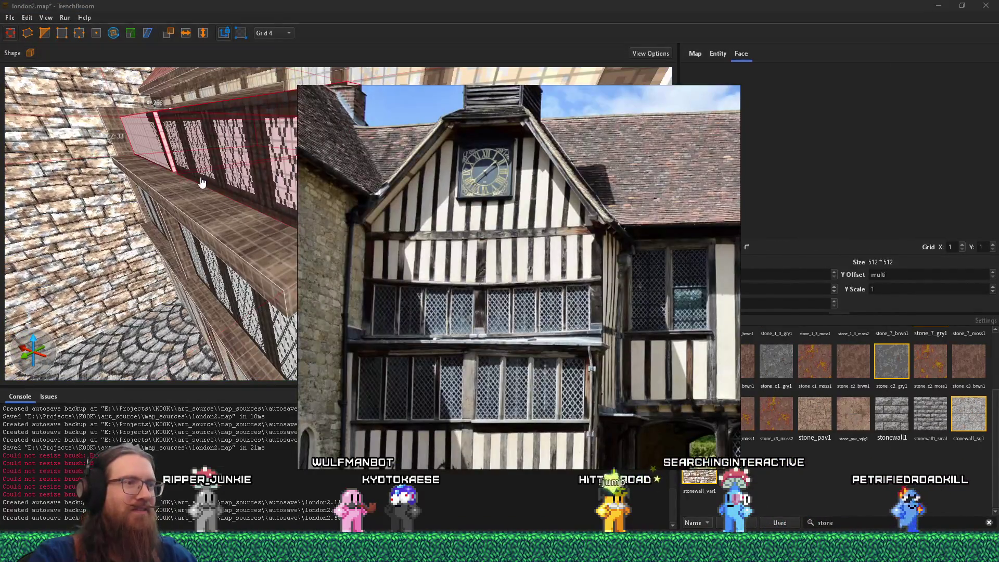
pyautogui.click(203, 181)
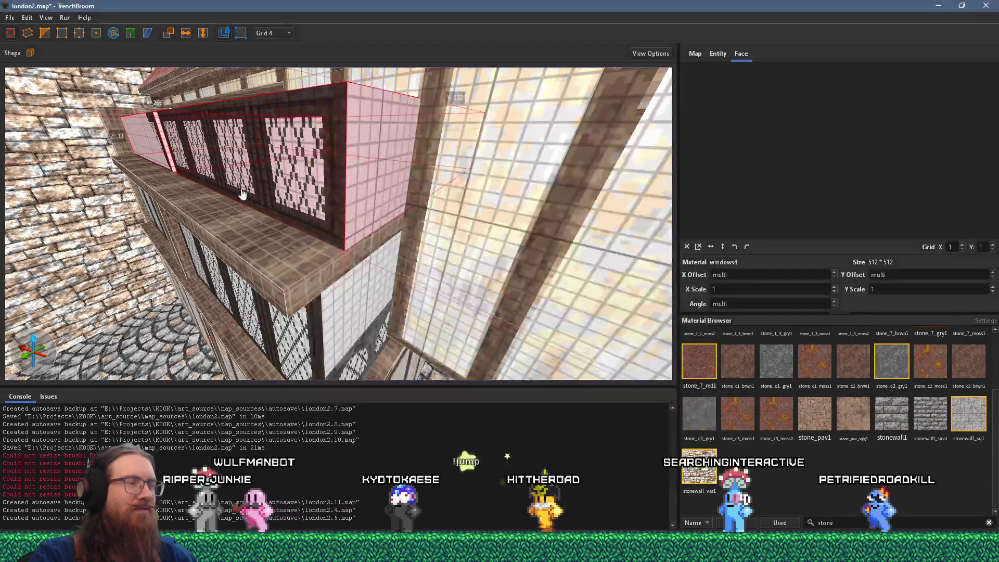
pyautogui.press('s')
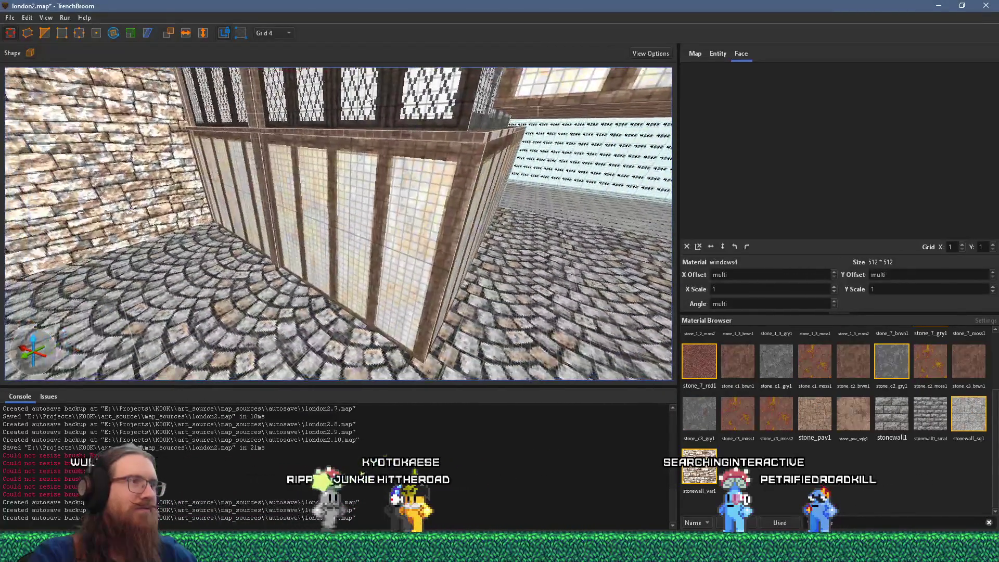
pyautogui.hotkey('alt', 'Tab')
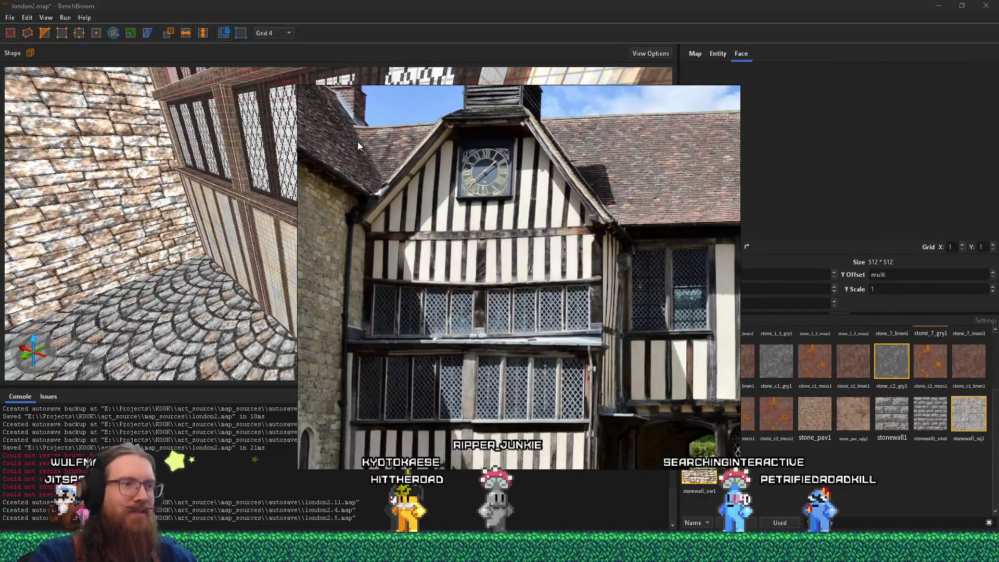
pyautogui.hotkey('alt', 'Tab')
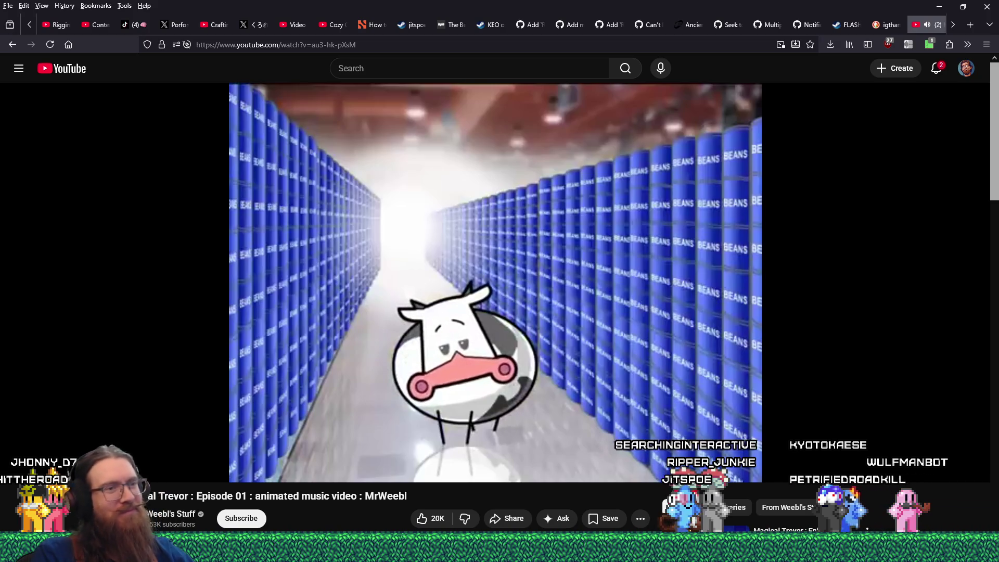
# Leave the YouTube video and return to the TrenchBroom map of the window bay
pyautogui.hotkey('alt', 'Tab')
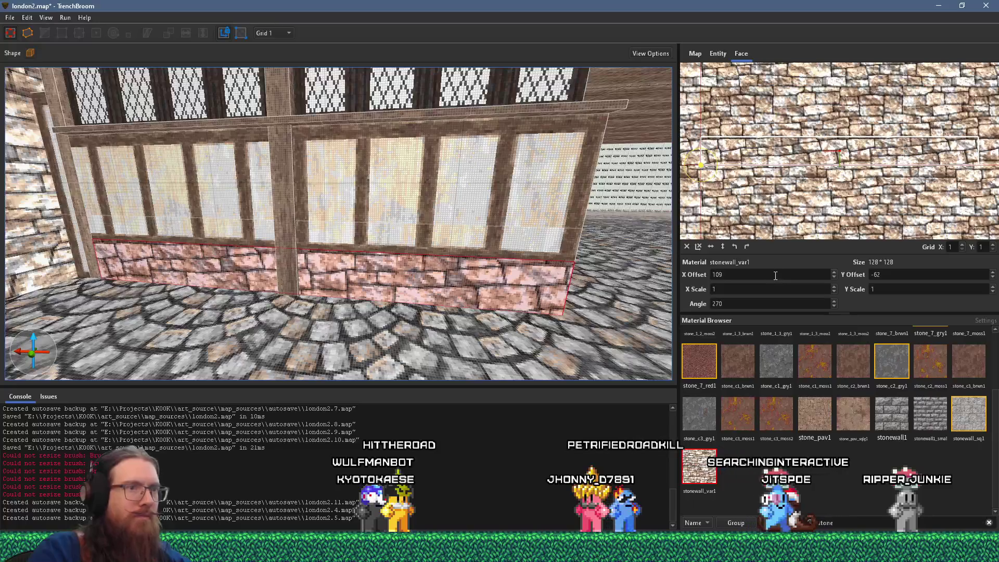
# Nudge the stone base texture's Y offset from -62 to -61, then select the window-ledge brush
pyautogui.scroll(1, 908, 279)
pyautogui.moveTo(546, 265)
pyautogui.mouseDown()
pyautogui.moveTo(276, 289)
pyautogui.moveTo(236, 279)
pyautogui.moveTo(93, 193)
pyautogui.moveTo(390, 255)
pyautogui.moveTo(389, 282)
pyautogui.mouseUp()
pyautogui.press('Escape')
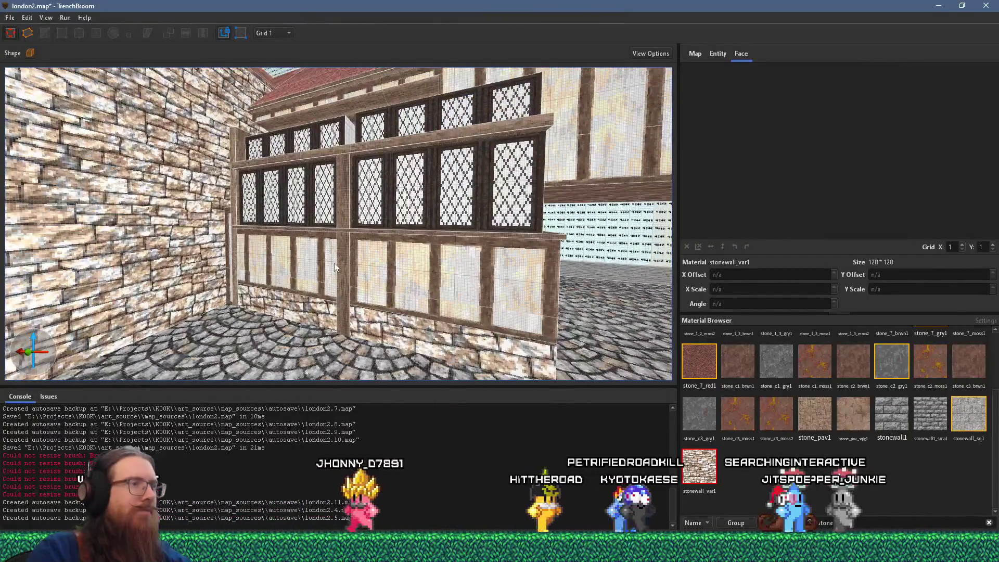
pyautogui.moveTo(333, 262)
pyautogui.mouseDown()
pyautogui.moveTo(359, 305)
pyautogui.moveTo(324, 284)
pyautogui.moveTo(353, 273)
pyautogui.moveTo(373, 293)
pyautogui.moveTo(353, 281)
pyautogui.moveTo(310, 291)
pyautogui.moveTo(334, 201)
pyautogui.moveTo(344, 270)
pyautogui.moveTo(353, 199)
pyautogui.mouseUp()
pyautogui.click(304, 270)
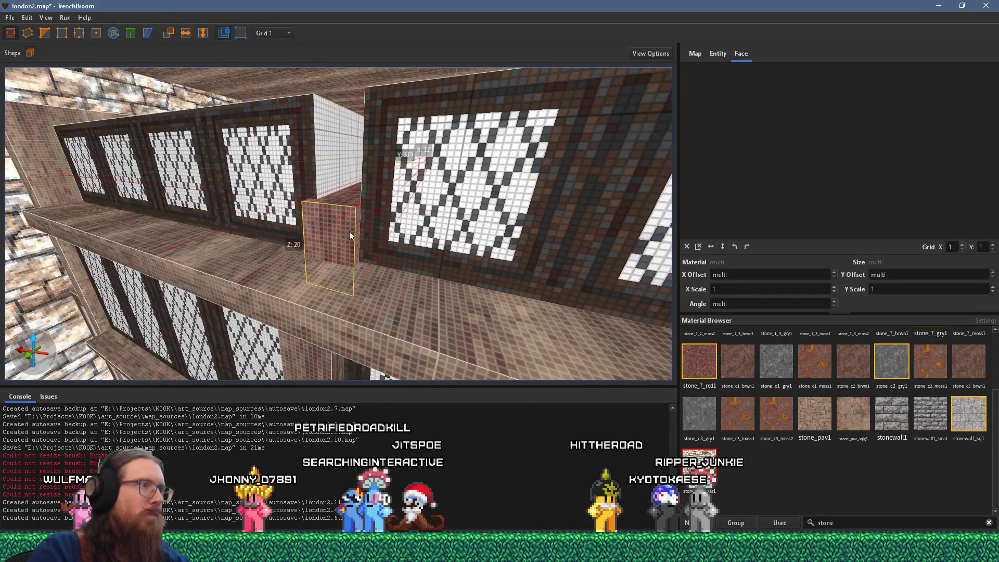
# Draw a small block on the ledge, narrow the upper window box by 12 units, and raise the wall box
pyautogui.moveTo(353, 233); pyautogui.dragTo(352, 210)
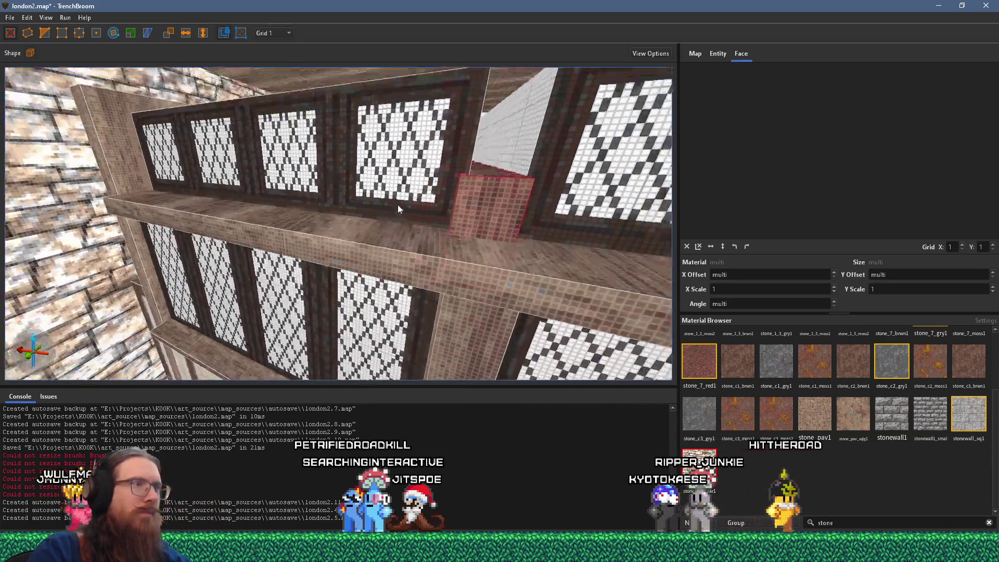
pyautogui.click(387, 224)
pyautogui.moveTo(378, 215); pyautogui.dragTo(375, 216)
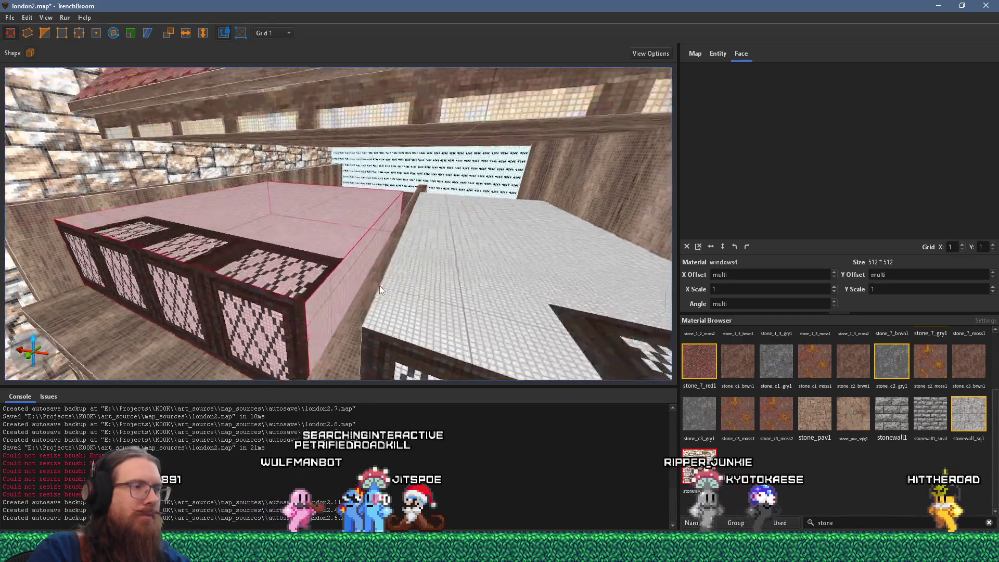
pyautogui.click(346, 239)
pyautogui.moveTo(346, 244); pyautogui.dragTo(348, 239)
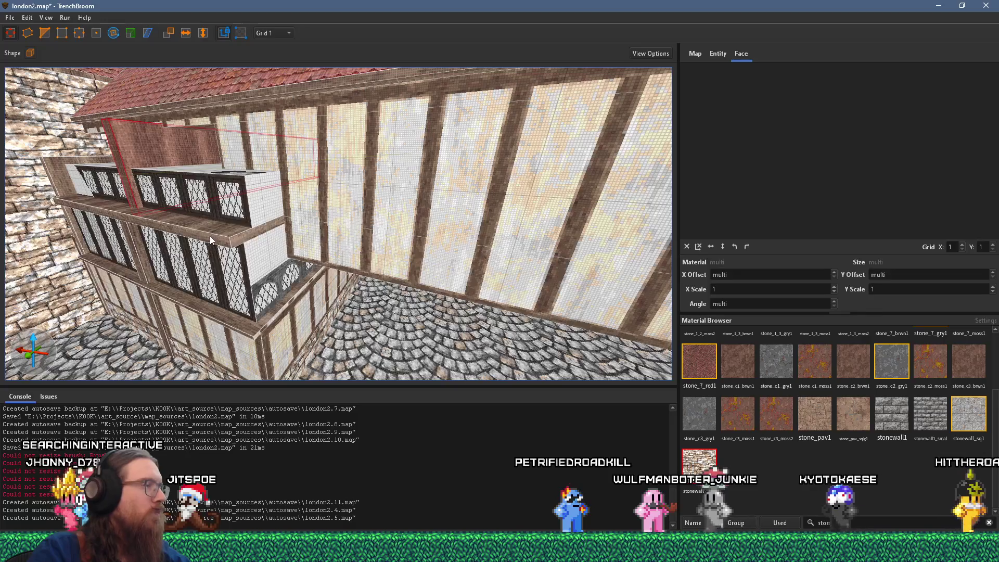
# Compare the bay with the reference photo and select the balcony brush above the lower windows
pyautogui.scroll(5, 208, 234)
pyautogui.scroll(1, 333, 181)
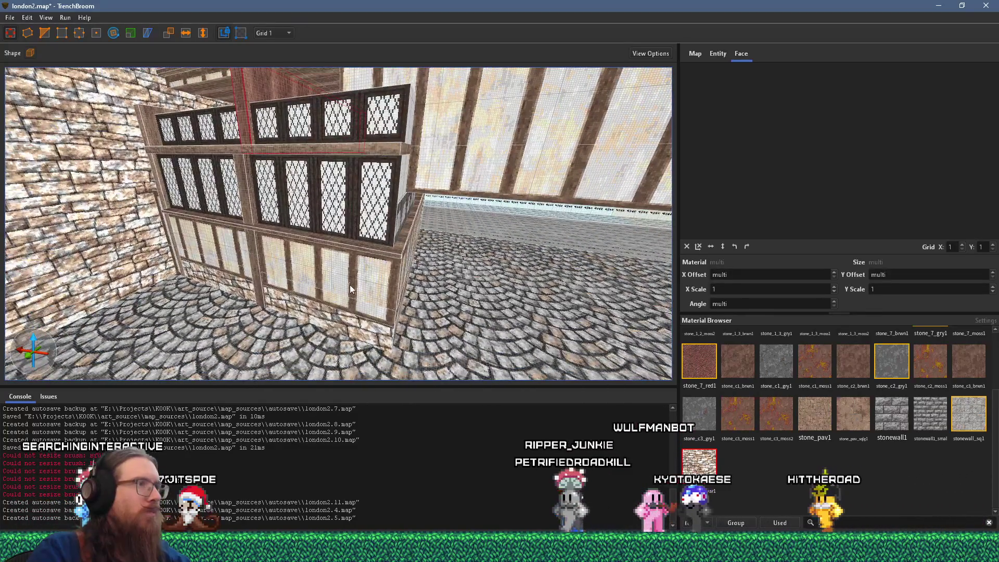
pyautogui.hotkey('alt', 'Tab')
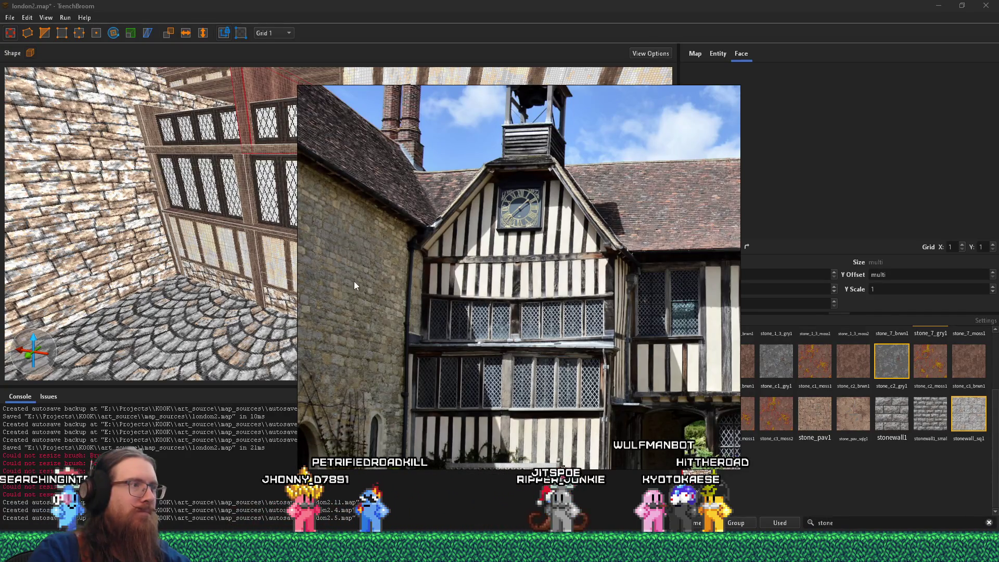
pyautogui.click(254, 273)
pyautogui.scroll(2, 293, 286)
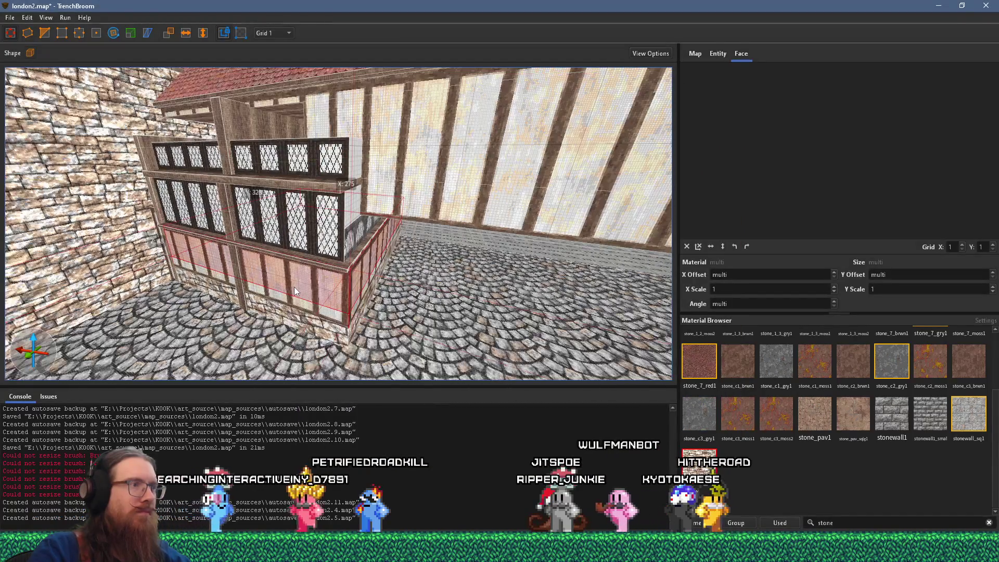
pyautogui.hotkey('alt', 'Tab')
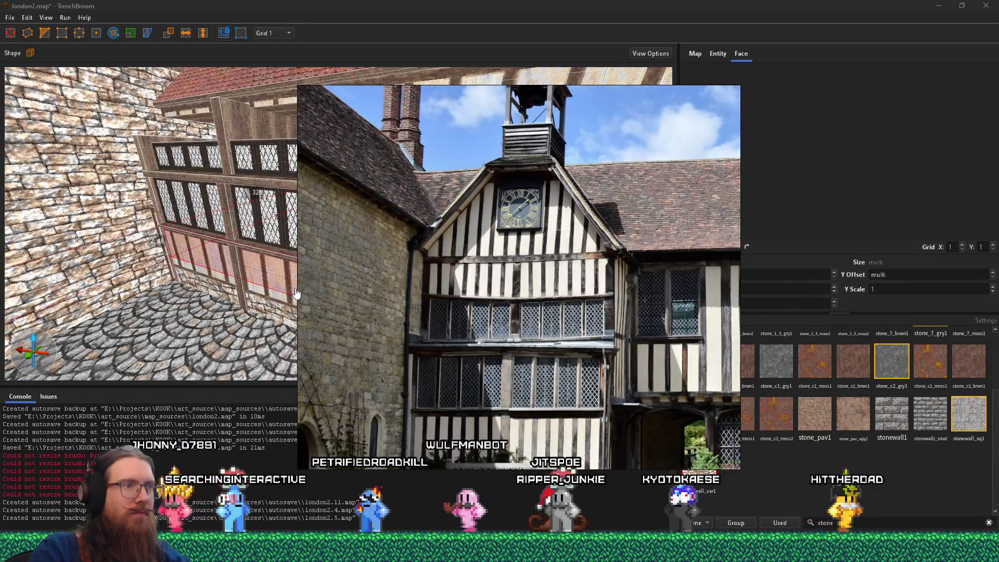
pyautogui.click(297, 295)
pyautogui.scroll(-3, 301, 276)
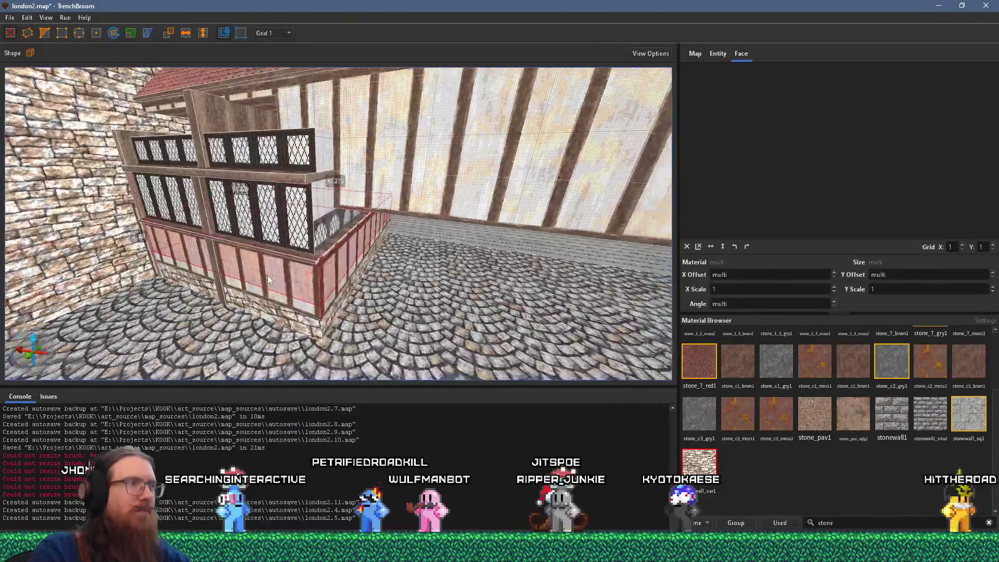
pyautogui.moveTo(306, 261)
pyautogui.mouseDown()
pyautogui.moveTo(324, 60)
pyautogui.moveTo(291, 227)
pyautogui.mouseUp()
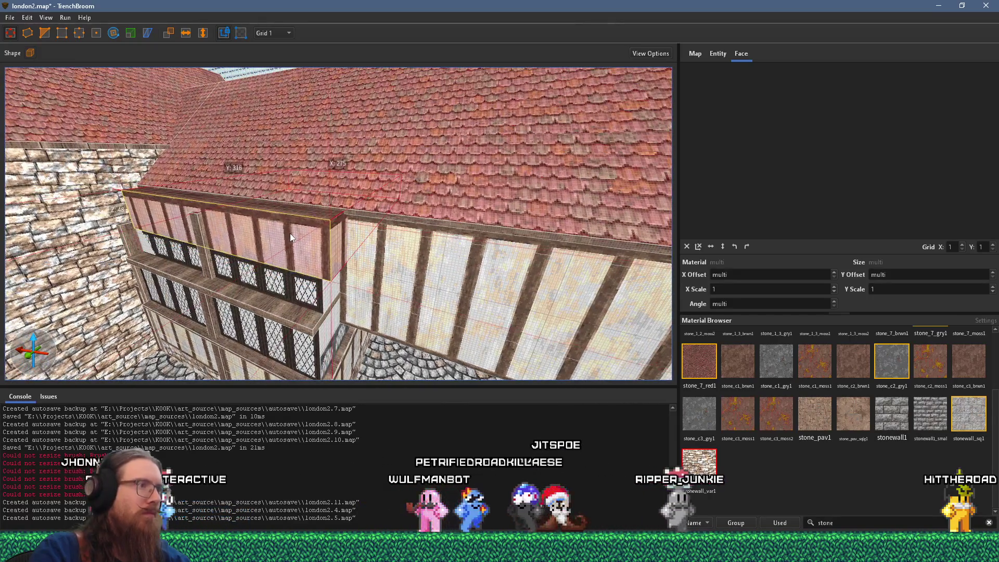
pyautogui.scroll(2, 310, 285)
pyautogui.keyDown('ctrl'); pyautogui.click(311, 298); pyautogui.keyUp('ctrl')
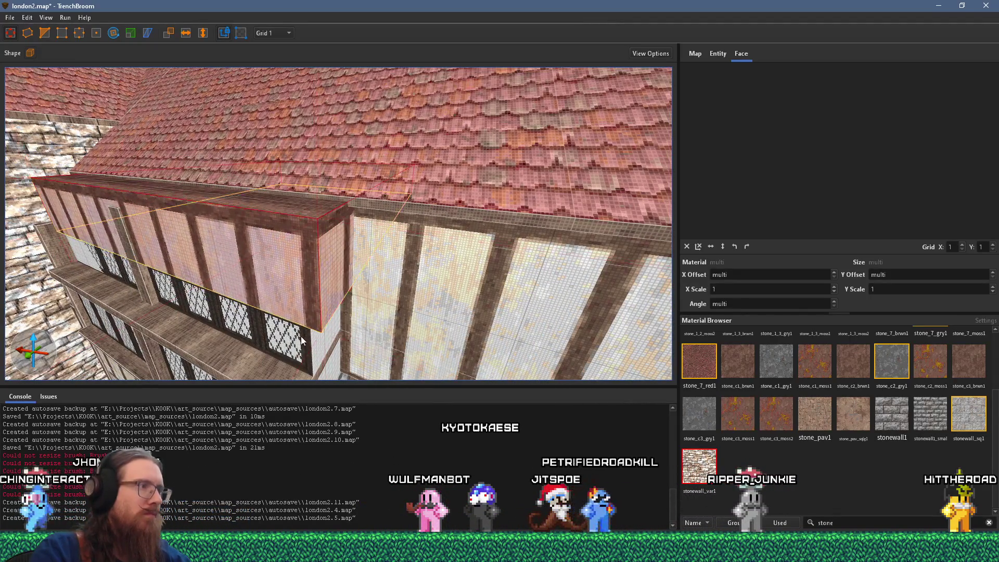
pyautogui.hotkey('alt', 'Tab')
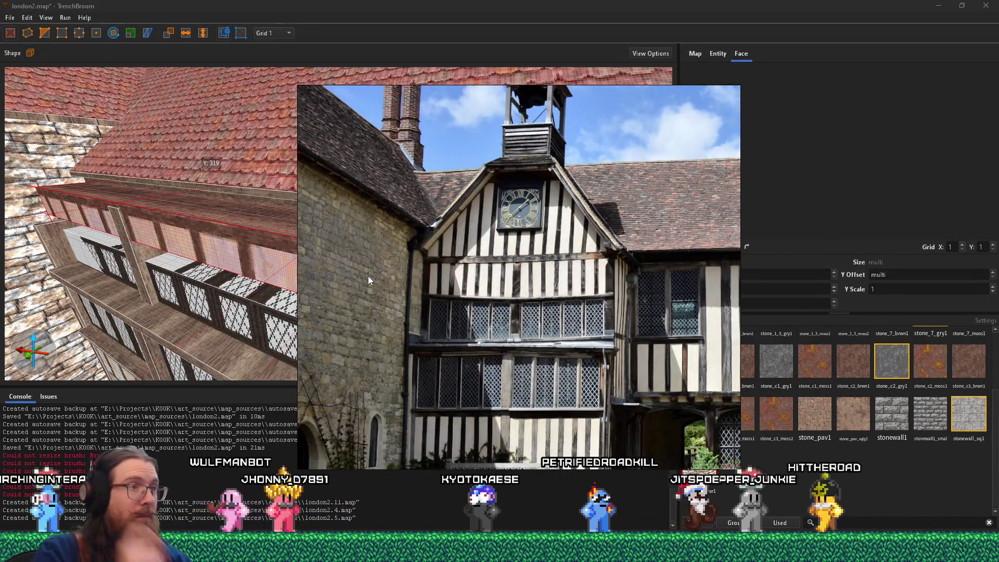
pyautogui.rightClick(280, 281)
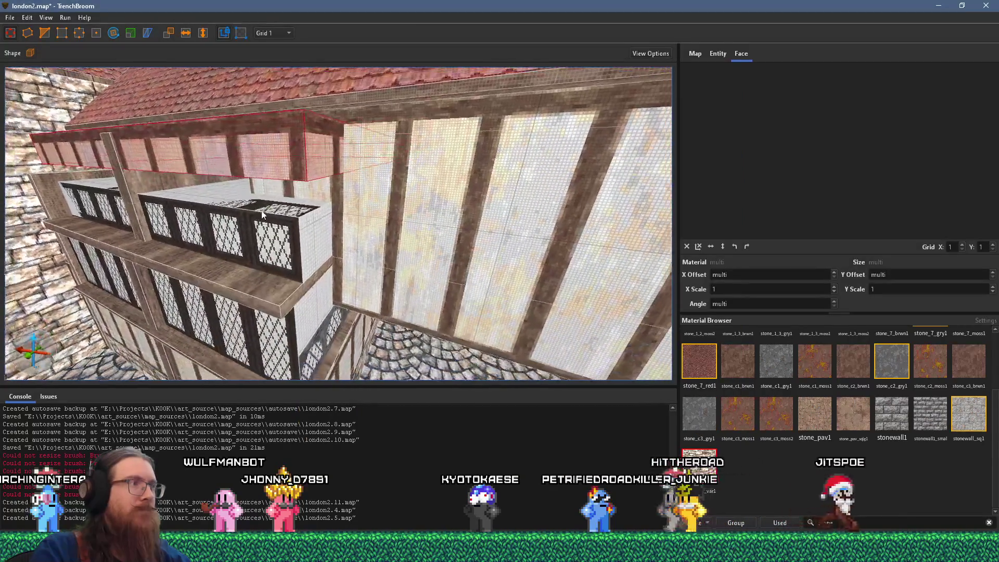
pyautogui.hotkey('alt', 'Tab')
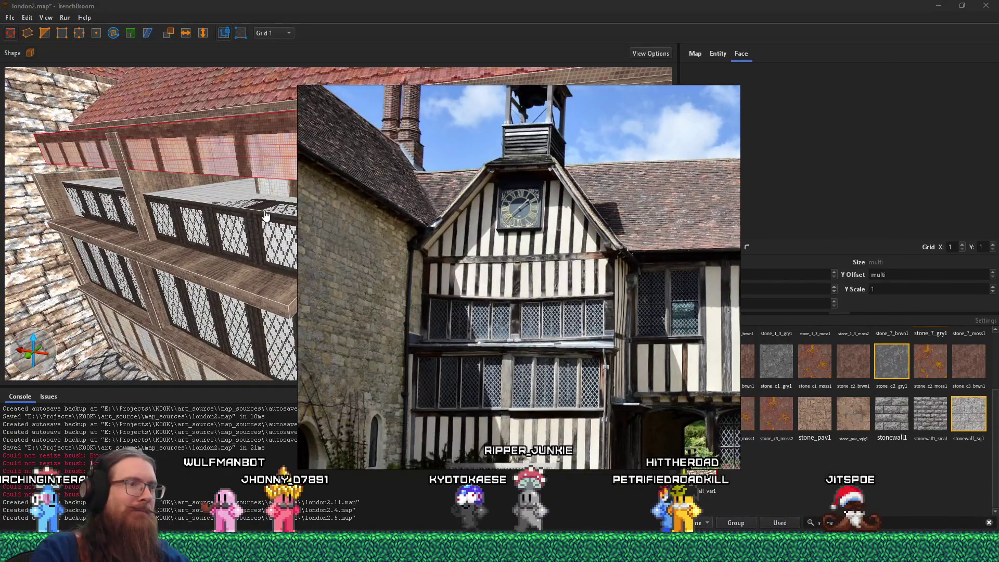
pyautogui.rightClick(266, 215)
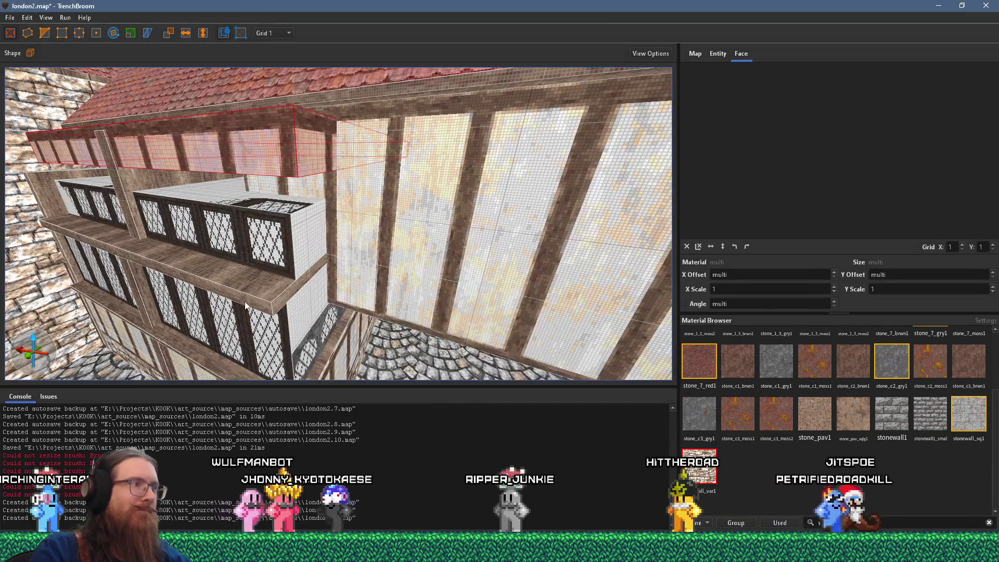
# Raise the balcony brush into a thick wooden slab and pull its front face back slightly
pyautogui.moveTo(260, 246); pyautogui.dragTo(255, 198)
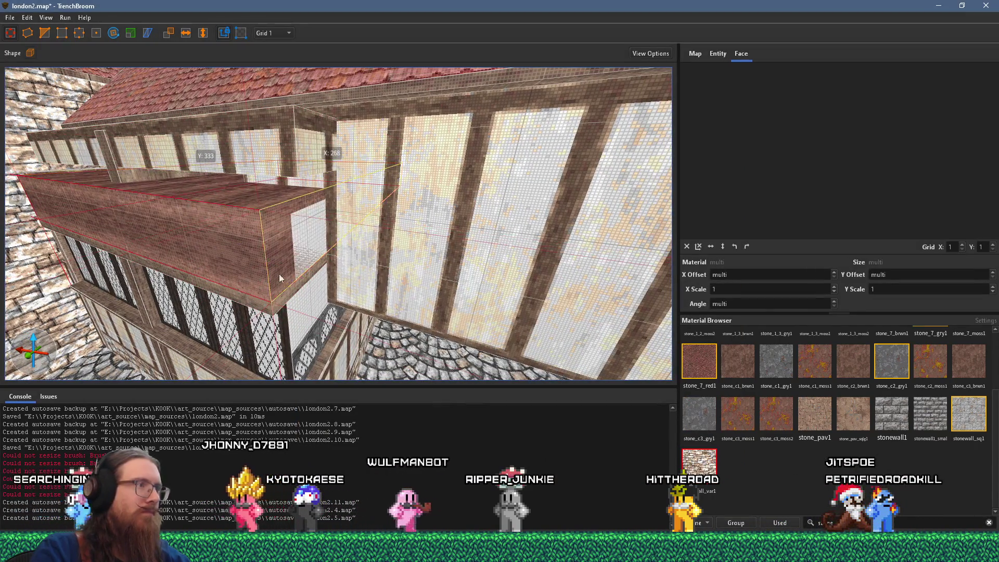
pyautogui.moveTo(277, 252)
pyautogui.mouseDown()
pyautogui.moveTo(283, 160)
pyautogui.moveTo(287, 196)
pyautogui.moveTo(350, 254)
pyautogui.mouseUp()
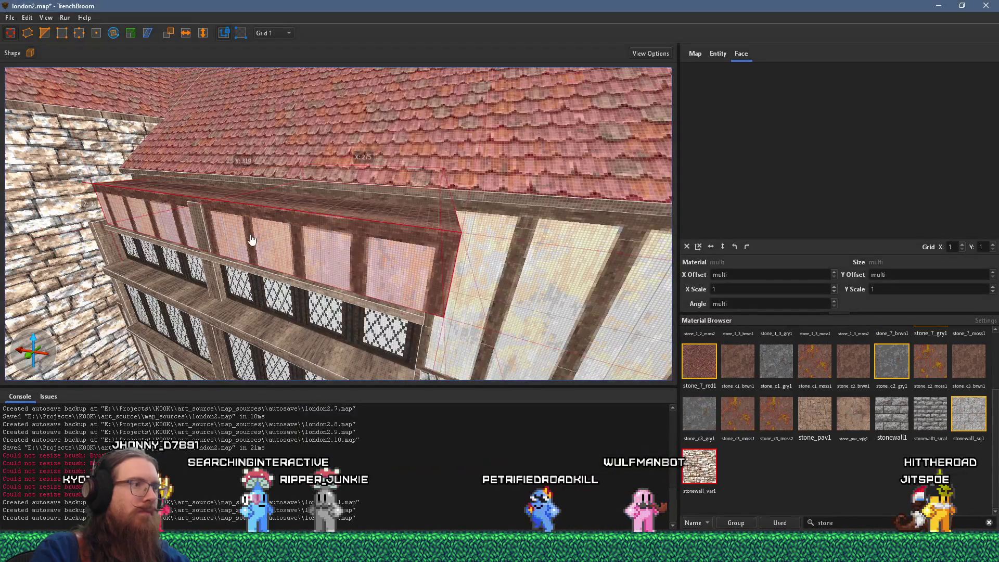
pyautogui.moveTo(252, 240)
pyautogui.mouseDown()
pyautogui.moveTo(265, 102)
pyautogui.moveTo(280, 141)
pyautogui.moveTo(227, 180)
pyautogui.moveTo(417, 238)
pyautogui.moveTo(273, 223)
pyautogui.mouseUp()
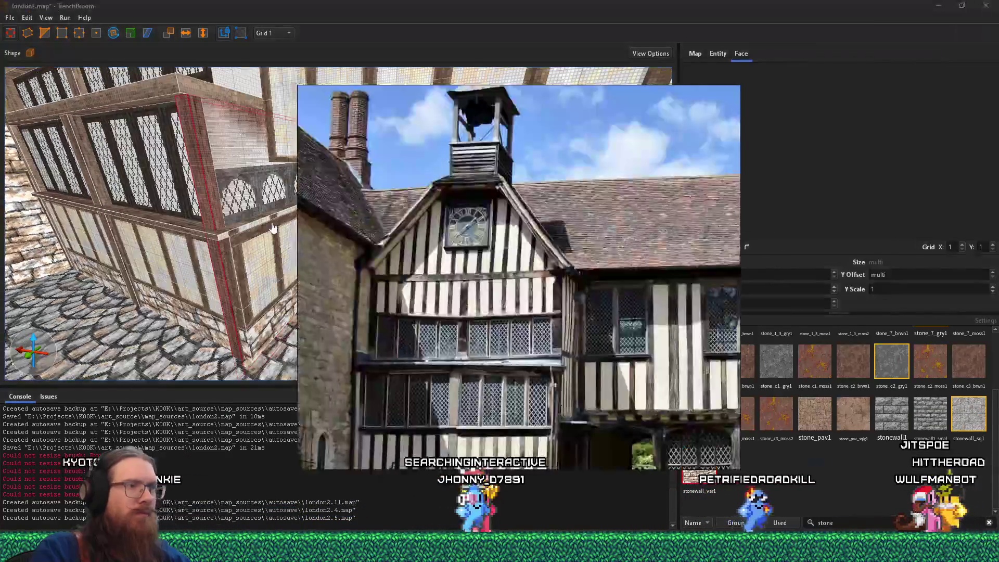
pyautogui.moveTo(272, 227)
pyautogui.mouseDown()
pyautogui.moveTo(273, 213)
pyautogui.moveTo(294, 213)
pyautogui.moveTo(163, 230)
pyautogui.moveTo(237, 217)
pyautogui.mouseUp()
# Shorten the corner timber post by raising its bottom face up to the ledge
pyautogui.click(163, 231)
pyautogui.click(241, 179)
pyautogui.moveTo(242, 178)
pyautogui.mouseDown()
pyautogui.moveTo(273, 202)
pyautogui.moveTo(345, 132)
pyautogui.moveTo(303, 124)
pyautogui.moveTo(312, 150)
pyautogui.moveTo(411, 250)
pyautogui.moveTo(414, 265)
pyautogui.moveTo(403, 246)
pyautogui.mouseUp()
pyautogui.click(404, 227)
pyautogui.keyDown('ctrl'); pyautogui.click(390, 86); pyautogui.keyUp('ctrl')
pyautogui.moveTo(390, 86)
pyautogui.mouseDown()
pyautogui.moveTo(407, 205)
pyautogui.moveTo(428, 201)
pyautogui.mouseUp()
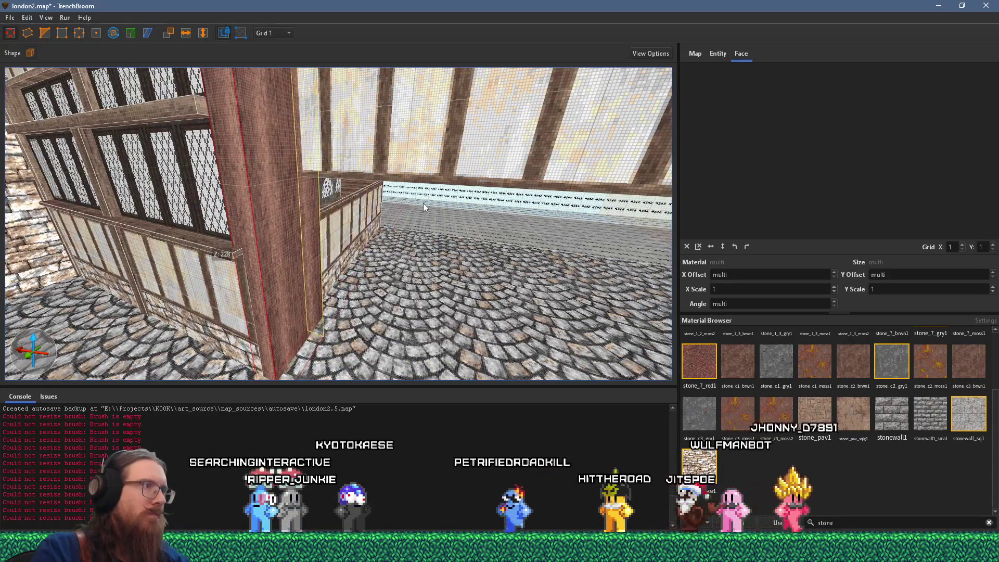
pyautogui.keyDown('shift'); pyautogui.click(252, 207); pyautogui.keyUp('shift')
pyautogui.moveTo(282, 206); pyautogui.dragTo(358, 272)
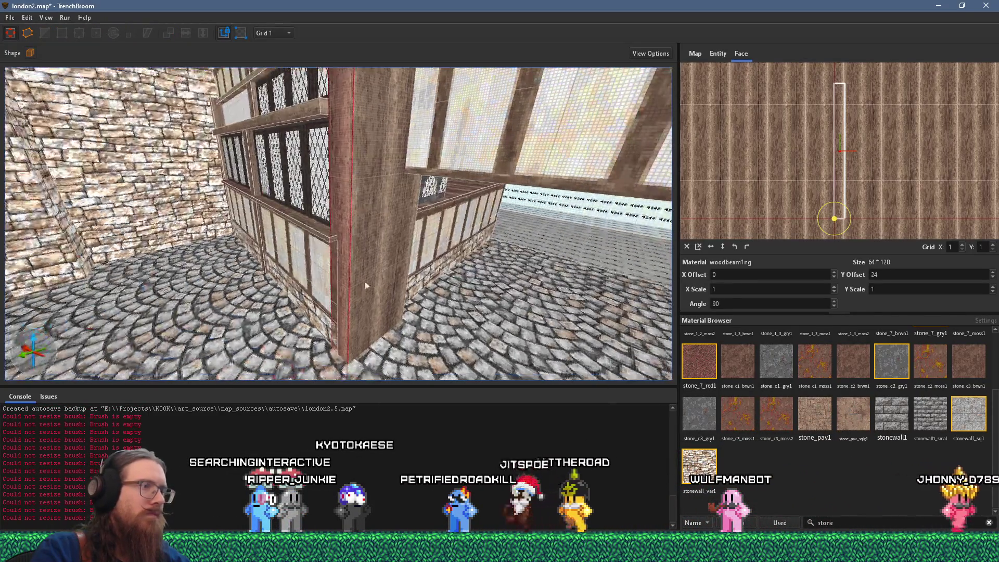
pyautogui.keyDown('shift'); pyautogui.click(368, 372); pyautogui.keyUp('shift')
pyautogui.moveTo(367, 372); pyautogui.dragTo(385, 230)
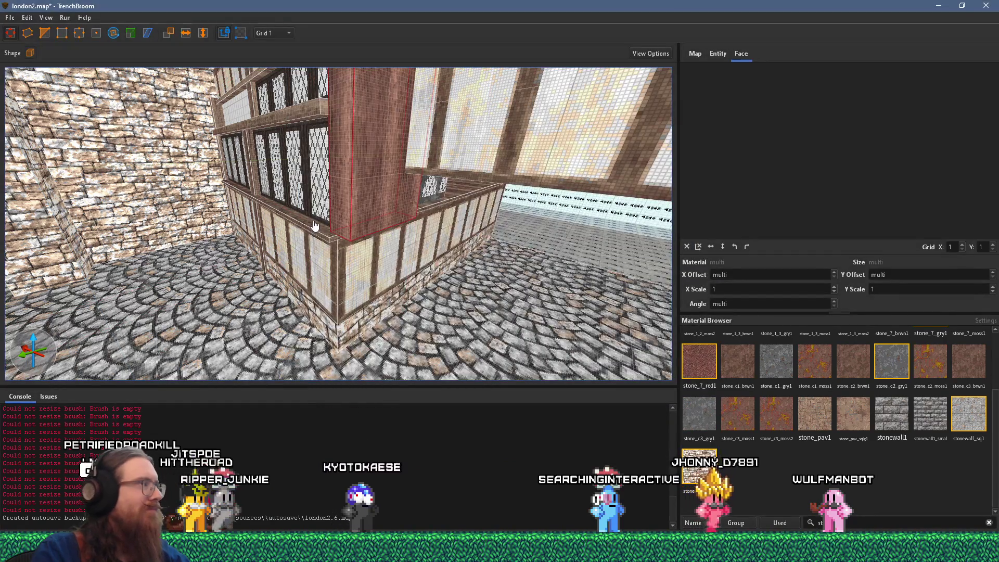
# Fly the camera toward the corner bay and bring up the Tudor reference photo
pyautogui.press('w')
pyautogui.press('a')
pyautogui.press('d')
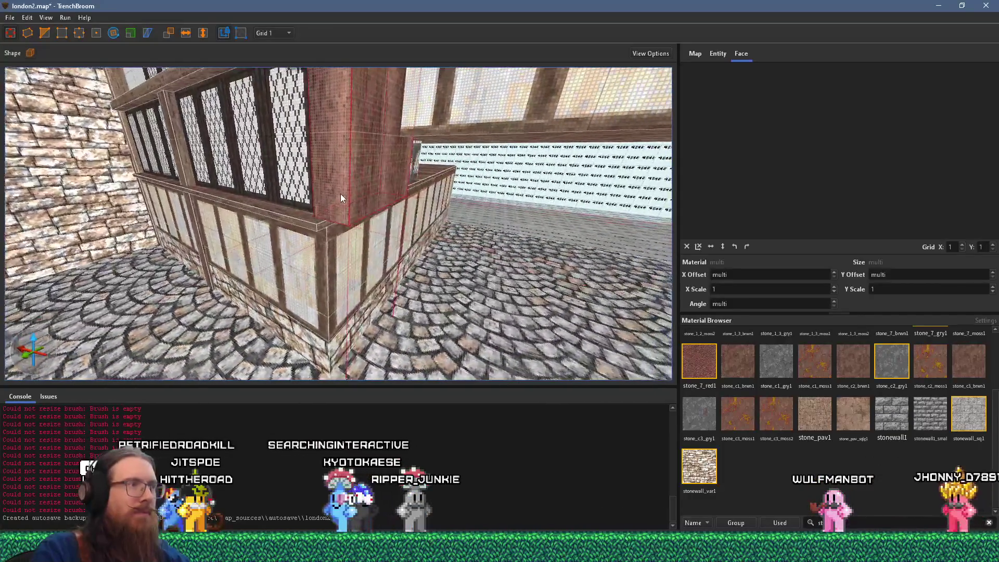
pyautogui.press('w')
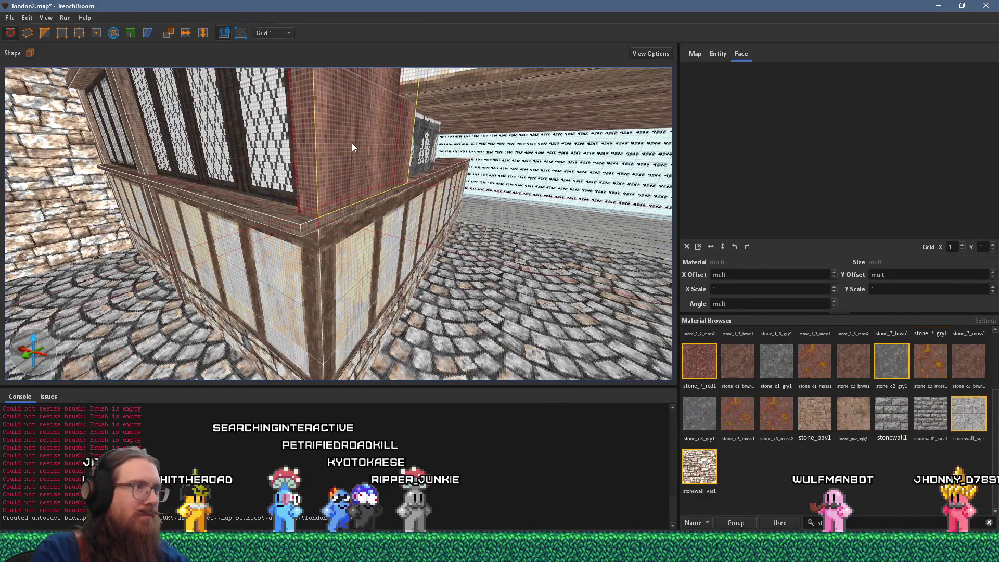
pyautogui.hotkey('alt', 'Tab')
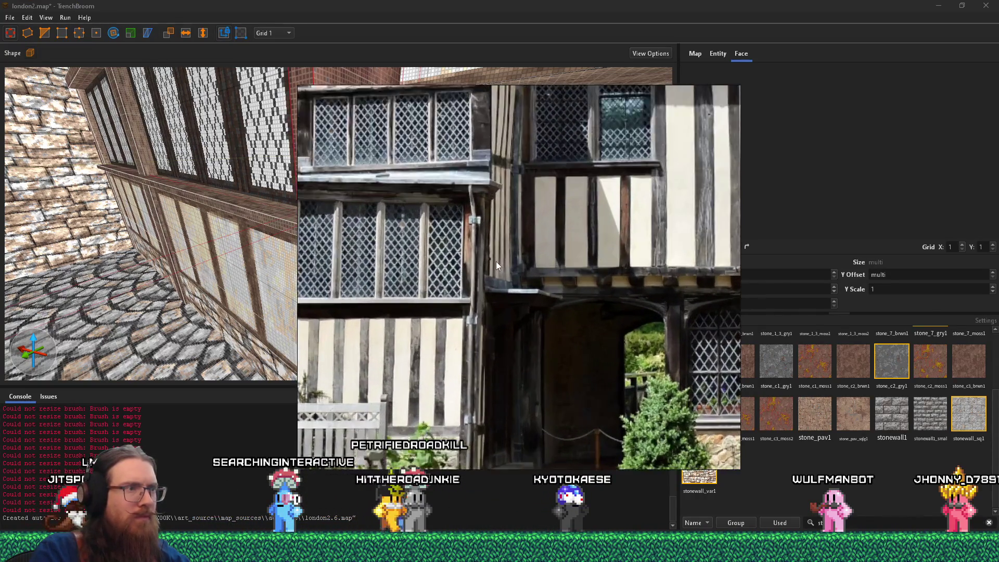
# Make the bay's lower panelled wall thinner and extend it down to the street
pyautogui.hotkey('alt', 'Tab')
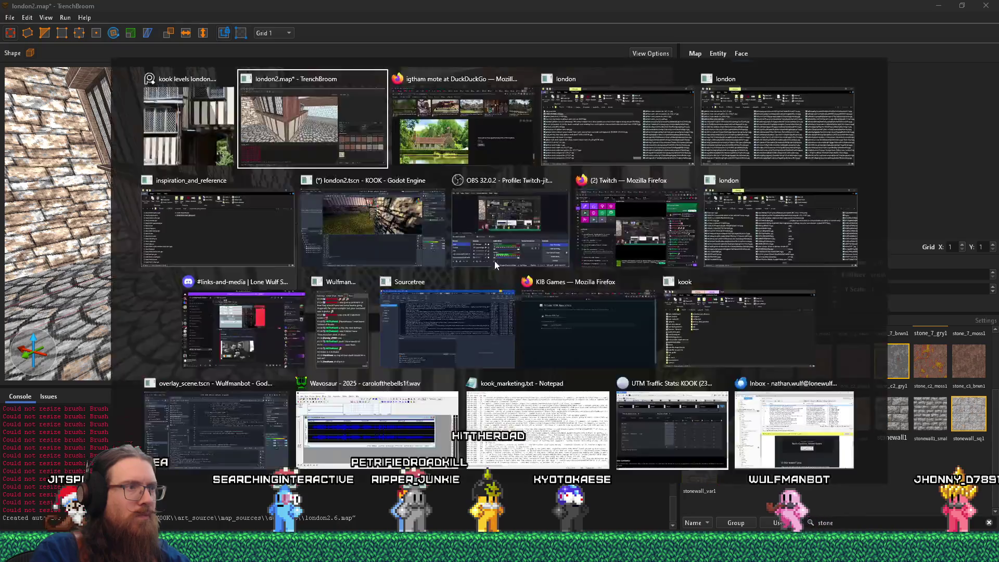
pyautogui.moveTo(407, 256)
pyautogui.mouseDown()
pyautogui.moveTo(325, 247)
pyautogui.moveTo(374, 235)
pyautogui.mouseUp()
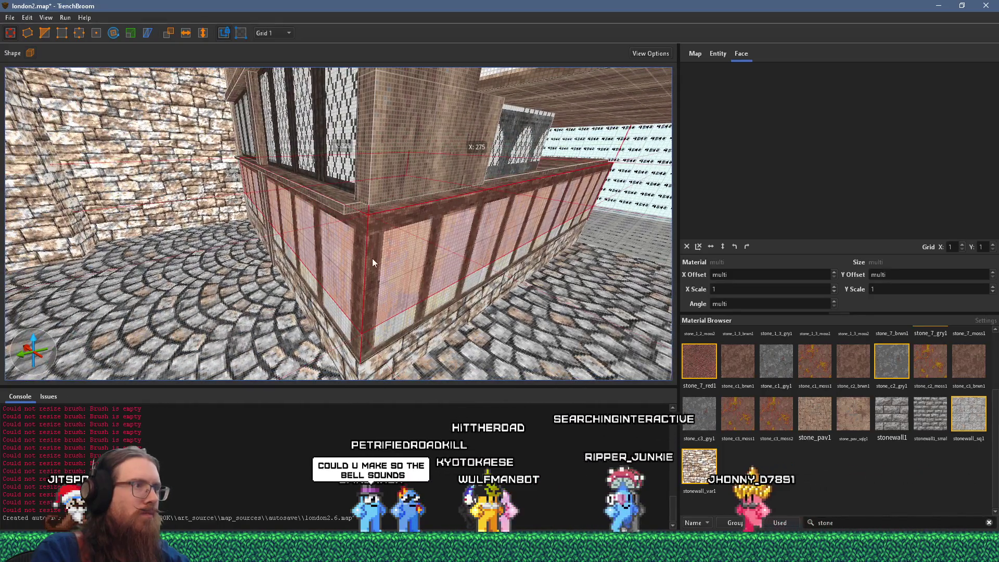
pyautogui.moveTo(376, 336)
pyautogui.mouseDown()
pyautogui.moveTo(389, 298)
pyautogui.moveTo(441, 322)
pyautogui.mouseUp()
# Stretch and shift the adjoining side wall to the building corner, then inspect it from outside
pyautogui.moveTo(482, 291)
pyautogui.mouseDown()
pyautogui.moveTo(487, 327)
pyautogui.moveTo(471, 323)
pyautogui.moveTo(474, 310)
pyautogui.moveTo(456, 344)
pyautogui.mouseUp()
pyautogui.scroll(5, 458, 317)
pyautogui.moveTo(440, 301)
pyautogui.mouseDown()
pyautogui.moveTo(523, 278)
pyautogui.moveTo(460, 290)
pyautogui.moveTo(483, 164)
pyautogui.moveTo(474, 200)
pyautogui.moveTo(478, 358)
pyautogui.mouseUp()
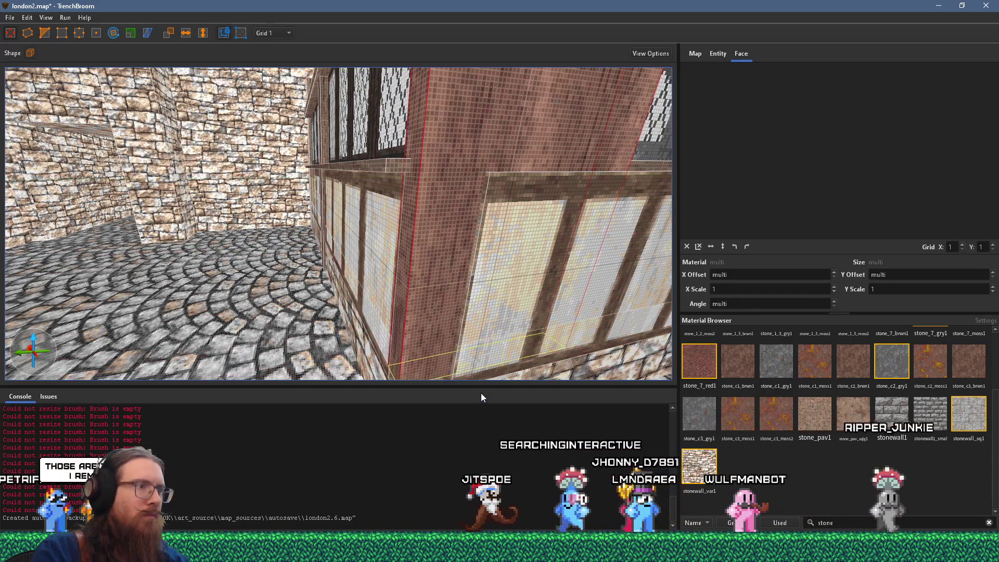
pyautogui.scroll(3, 480, 315)
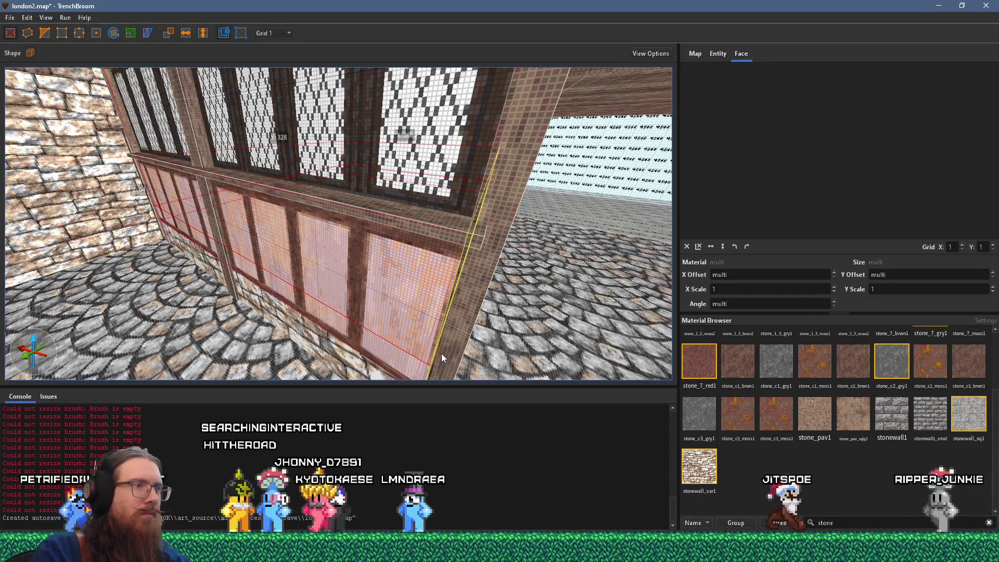
pyautogui.moveTo(447, 336)
pyautogui.mouseDown()
pyautogui.moveTo(427, 307)
pyautogui.moveTo(403, 304)
pyautogui.mouseUp()
pyautogui.scroll(5, 404, 304)
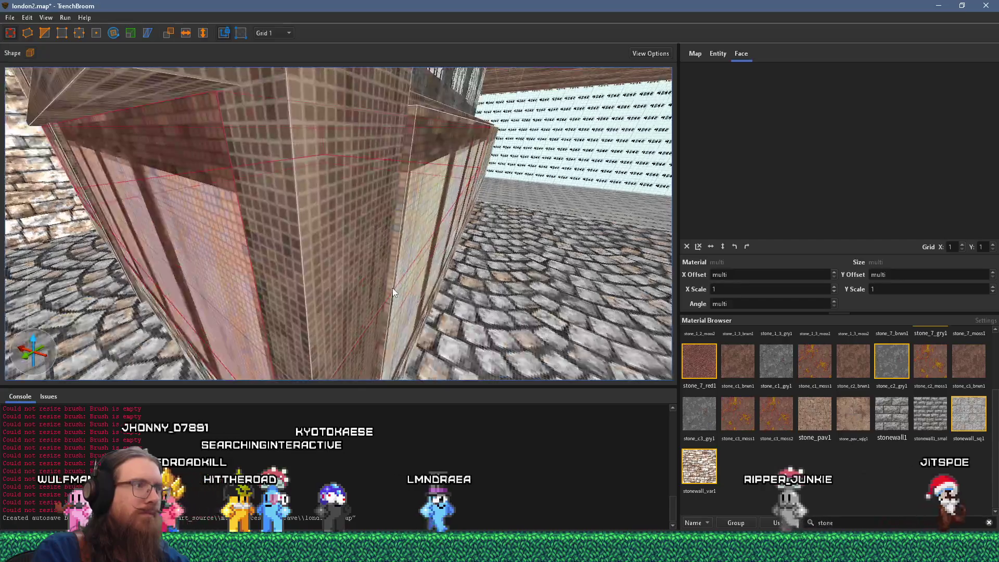
pyautogui.moveTo(422, 205)
pyautogui.mouseDown()
pyautogui.moveTo(438, 138)
pyautogui.moveTo(394, 220)
pyautogui.moveTo(409, 238)
pyautogui.moveTo(462, 208)
pyautogui.moveTo(480, 238)
pyautogui.moveTo(429, 265)
pyautogui.moveTo(413, 292)
pyautogui.mouseUp()
pyautogui.scroll(2, 414, 296)
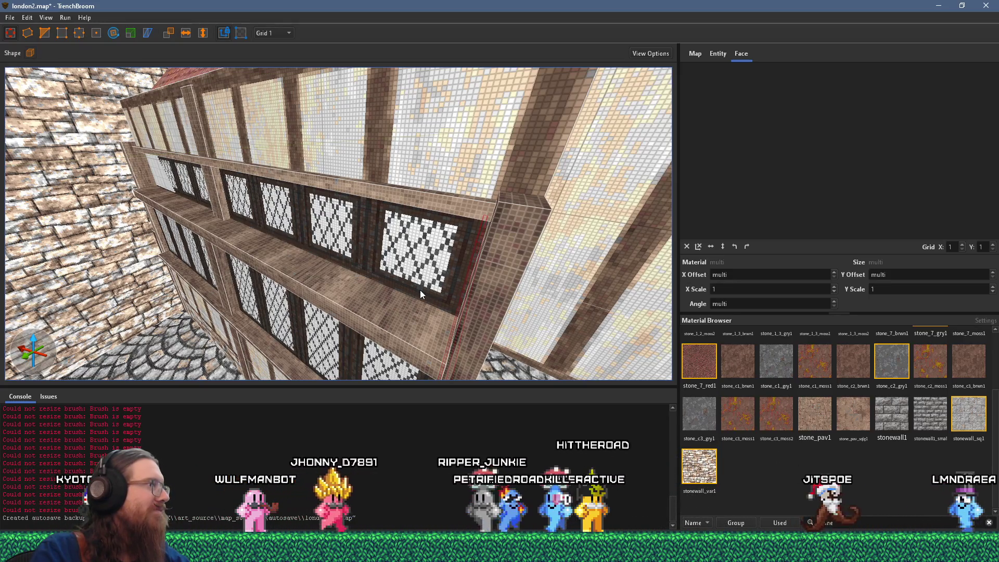
pyautogui.scroll(10, 420, 290)
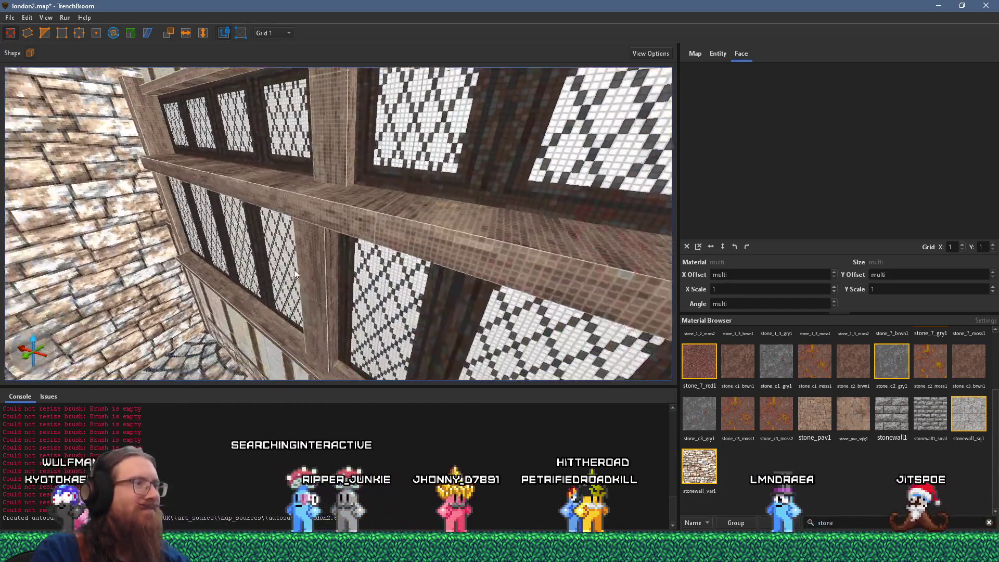
pyautogui.click(358, 212)
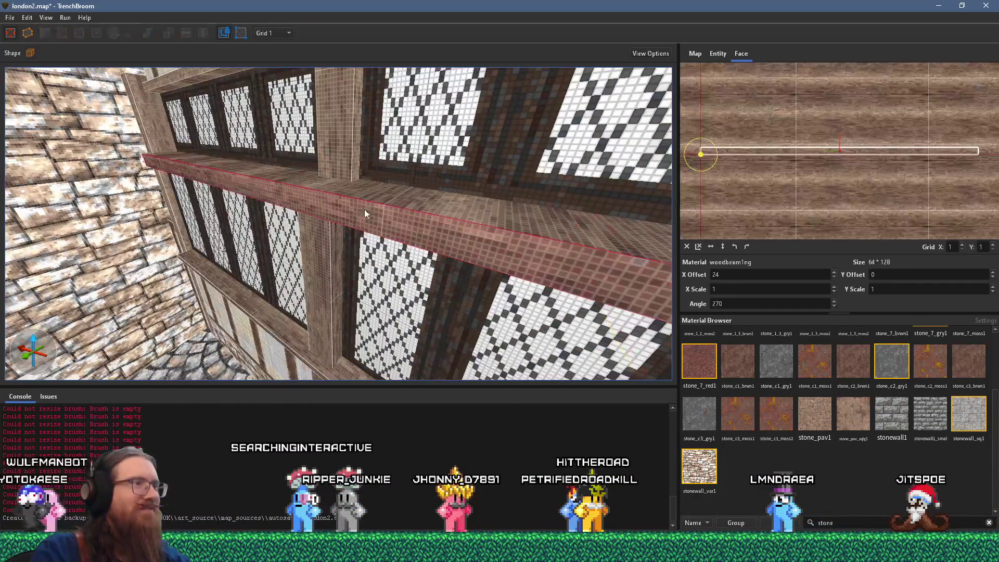
pyautogui.scroll(5, 384, 218)
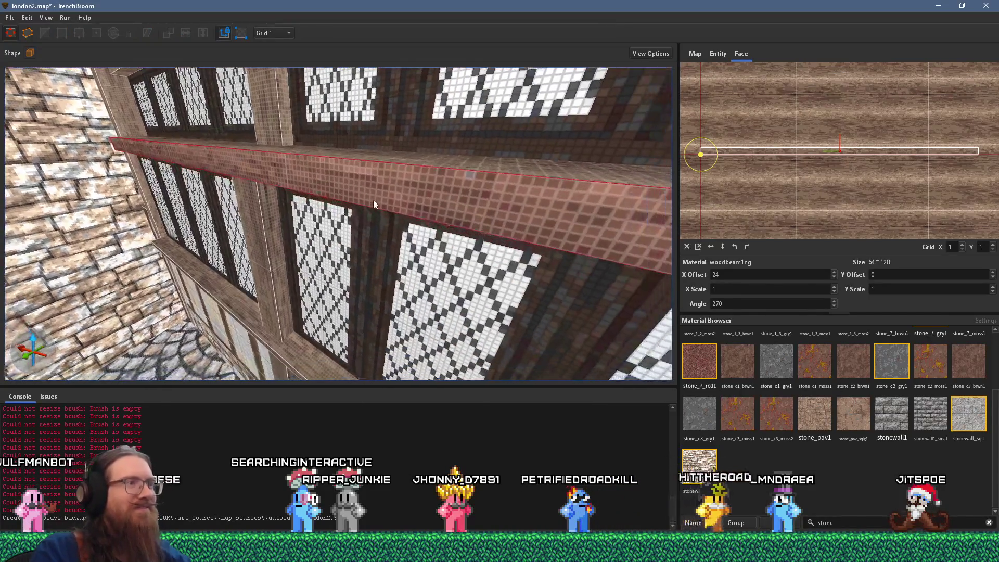
pyautogui.press('Escape')
pyautogui.scroll(-5, 364, 184)
pyautogui.moveTo(360, 177)
pyautogui.mouseDown()
pyautogui.moveTo(329, 240)
pyautogui.moveTo(408, 192)
pyautogui.moveTo(471, 224)
pyautogui.mouseUp()
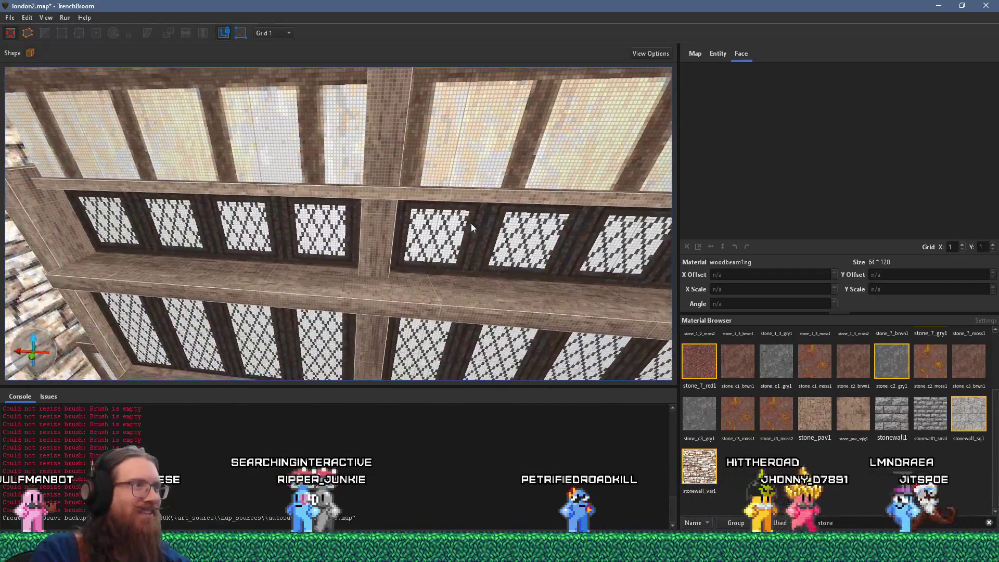
pyautogui.scroll(3, 470, 224)
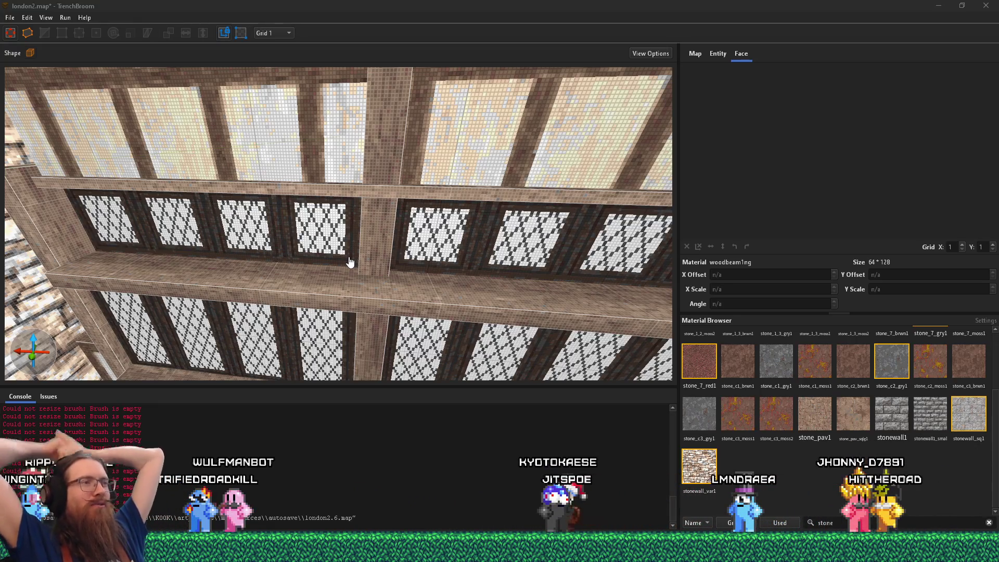
pyautogui.press('s')
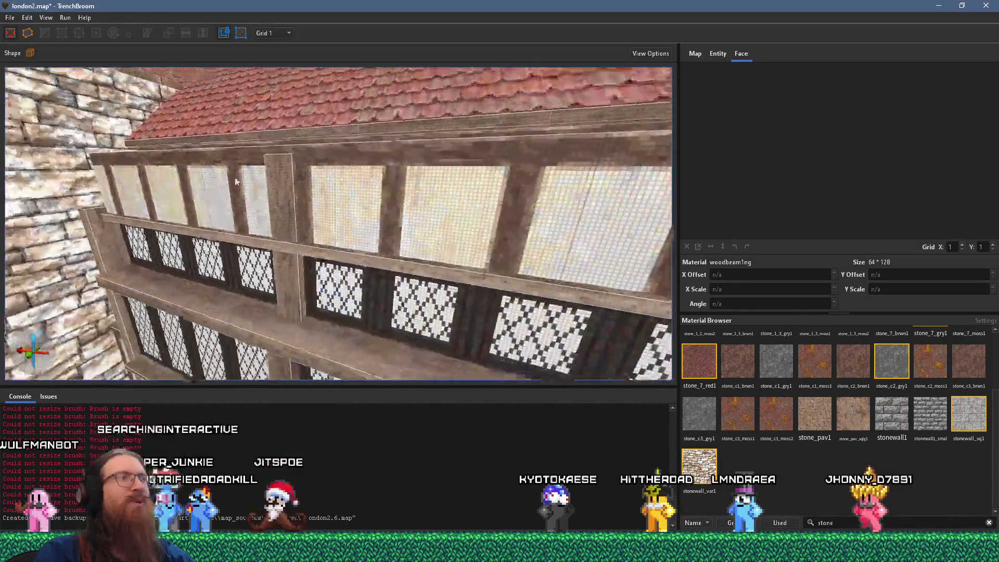
# Raise the upper wall brush under the roof up toward the roofline
pyautogui.press('super+Tab')
pyautogui.press('Escape')
pyautogui.hotkey('alt', 'Tab')
pyautogui.press('Tab')
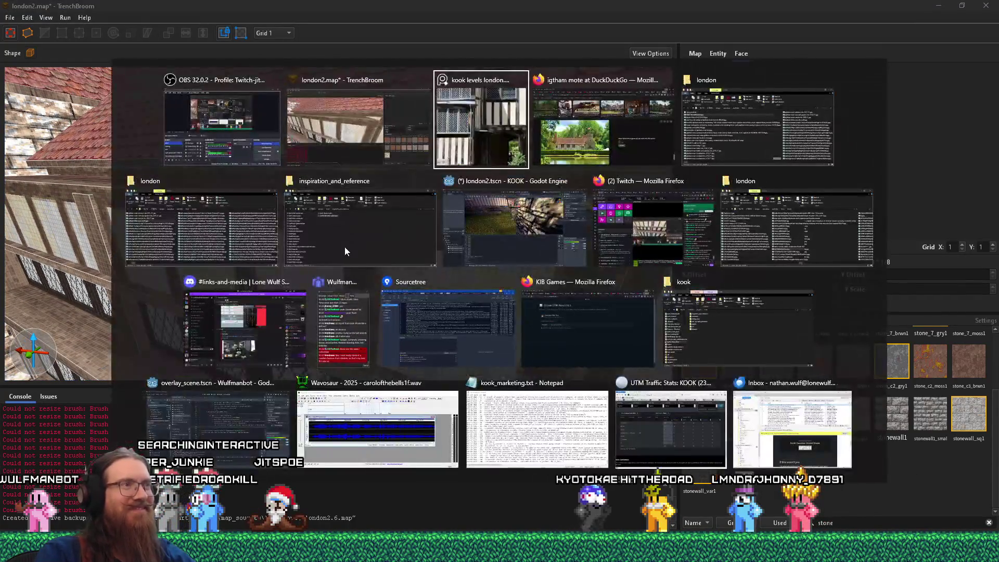
pyautogui.scroll(-3, 406, 324)
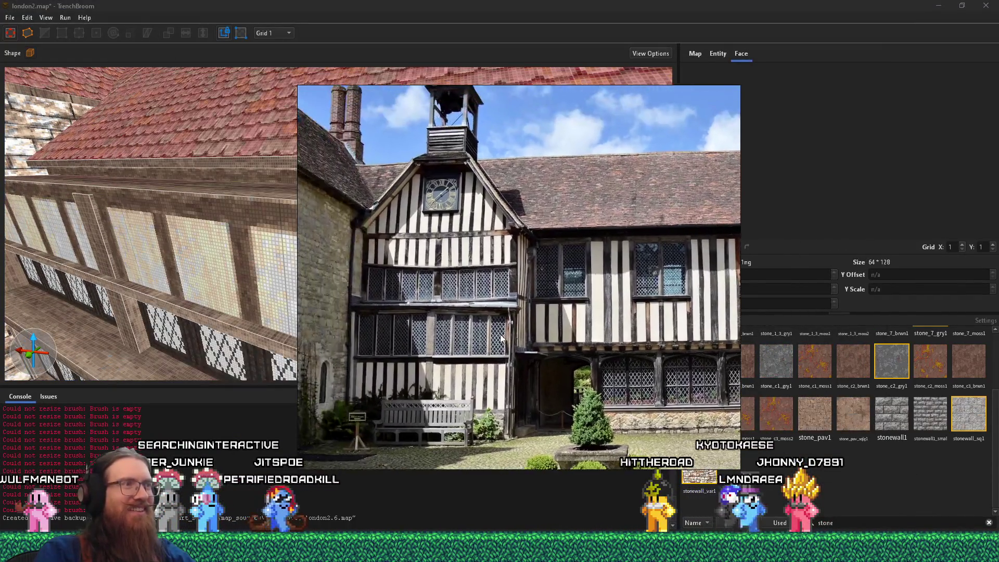
pyautogui.hotkey('alt', 'Tab')
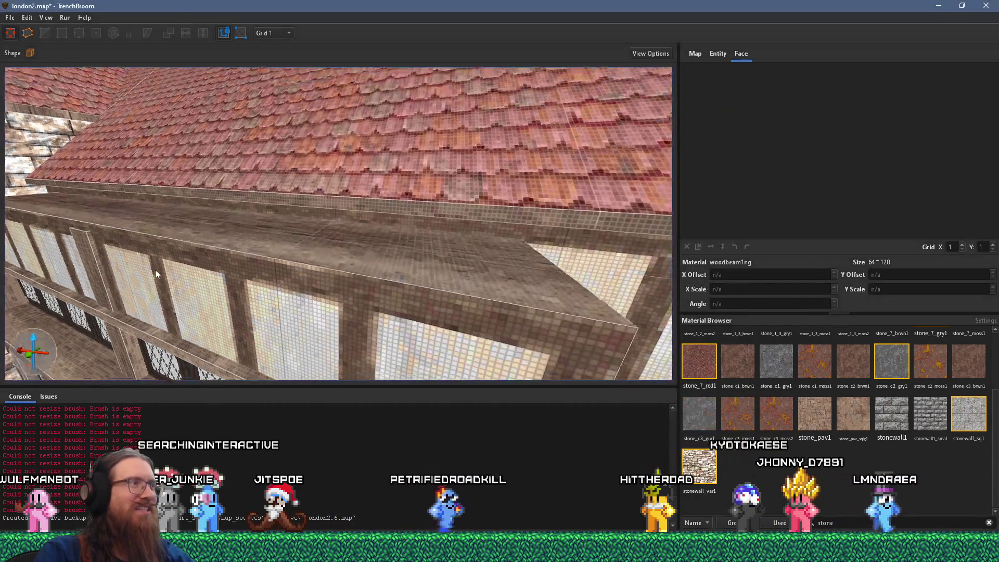
pyautogui.click(304, 266)
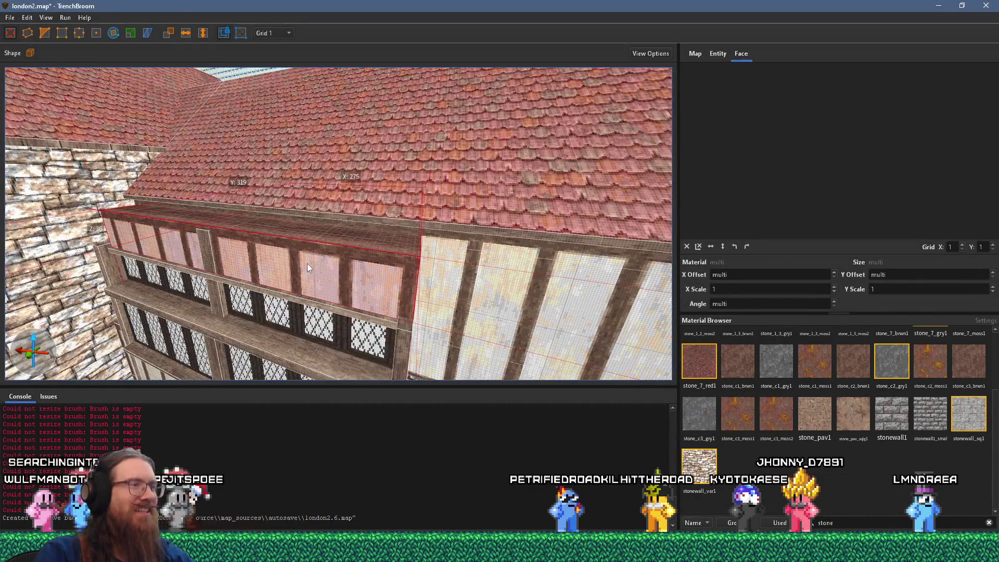
pyautogui.moveTo(327, 238); pyautogui.dragTo(326, 145)
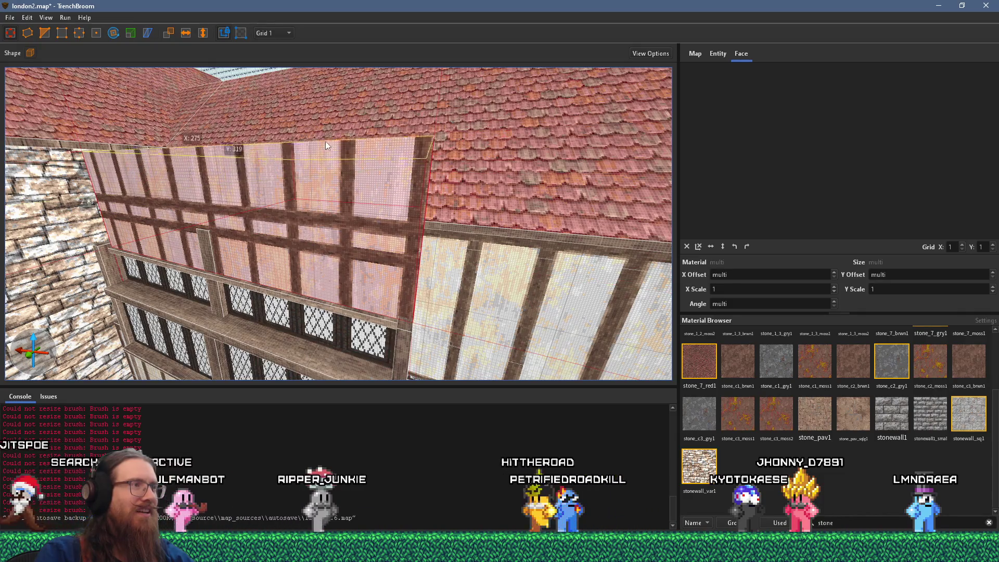
# Compare the map with the reference photo and stream dashboard, then return to the editor
pyautogui.hotkey('alt', 'Tab')
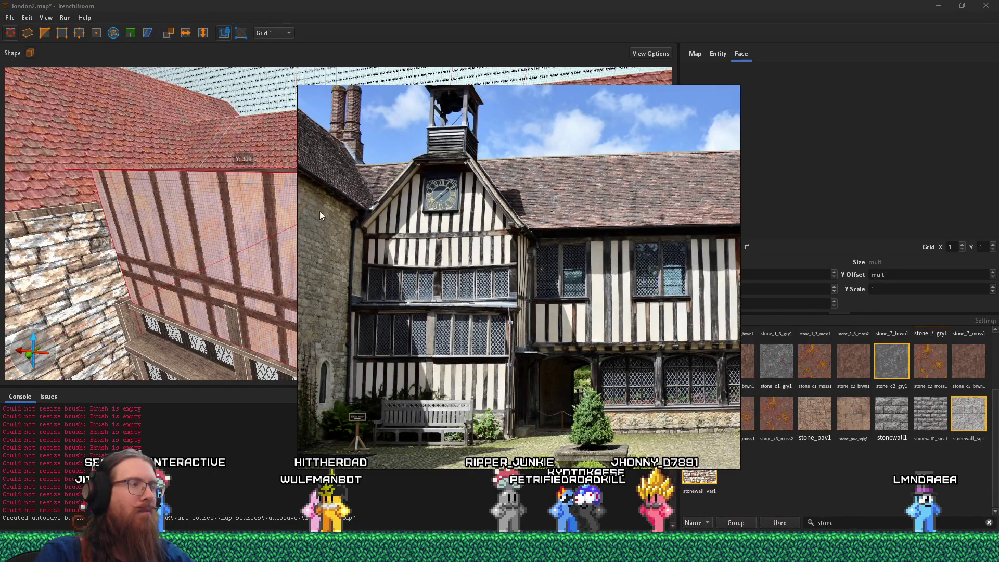
pyautogui.scroll(5, 241, 241)
pyautogui.scroll(2, 252, 215)
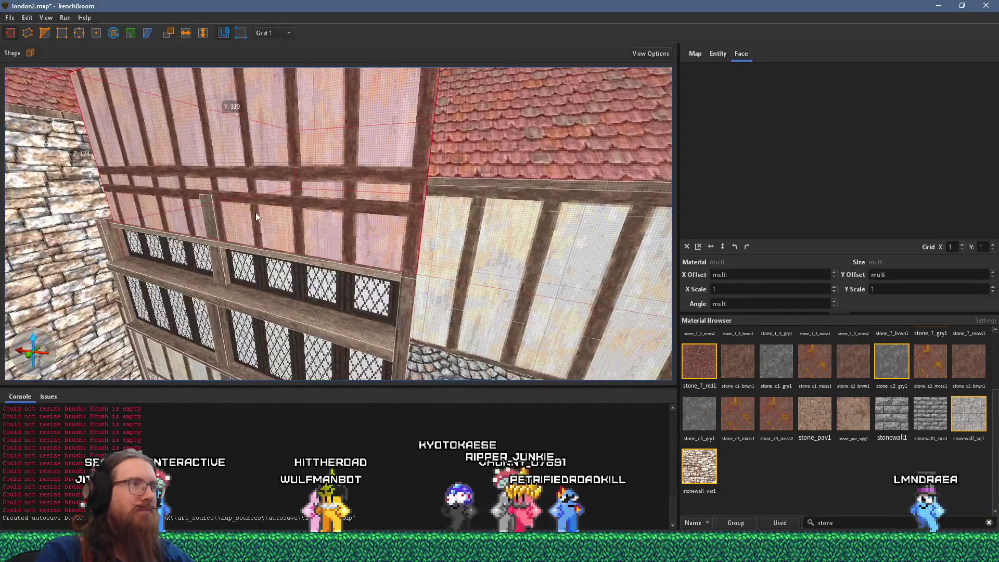
pyautogui.scroll(3, 275, 218)
pyautogui.hotkey('alt', 'Tab')
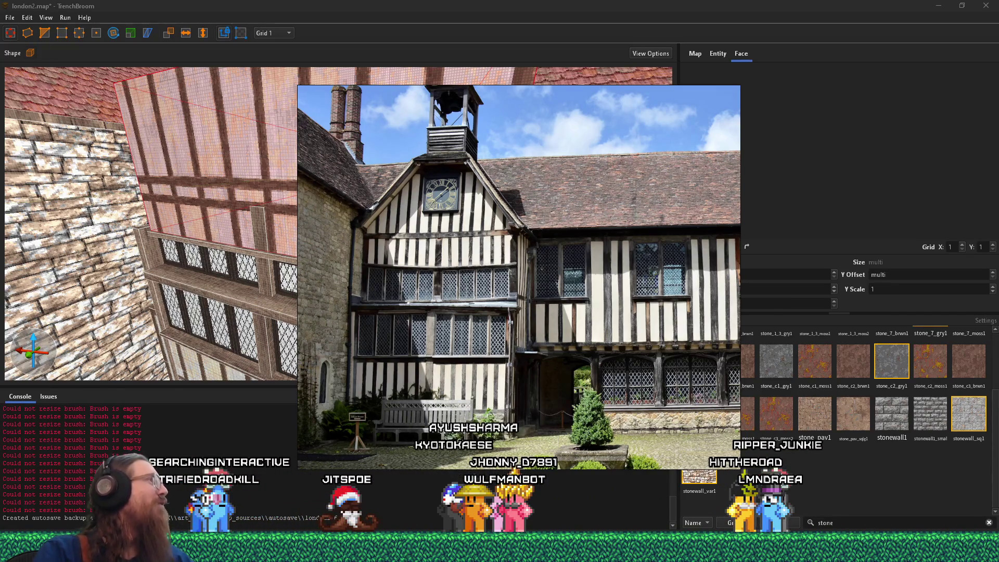
pyautogui.hotkey('alt', 'Tab')
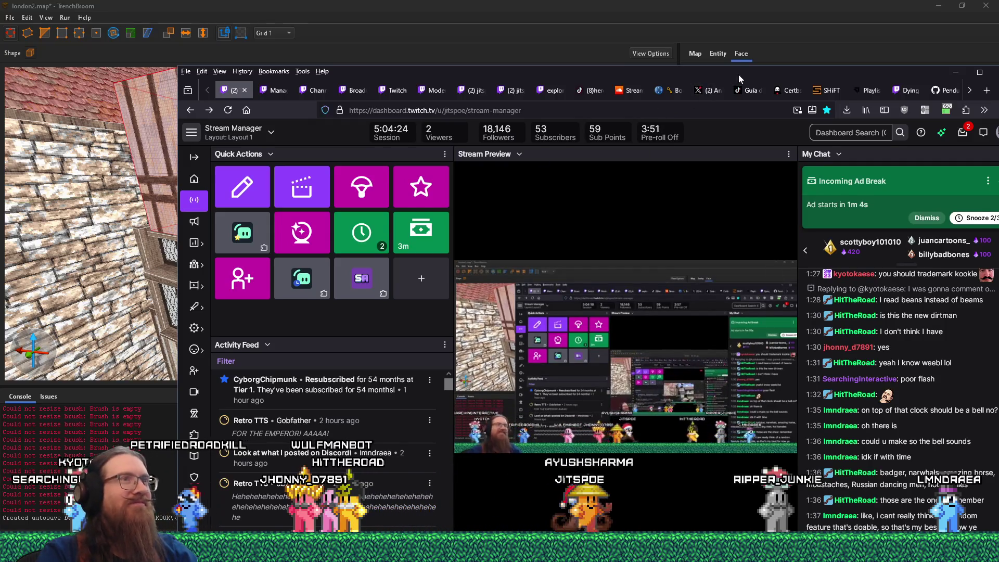
pyautogui.hotkey('alt', 'Tab')
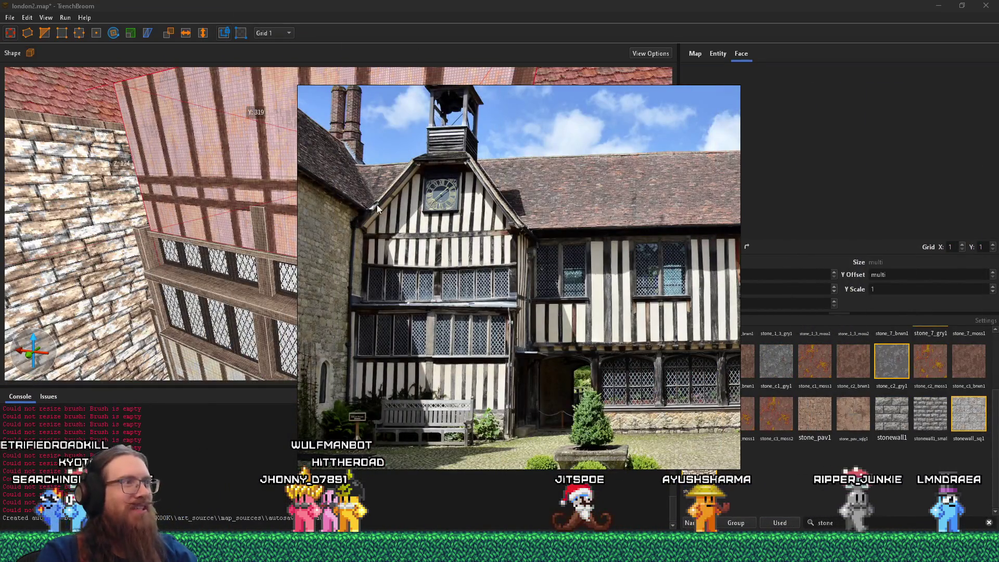
pyautogui.click(147, 215)
pyautogui.scroll(3, 293, 193)
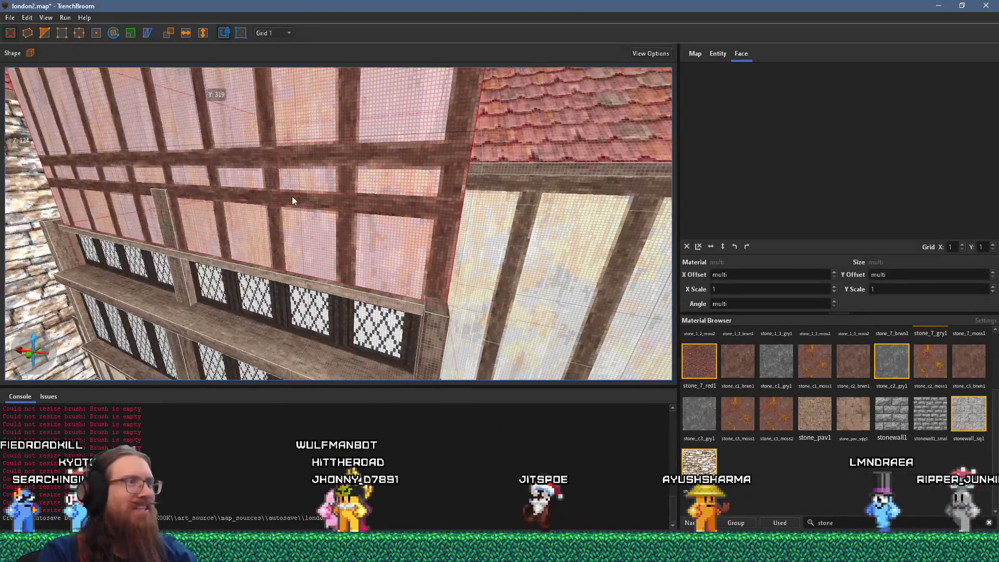
# Stretch the brush into a long ledge along the lattice-window wall and check it against the photo
pyautogui.moveTo(357, 247)
pyautogui.mouseDown()
pyautogui.moveTo(373, 168)
pyautogui.moveTo(349, 218)
pyautogui.moveTo(354, 137)
pyautogui.moveTo(354, 159)
pyautogui.moveTo(380, 187)
pyautogui.mouseUp()
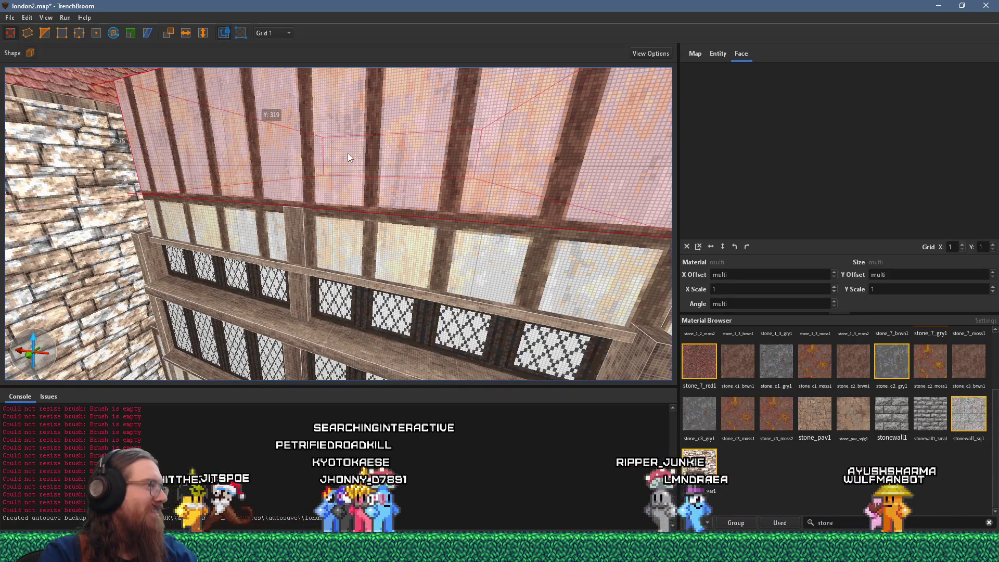
pyautogui.moveTo(349, 152)
pyautogui.mouseDown()
pyautogui.moveTo(386, 232)
pyautogui.moveTo(350, 203)
pyautogui.moveTo(416, 181)
pyautogui.mouseUp()
pyautogui.hotkey('alt', 'Tab')
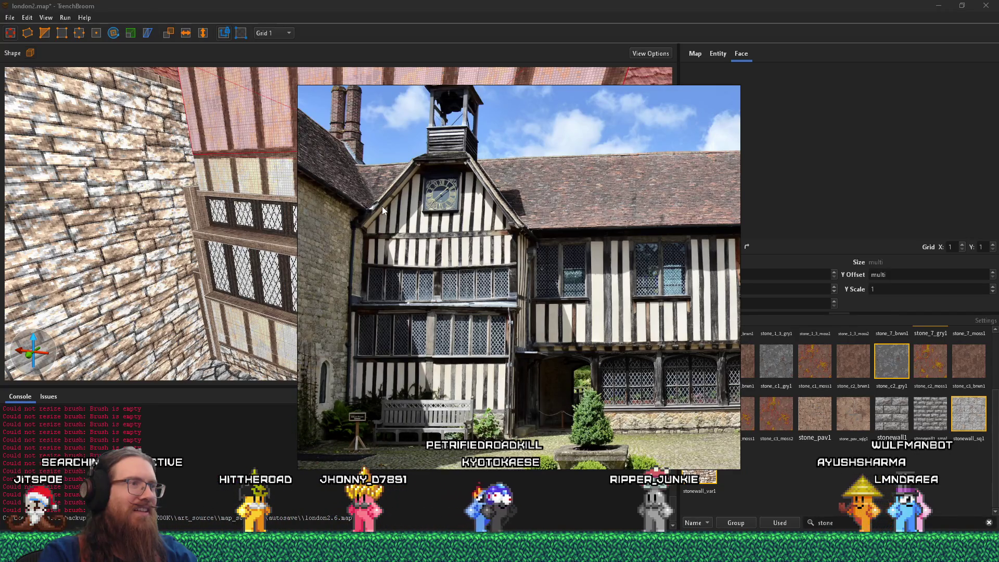
pyautogui.hotkey('alt', 'Tab')
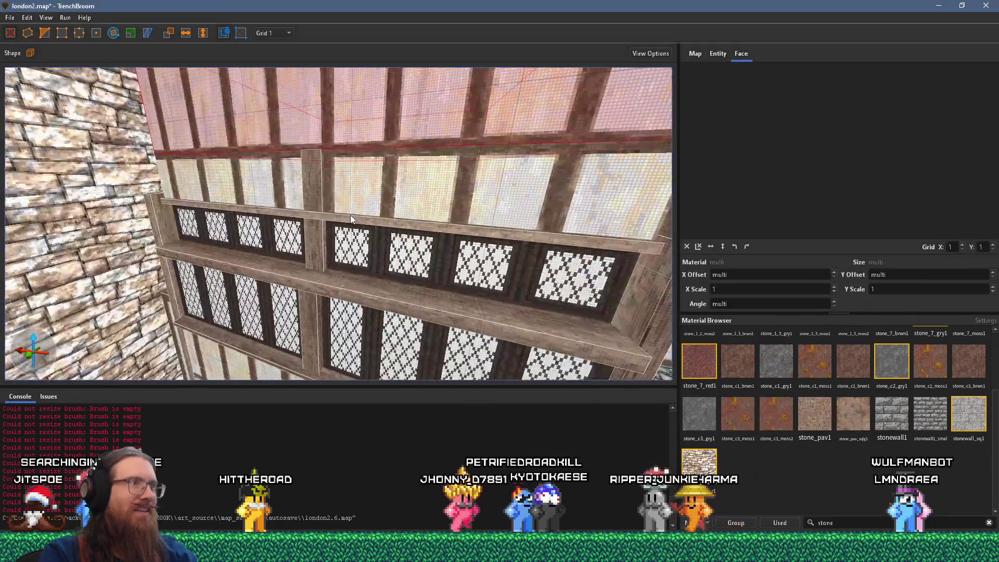
# Extend the thin brush beside the left pillar down to the floor, then delete it
pyautogui.moveTo(351, 215)
pyautogui.mouseDown()
pyautogui.moveTo(357, 181)
pyautogui.moveTo(368, 169)
pyautogui.moveTo(380, 177)
pyautogui.moveTo(371, 122)
pyautogui.moveTo(383, 132)
pyautogui.moveTo(394, 53)
pyautogui.moveTo(429, 97)
pyautogui.moveTo(472, 99)
pyautogui.moveTo(394, 97)
pyautogui.moveTo(402, 120)
pyautogui.moveTo(406, 109)
pyautogui.moveTo(379, 143)
pyautogui.mouseUp()
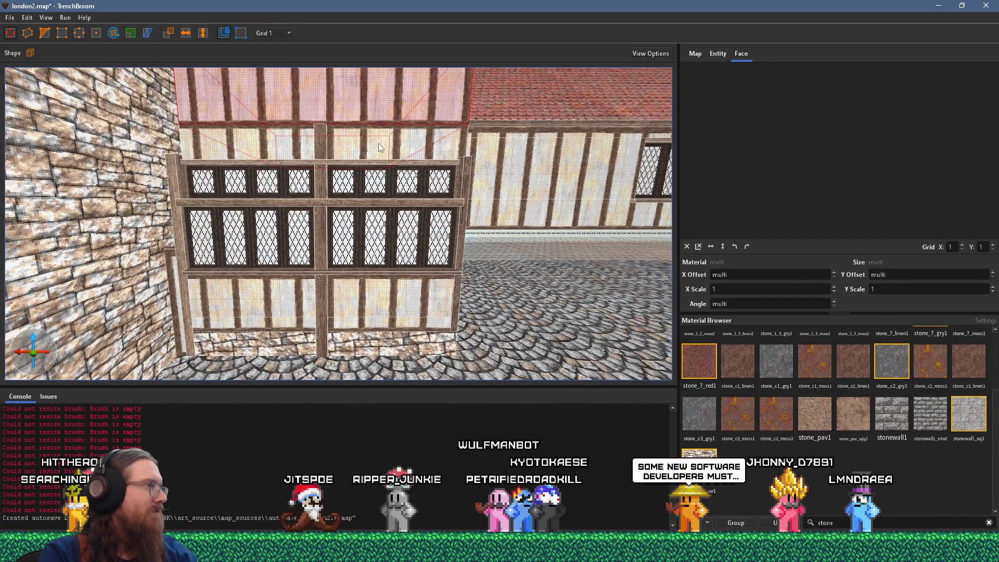
pyautogui.moveTo(378, 144)
pyautogui.mouseDown()
pyautogui.moveTo(347, 103)
pyautogui.moveTo(365, 125)
pyautogui.mouseUp()
pyautogui.hotkey('alt', 'Tab')
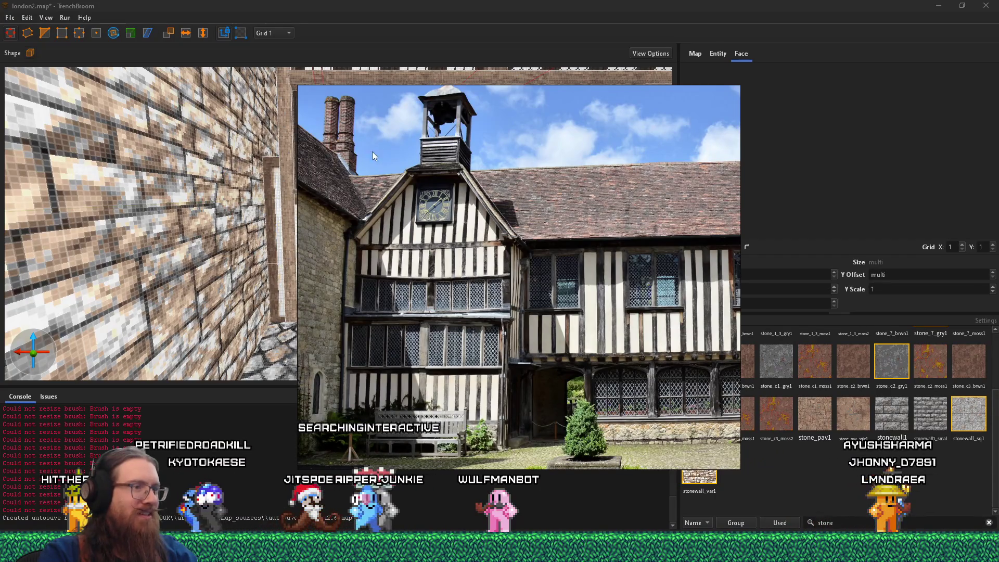
pyautogui.hotkey('alt', 'Tab')
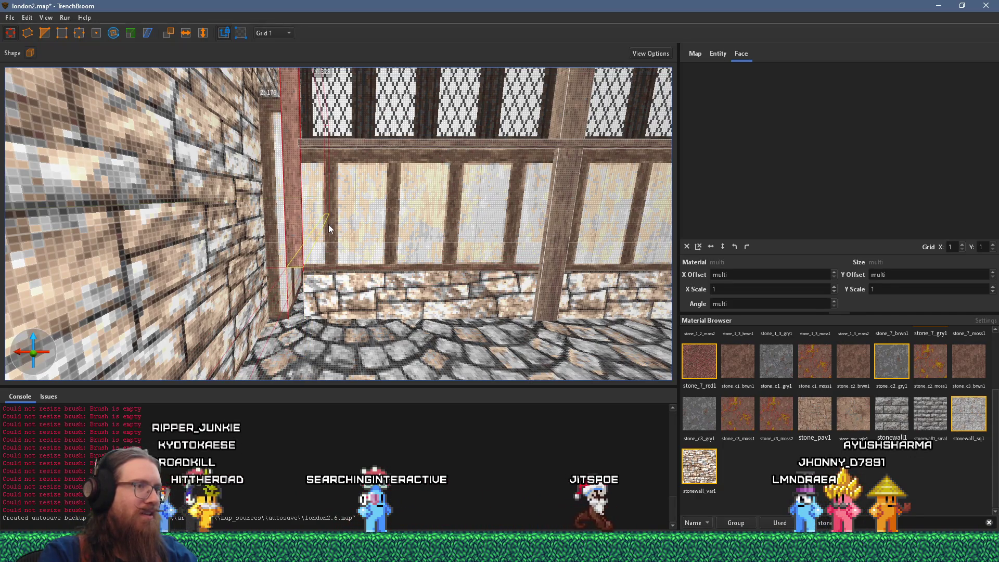
pyautogui.moveTo(329, 222); pyautogui.dragTo(290, 275)
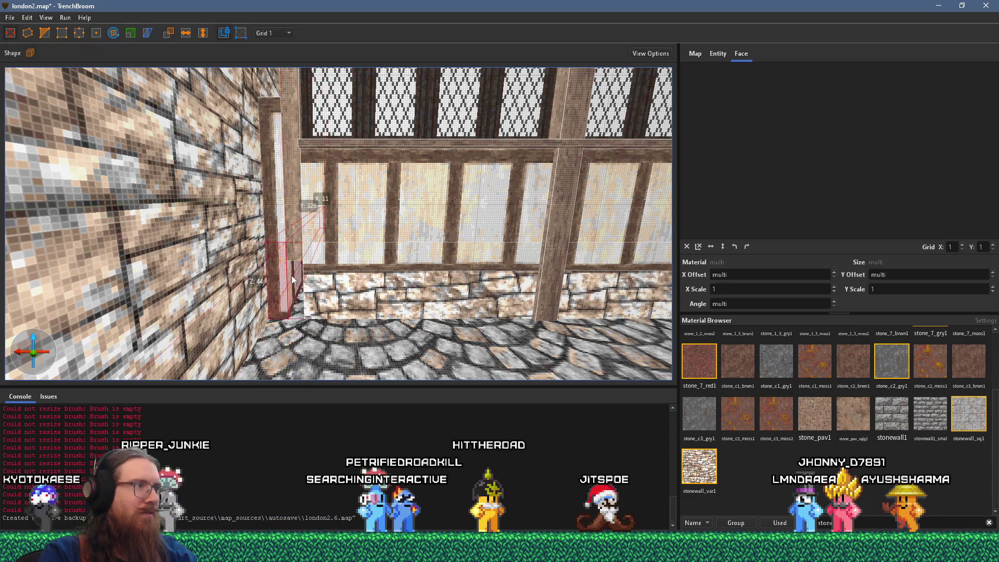
pyautogui.press('Delete')
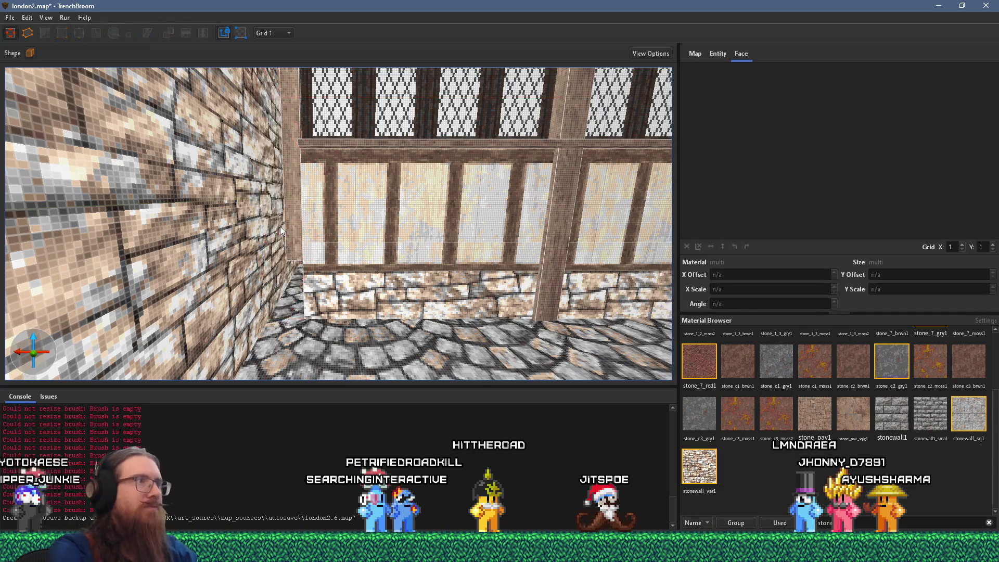
# Select the left pillar, large wall panel and lower brick wall brushes, turning toward the left stone wall
pyautogui.hotkey('alt', 'Tab')
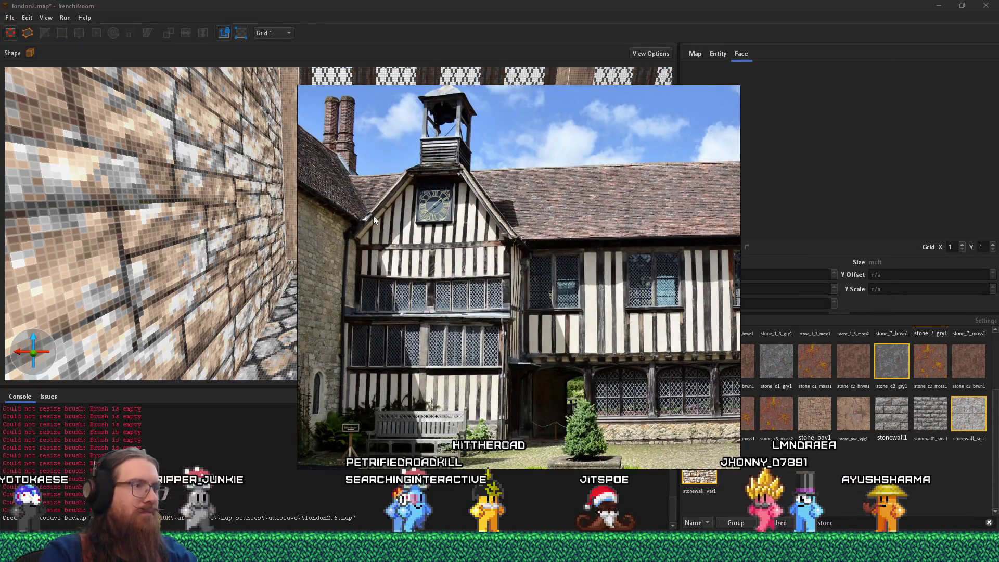
pyautogui.hotkey('alt', 'Tab')
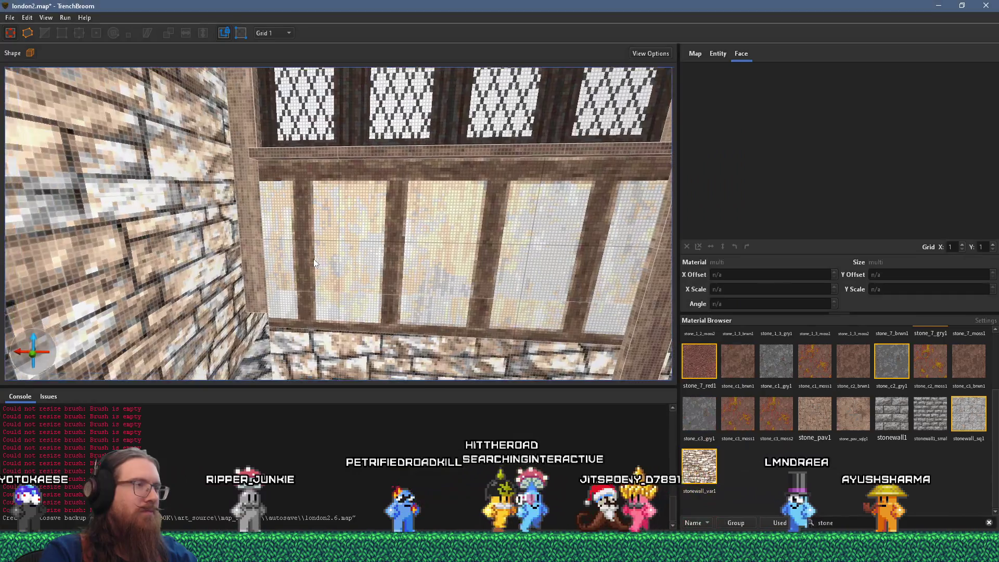
pyautogui.click(257, 253)
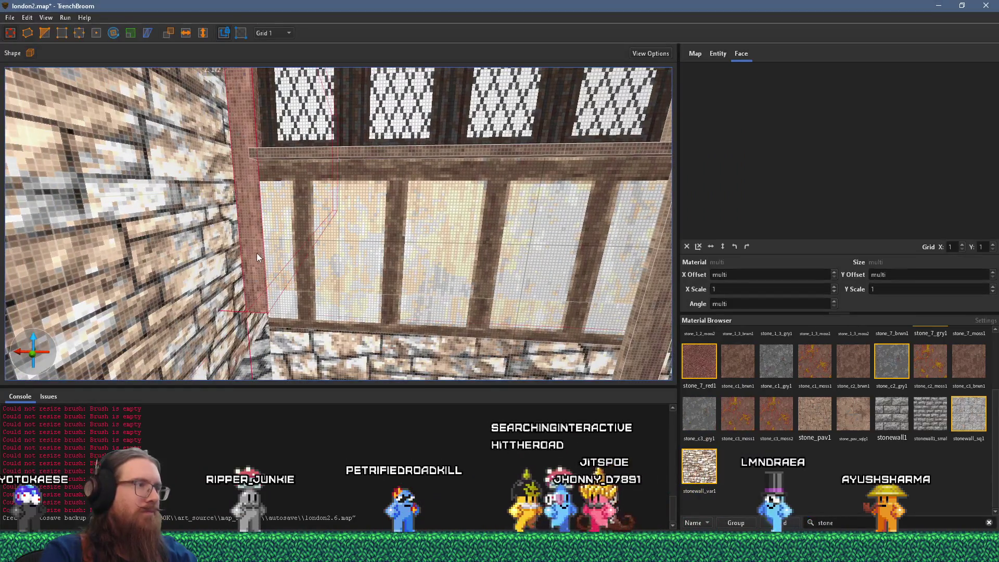
pyautogui.click(281, 257)
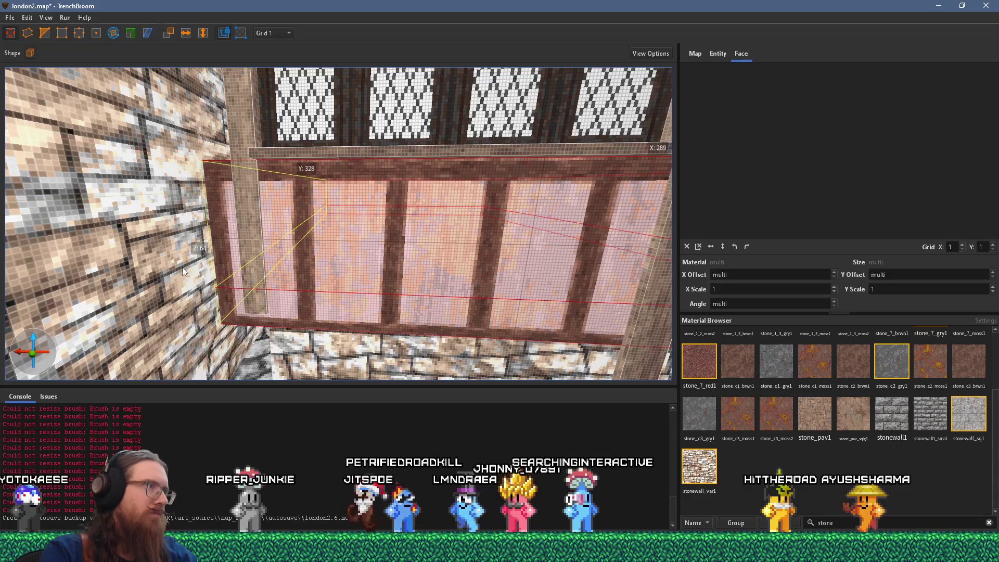
pyautogui.moveTo(185, 267)
pyautogui.mouseDown()
pyautogui.moveTo(194, 233)
pyautogui.moveTo(276, 256)
pyautogui.mouseUp()
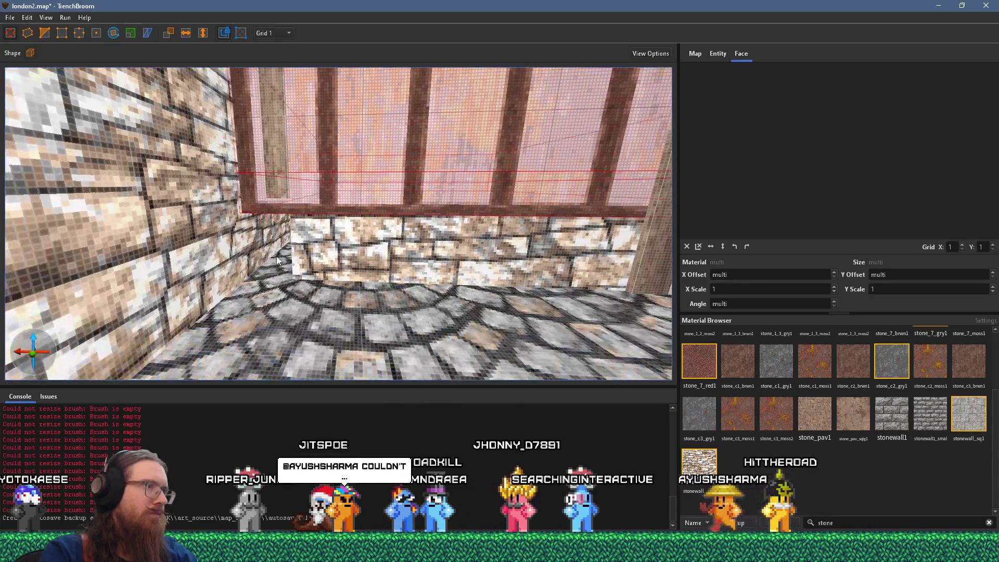
pyautogui.click(260, 251)
pyautogui.scroll(-5, 222, 247)
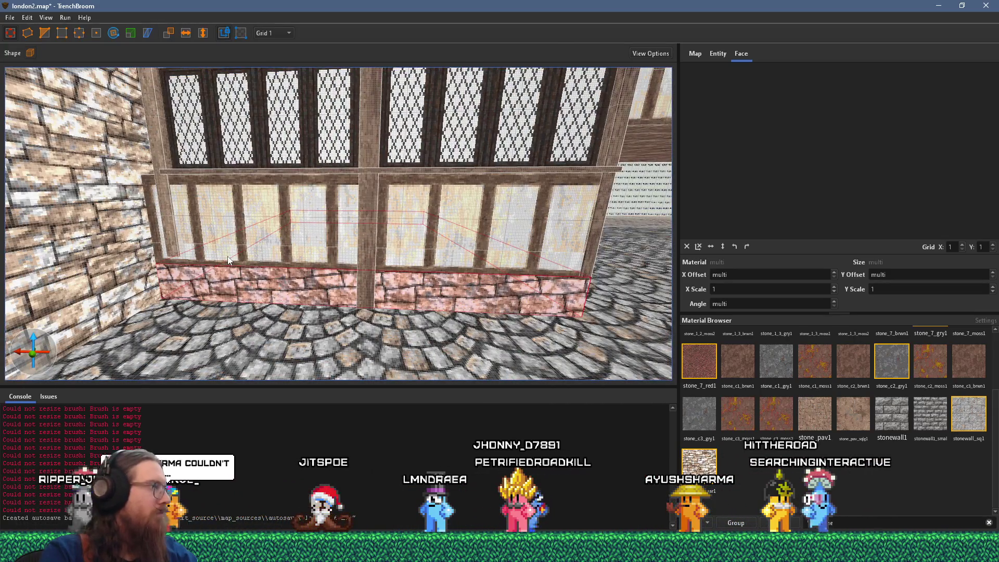
pyautogui.moveTo(227, 260)
pyautogui.mouseDown()
pyautogui.moveTo(222, 241)
pyautogui.moveTo(375, 219)
pyautogui.moveTo(389, 199)
pyautogui.moveTo(369, 224)
pyautogui.moveTo(378, 232)
pyautogui.mouseUp()
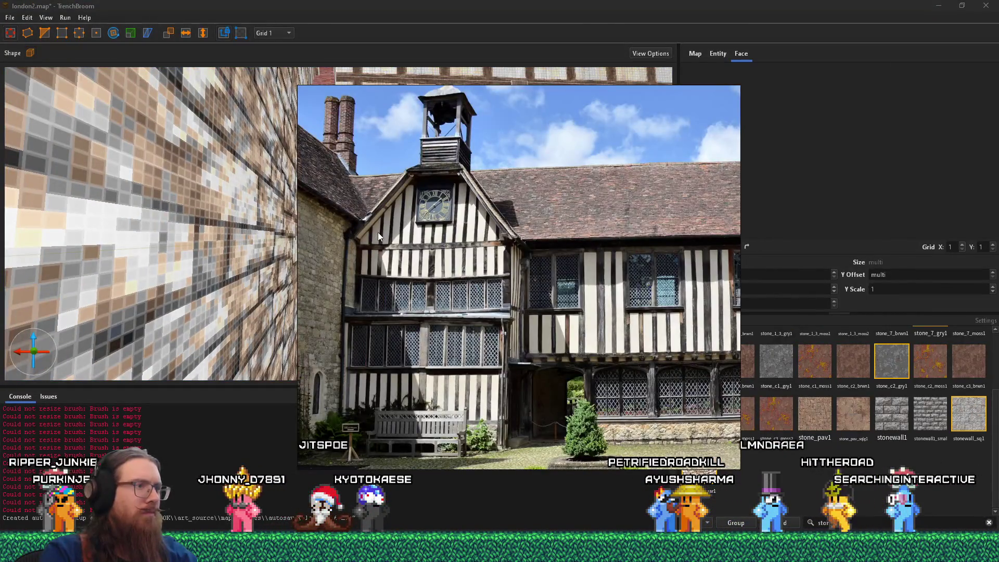
# Raise the lower wall brush's top face and narrow it from the right to reveal the windows
pyautogui.press('Escape')
pyautogui.click(318, 290)
pyautogui.scroll(-5, 319, 289)
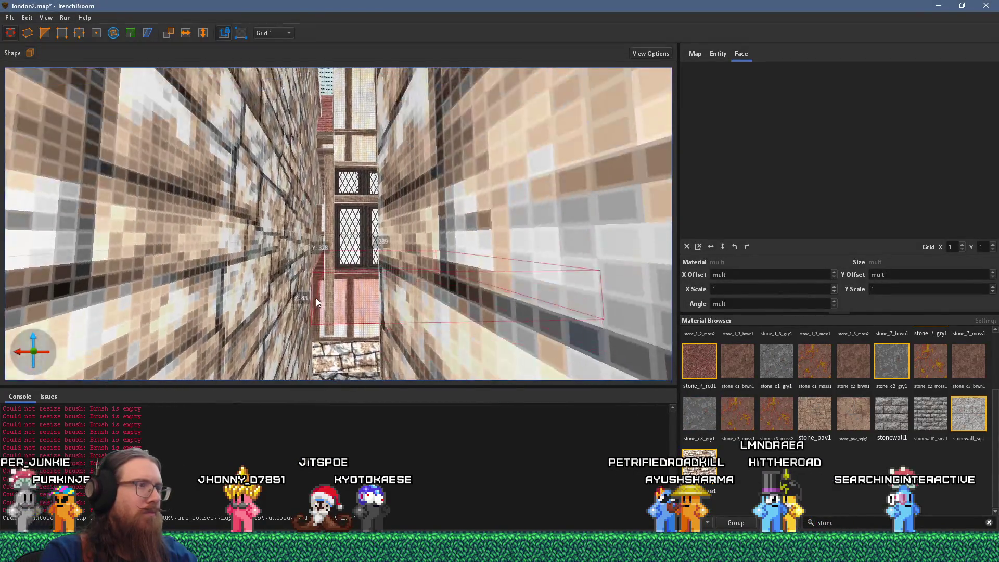
pyautogui.scroll(4, 316, 297)
pyautogui.moveTo(318, 279); pyautogui.dragTo(326, 199)
pyautogui.hotkey('alt', 'Tab')
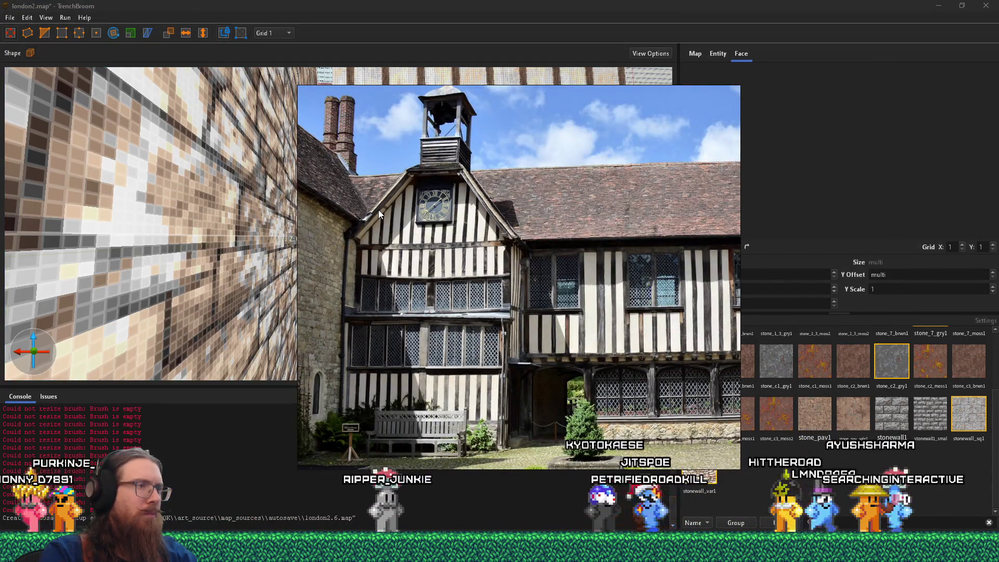
pyautogui.hotkey('alt', 'Tab')
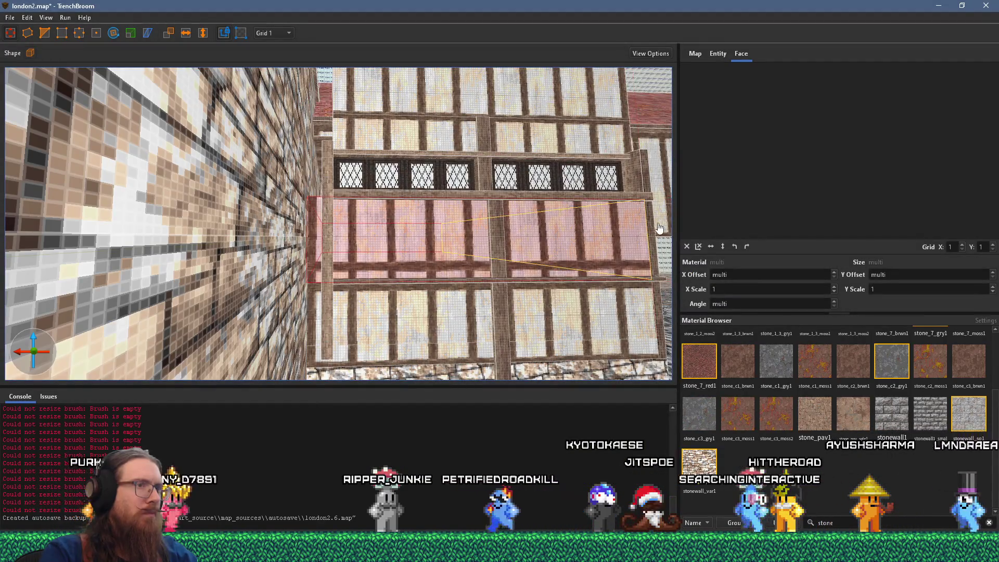
pyautogui.moveTo(649, 213); pyautogui.dragTo(330, 235)
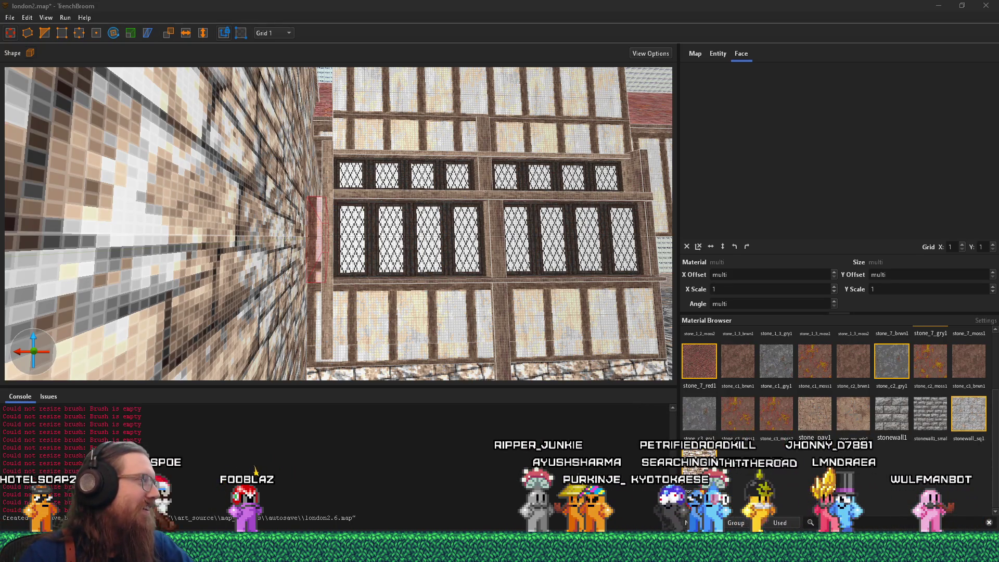
# Fly up to the timber wall and realign the woodbeam1ng texture on the beam face
pyautogui.press('s')
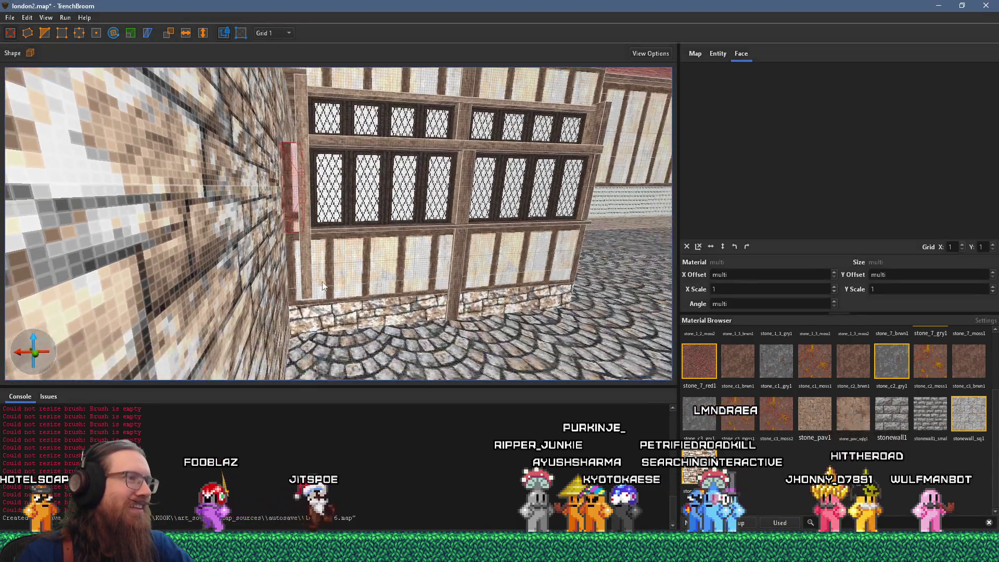
pyautogui.press('w')
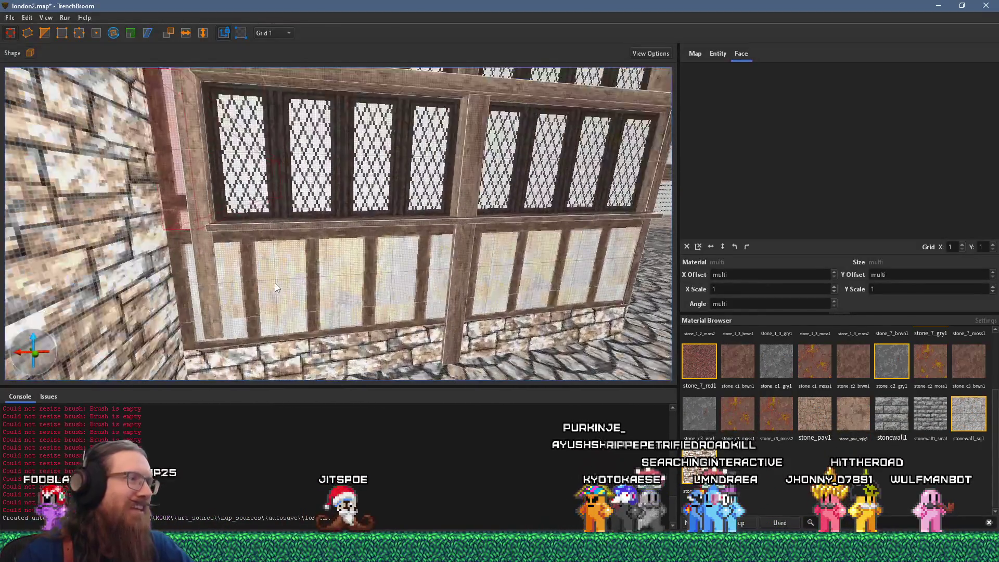
pyautogui.press('w')
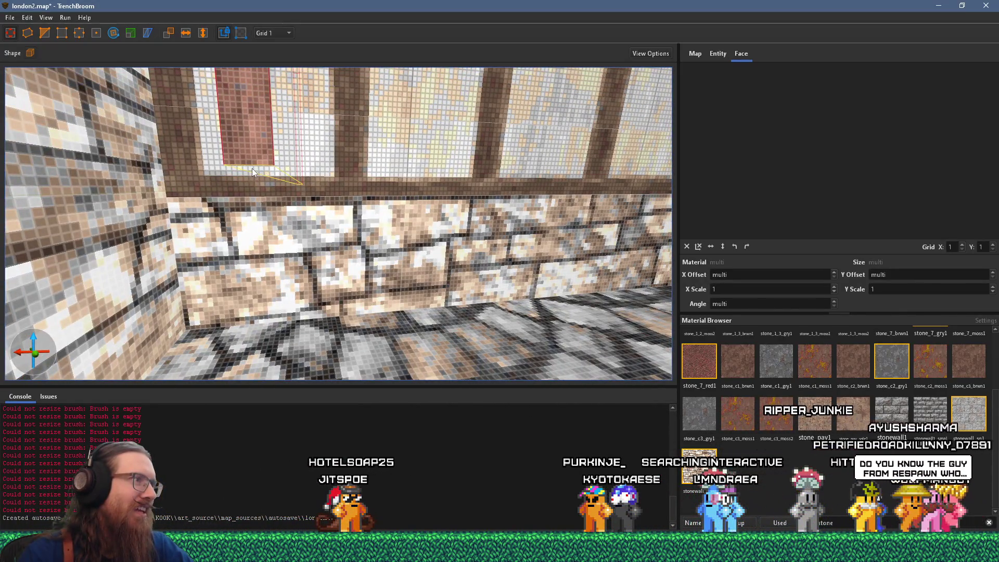
pyautogui.press('w')
pyautogui.press('s')
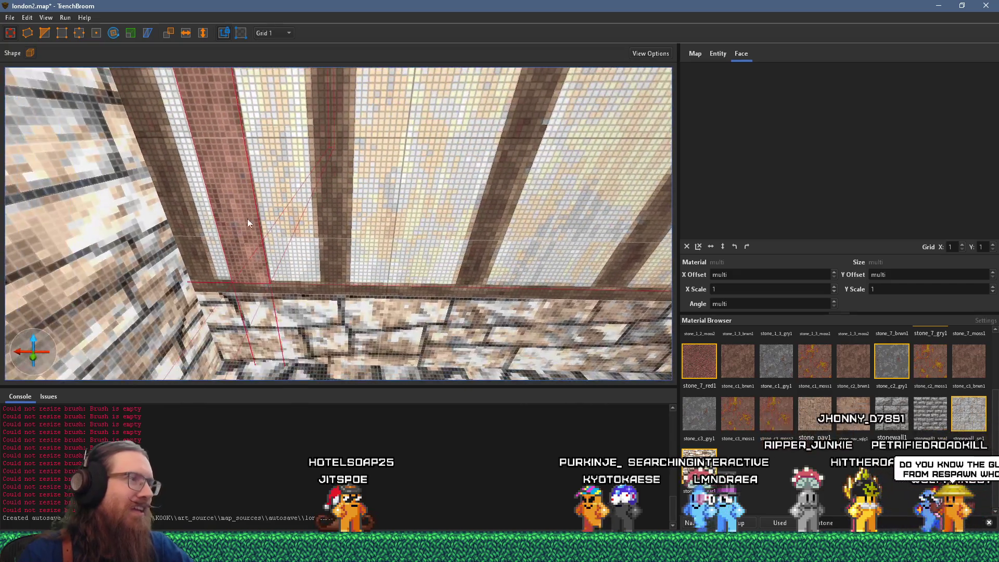
pyautogui.press('w')
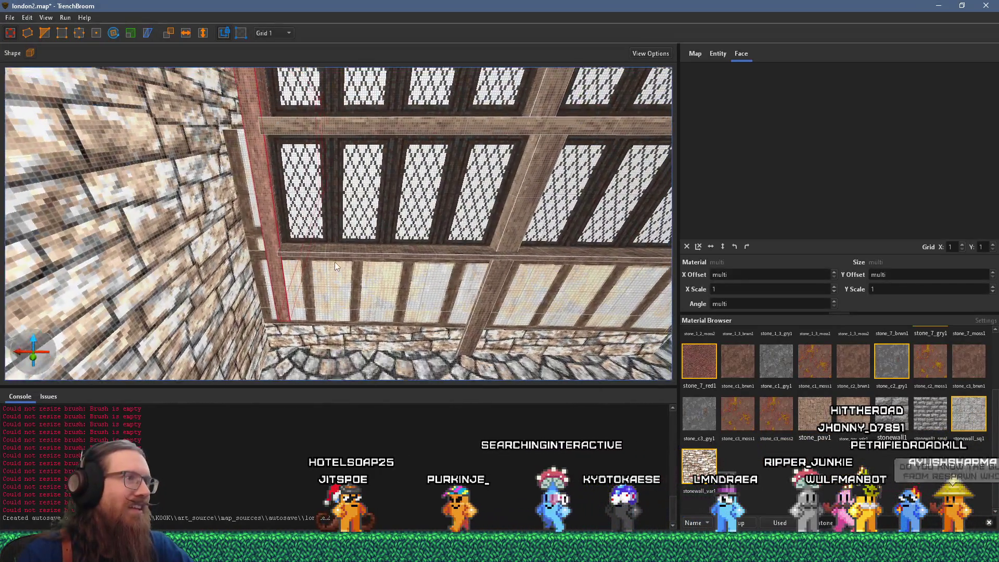
pyautogui.press('s')
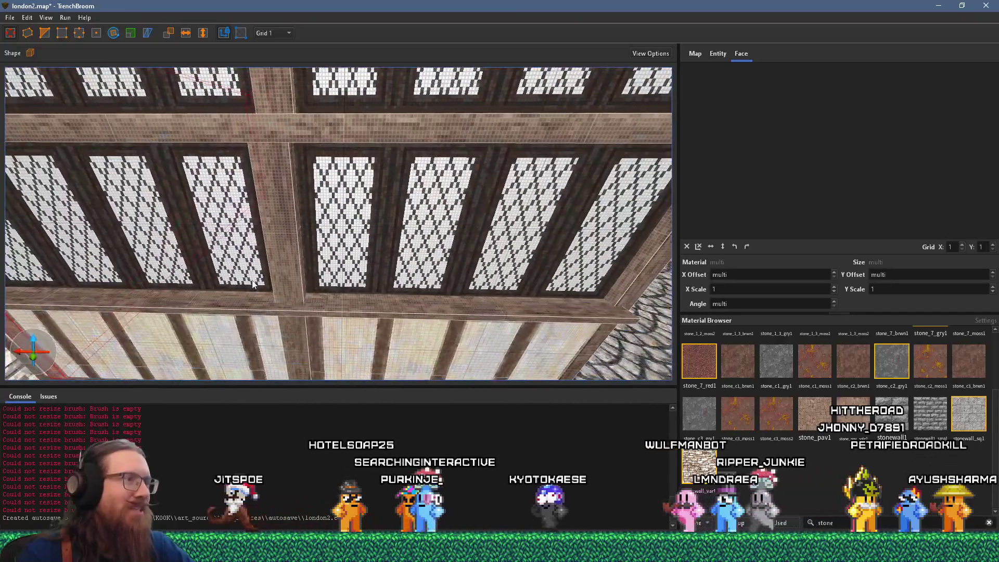
pyautogui.keyDown('shift'); pyautogui.click(318, 301); pyautogui.keyUp('shift')
pyautogui.press('s')
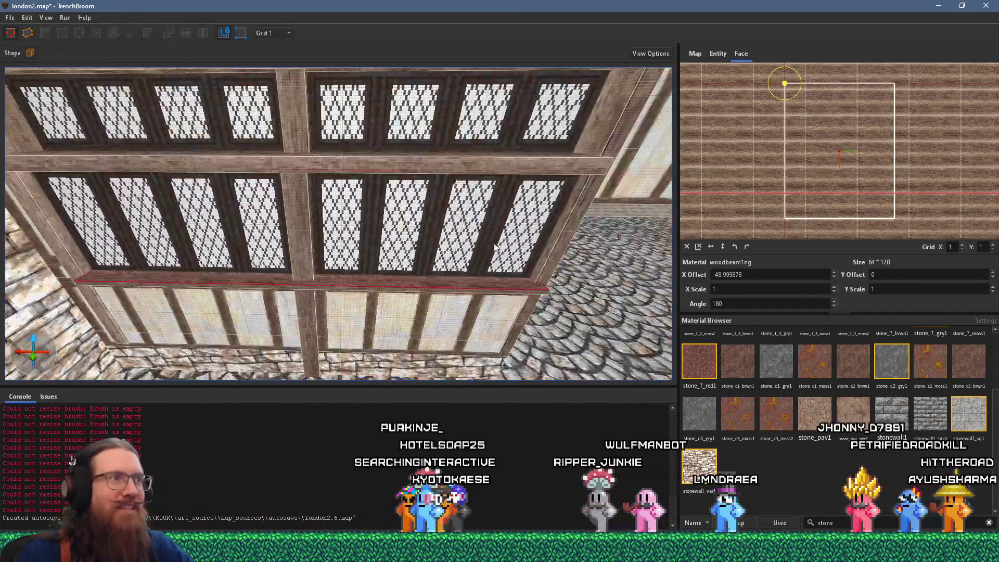
pyautogui.moveTo(796, 184); pyautogui.dragTo(798, 175)
# Stretch the timber ledge beam along the lattice-window wall, then deselect it
pyautogui.scroll(2, 374, 262)
pyautogui.scroll(2, 334, 297)
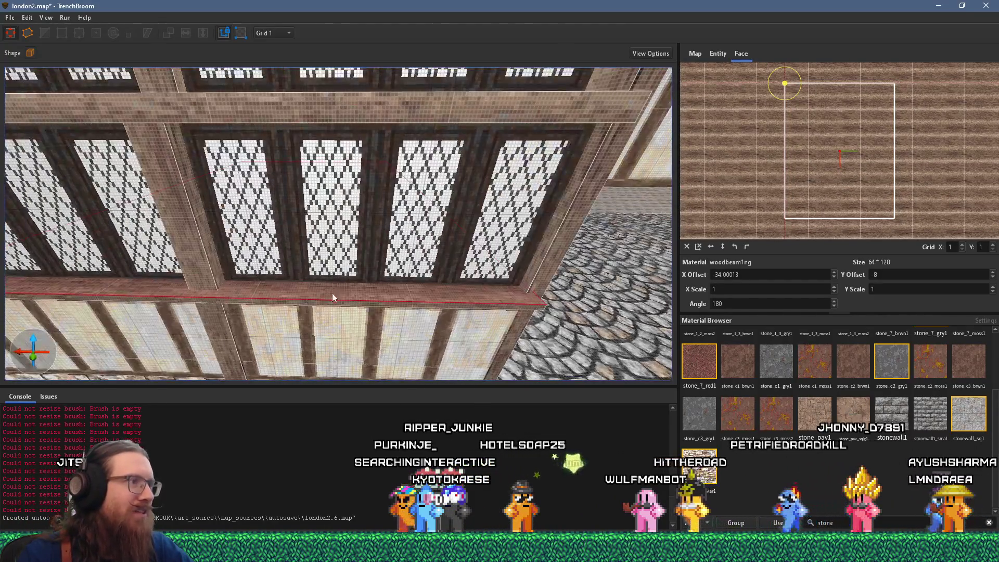
pyautogui.moveTo(261, 290)
pyautogui.mouseDown()
pyautogui.moveTo(353, 245)
pyautogui.moveTo(342, 215)
pyautogui.moveTo(380, 156)
pyautogui.moveTo(360, 184)
pyautogui.mouseUp()
pyautogui.click(361, 183)
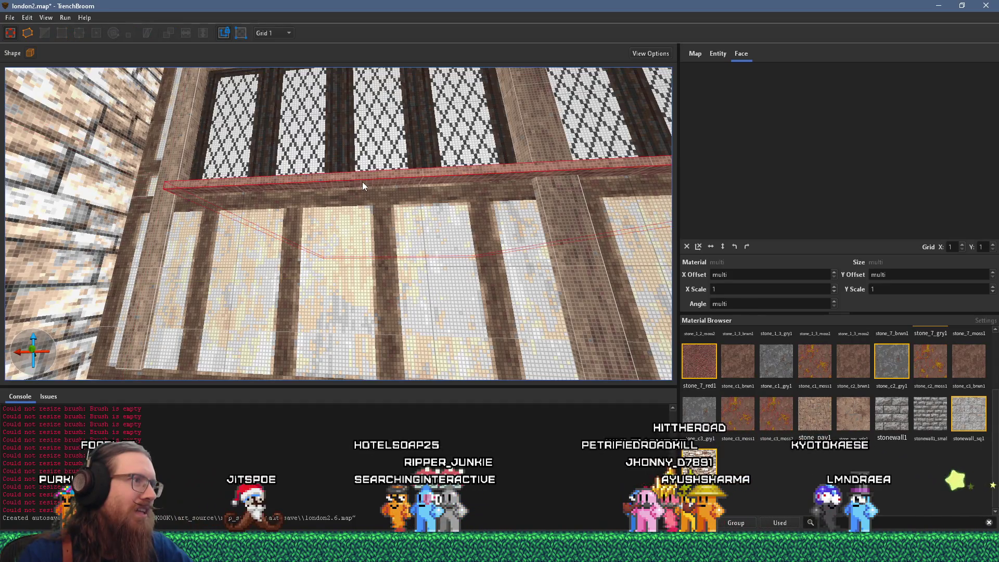
pyautogui.keyDown('shift'); pyautogui.click(365, 182); pyautogui.keyUp('shift')
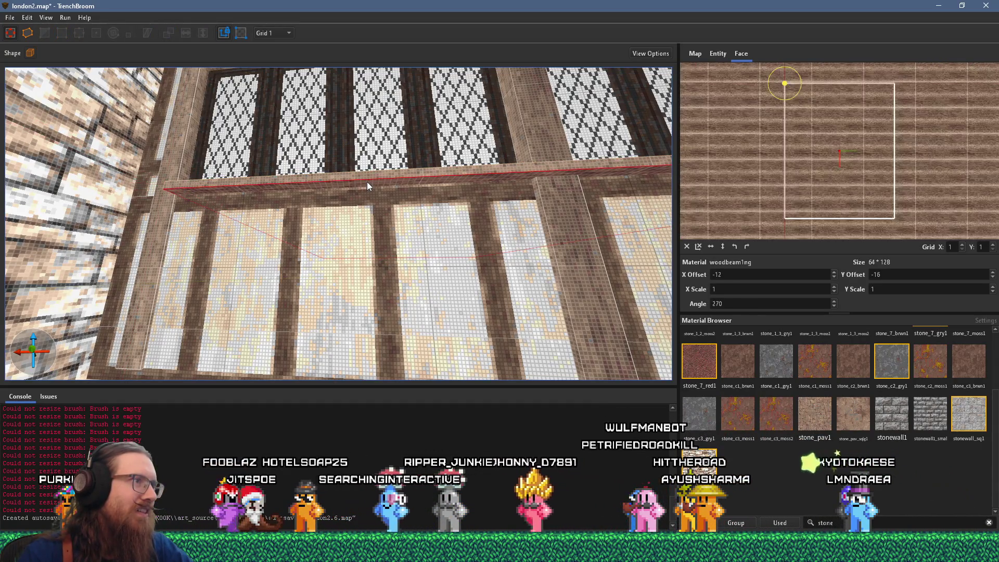
pyautogui.click(375, 180)
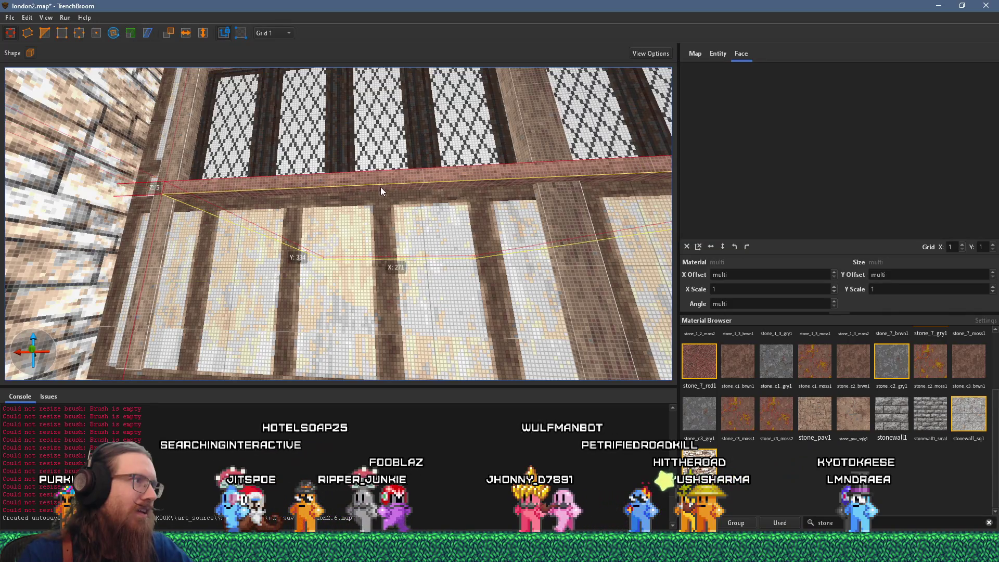
pyautogui.moveTo(379, 185)
pyautogui.mouseDown()
pyautogui.moveTo(213, 234)
pyautogui.moveTo(241, 246)
pyautogui.moveTo(287, 240)
pyautogui.moveTo(310, 306)
pyautogui.moveTo(377, 303)
pyautogui.moveTo(269, 264)
pyautogui.moveTo(161, 247)
pyautogui.moveTo(240, 257)
pyautogui.moveTo(146, 213)
pyautogui.moveTo(159, 184)
pyautogui.moveTo(315, 284)
pyautogui.moveTo(298, 249)
pyautogui.moveTo(326, 236)
pyautogui.moveTo(341, 191)
pyautogui.moveTo(329, 198)
pyautogui.mouseUp()
pyautogui.press('Escape')
# Shift the upper wall's tudor_narrow_1 texture to X offset 16, Y offset -104, checking the reference photo
pyautogui.hotkey('alt', 'Tab')
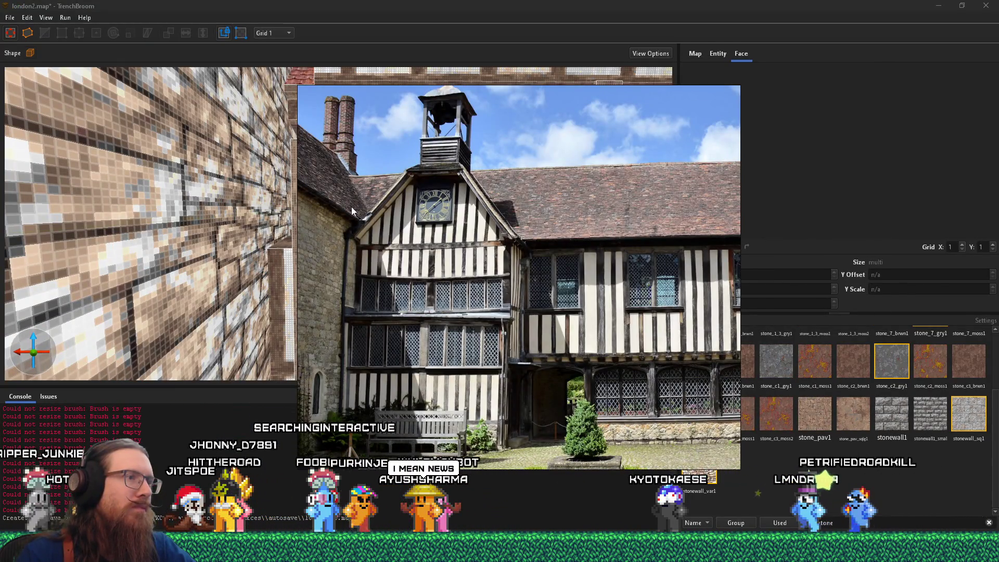
pyautogui.hotkey('alt', 'Tab')
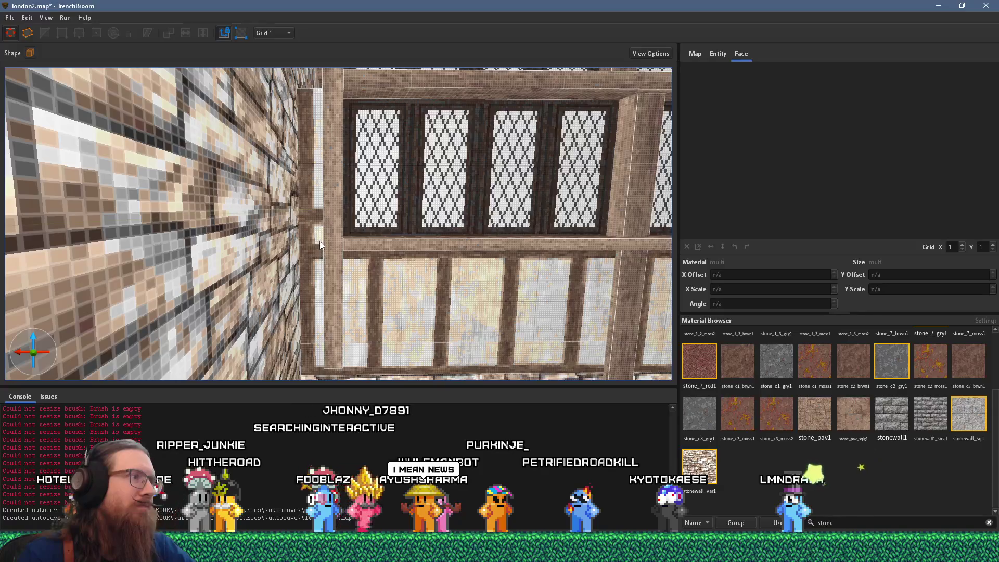
pyautogui.click(319, 239)
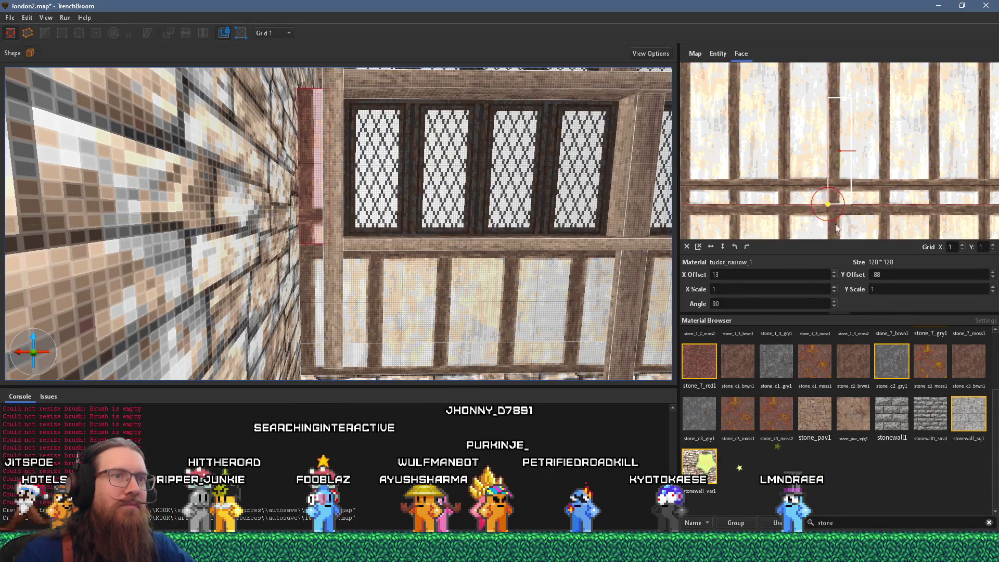
pyautogui.moveTo(841, 156); pyautogui.dragTo(836, 182)
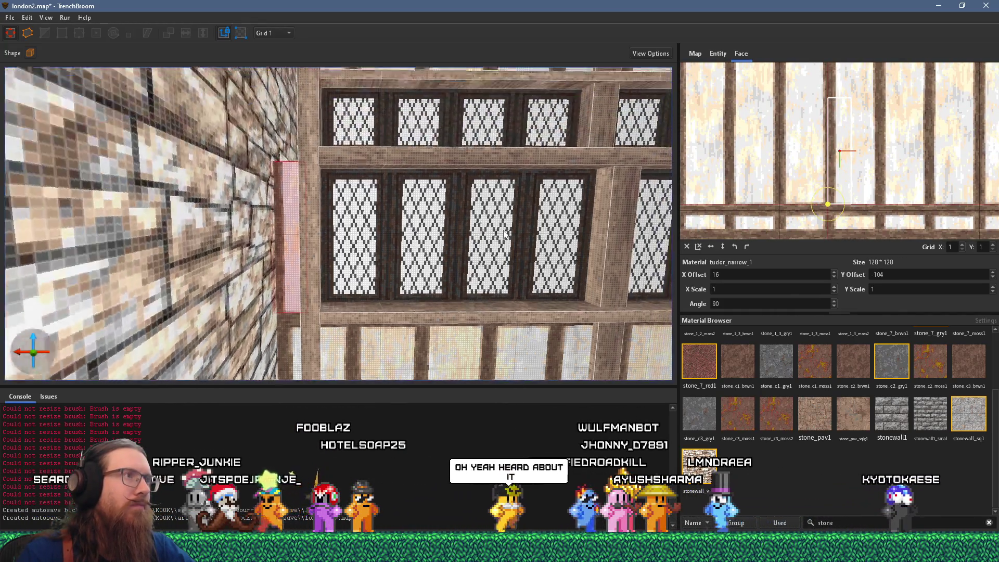
pyautogui.press('q')
pyautogui.hotkey('alt', 'Tab')
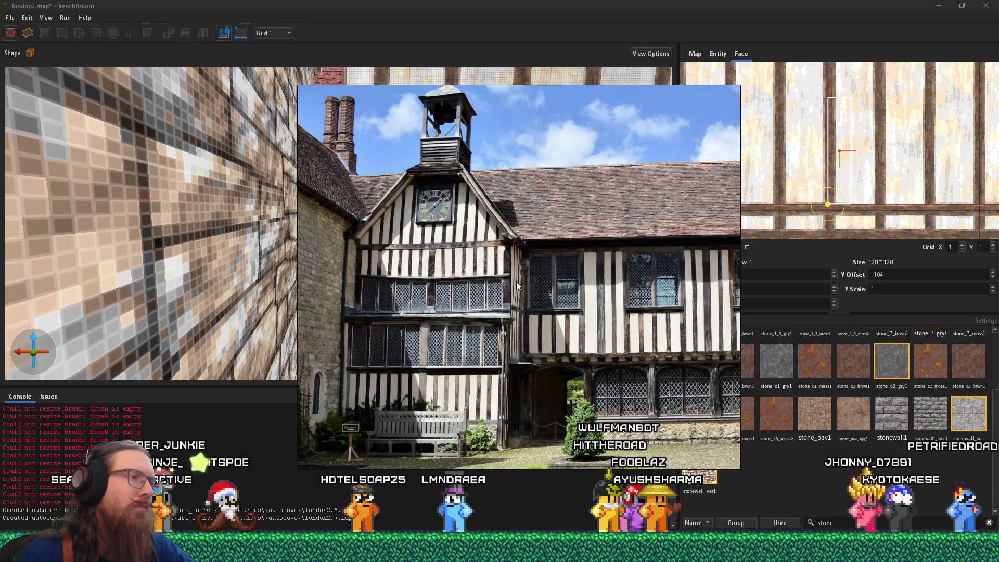
pyautogui.hotkey('alt', 'Tab')
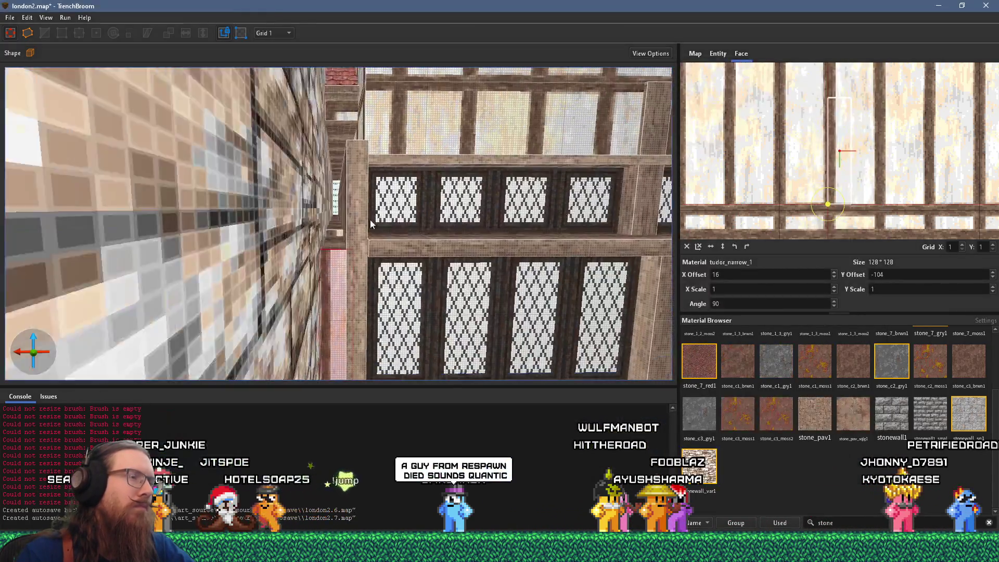
# Widen the timber post beside the upper windows toward the stone wall and raise its top
pyautogui.click(297, 188)
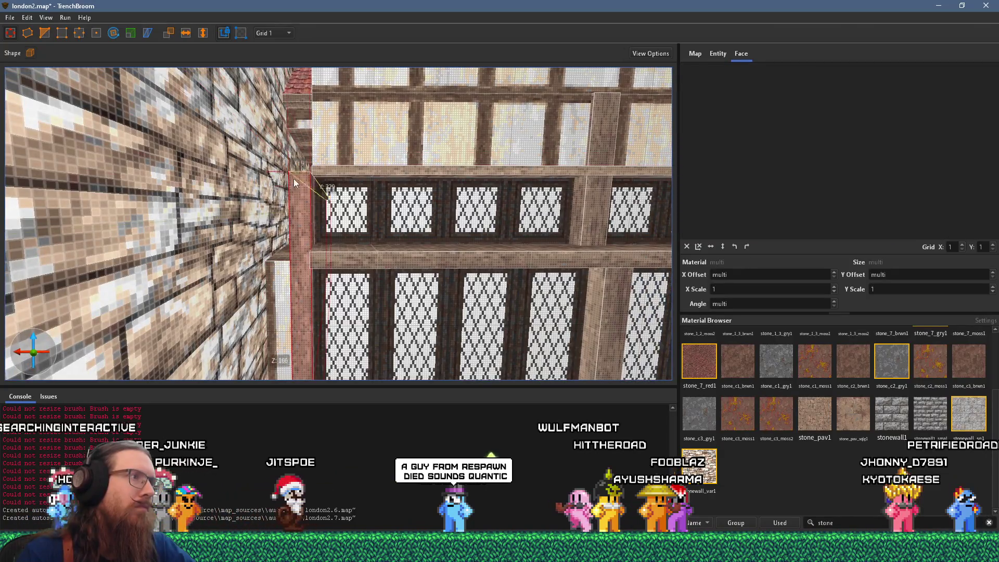
pyautogui.moveTo(299, 253)
pyautogui.mouseDown()
pyautogui.moveTo(330, 241)
pyautogui.moveTo(367, 257)
pyautogui.mouseUp()
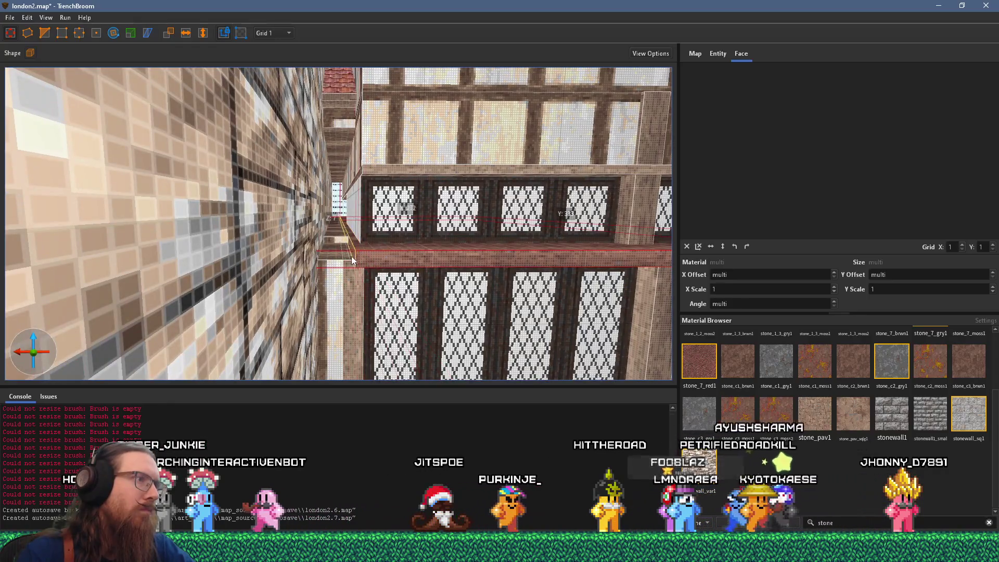
pyautogui.moveTo(350, 283)
pyautogui.mouseDown()
pyautogui.moveTo(338, 289)
pyautogui.moveTo(322, 256)
pyautogui.mouseUp()
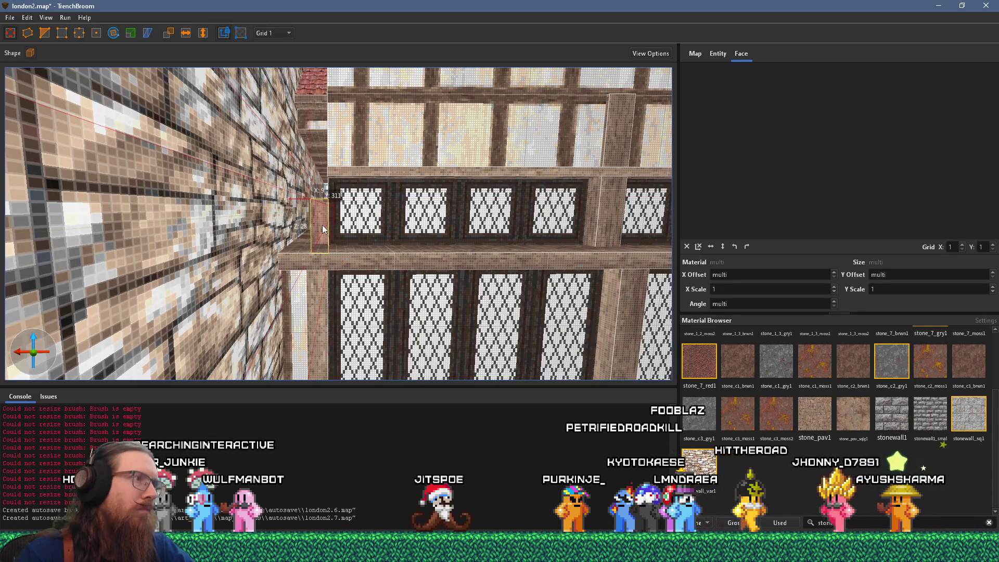
pyautogui.moveTo(304, 227)
pyautogui.mouseDown()
pyautogui.moveTo(282, 229)
pyautogui.moveTo(260, 256)
pyautogui.moveTo(197, 270)
pyautogui.moveTo(282, 226)
pyautogui.mouseUp()
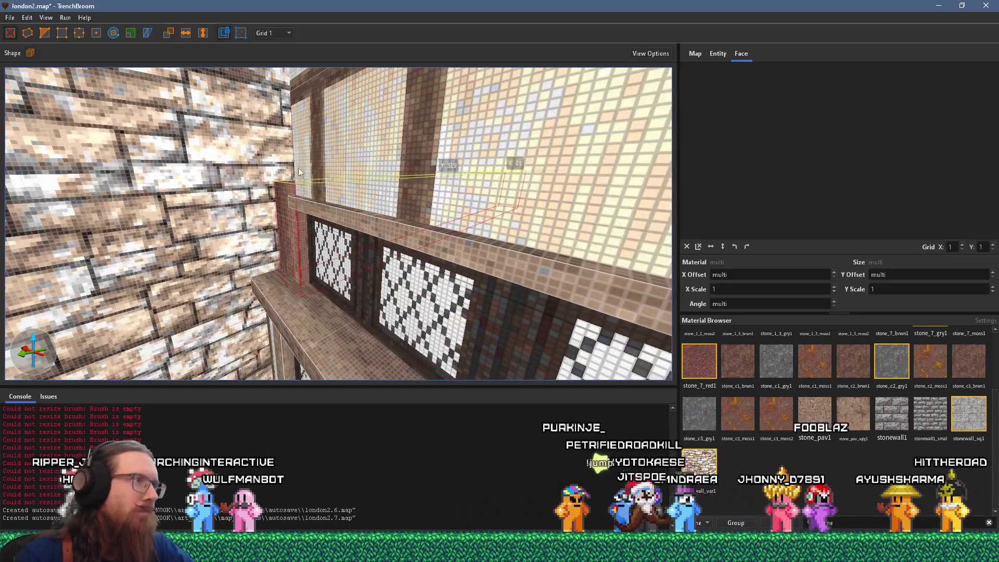
pyautogui.moveTo(306, 107); pyautogui.dragTo(305, 142)
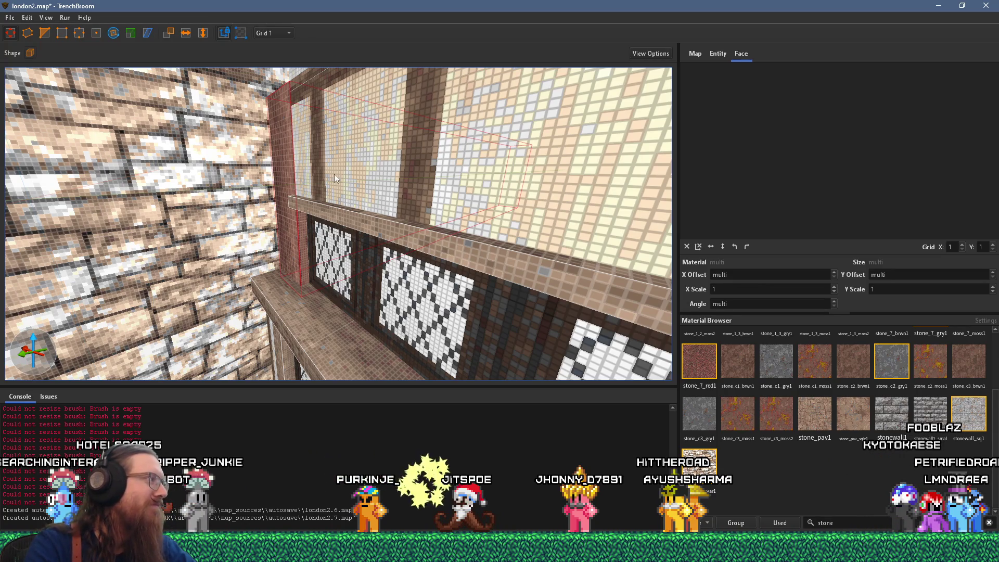
pyautogui.scroll(-10, 334, 173)
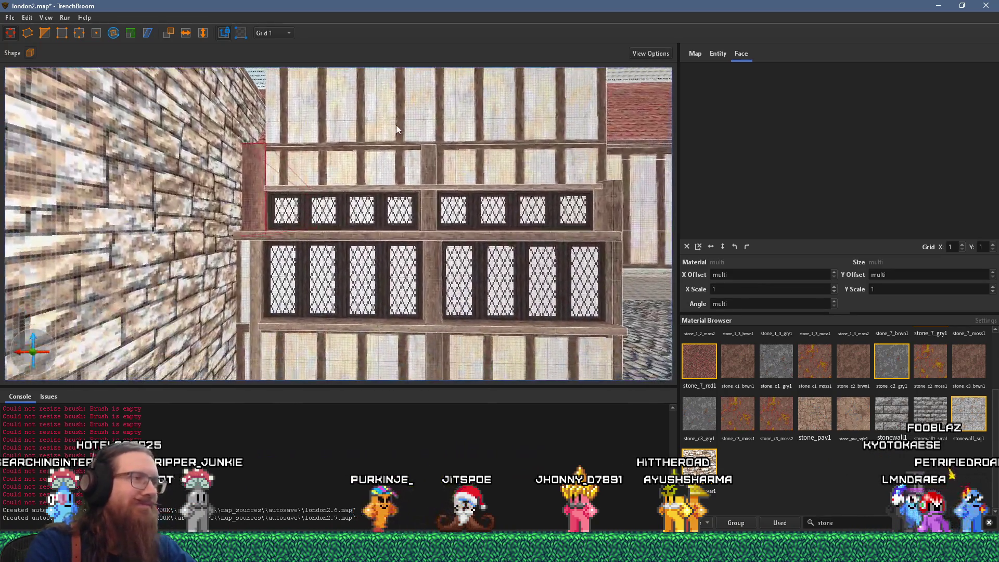
pyautogui.moveTo(397, 126)
pyautogui.mouseDown()
pyautogui.moveTo(309, 149)
pyautogui.moveTo(177, 133)
pyautogui.moveTo(212, 123)
pyautogui.moveTo(355, 154)
pyautogui.mouseUp()
pyautogui.moveTo(440, 196)
pyautogui.mouseDown()
pyautogui.moveTo(369, 193)
pyautogui.moveTo(318, 174)
pyautogui.mouseUp()
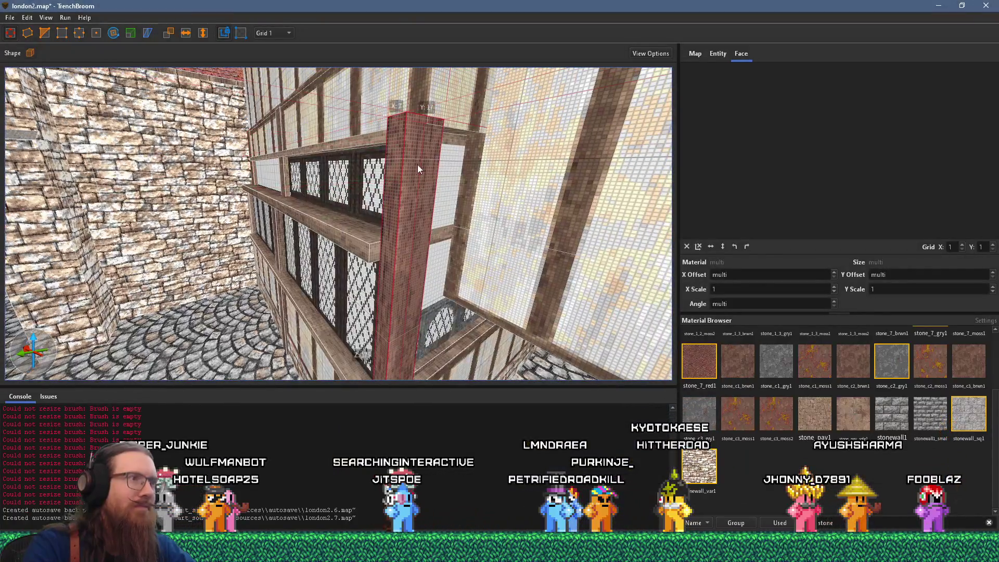
# Resize the corner pillar and compare the façade against the reference photo
pyautogui.moveTo(421, 248); pyautogui.dragTo(411, 248)
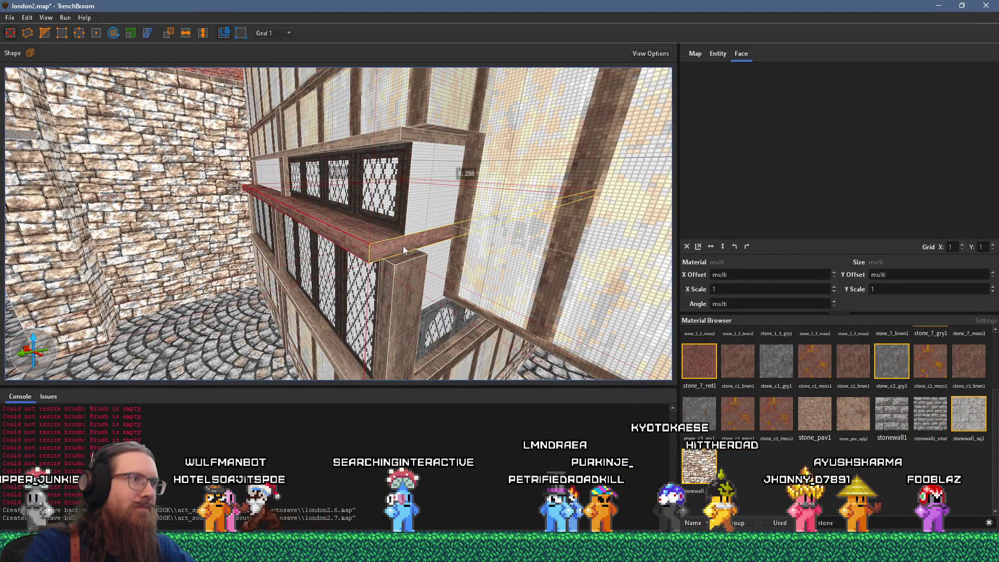
pyautogui.click(407, 250)
pyautogui.moveTo(412, 255); pyautogui.dragTo(381, 191)
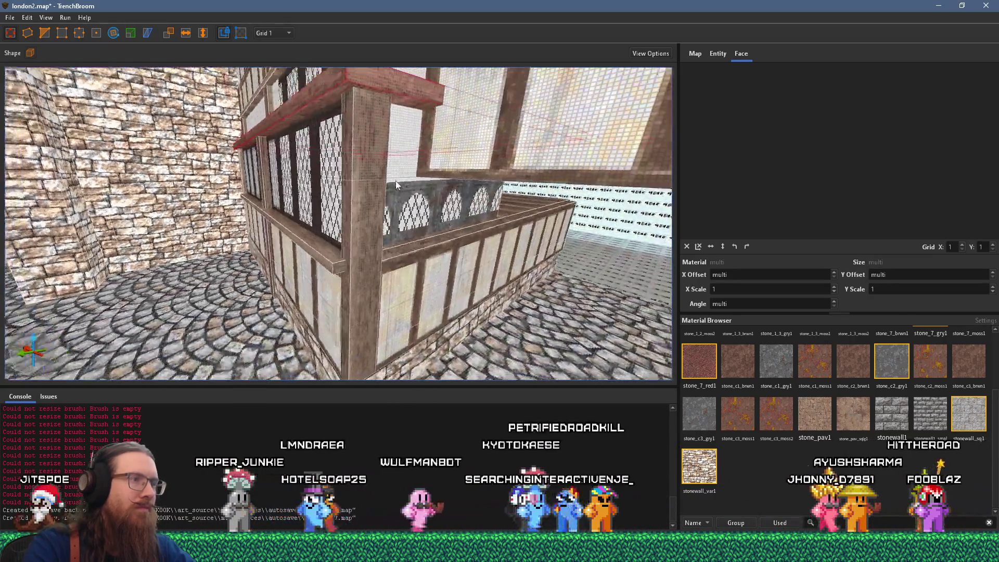
pyautogui.hotkey('alt', 'Tab')
pyautogui.moveTo(414, 191); pyautogui.dragTo(385, 216)
pyautogui.hotkey('alt', 'Tab')
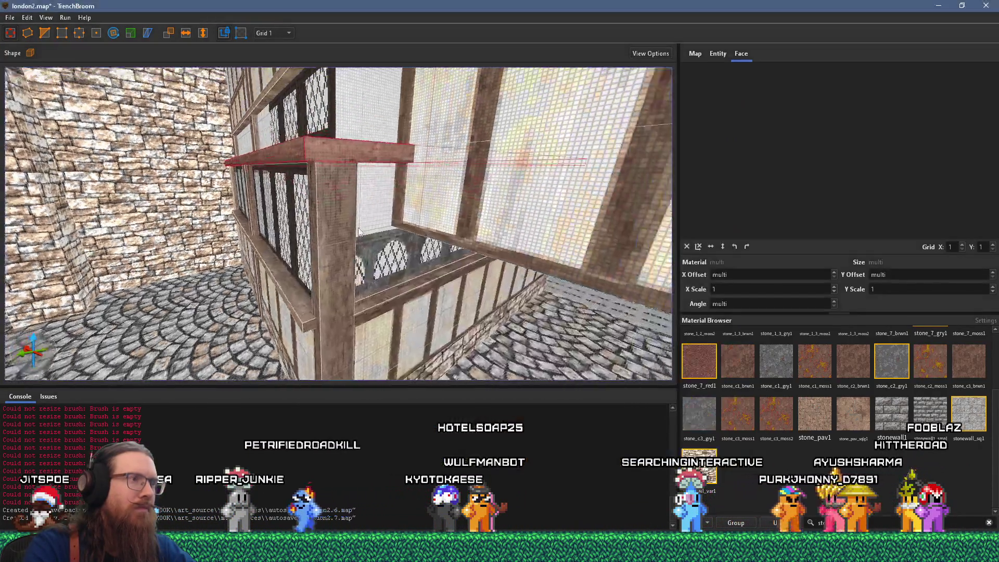
# Shorten and narrow the wooden pillar into a small post resting on the ledge
pyautogui.click(302, 252)
pyautogui.moveTo(305, 213); pyautogui.dragTo(314, 145)
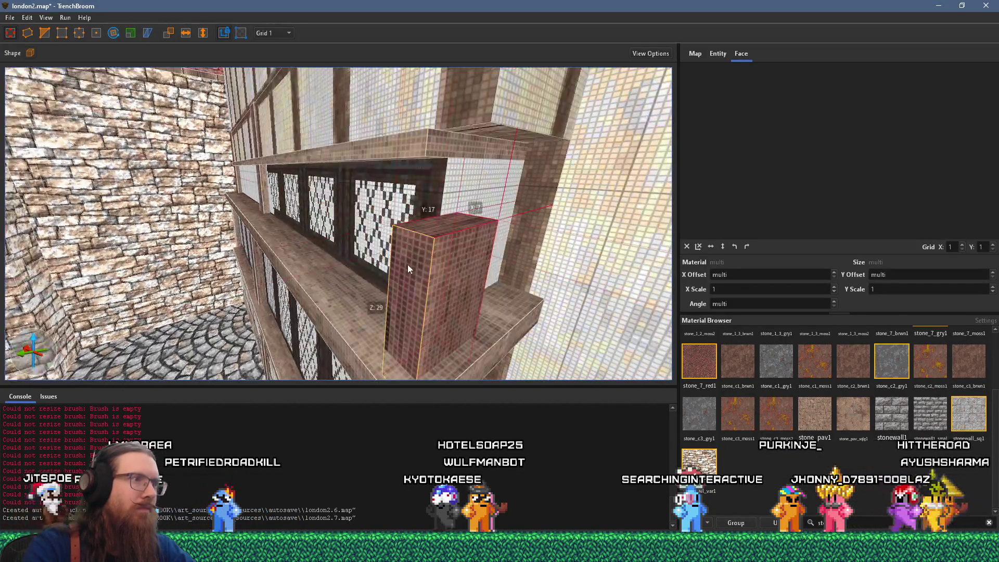
pyautogui.moveTo(407, 265); pyautogui.dragTo(446, 251)
pyautogui.scroll(-3, 461, 234)
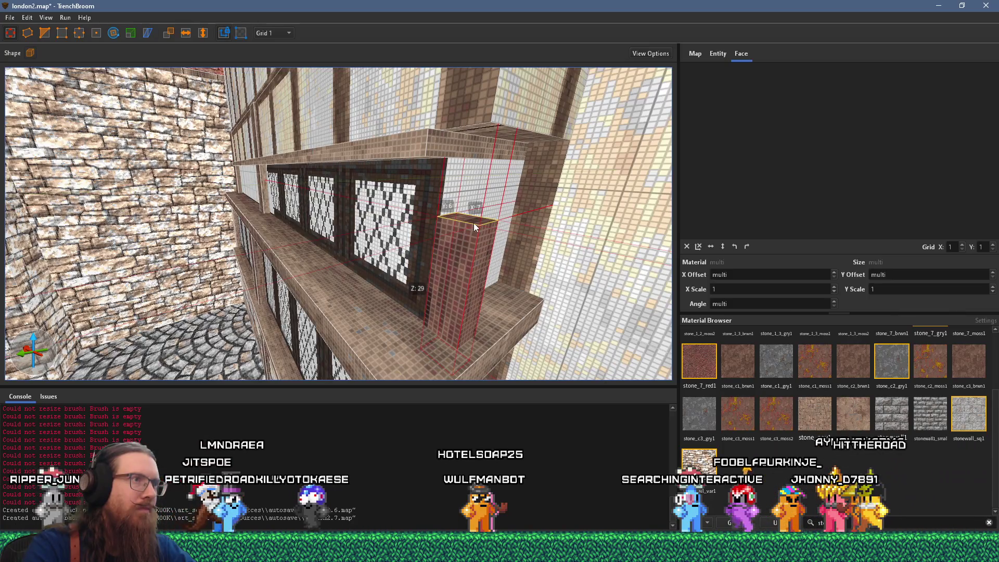
pyautogui.scroll(5, 480, 126)
pyautogui.scroll(-5, 465, 191)
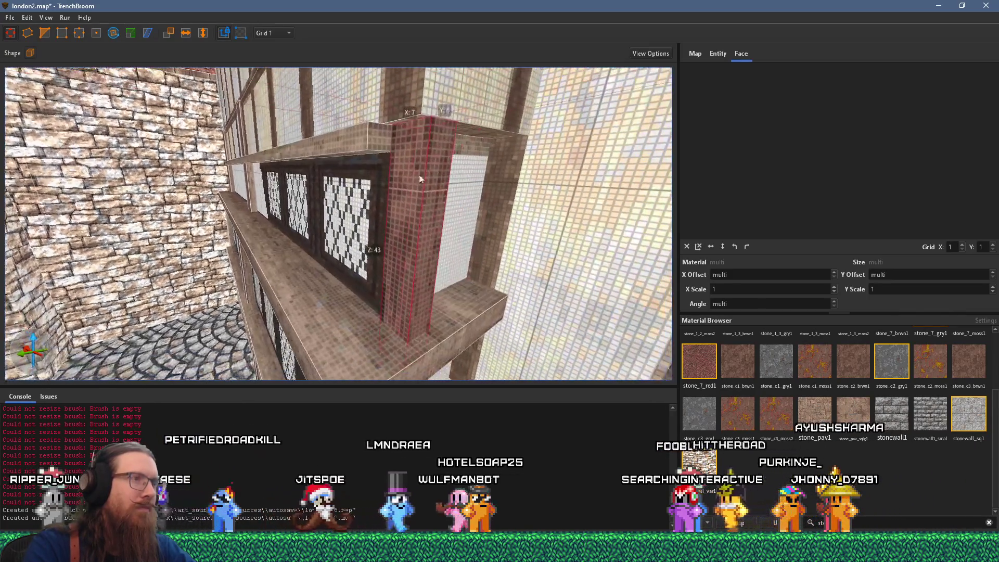
pyautogui.scroll(3, 415, 211)
pyautogui.scroll(-3, 408, 211)
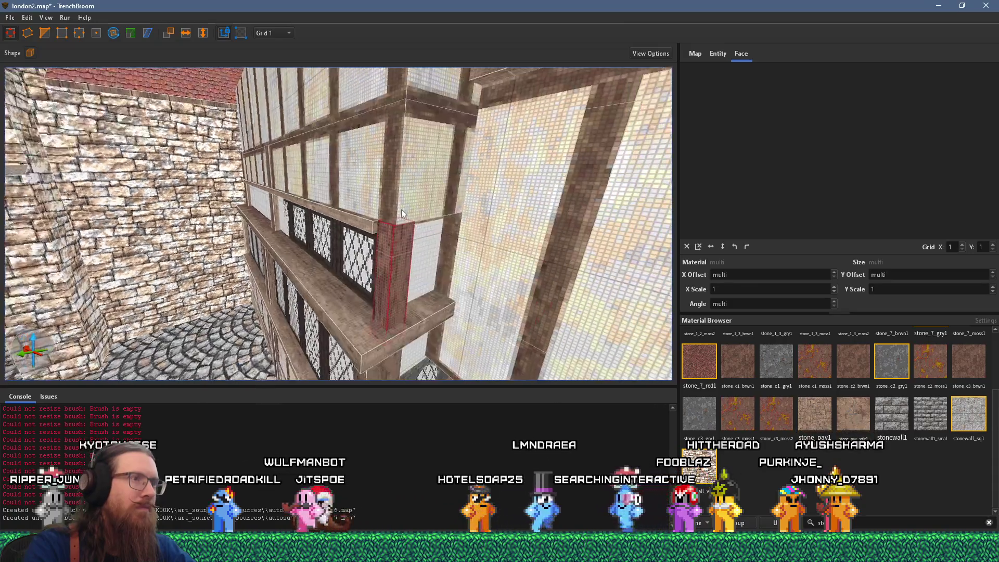
pyautogui.scroll(-3, 370, 196)
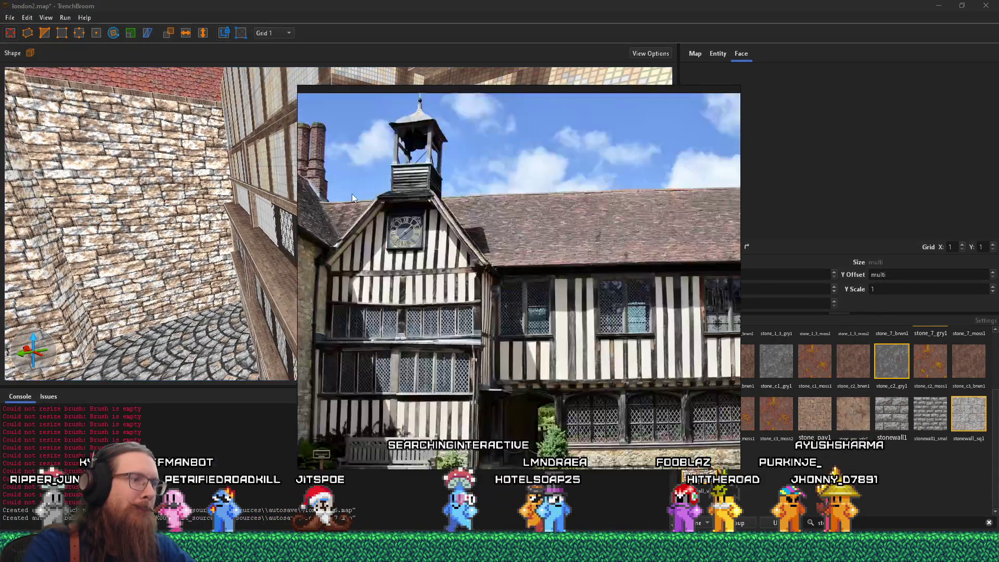
pyautogui.scroll(5, 352, 194)
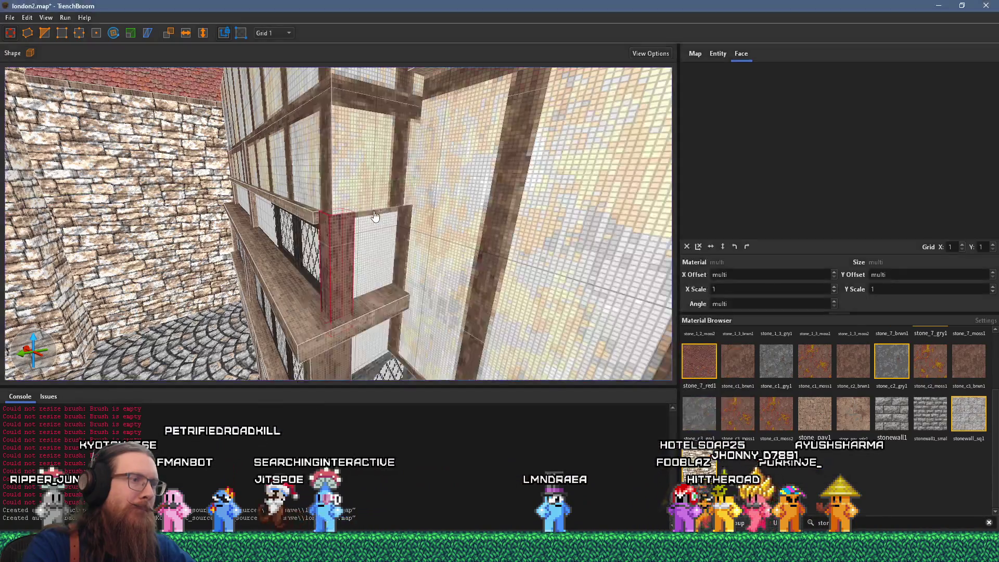
pyautogui.scroll(-3, 368, 198)
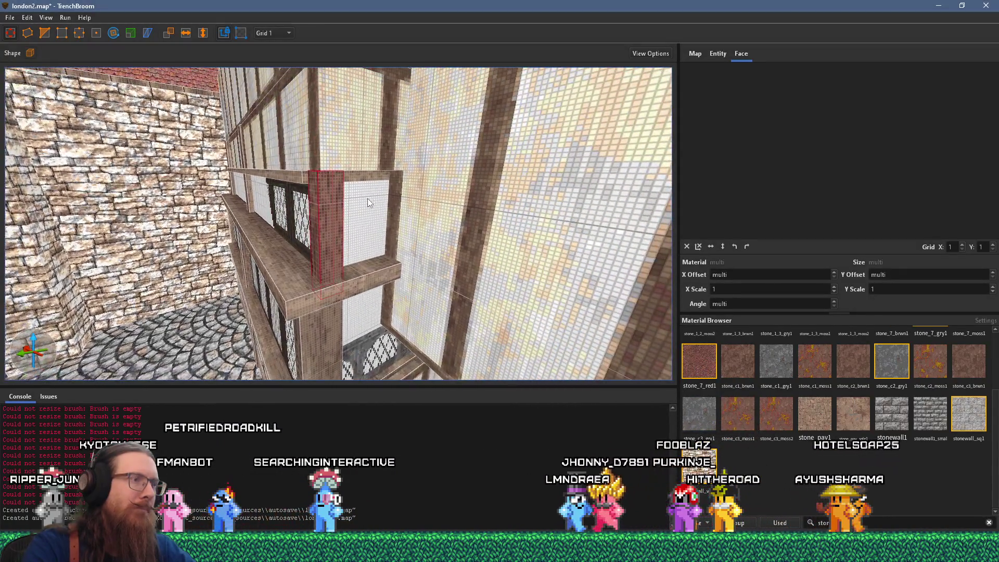
pyautogui.scroll(-2, 373, 208)
pyautogui.moveTo(374, 207)
pyautogui.mouseDown()
pyautogui.moveTo(443, 241)
pyautogui.moveTo(490, 227)
pyautogui.moveTo(479, 246)
pyautogui.moveTo(547, 138)
pyautogui.moveTo(523, 172)
pyautogui.moveTo(427, 189)
pyautogui.moveTo(450, 193)
pyautogui.moveTo(420, 222)
pyautogui.moveTo(444, 191)
pyautogui.moveTo(413, 211)
pyautogui.mouseUp()
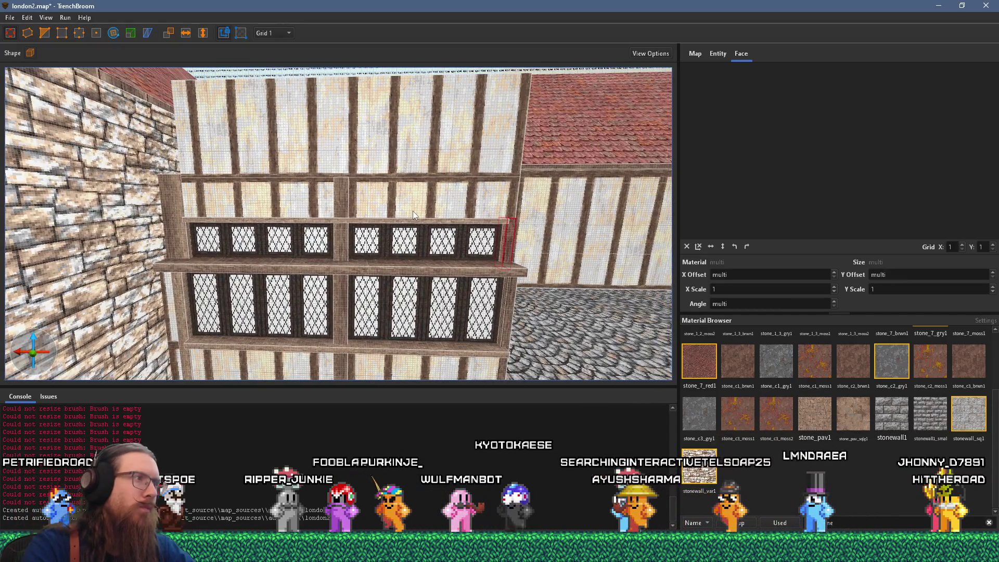
# Compare the timber façade with the reference photo, then select the upper timbered wall brush up close
pyautogui.moveTo(413, 211)
pyautogui.mouseDown()
pyautogui.moveTo(355, 214)
pyautogui.moveTo(385, 209)
pyautogui.mouseUp()
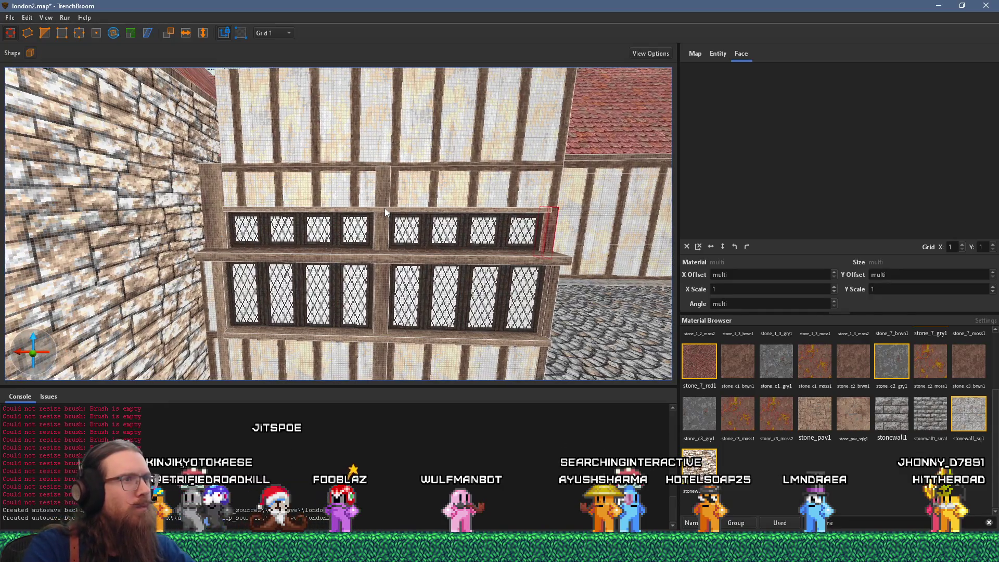
pyautogui.moveTo(386, 208)
pyautogui.mouseDown()
pyautogui.moveTo(476, 193)
pyautogui.moveTo(466, 289)
pyautogui.mouseUp()
pyautogui.hotkey('alt', 'Tab')
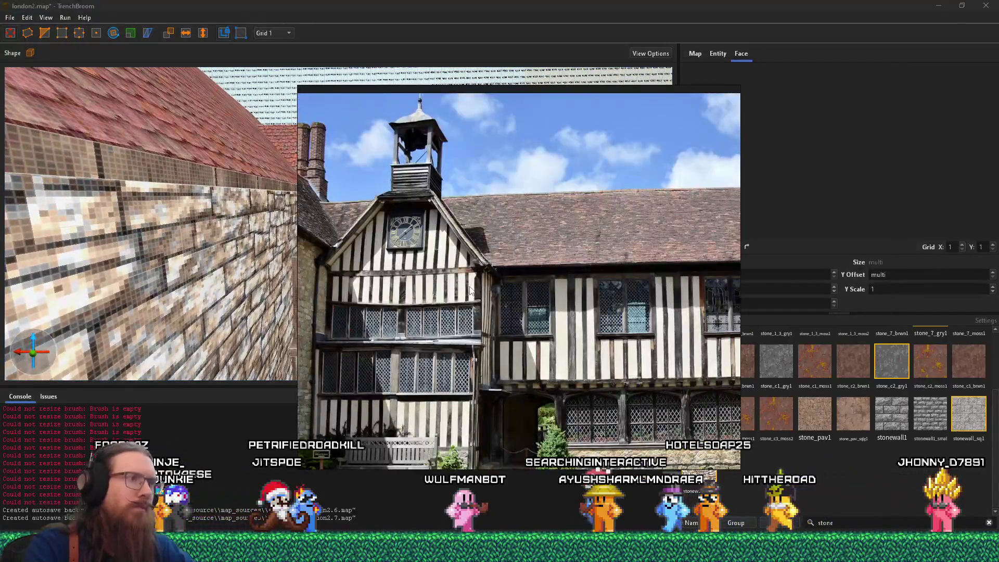
pyautogui.hotkey('alt', 'Tab')
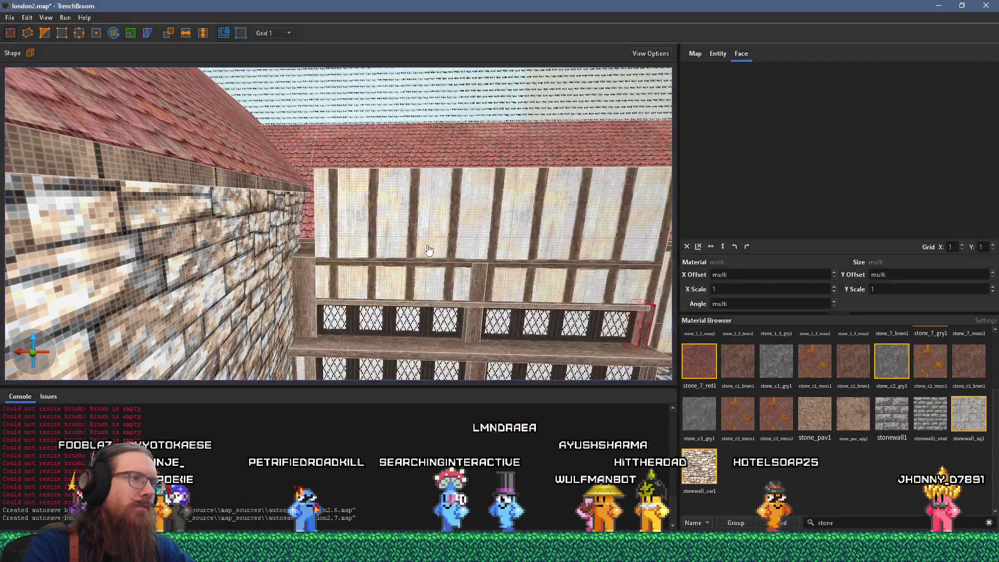
pyautogui.hotkey('alt', 'Tab')
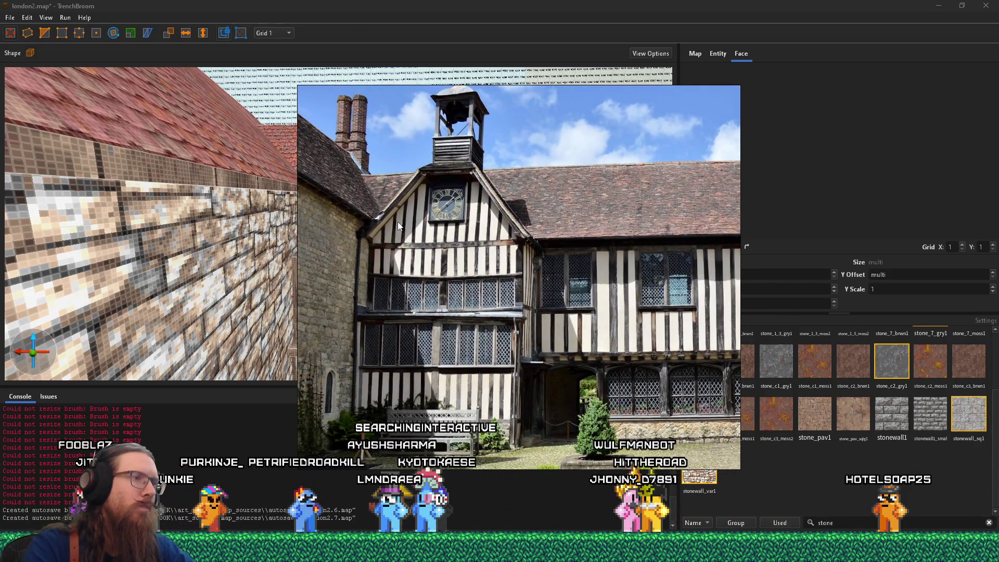
pyautogui.hotkey('alt', 'Tab')
pyautogui.hotkey('alt', 'Tab')
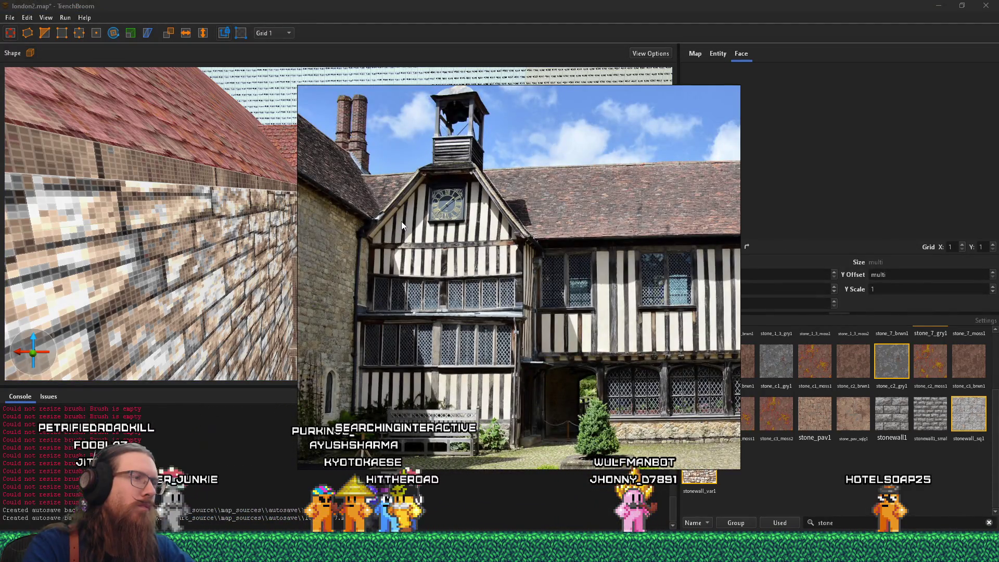
pyautogui.hotkey('alt', 'Tab')
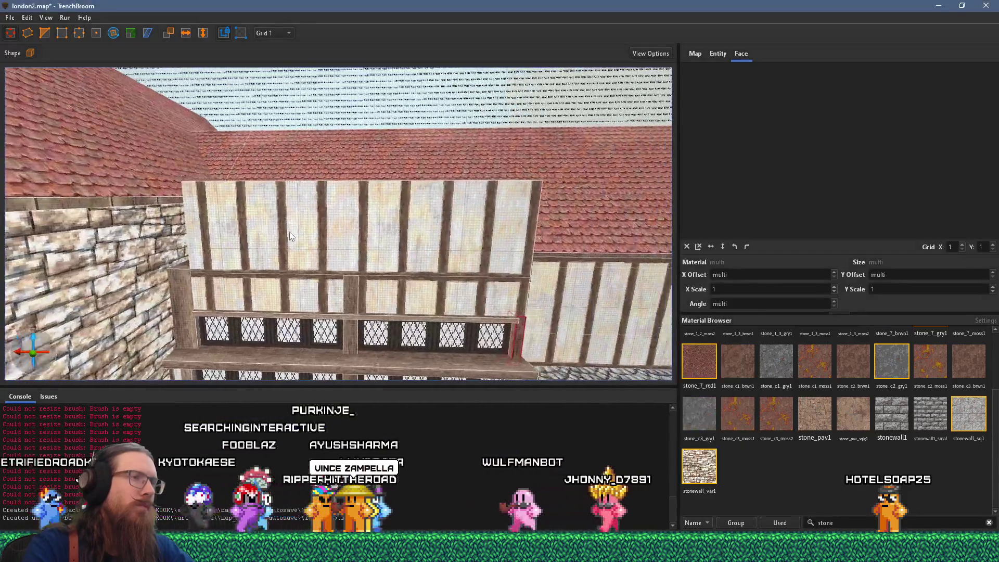
pyautogui.hotkey('alt', 'Tab')
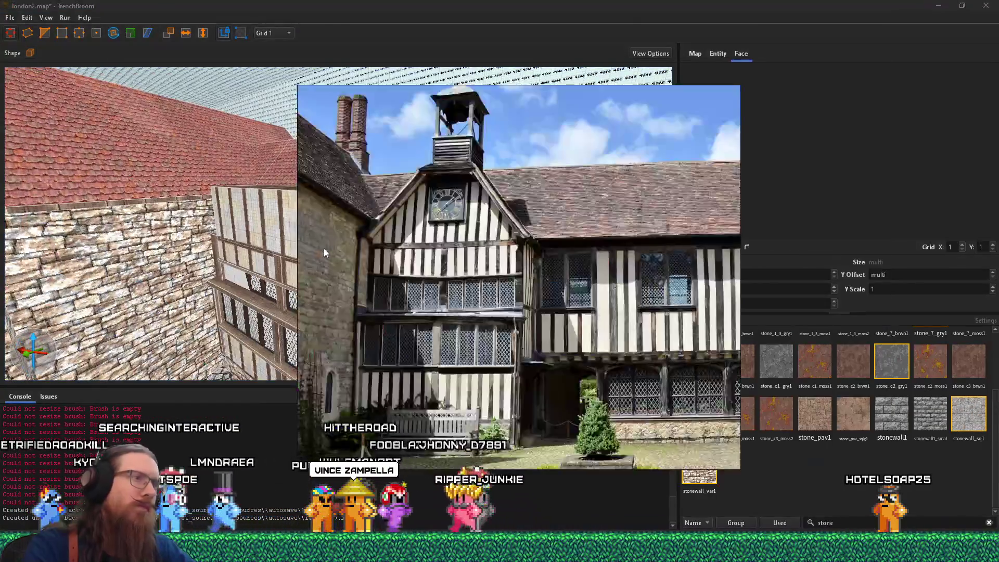
pyautogui.hotkey('alt', 'Tab')
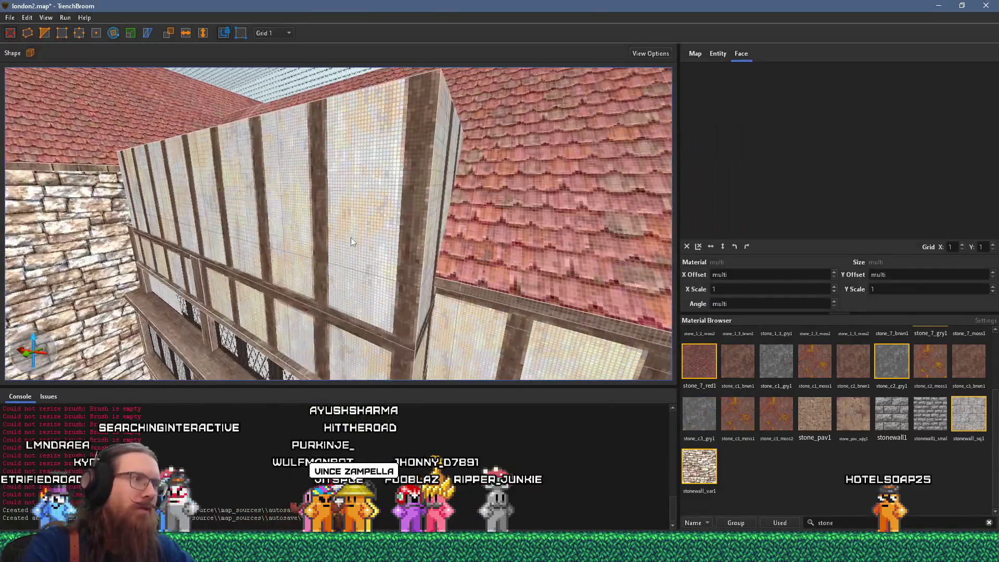
pyautogui.click(363, 237)
pyautogui.scroll(5, 353, 264)
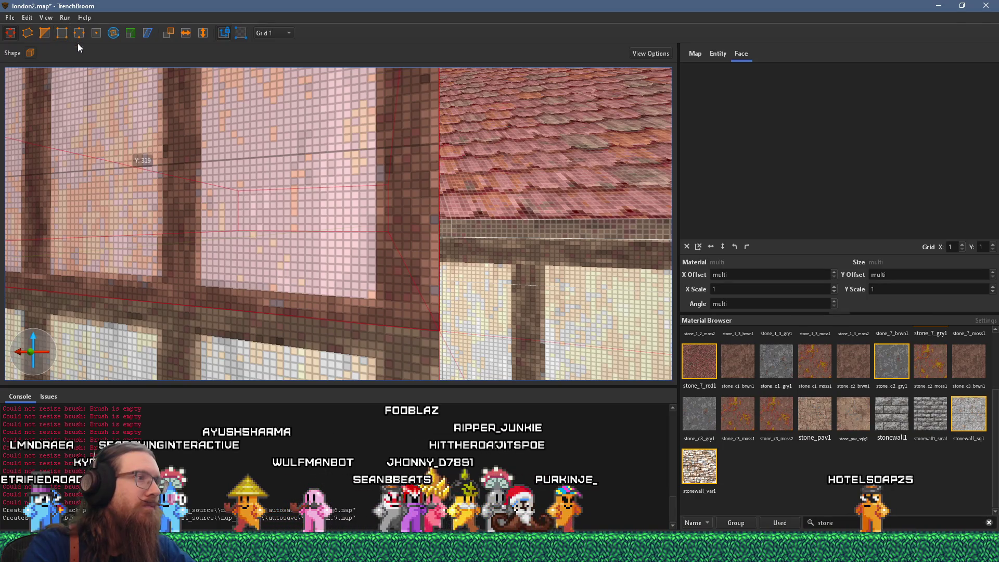
# Check the reference photo and look along the wall, picking out a timber beam face
pyautogui.hotkey('alt', 'Tab')
pyautogui.hotkey('alt', 'Tab')
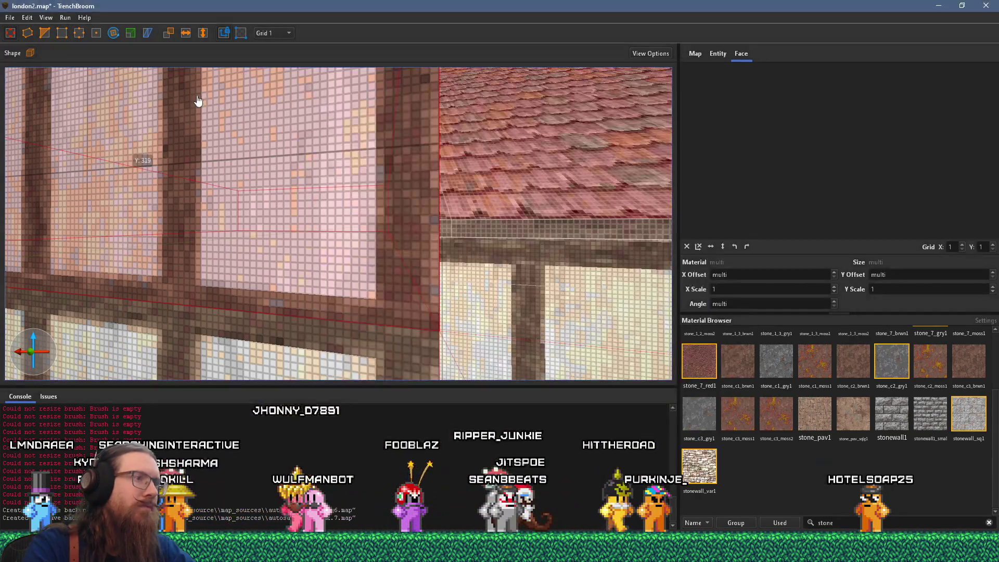
pyautogui.scroll(-6, 253, 126)
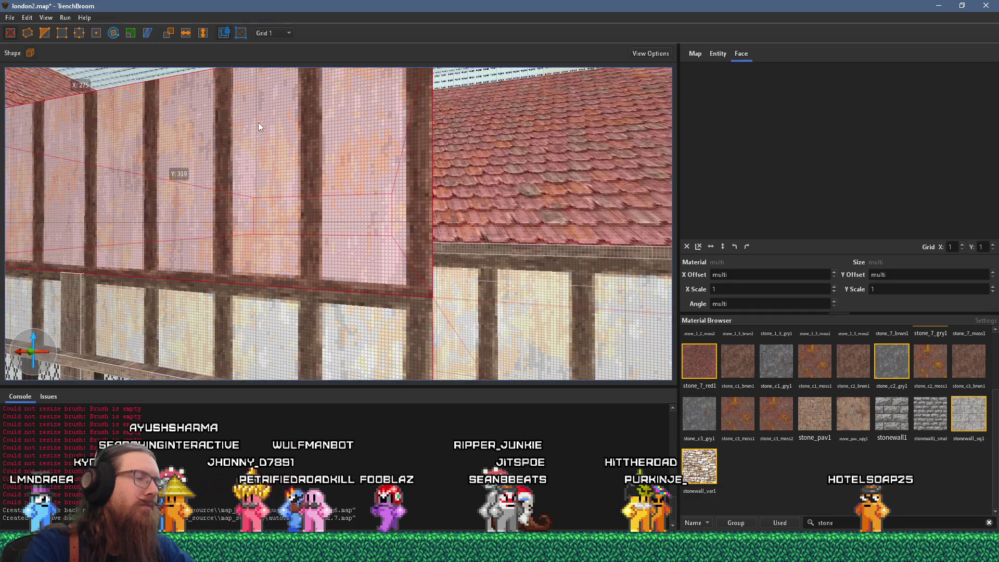
pyautogui.press('d')
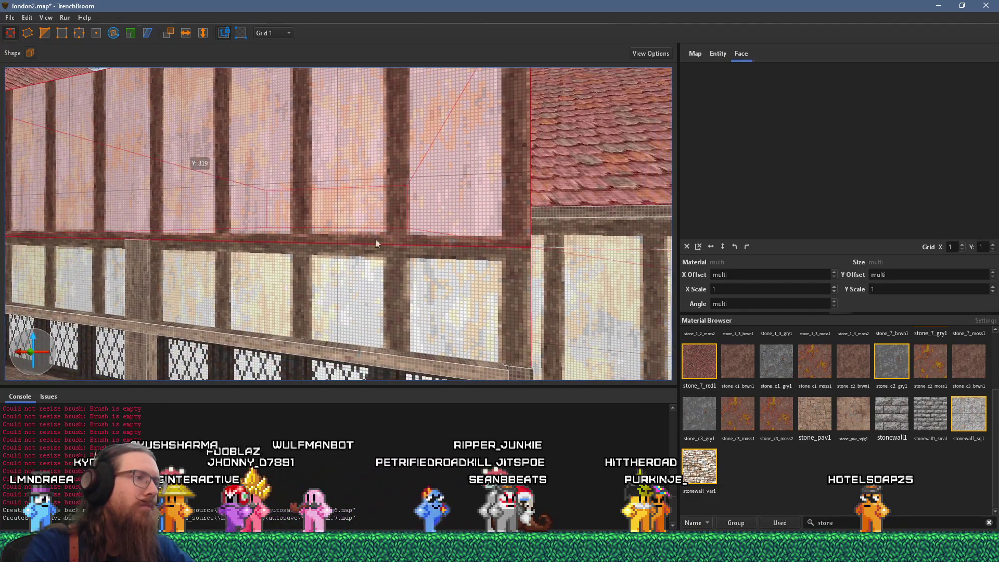
pyautogui.click(380, 359)
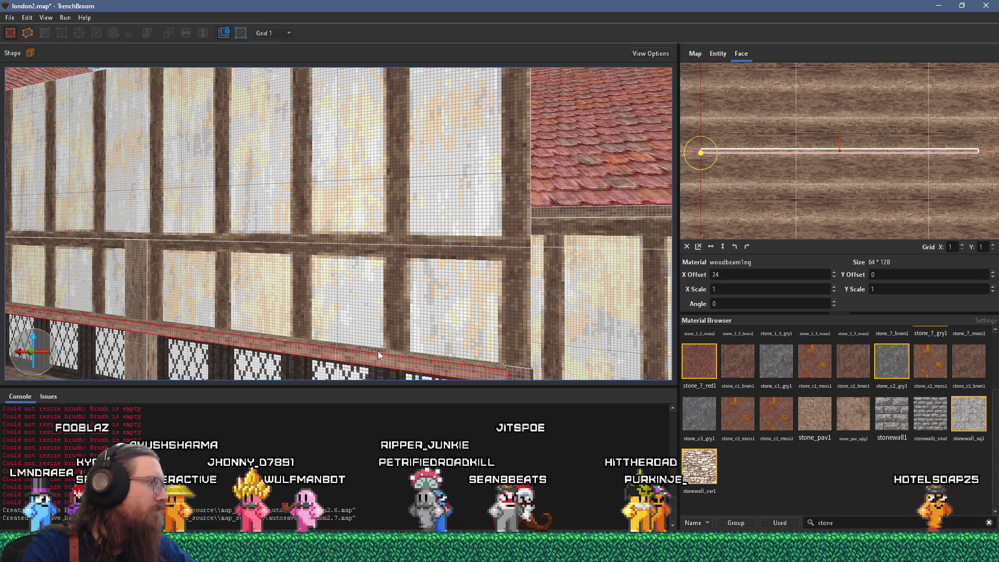
pyautogui.scroll(2, 379, 260)
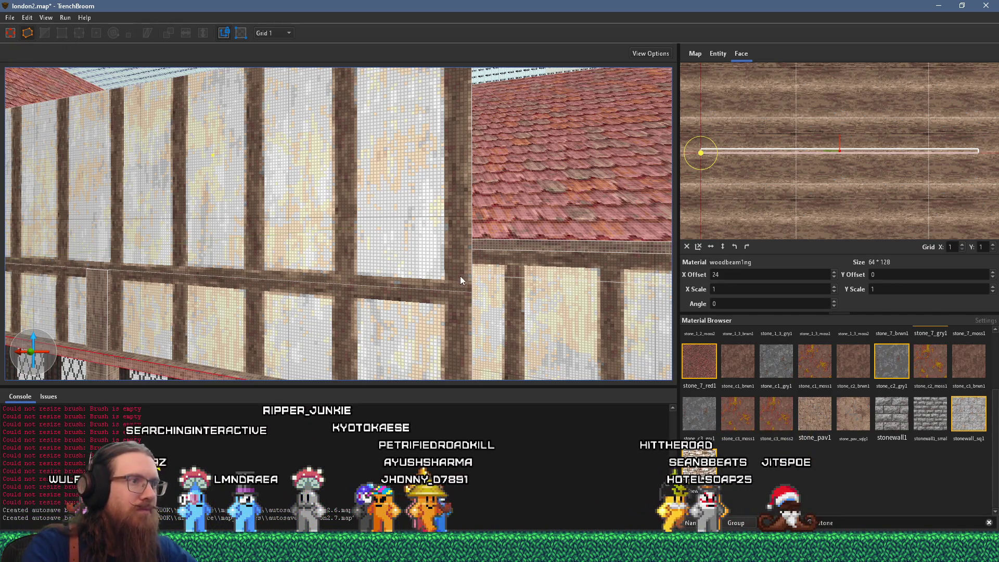
# Clip the upper wall panel's right end diagonally along the roof slope
pyautogui.click(437, 251)
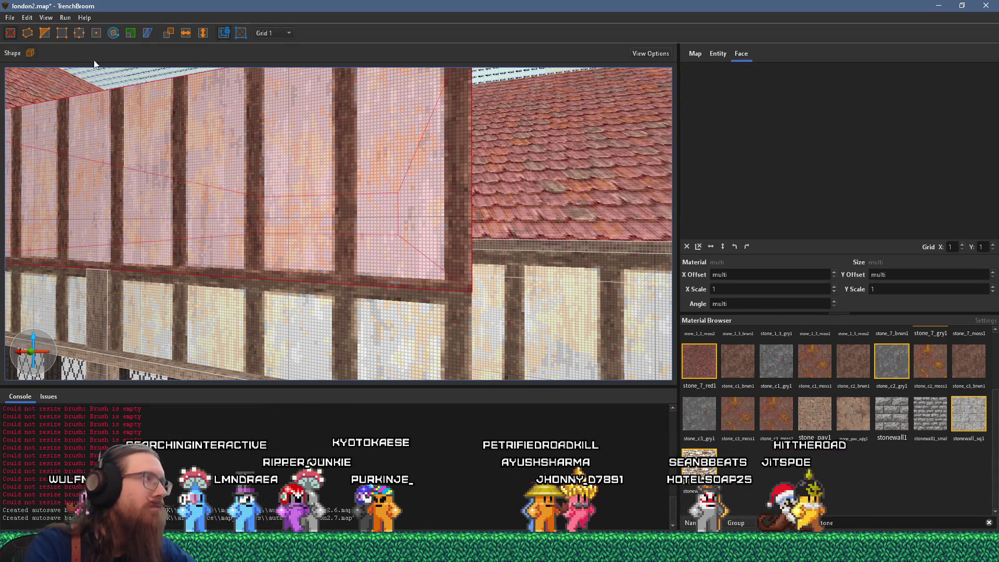
pyautogui.click(41, 33)
pyautogui.scroll(3, 408, 234)
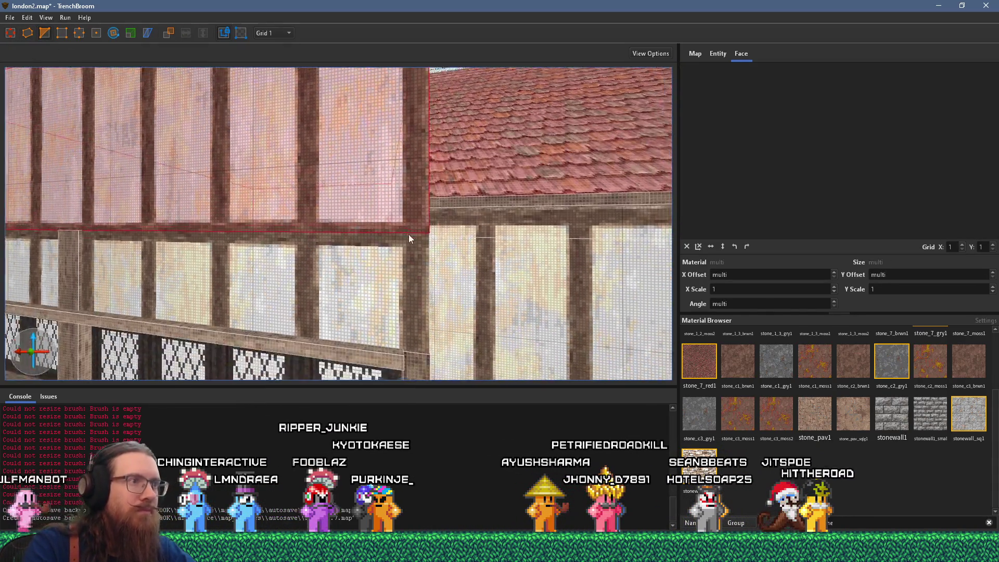
pyautogui.click(561, 217)
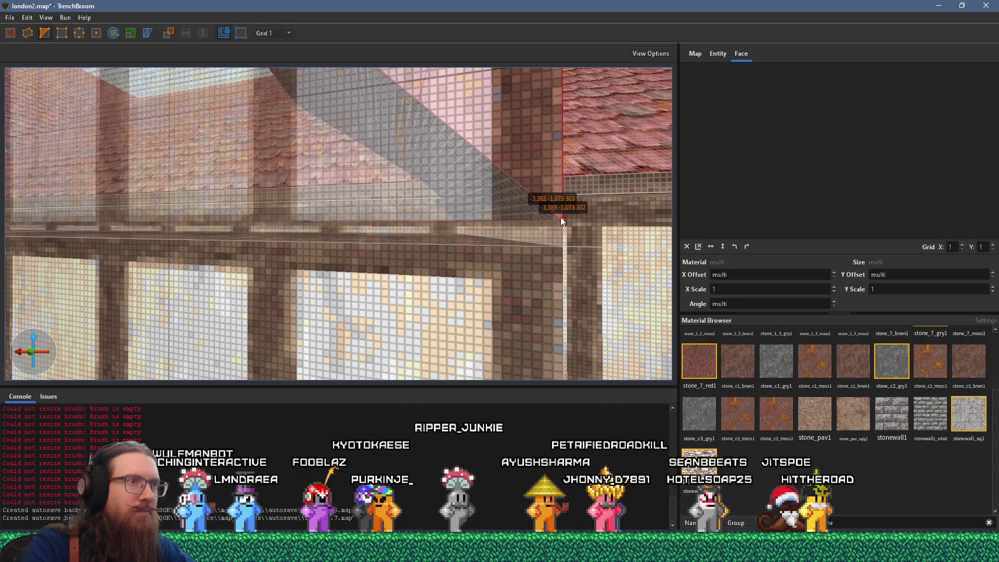
pyautogui.scroll(-2, 561, 217)
pyautogui.press('Return')
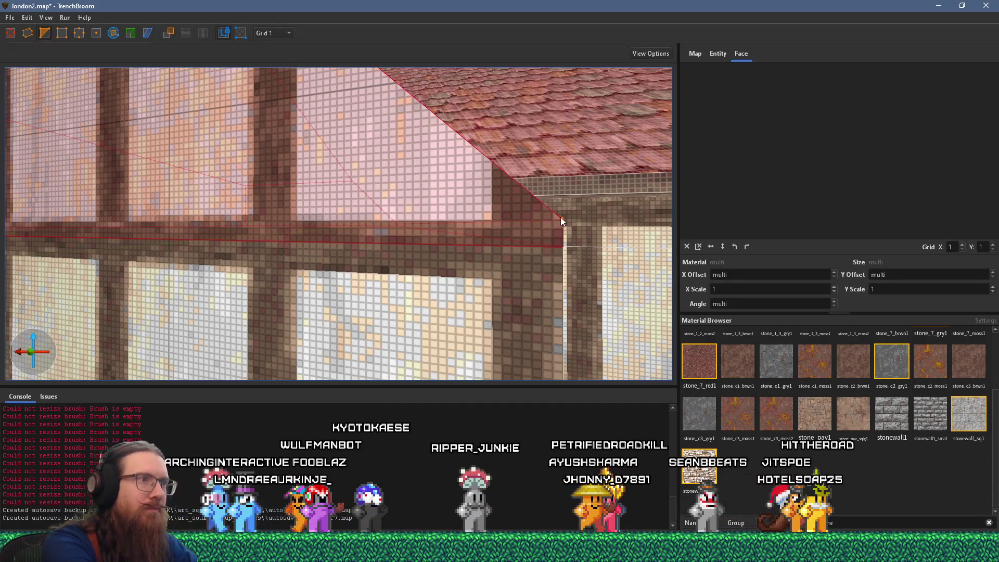
pyautogui.scroll(-5, 368, 197)
# Position the view before the clipped timbered wall, comparing it with the Tudor reference photo
pyautogui.press('a')
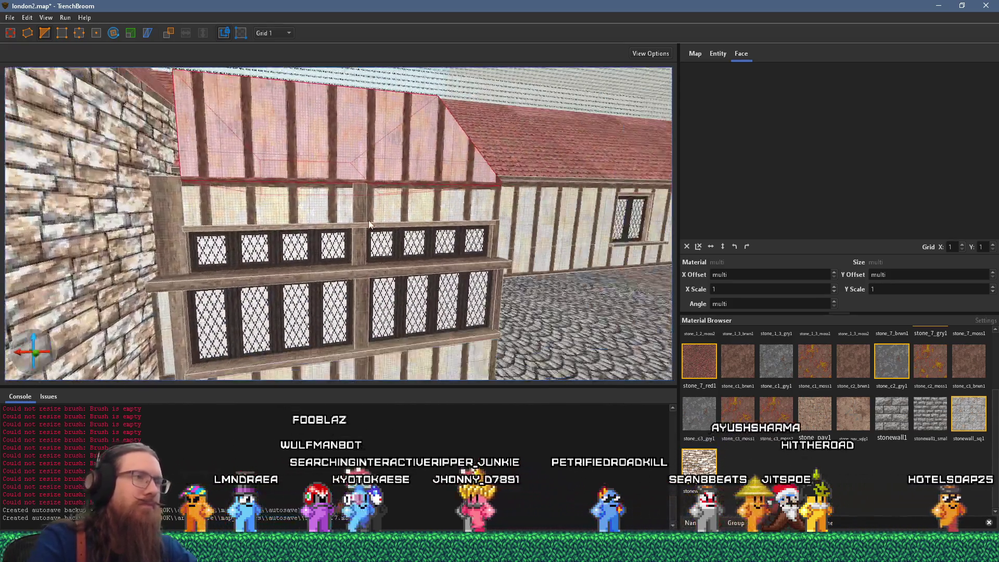
pyautogui.press('w')
pyautogui.hotkey('alt', 'Tab')
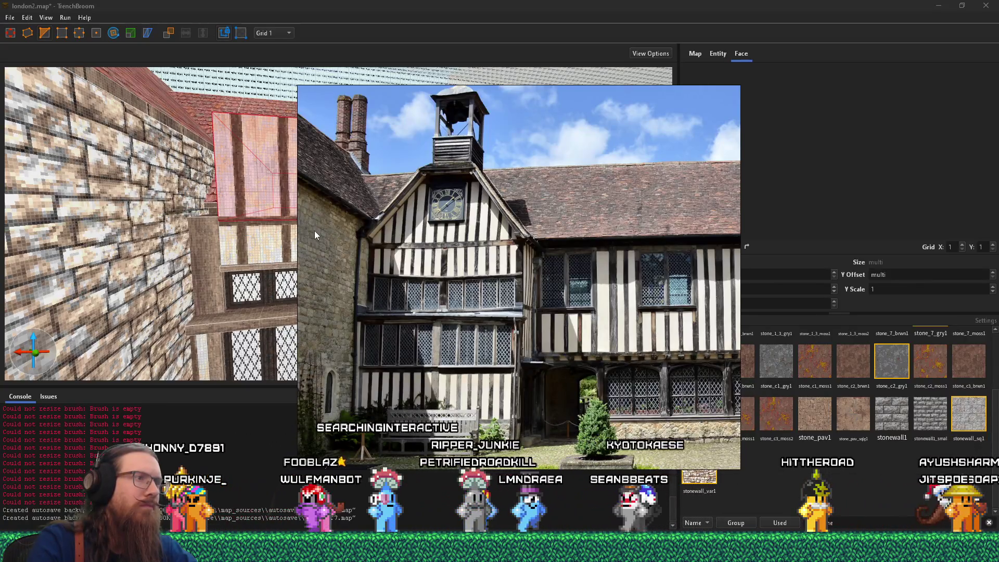
pyautogui.hotkey('alt', 'Tab')
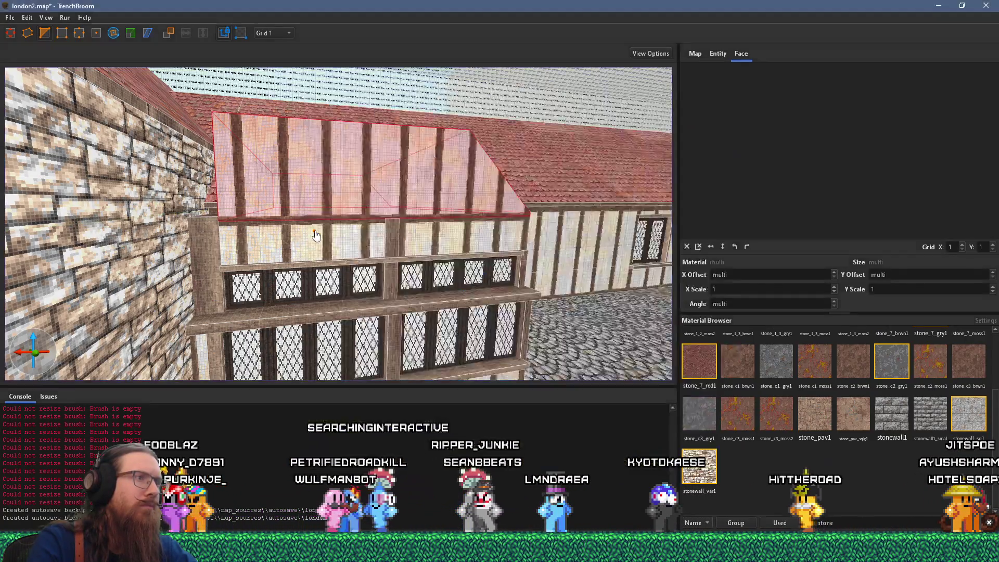
pyautogui.press('w')
pyautogui.press('a')
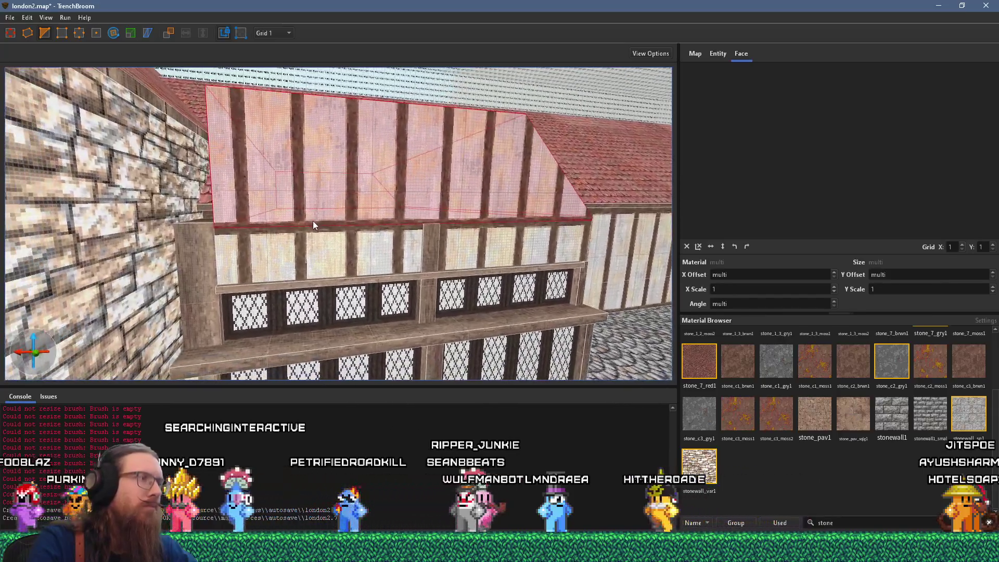
pyautogui.hotkey('alt', 'Tab')
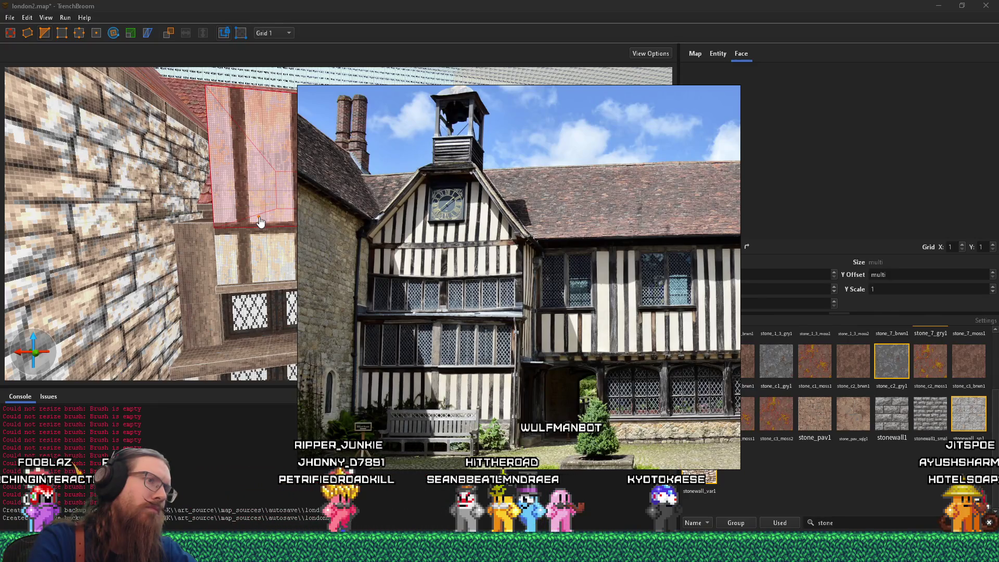
pyautogui.hotkey('alt', 'Tab')
pyautogui.press('s')
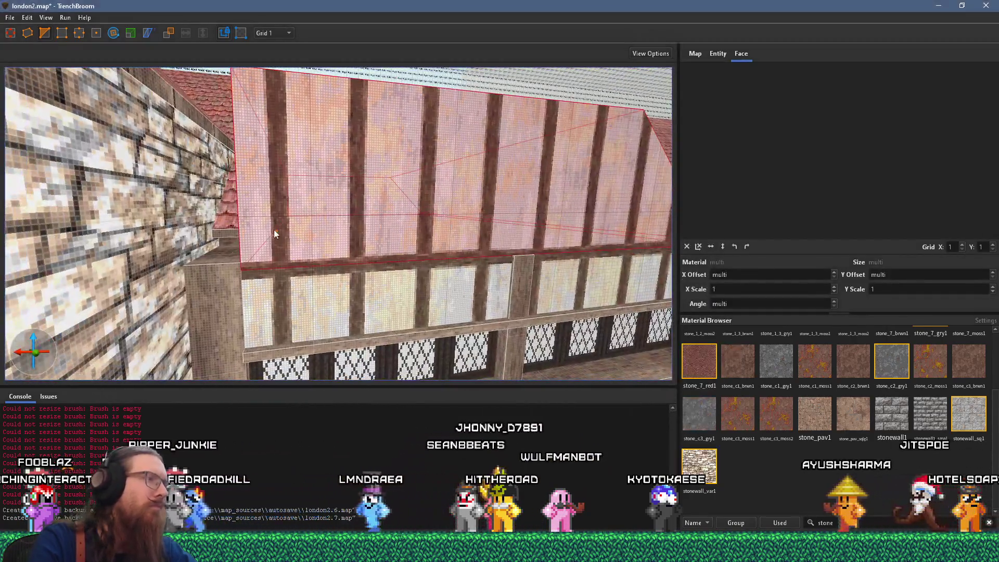
# Draw a new brush above the upper wall and drag its upper-left vertex to slant it
pyautogui.click(11, 33)
pyautogui.moveTo(221, 272)
pyautogui.mouseDown()
pyautogui.moveTo(246, 233)
pyautogui.moveTo(165, 228)
pyautogui.moveTo(218, 293)
pyautogui.moveTo(218, 268)
pyautogui.moveTo(249, 225)
pyautogui.moveTo(254, 246)
pyautogui.moveTo(239, 217)
pyautogui.moveTo(102, 155)
pyautogui.mouseUp()
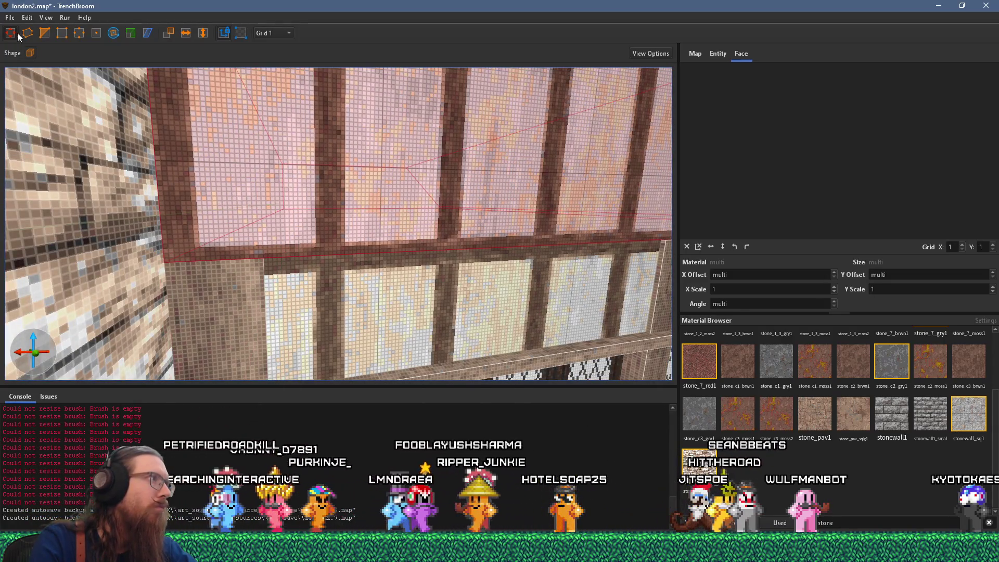
pyautogui.click(44, 34)
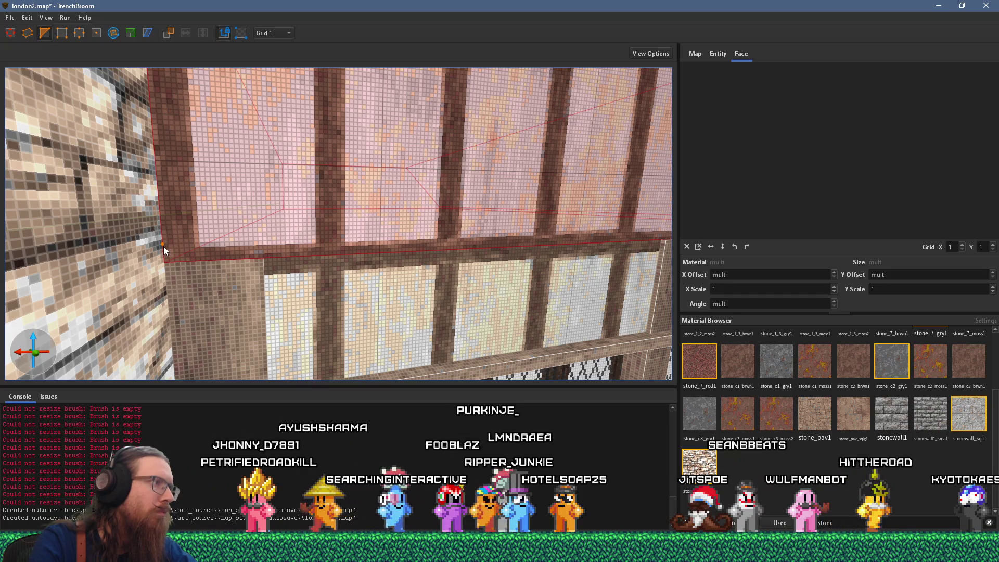
pyautogui.moveTo(168, 244); pyautogui.dragTo(261, 235)
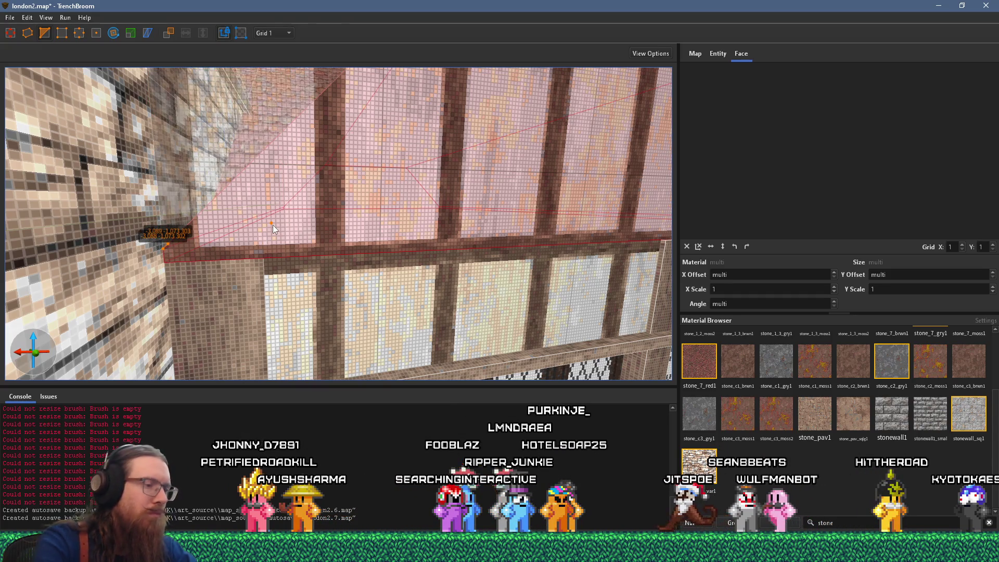
pyautogui.scroll(-6, 339, 213)
pyautogui.press('Escape')
pyautogui.hotkey('alt', 'Tab')
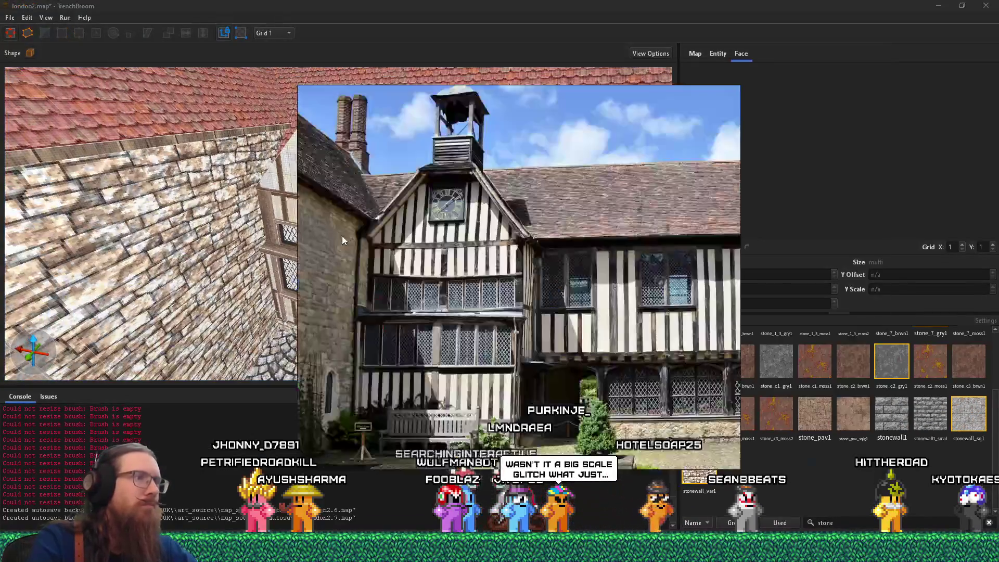
# Drag the gable brush's top edge up into a pointed apex
pyautogui.hotkey('alt', 'Tab')
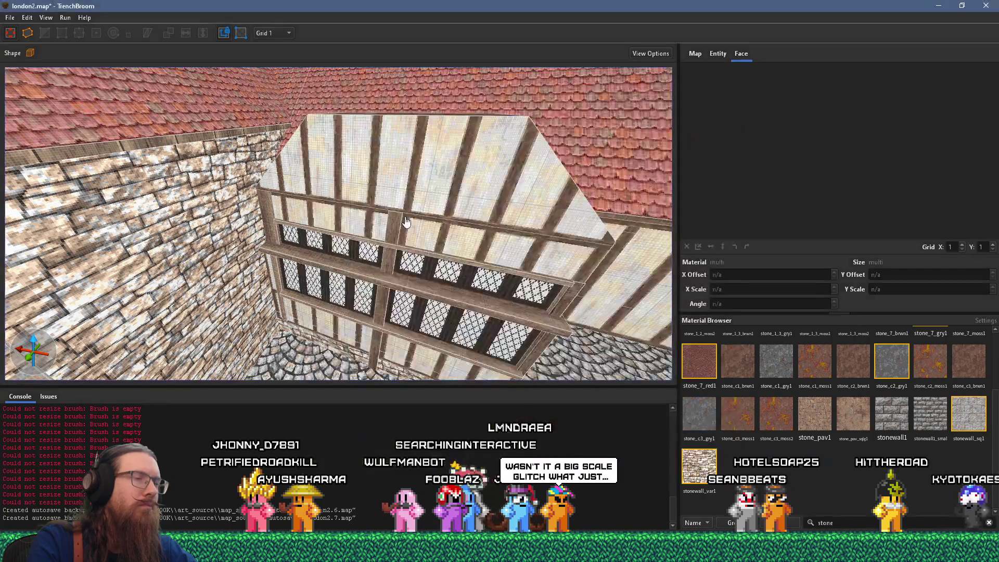
pyautogui.scroll(-5, 379, 234)
pyautogui.click(371, 224)
pyautogui.moveTo(392, 204); pyautogui.dragTo(356, 84)
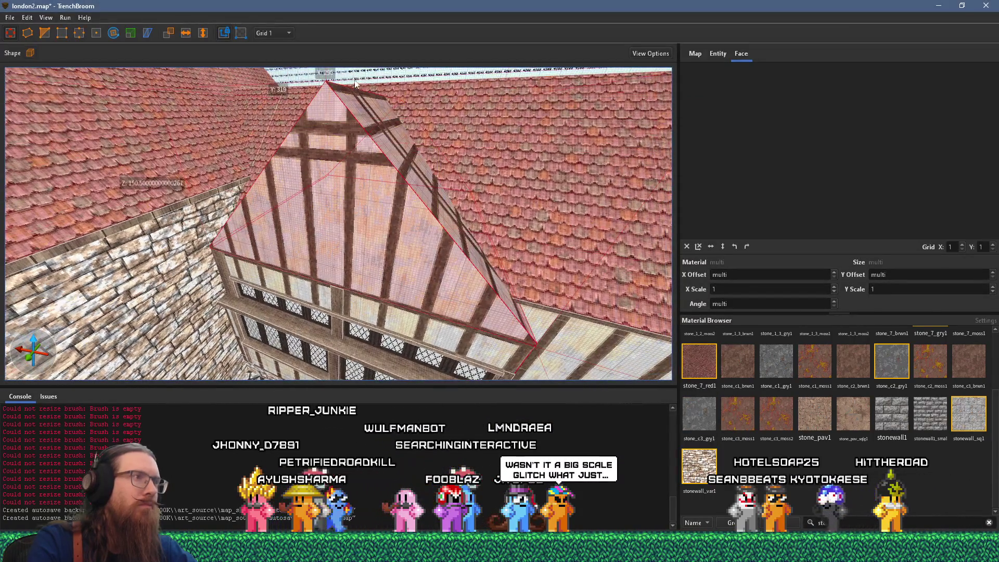
# Deselect the gable and fly around to inspect it against the tiled roof
pyautogui.press('a')
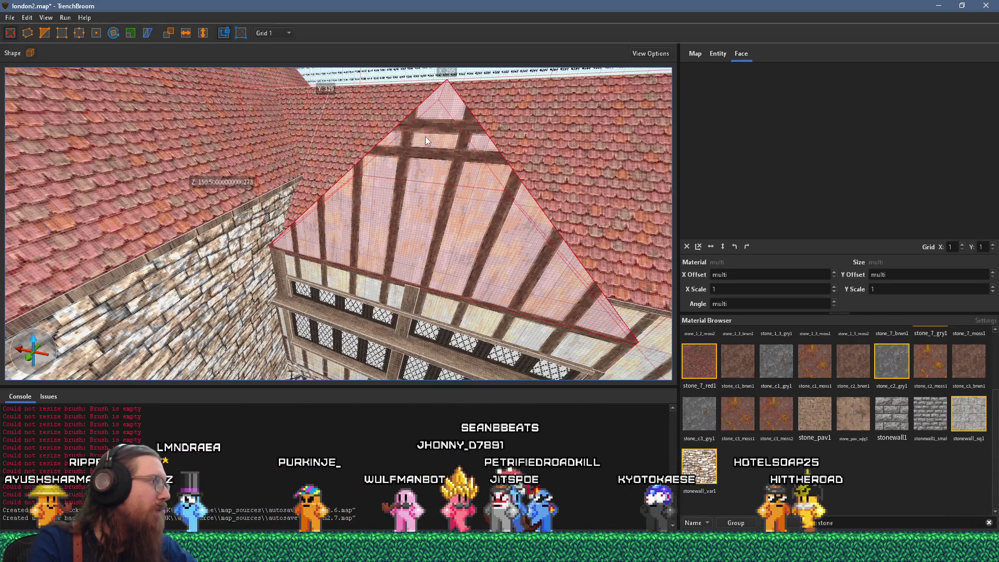
pyautogui.press('w')
pyautogui.press('d')
pyautogui.press('w')
pyautogui.press('a')
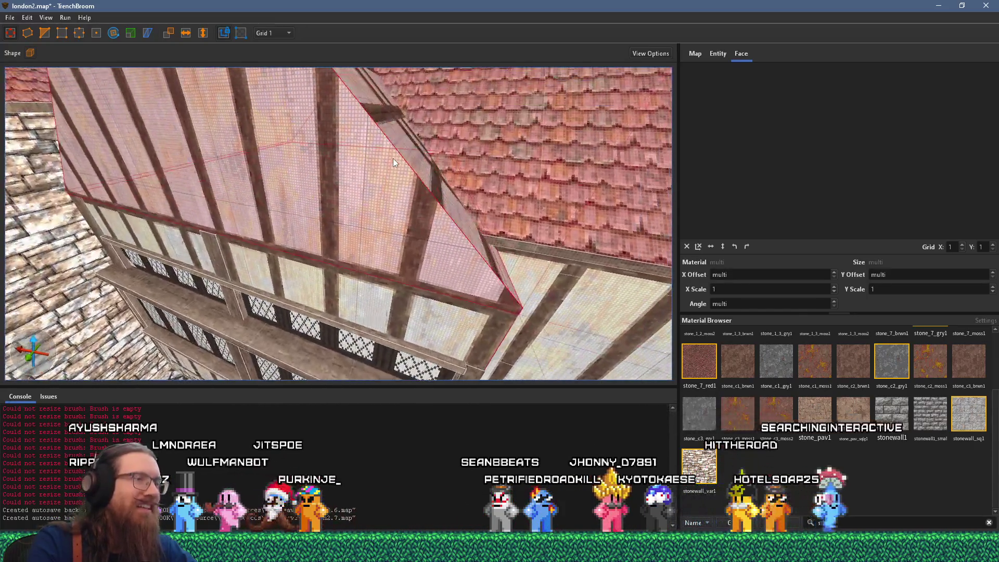
pyautogui.press('w')
pyautogui.press('d')
pyautogui.press('Escape')
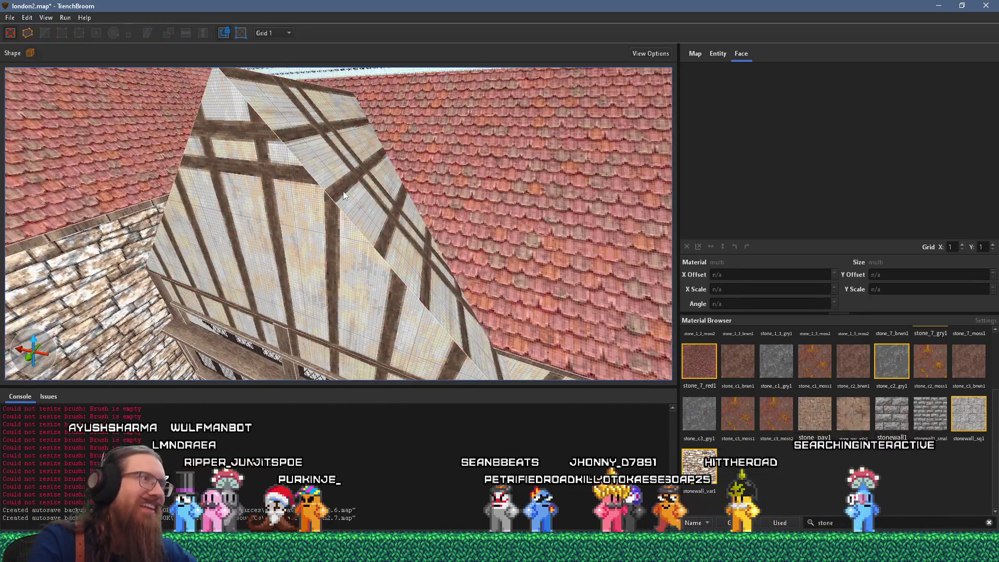
pyautogui.press('s')
pyautogui.press('d')
pyautogui.press('a')
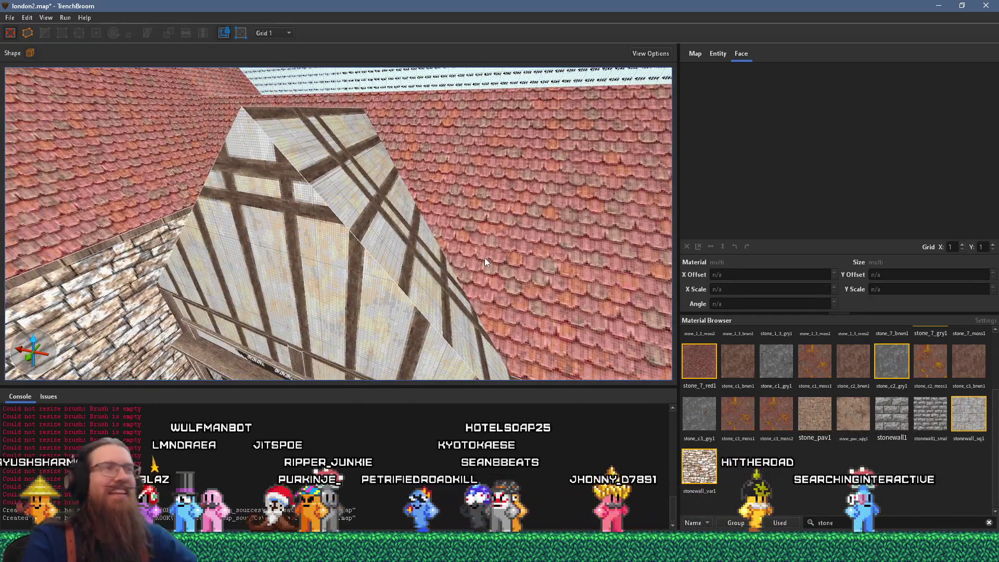
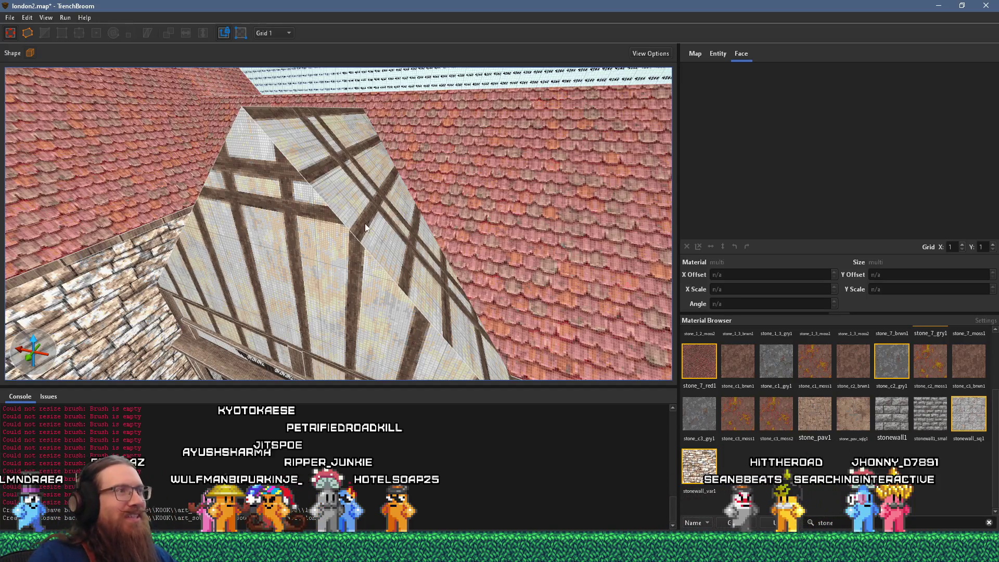
# Compare the timber gable with the reference photo and inspect the wall and beam face textures
pyautogui.press('w')
pyautogui.hotkey('alt', 'Tab')
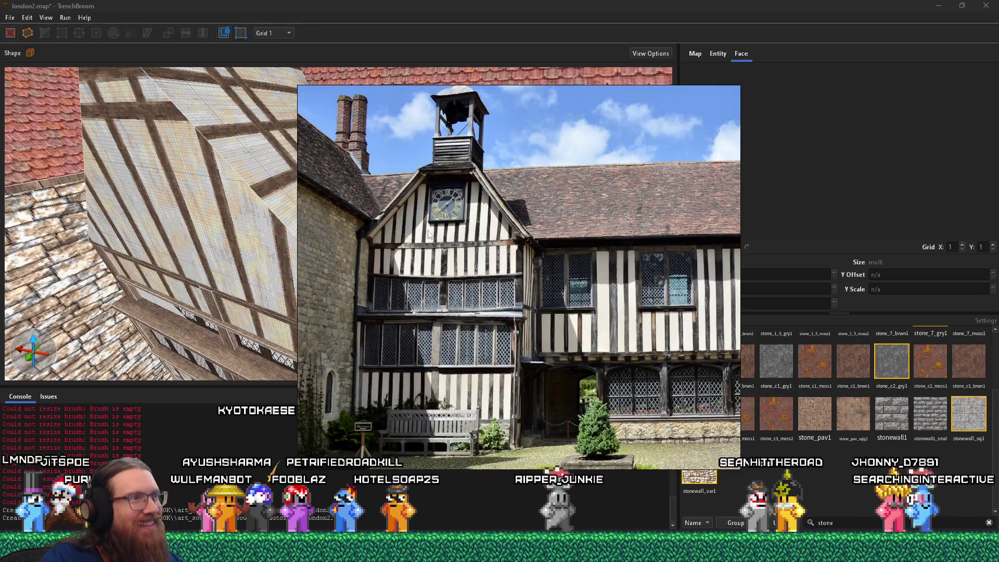
pyautogui.hotkey('alt', 'Tab')
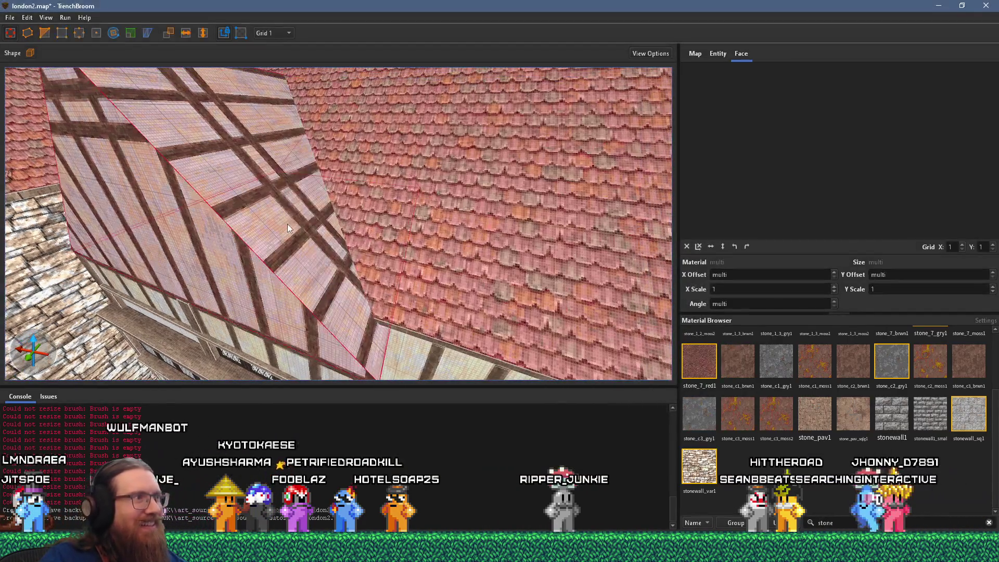
pyautogui.press('a')
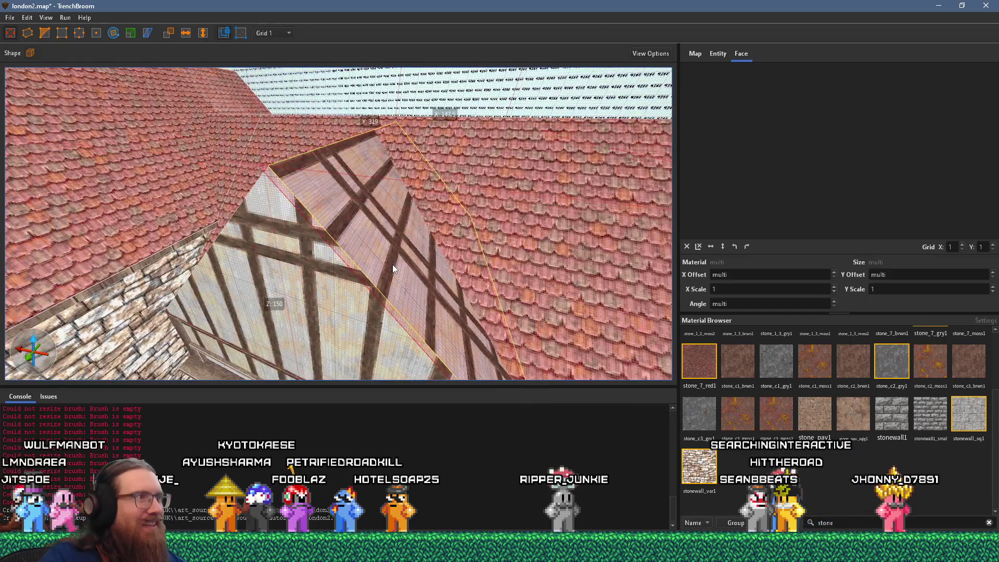
pyautogui.scroll(3, 392, 261)
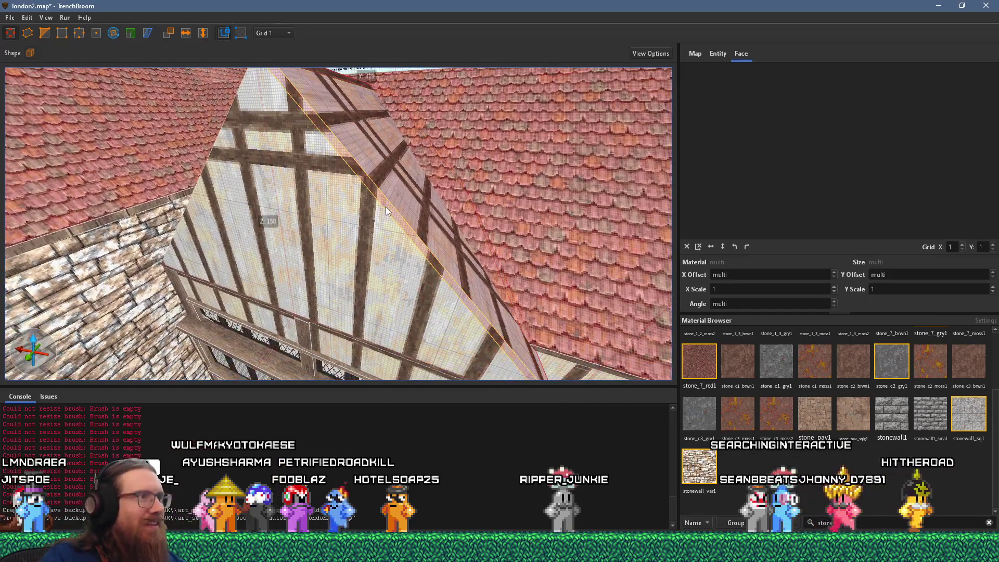
pyautogui.scroll(3, 380, 223)
pyautogui.keyDown('shift'); pyautogui.click(348, 316); pyautogui.keyUp('shift')
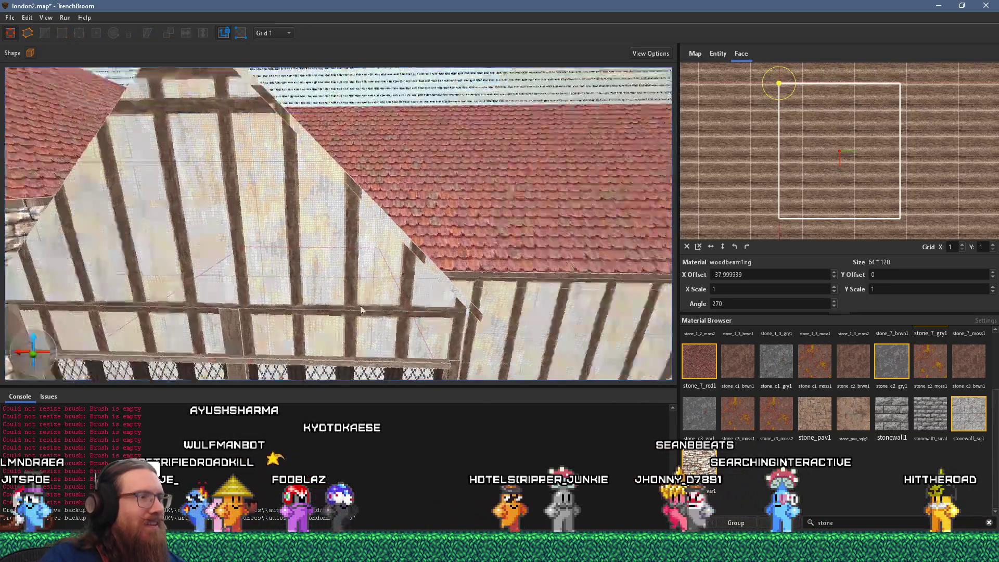
pyautogui.keyDown('shift'); pyautogui.click(408, 207); pyautogui.keyUp('shift')
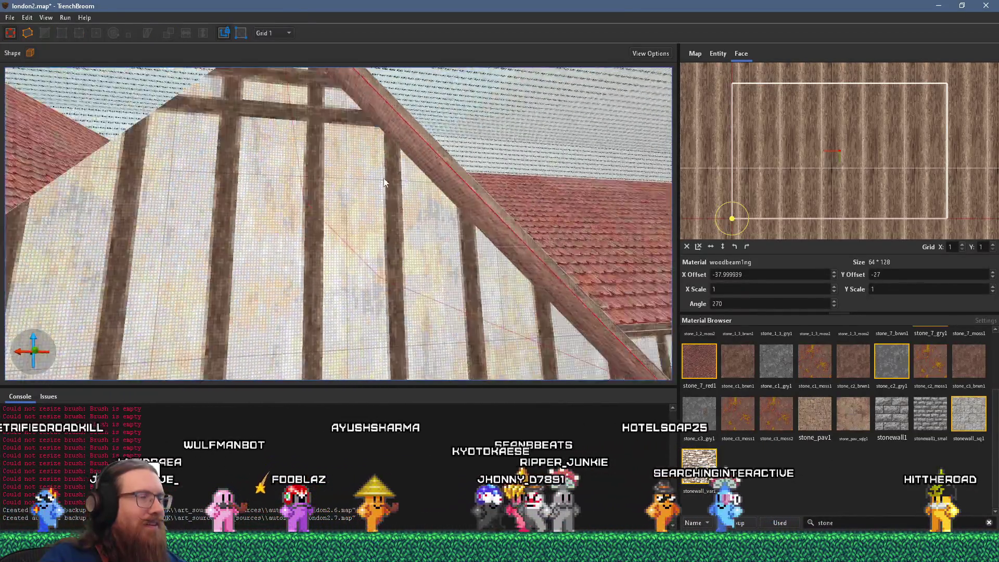
pyautogui.scroll(-3, 433, 197)
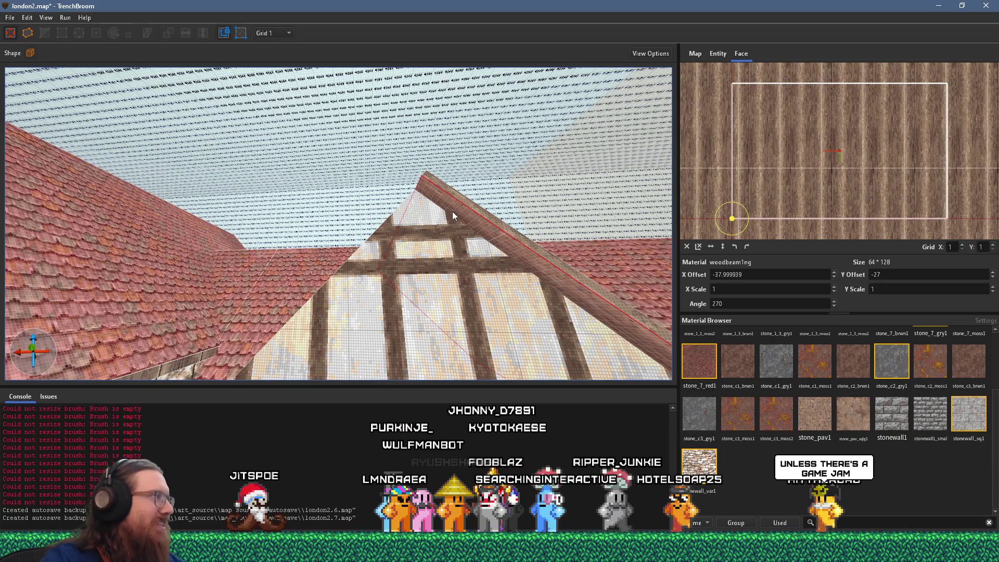
pyautogui.scroll(-3, 452, 211)
pyautogui.scroll(5, 448, 257)
pyautogui.scroll(2, 448, 257)
pyautogui.scroll(-3, 522, 183)
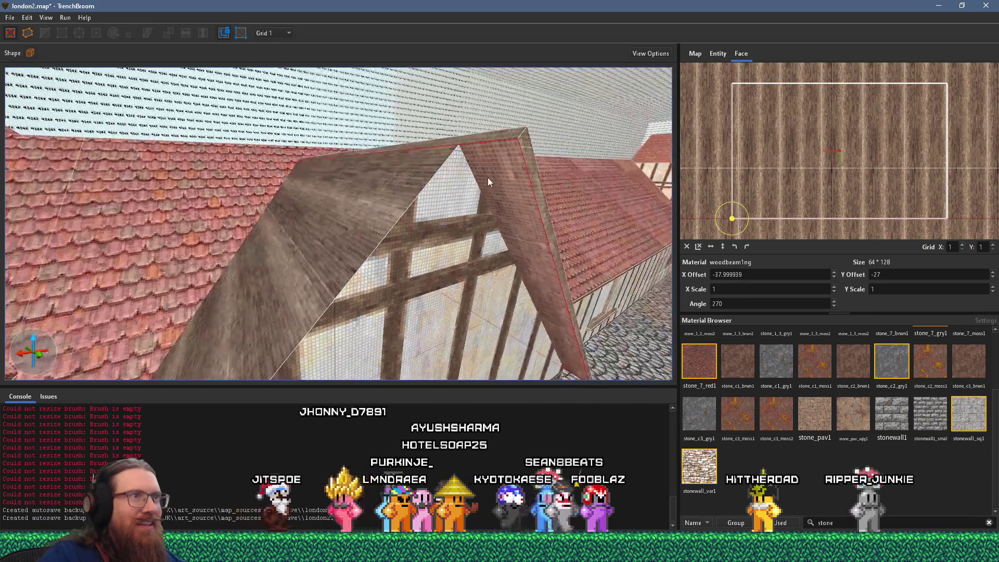
# Select the roof-beam brush over the gable and check it against the reference photo
pyautogui.click(536, 180)
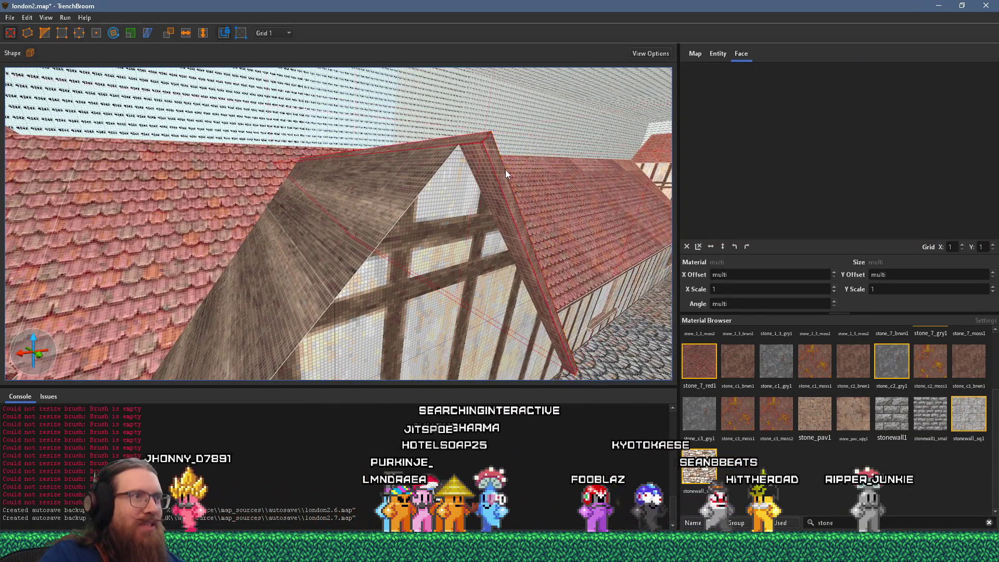
pyautogui.hotkey('alt', 'Tab')
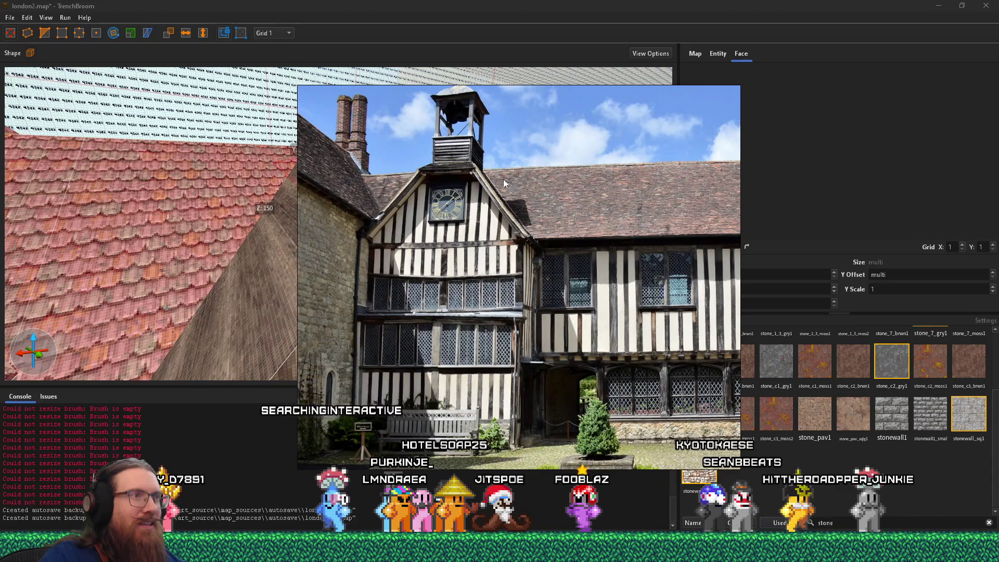
pyautogui.hotkey('alt', 'Tab')
pyautogui.scroll(3, 427, 221)
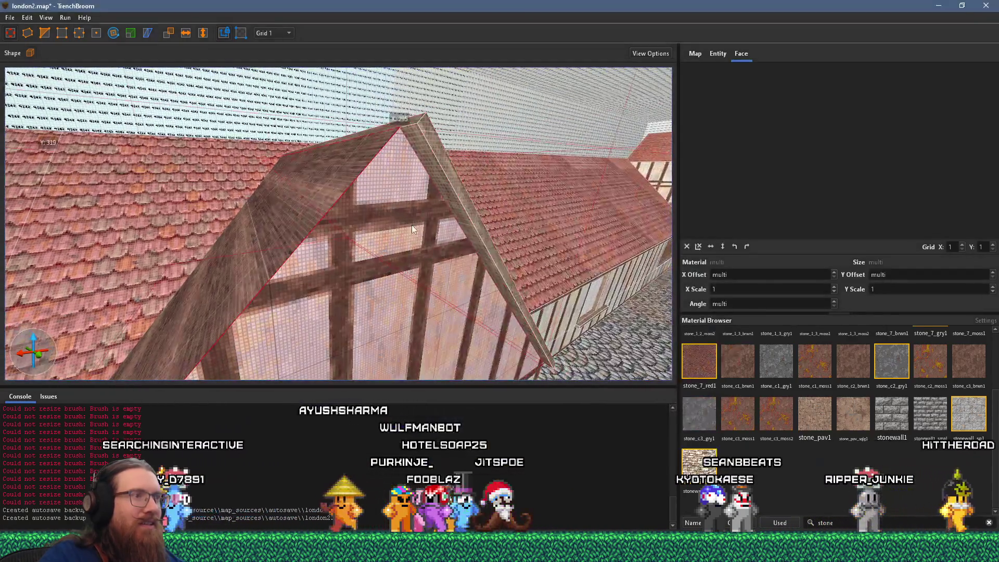
pyautogui.scroll(2, 396, 223)
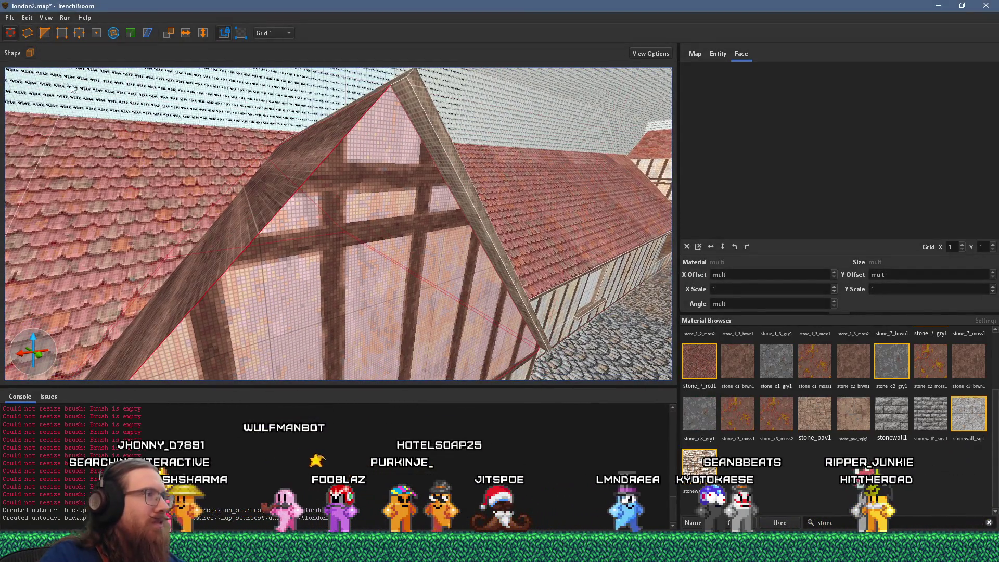
pyautogui.hotkey('alt', 'Tab')
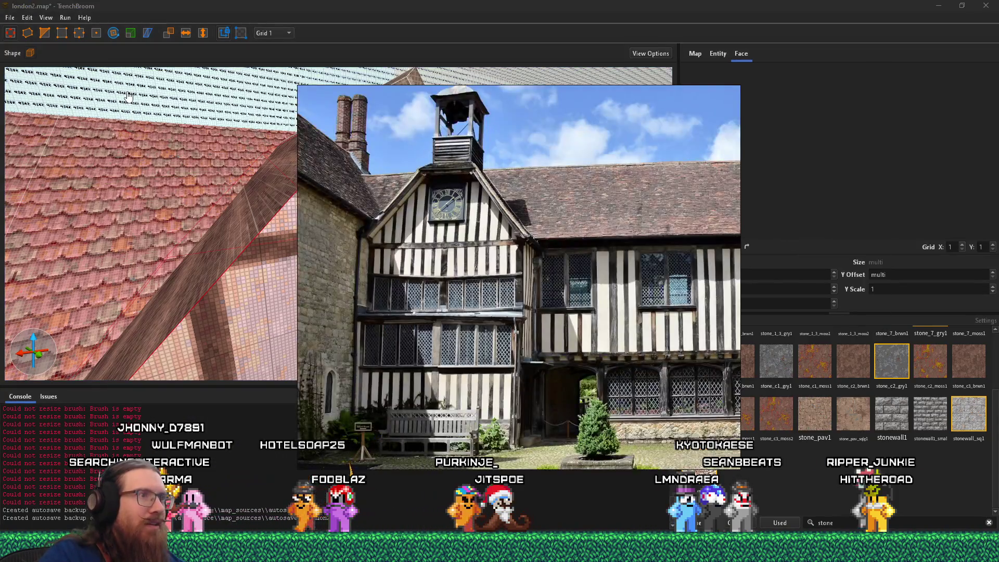
pyautogui.hotkey('alt', 'Tab')
pyautogui.scroll(5, 205, 213)
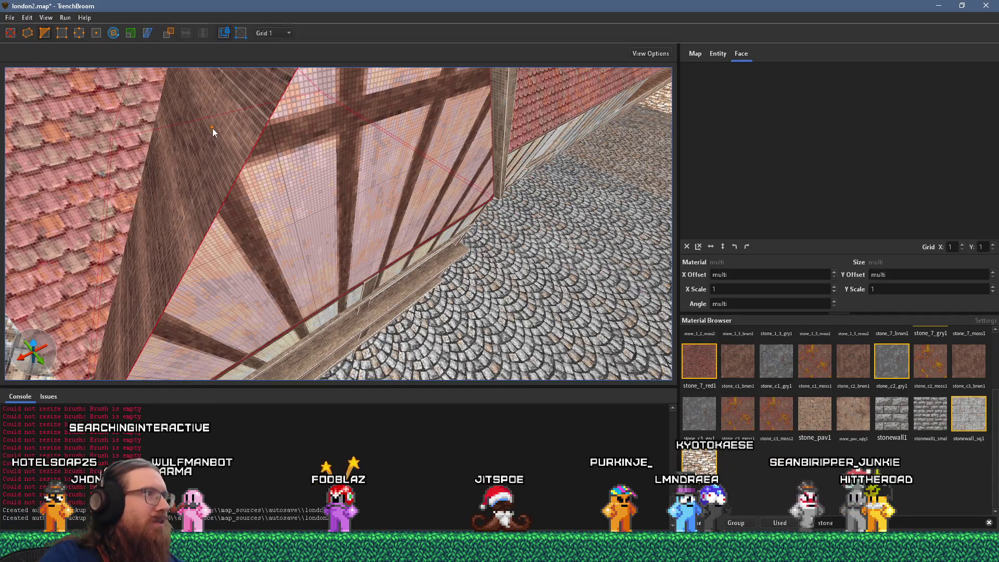
pyautogui.scroll(-3, 271, 126)
# Try moving a corner of the brick roof brush, undo it, and deselect the dormer faces
pyautogui.moveTo(300, 165)
pyautogui.mouseDown()
pyautogui.moveTo(306, 177)
pyautogui.moveTo(345, 154)
pyautogui.moveTo(339, 178)
pyautogui.moveTo(333, 170)
pyautogui.mouseUp()
pyautogui.moveTo(294, 141); pyautogui.dragTo(305, 144)
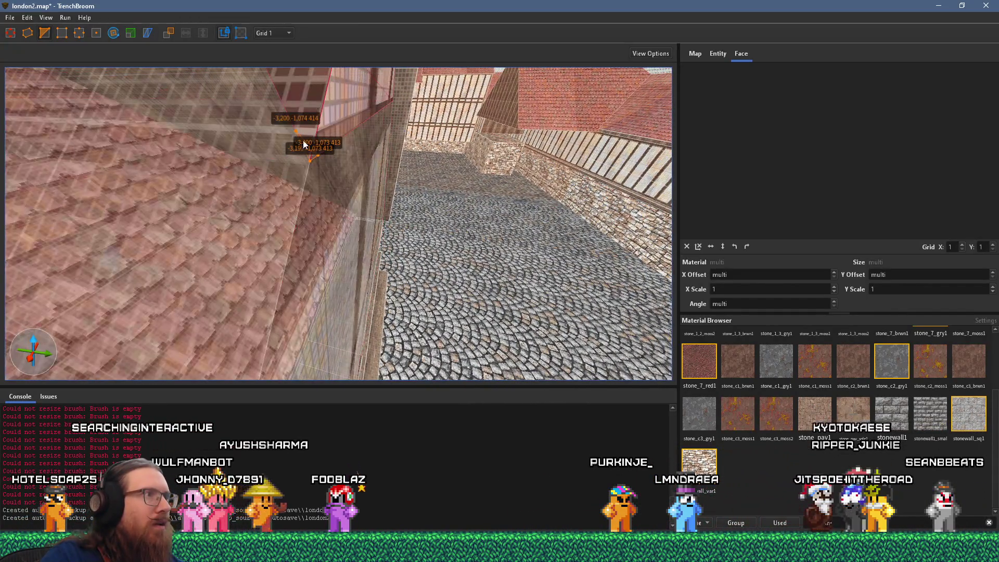
pyautogui.hotkey('ctrl', 'z')
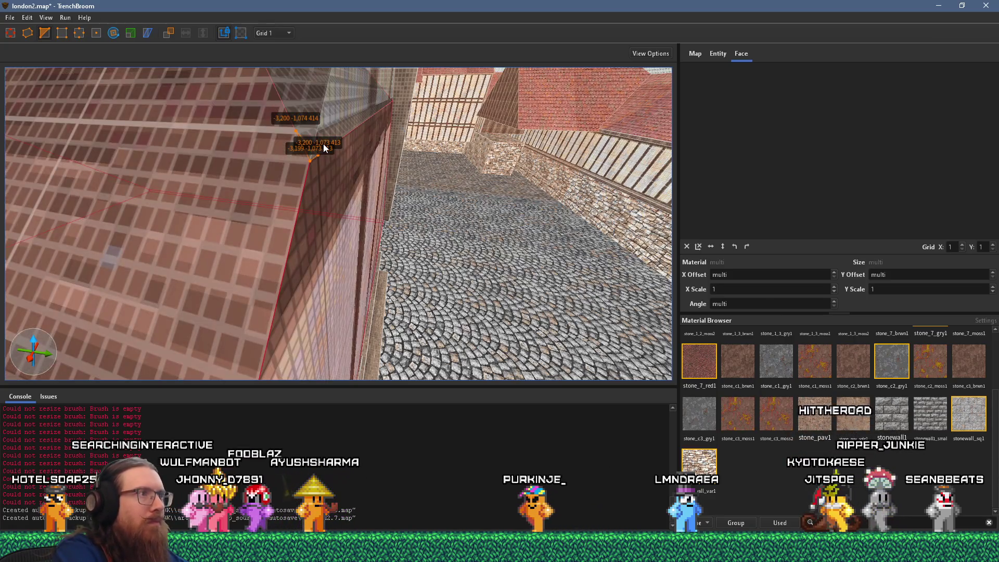
pyautogui.moveTo(323, 144)
pyautogui.mouseDown()
pyautogui.moveTo(389, 109)
pyautogui.moveTo(354, 124)
pyautogui.mouseUp()
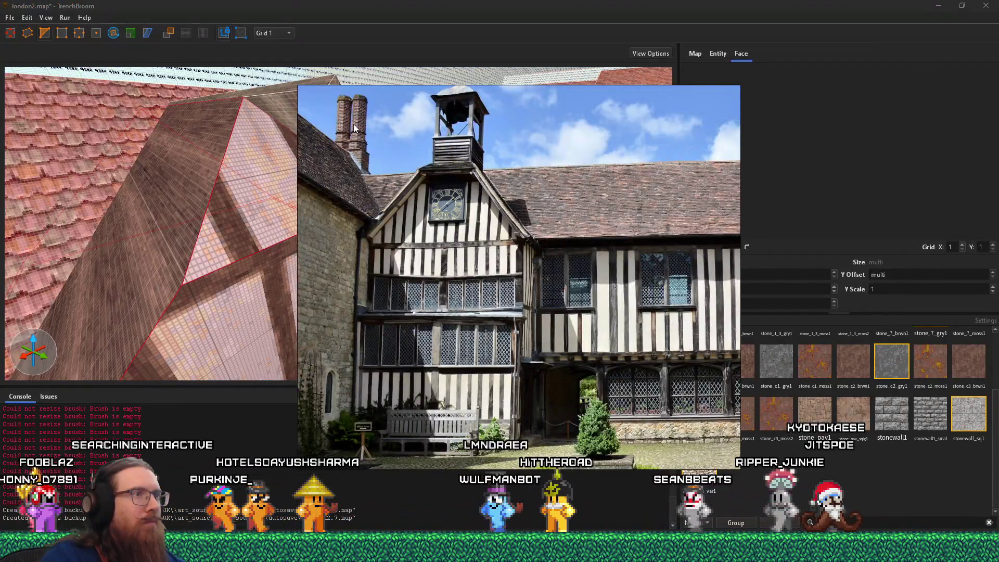
pyautogui.hotkey('alt', 'Tab')
pyautogui.moveTo(347, 132)
pyautogui.mouseDown()
pyautogui.moveTo(354, 105)
pyautogui.moveTo(391, 109)
pyautogui.moveTo(377, 166)
pyautogui.mouseUp()
pyautogui.press('Escape')
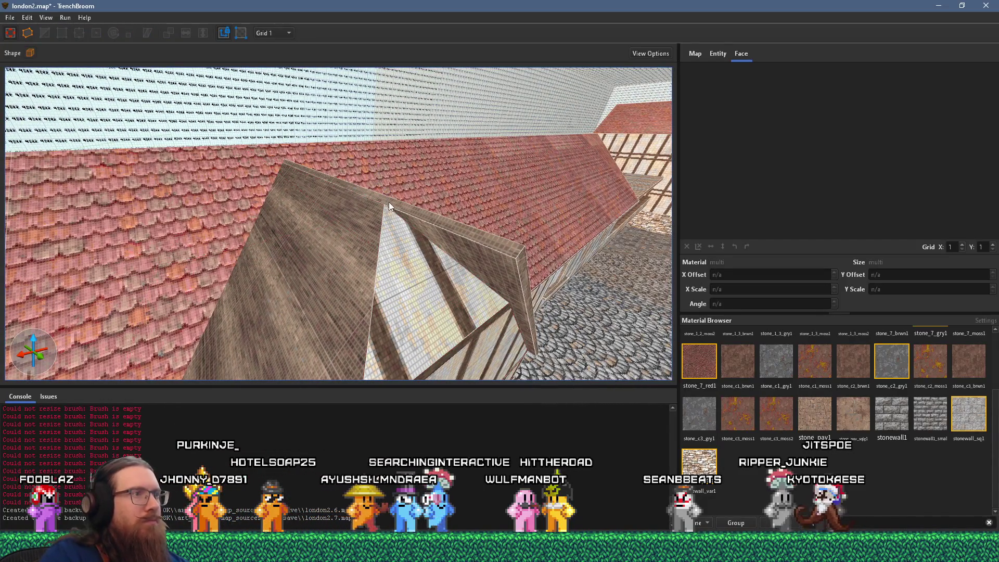
pyautogui.moveTo(391, 208)
pyautogui.mouseDown()
pyautogui.moveTo(345, 163)
pyautogui.moveTo(353, 164)
pyautogui.moveTo(351, 222)
pyautogui.moveTo(313, 212)
pyautogui.moveTo(295, 191)
pyautogui.moveTo(342, 260)
pyautogui.mouseUp()
# Select the dormer roof brush and shorten the roof wedge
pyautogui.click(353, 271)
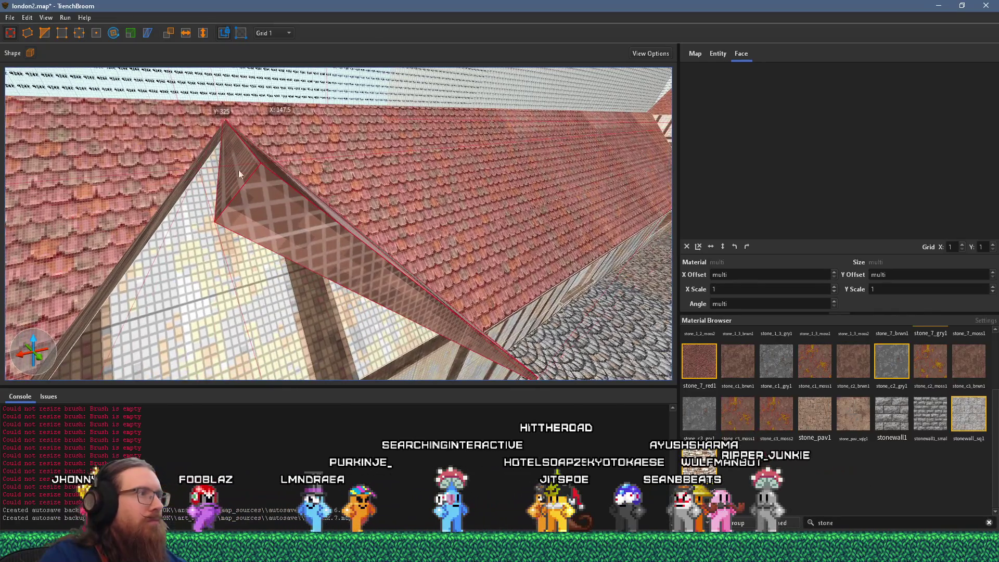
pyautogui.moveTo(294, 230)
pyautogui.mouseDown()
pyautogui.moveTo(285, 211)
pyautogui.moveTo(310, 210)
pyautogui.mouseUp()
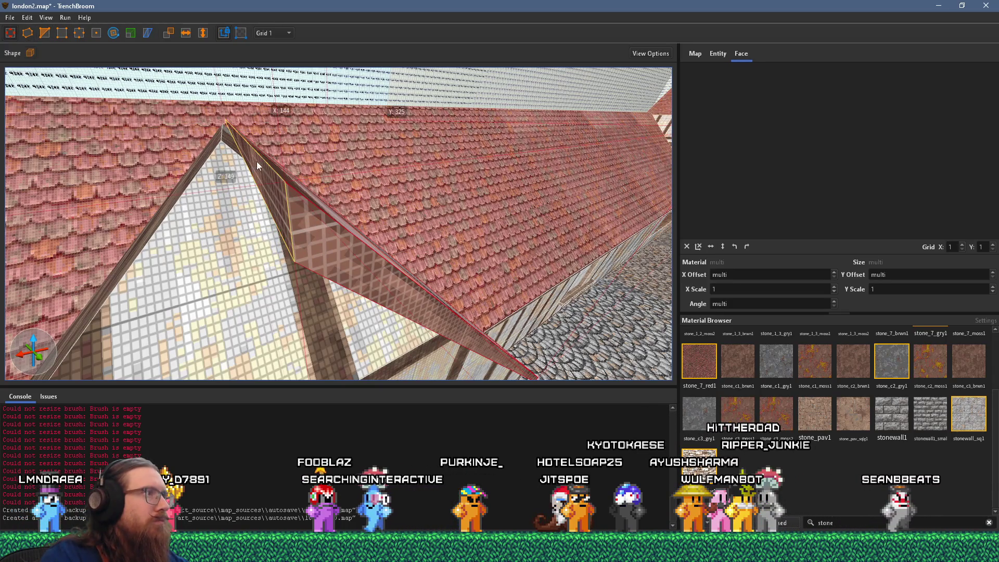
pyautogui.scroll(5, 244, 151)
pyautogui.scroll(5, 250, 148)
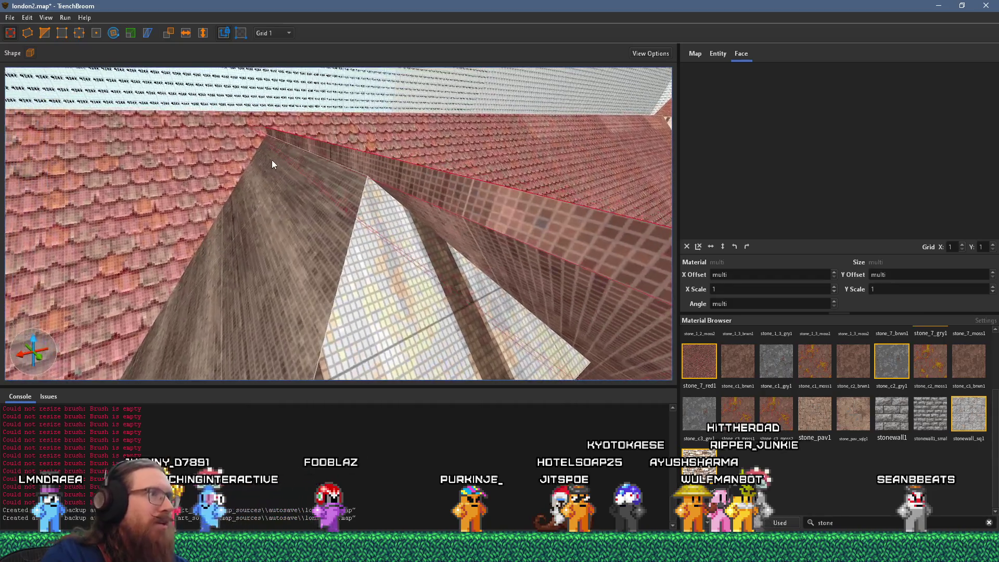
pyautogui.scroll(-3, 286, 153)
pyautogui.scroll(-3, 272, 165)
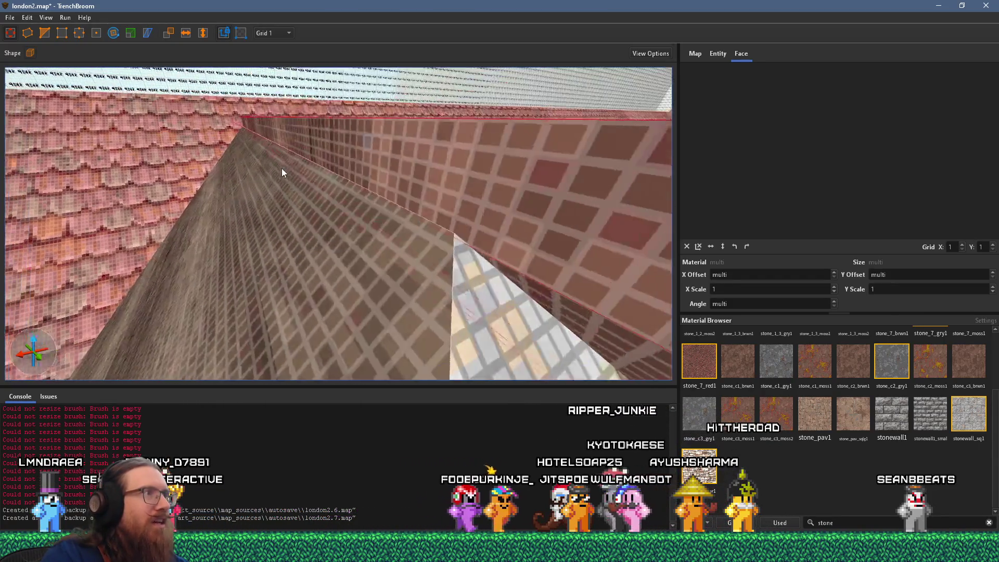
pyautogui.scroll(-10, 292, 172)
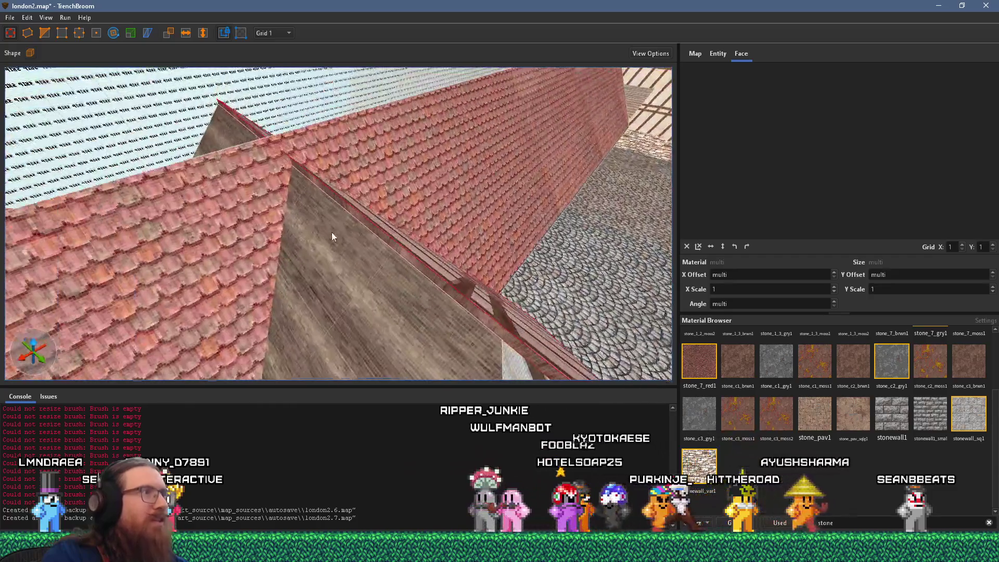
# Reset the texture alignment of the selected timber faces so offsets and angle are 0
pyautogui.hotkey('alt', 'Tab')
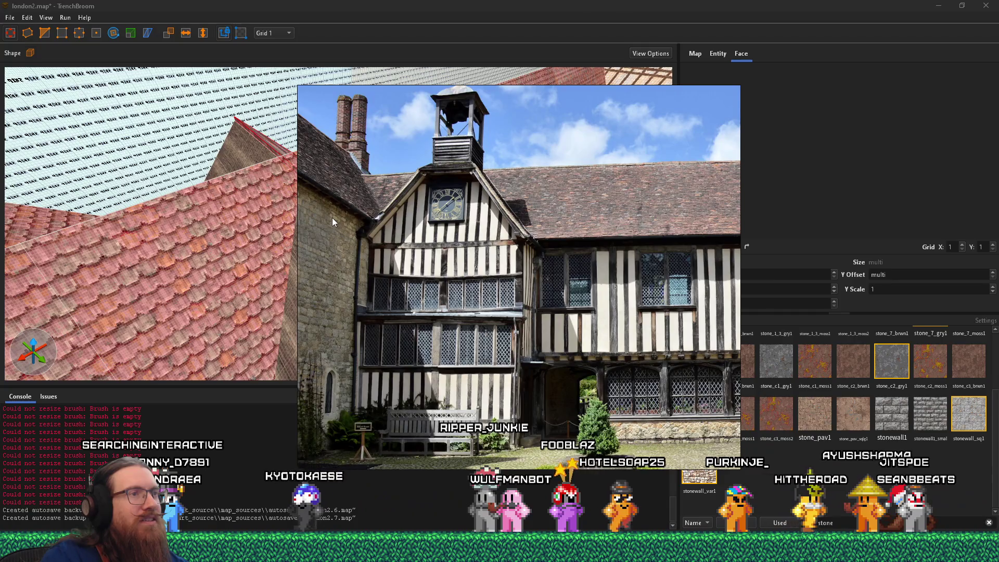
pyautogui.hotkey('alt', 'Tab')
pyautogui.hotkey('alt', 'Tab')
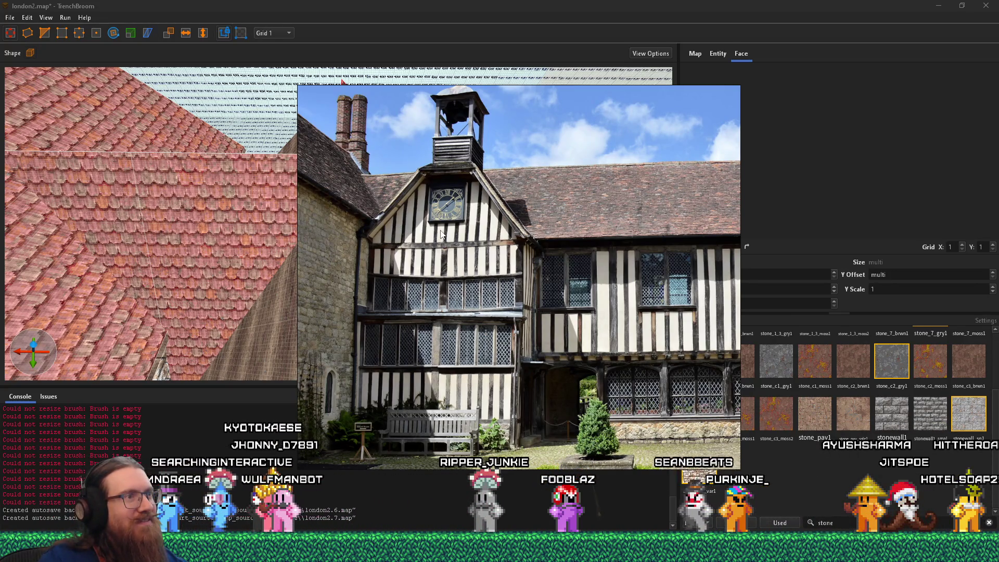
pyautogui.hotkey('alt', 'Tab')
pyautogui.press('w')
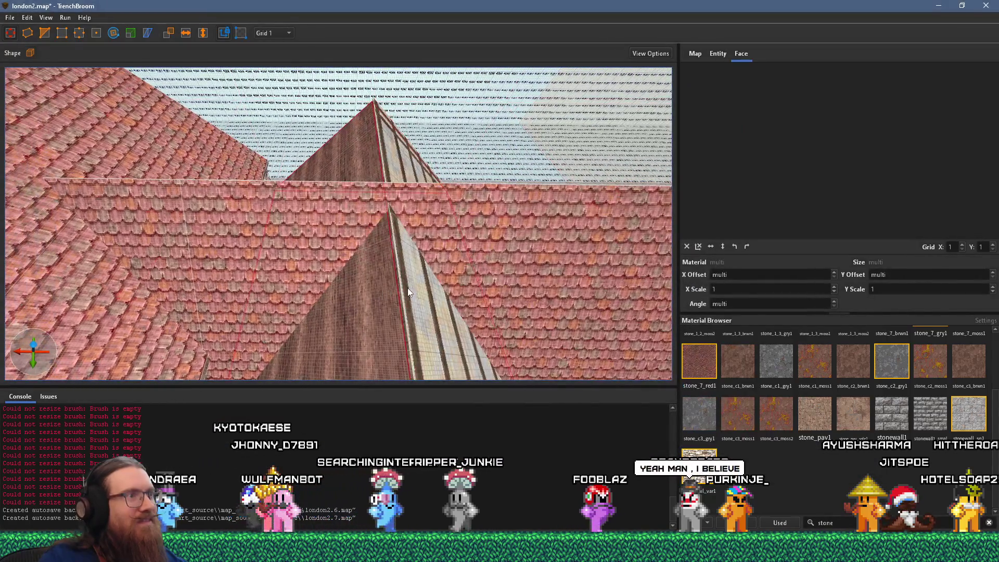
pyautogui.press('s')
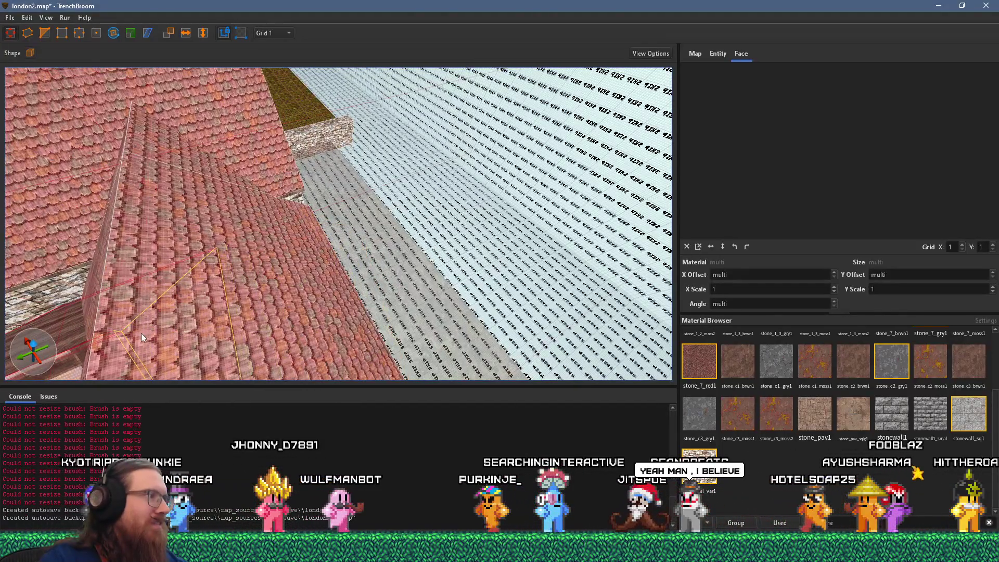
pyautogui.press('w')
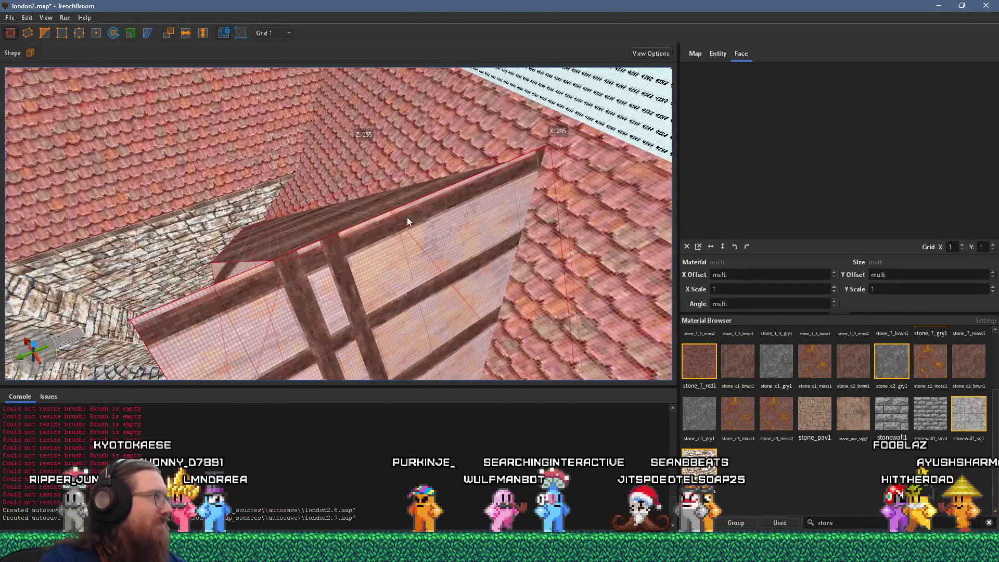
pyautogui.press('w')
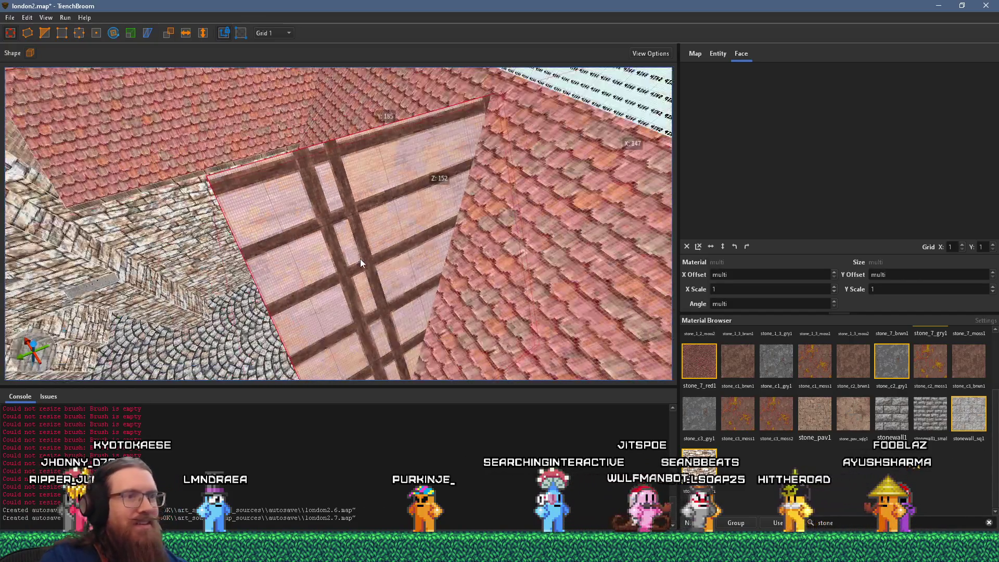
pyautogui.hotkey('alt', 'Tab')
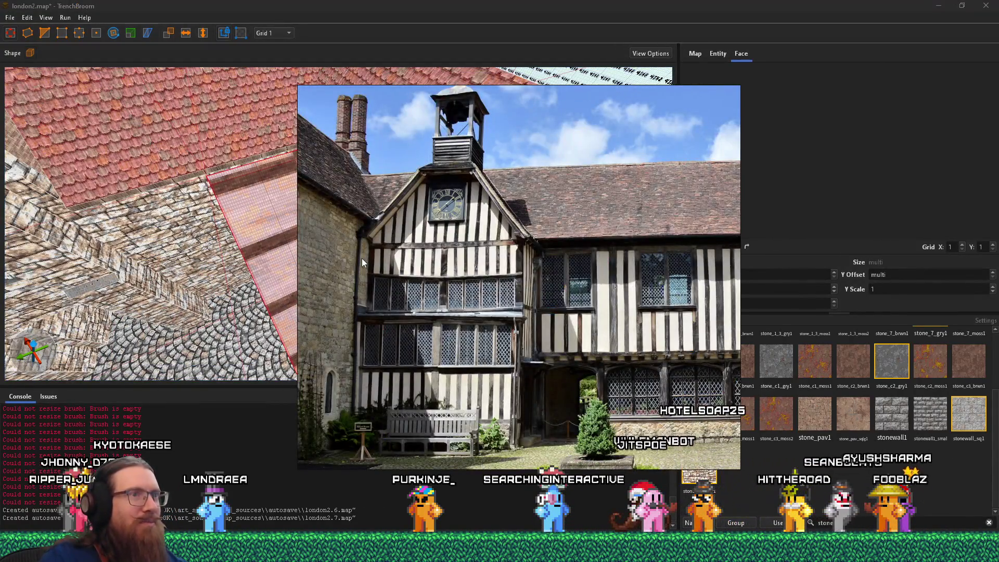
pyautogui.hotkey('alt', 'Tab')
pyautogui.press('w')
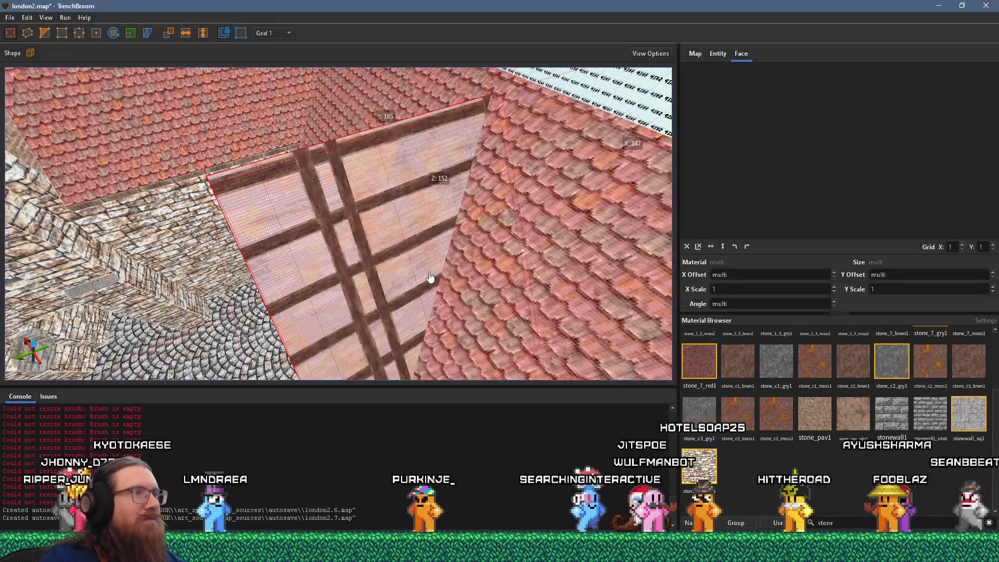
pyautogui.click(691, 249)
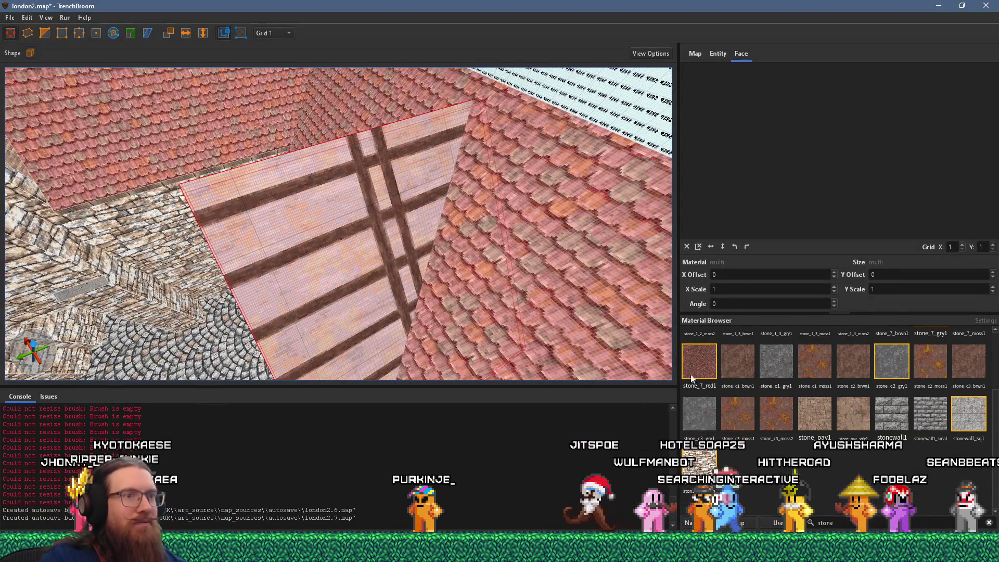
# Reset the sloped roof face's UVs, then rotate its roof_clay_1 texture -90° and flip it vertically
pyautogui.keyDown('shift'); pyautogui.click(516, 287); pyautogui.keyUp('shift')
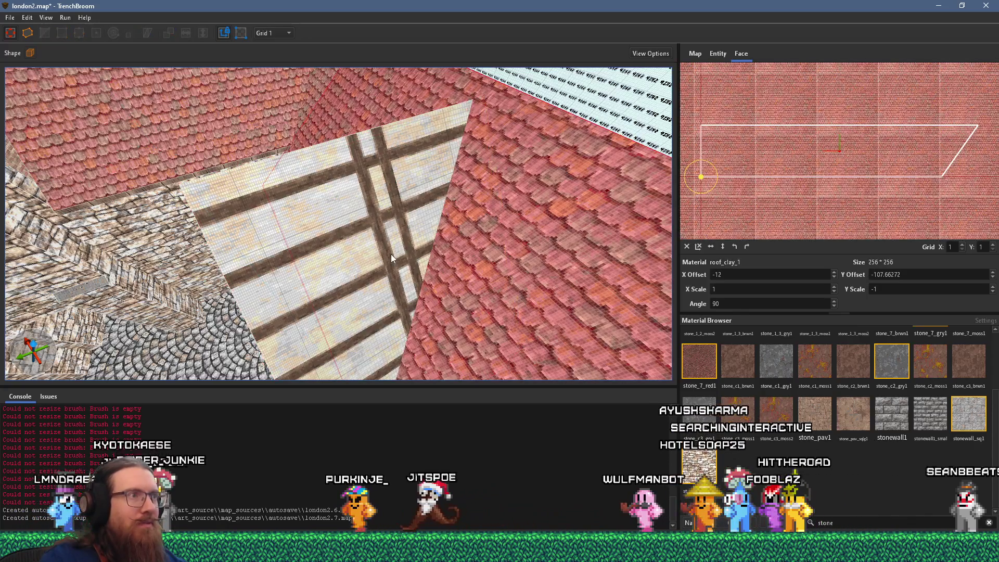
pyautogui.moveTo(373, 257); pyautogui.dragTo(667, 302)
pyautogui.click(687, 246)
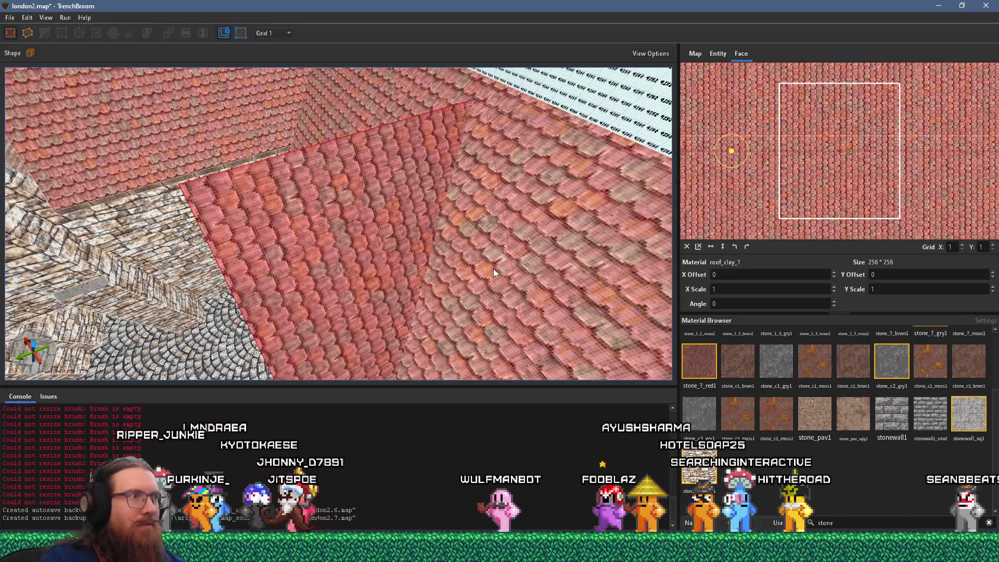
pyautogui.click(747, 246)
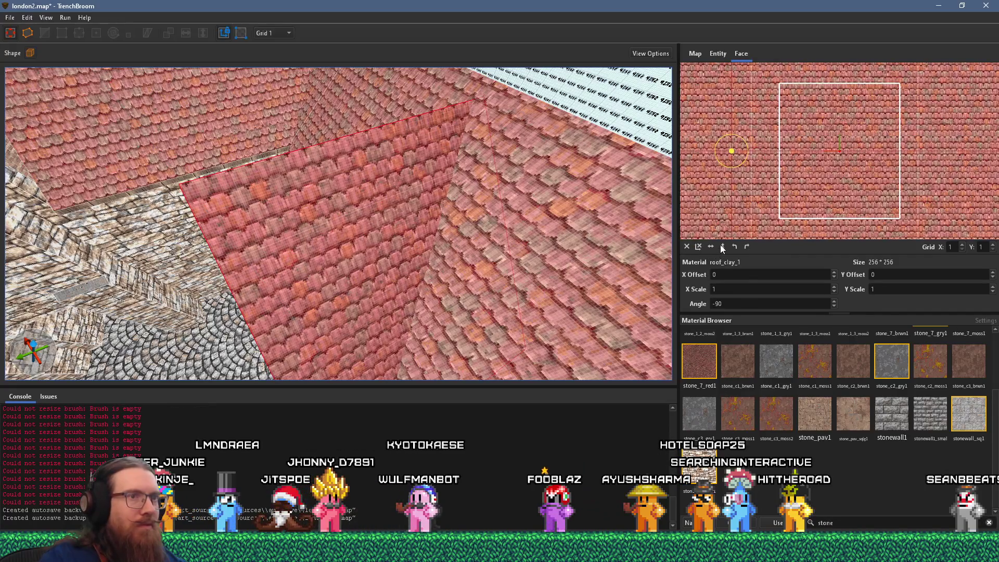
pyautogui.click(723, 246)
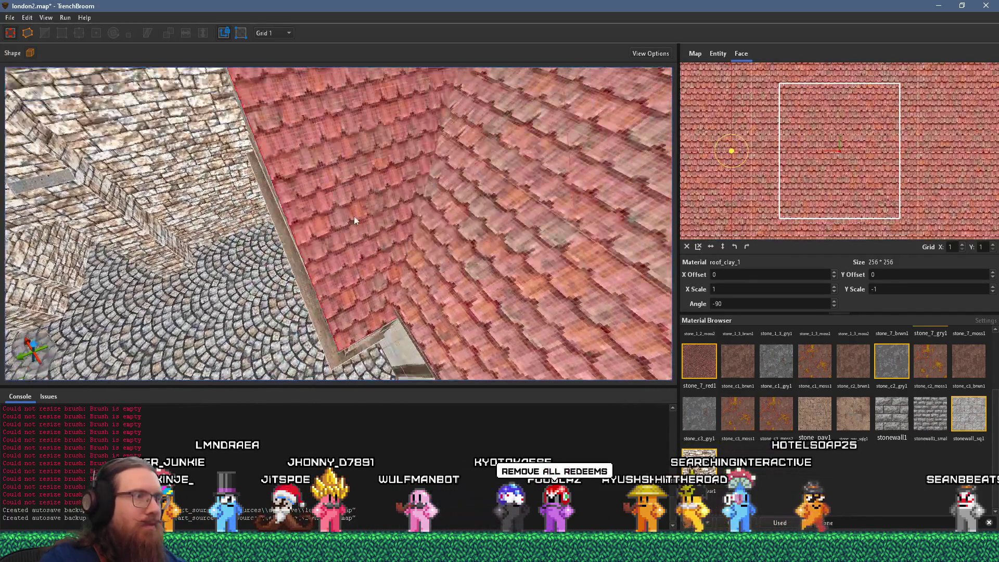
# Offset the small roof top face's tiles to X 8, Y -5 to match the neighbouring roof
pyautogui.moveTo(354, 216)
pyautogui.mouseDown()
pyautogui.moveTo(380, 300)
pyautogui.moveTo(401, 270)
pyautogui.moveTo(407, 148)
pyautogui.moveTo(425, 196)
pyautogui.moveTo(458, 187)
pyautogui.mouseUp()
pyautogui.keyDown('ctrl'); pyautogui.keyDown('shift'); pyautogui.click(482, 180); pyautogui.keyUp('shift'); pyautogui.keyUp('ctrl')
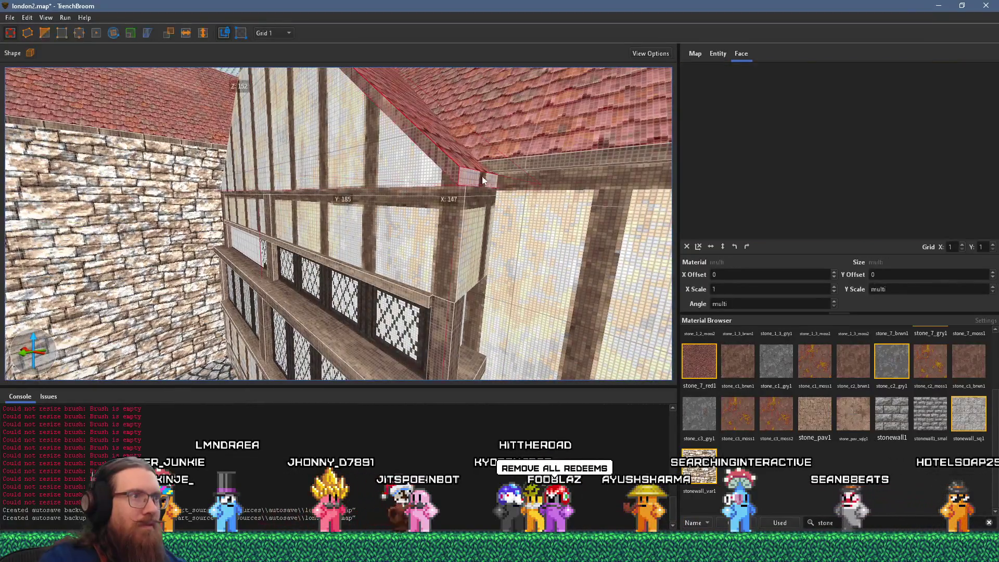
pyautogui.hotkey('alt', 'Tab')
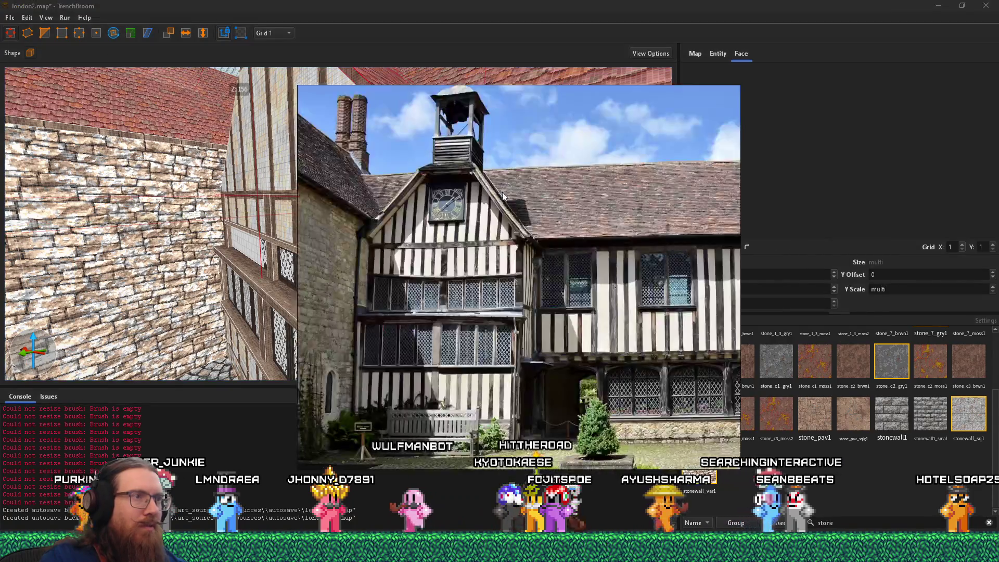
pyautogui.hotkey('alt', 'Tab')
pyautogui.moveTo(503, 195); pyautogui.dragTo(464, 230)
pyautogui.click(445, 233)
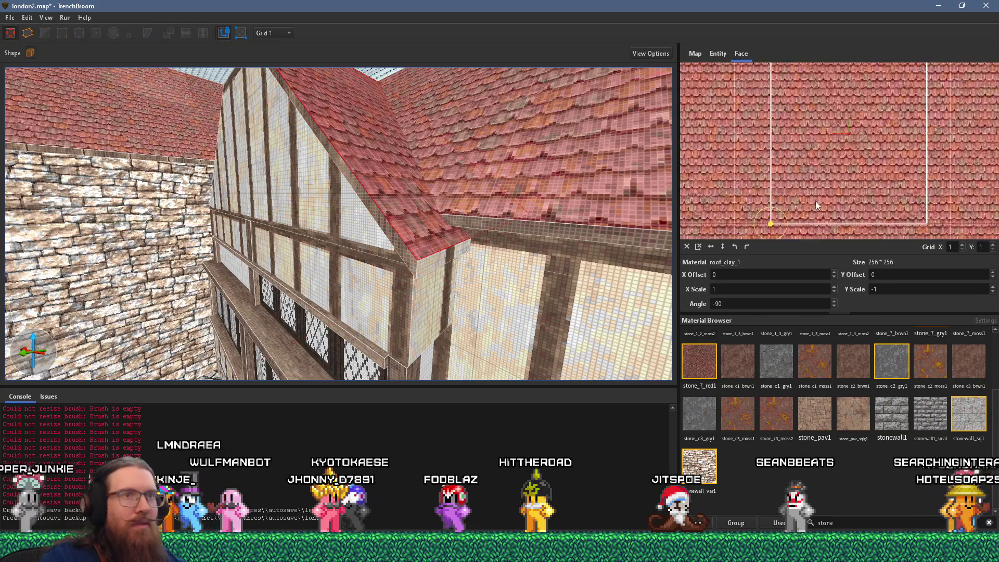
pyautogui.moveTo(808, 203); pyautogui.dragTo(816, 208)
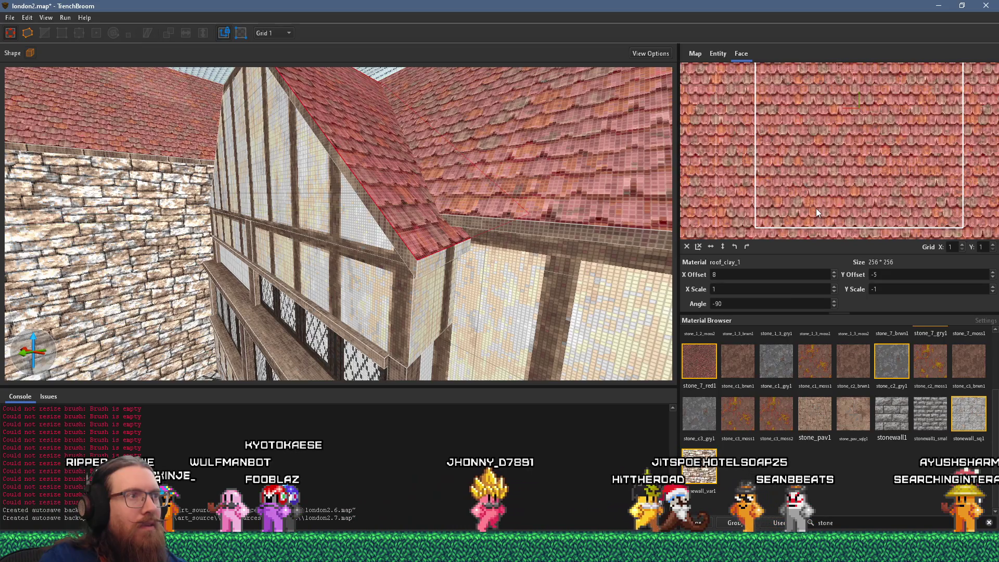
# Mirror the gable's roof slab and move the copy onto the left slope
pyautogui.scroll(3, 353, 224)
pyautogui.scroll(-10, 365, 239)
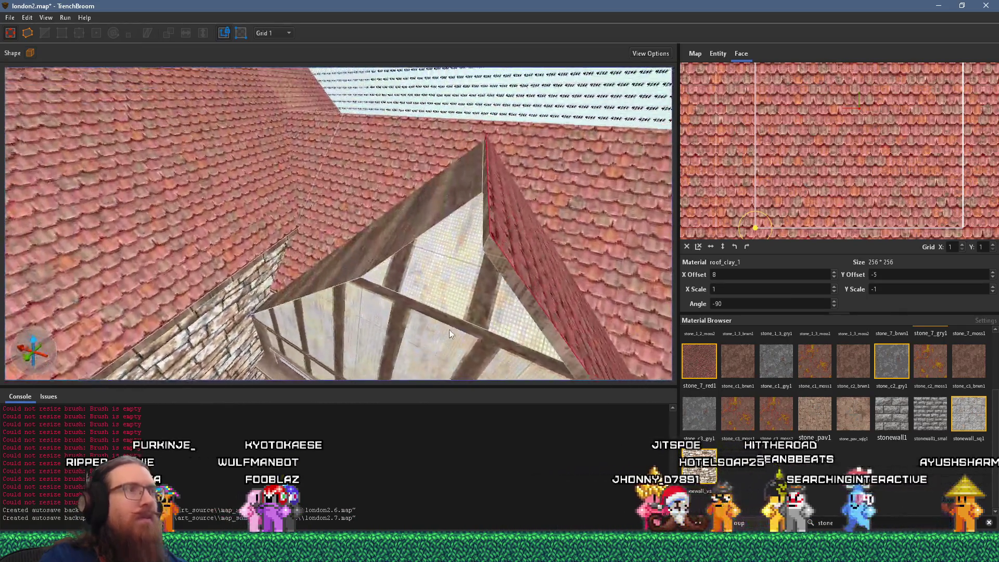
pyautogui.scroll(-3, 458, 255)
pyautogui.click(438, 238)
pyautogui.scroll(3, 439, 245)
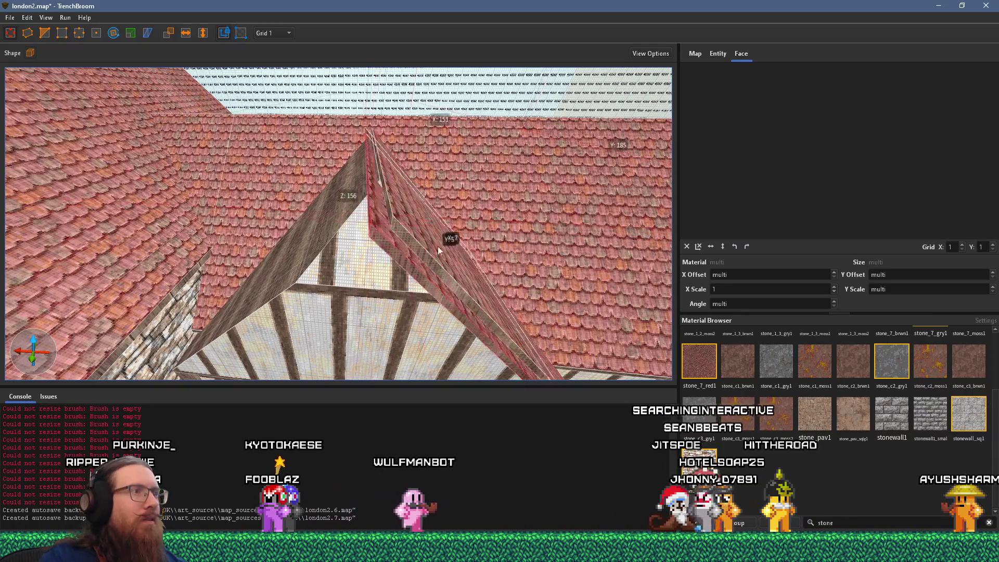
pyautogui.click(185, 33)
pyautogui.moveTo(478, 230)
pyautogui.mouseDown()
pyautogui.moveTo(323, 207)
pyautogui.moveTo(332, 214)
pyautogui.mouseUp()
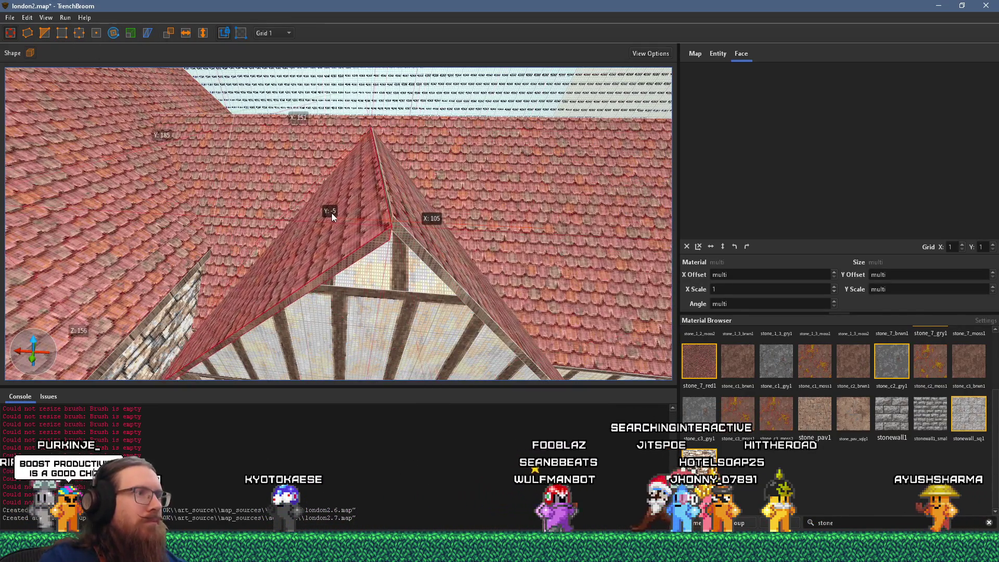
# Select the triangular gable brush and view it from around the gable
pyautogui.scroll(4, 364, 229)
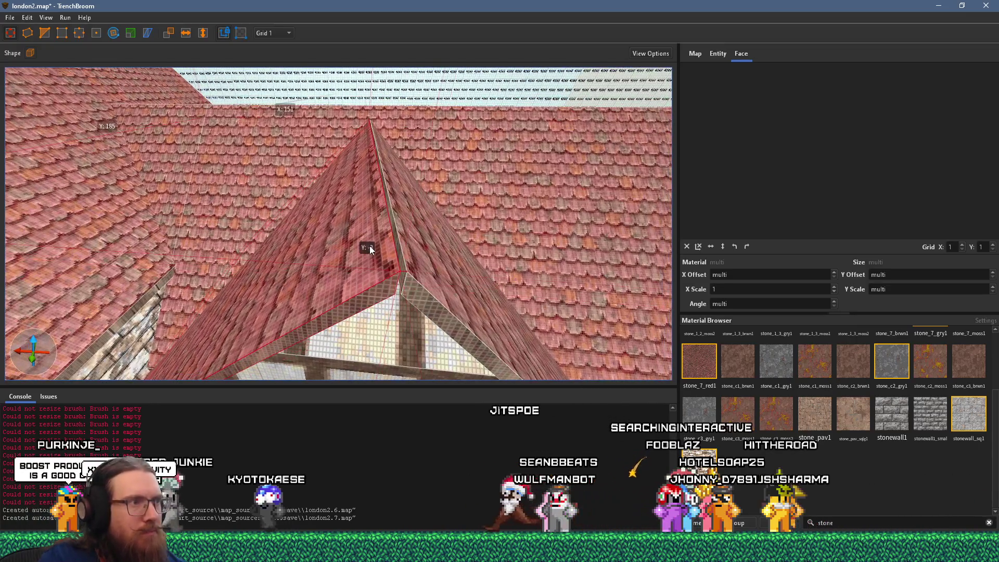
pyautogui.scroll(6, 372, 246)
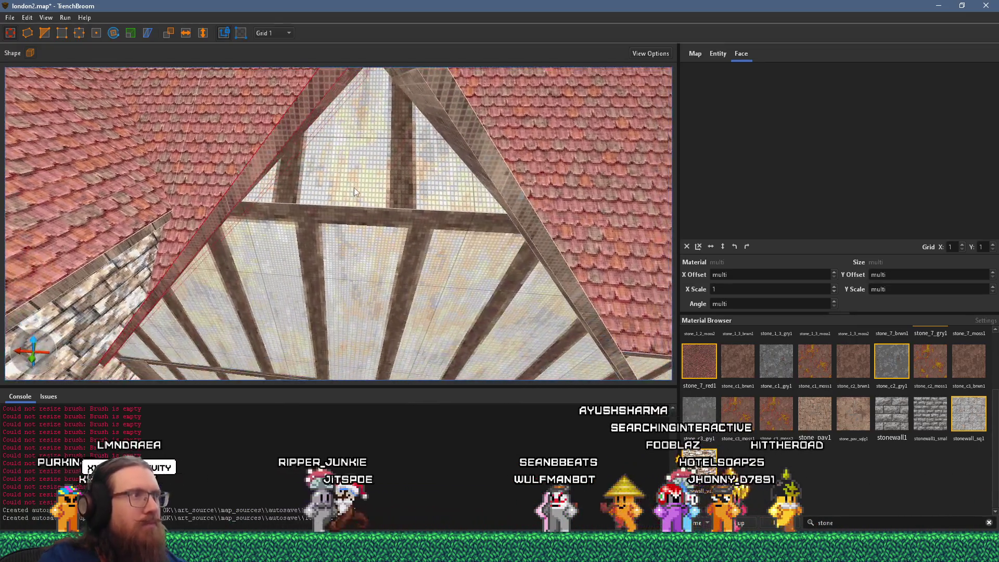
pyautogui.scroll(-6, 354, 191)
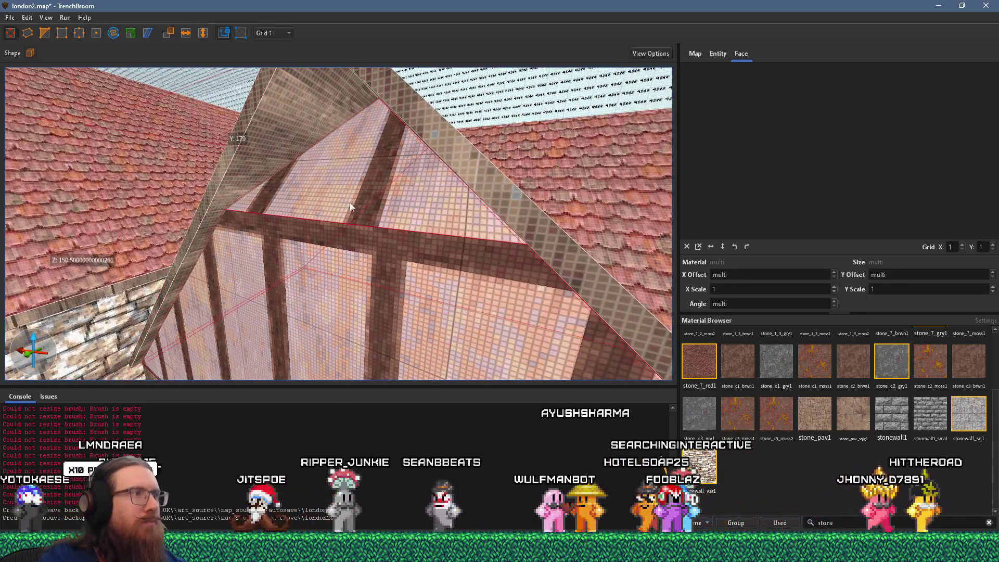
pyautogui.click(350, 201)
pyautogui.moveTo(341, 195); pyautogui.dragTo(287, 219)
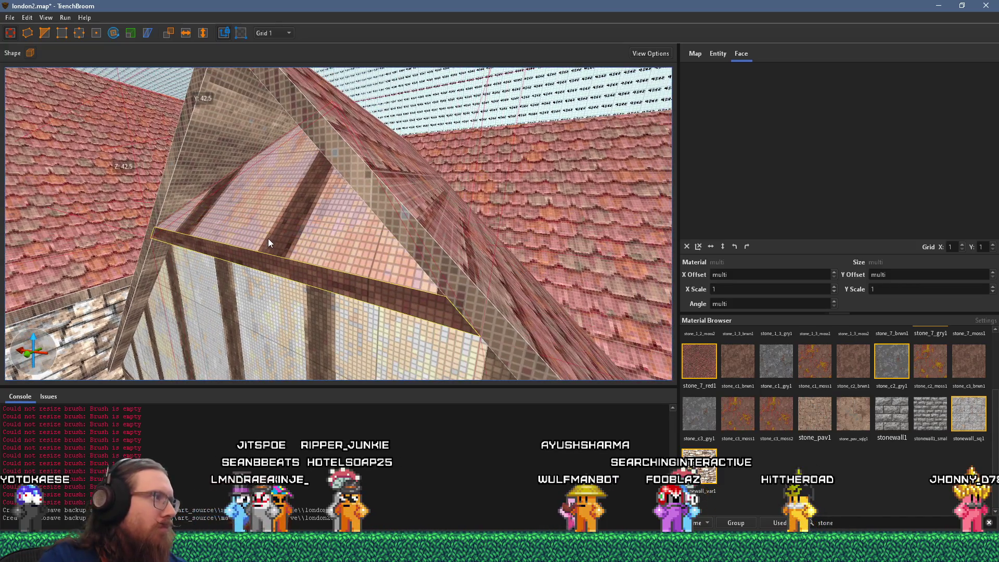
pyautogui.scroll(3, 269, 239)
pyautogui.scroll(3, 336, 208)
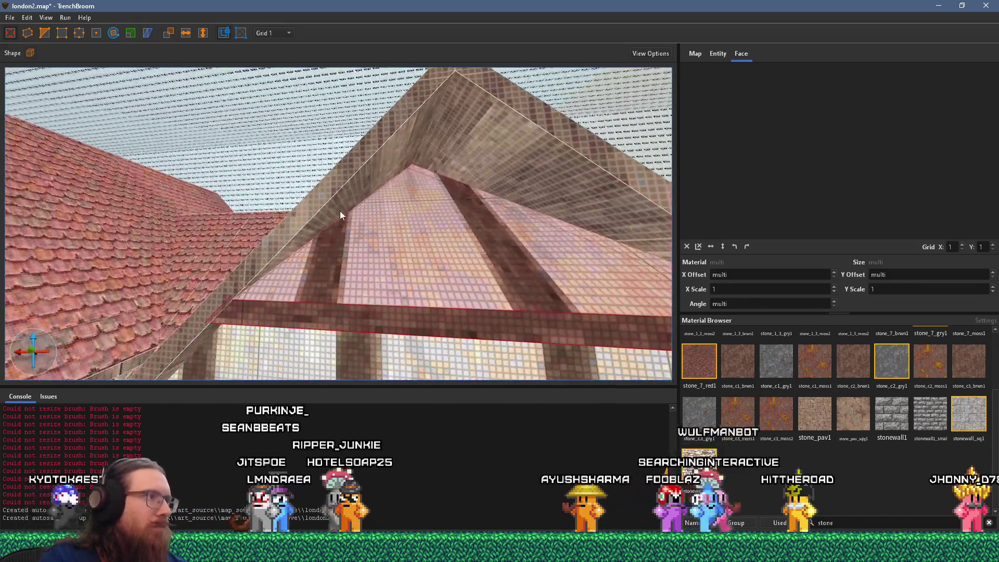
# Select the diagonal rafter and a wood beam face to check their woodbeam1mg textures
pyautogui.click(322, 197)
pyautogui.moveTo(323, 195)
pyautogui.mouseDown()
pyautogui.moveTo(357, 151)
pyautogui.moveTo(366, 150)
pyautogui.moveTo(298, 200)
pyautogui.moveTo(372, 183)
pyautogui.mouseUp()
pyautogui.scroll(-5, 300, 211)
pyautogui.scroll(3, 317, 170)
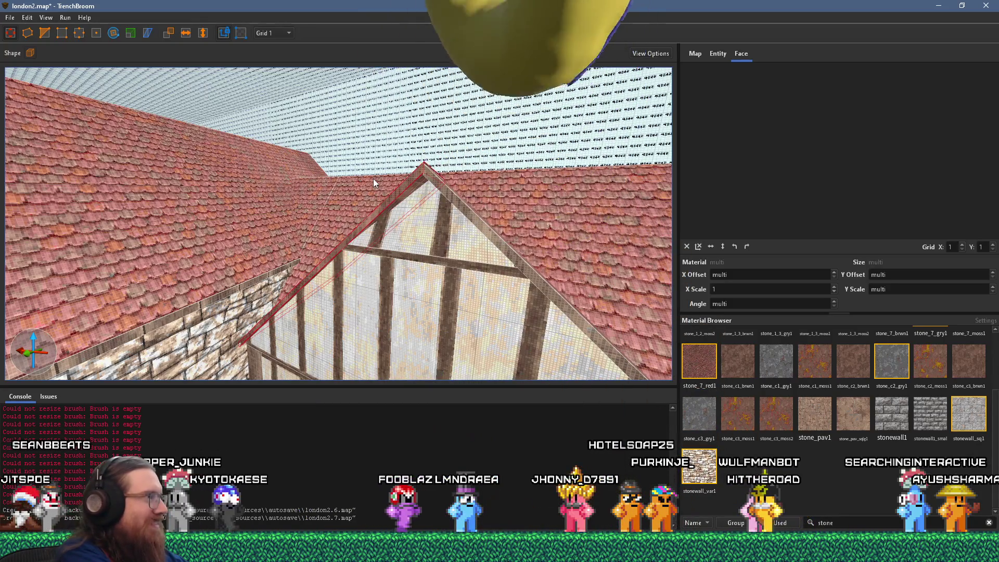
pyautogui.scroll(5, 374, 179)
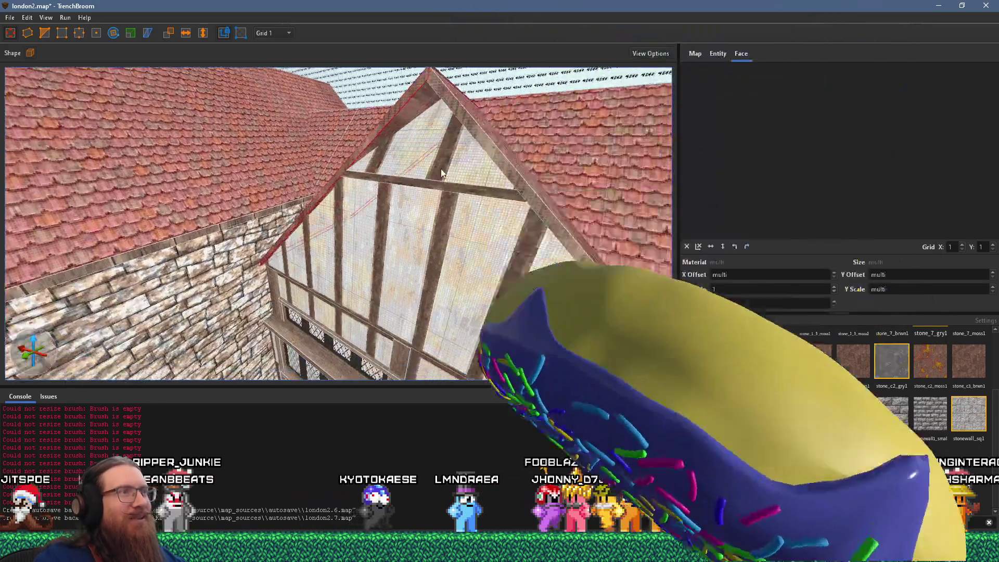
pyautogui.scroll(-5, 394, 119)
pyautogui.keyDown('shift'); pyautogui.click(417, 122); pyautogui.keyUp('shift')
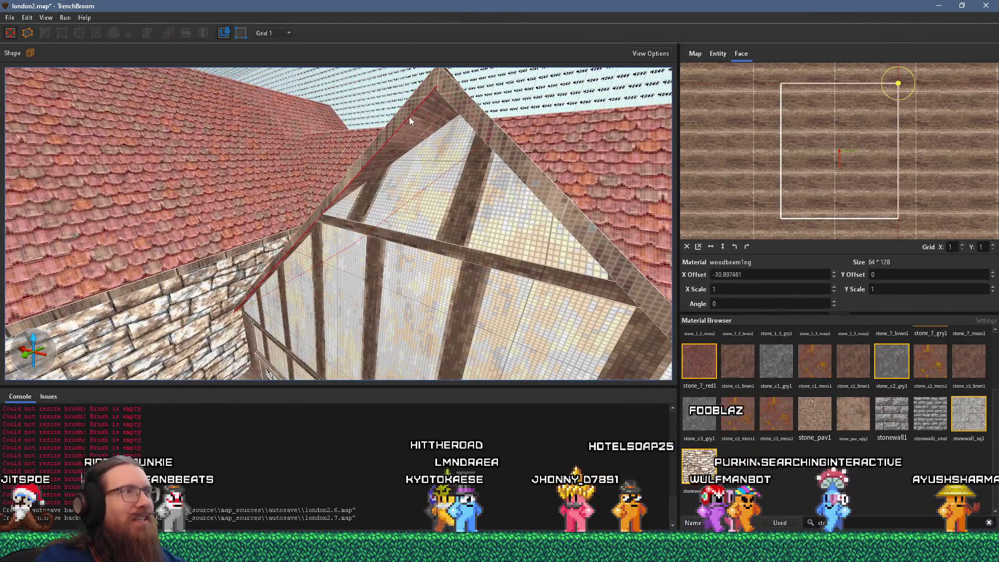
# Rotate the right sloped beam's woodbeam1ng texture -90° and select the left beam face
pyautogui.scroll(-3, 430, 127)
pyautogui.scroll(6, 451, 136)
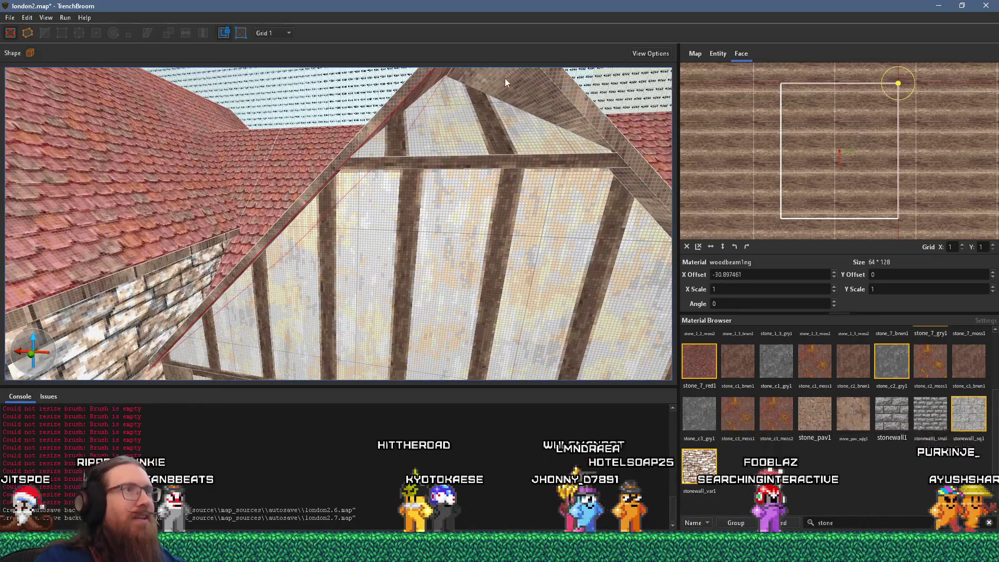
pyautogui.keyDown('shift'); pyautogui.click(505, 82); pyautogui.keyUp('shift')
pyautogui.click(747, 247)
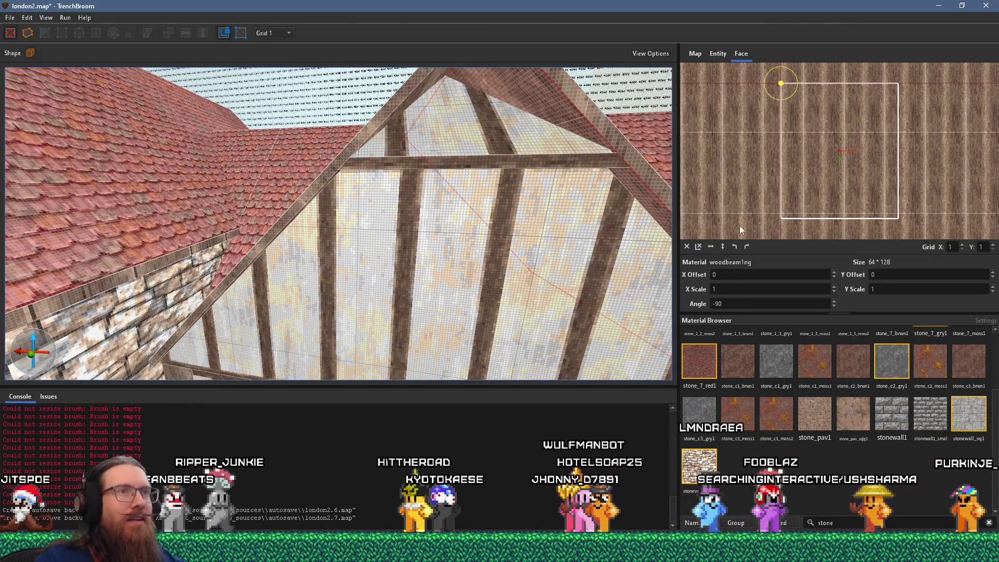
pyautogui.moveTo(642, 183)
pyautogui.mouseDown()
pyautogui.moveTo(560, 189)
pyautogui.moveTo(424, 136)
pyautogui.mouseUp()
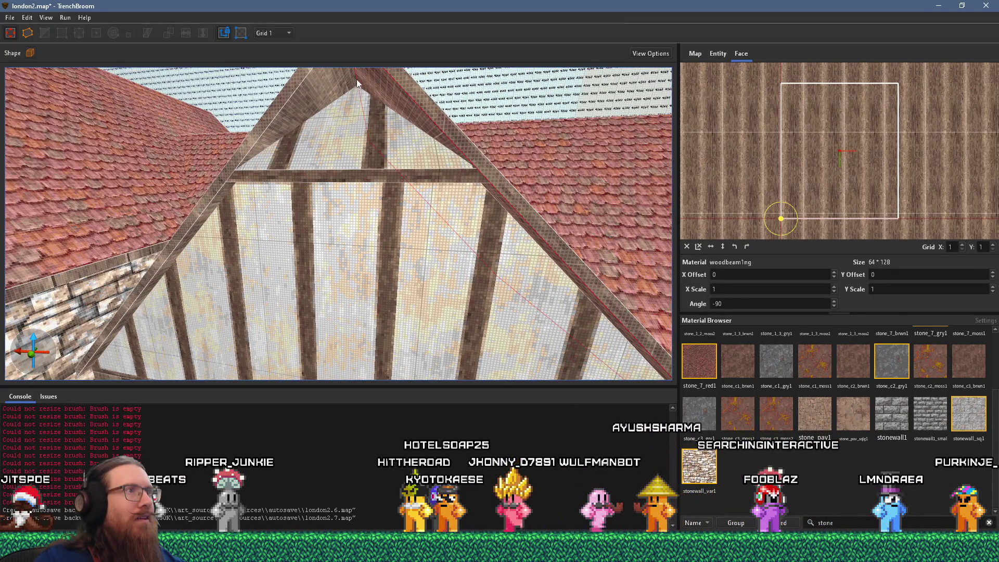
pyautogui.keyDown('shift'); pyautogui.click(289, 91); pyautogui.keyUp('shift')
# Select the gable brush and orbit to check the beams and tiled roof slopes
pyautogui.moveTo(264, 149)
pyautogui.mouseDown()
pyautogui.moveTo(214, 233)
pyautogui.moveTo(273, 223)
pyautogui.moveTo(303, 256)
pyautogui.mouseUp()
pyautogui.scroll(5, 323, 269)
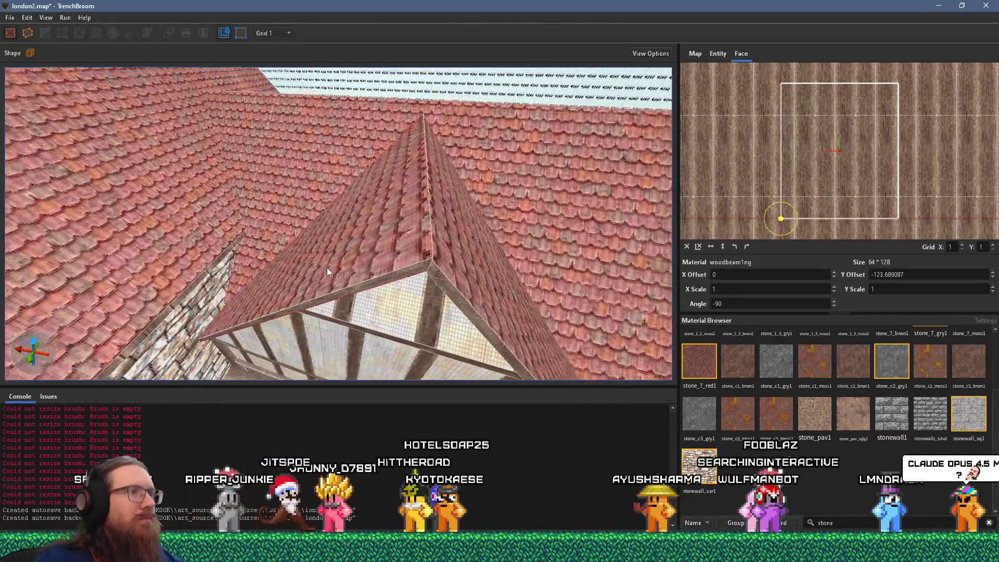
pyautogui.scroll(-4, 333, 208)
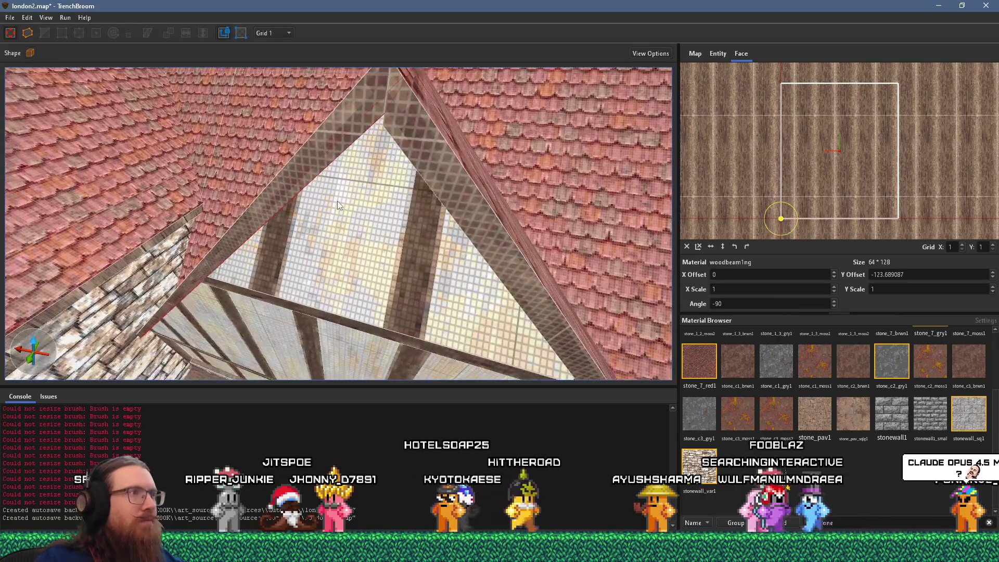
pyautogui.click(413, 222)
pyautogui.moveTo(413, 219)
pyautogui.mouseDown()
pyautogui.moveTo(432, 173)
pyautogui.moveTo(413, 210)
pyautogui.moveTo(382, 176)
pyautogui.mouseUp()
pyautogui.moveTo(336, 154)
pyautogui.mouseDown()
pyautogui.moveTo(343, 176)
pyautogui.moveTo(414, 133)
pyautogui.moveTo(325, 146)
pyautogui.moveTo(294, 109)
pyautogui.moveTo(214, 79)
pyautogui.moveTo(266, 102)
pyautogui.moveTo(268, 120)
pyautogui.moveTo(255, 126)
pyautogui.moveTo(220, 108)
pyautogui.moveTo(261, 136)
pyautogui.mouseUp()
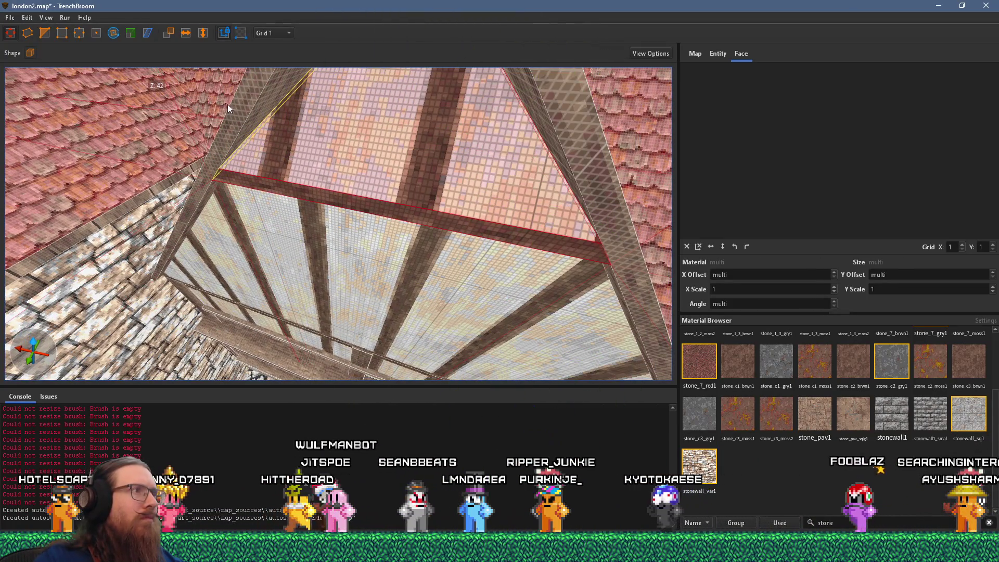
pyautogui.moveTo(227, 104)
pyautogui.mouseDown()
pyautogui.moveTo(286, 127)
pyautogui.moveTo(367, 123)
pyautogui.moveTo(321, 90)
pyautogui.moveTo(298, 150)
pyautogui.mouseUp()
# Apply roof_clay_1 to the triangular gable face, flipped vertically, with Y offset 3 and Y scale -1
pyautogui.click(374, 211)
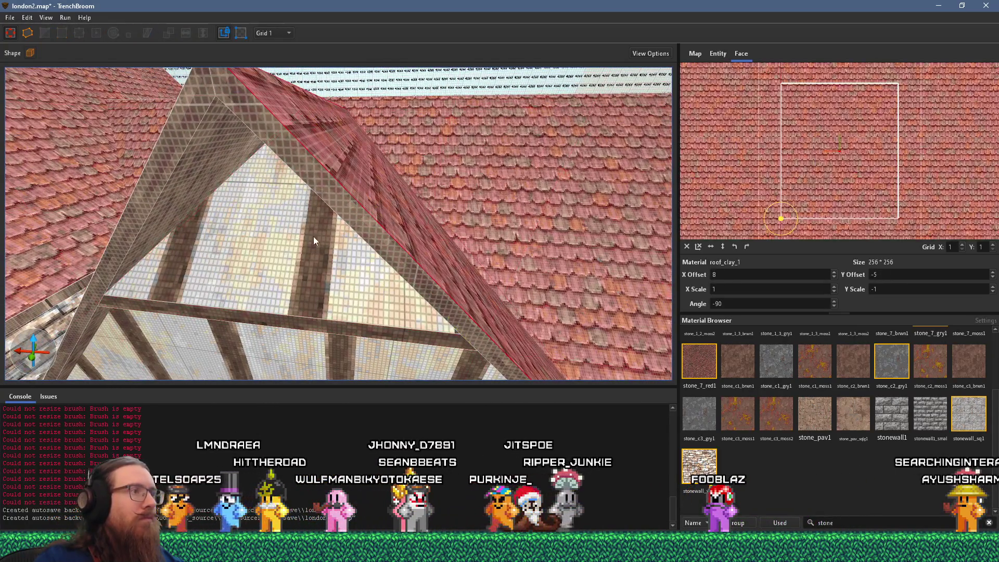
pyautogui.keyDown('alt'); pyautogui.click(293, 248); pyautogui.keyUp('alt')
pyautogui.click(687, 247)
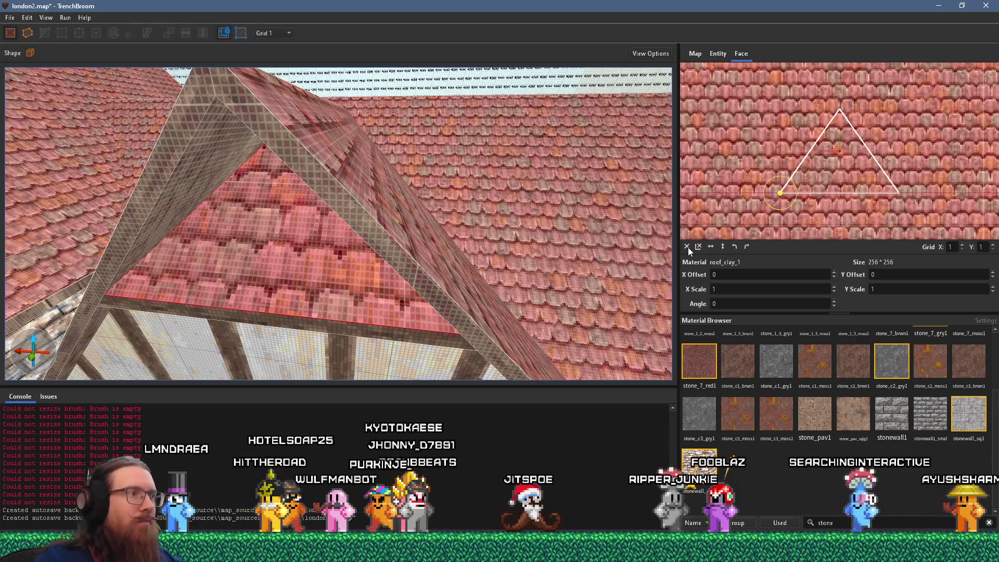
pyautogui.click(723, 246)
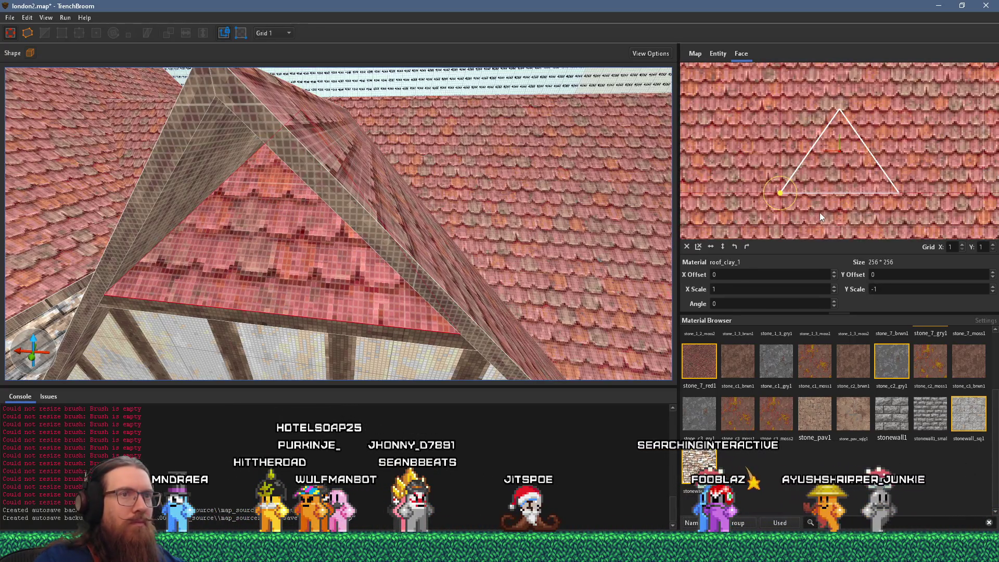
pyautogui.doubleClick(807, 275)
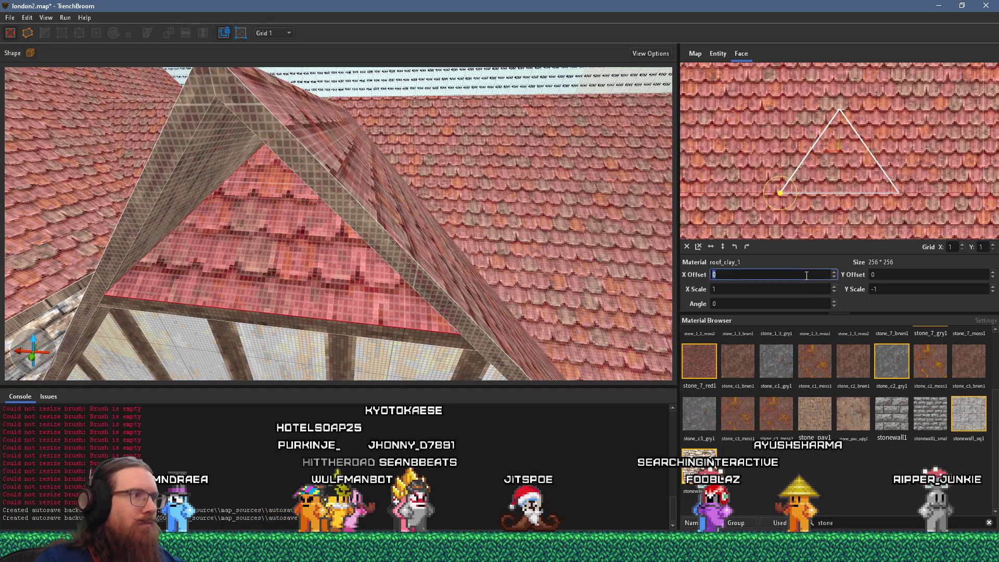
pyautogui.scroll(3, 900, 275)
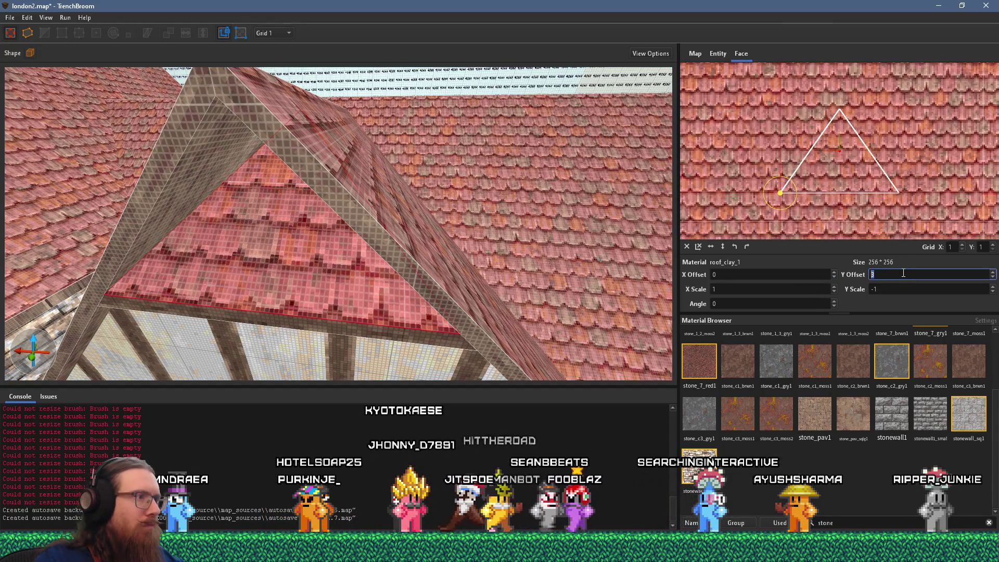
pyautogui.scroll(-5, 396, 279)
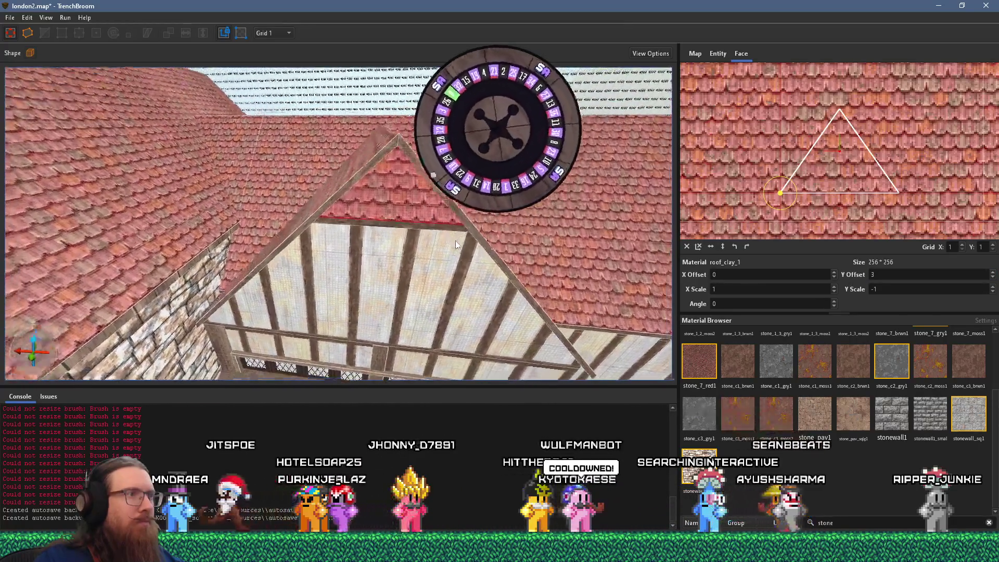
# Compare with the reference photo and reselect the roof beam and triangular gable face to verify
pyautogui.moveTo(455, 240); pyautogui.dragTo(407, 177)
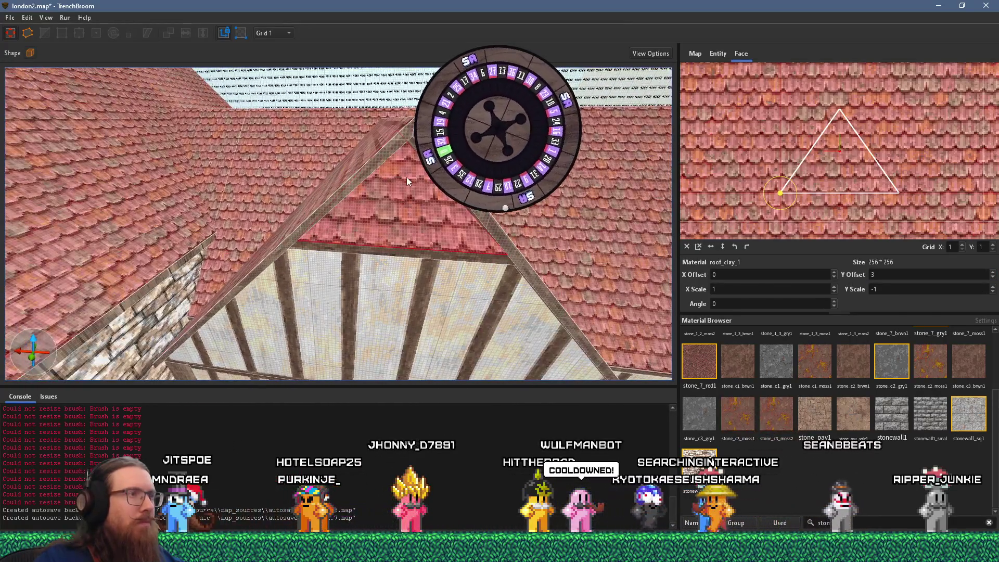
pyautogui.hotkey('alt', 'Tab')
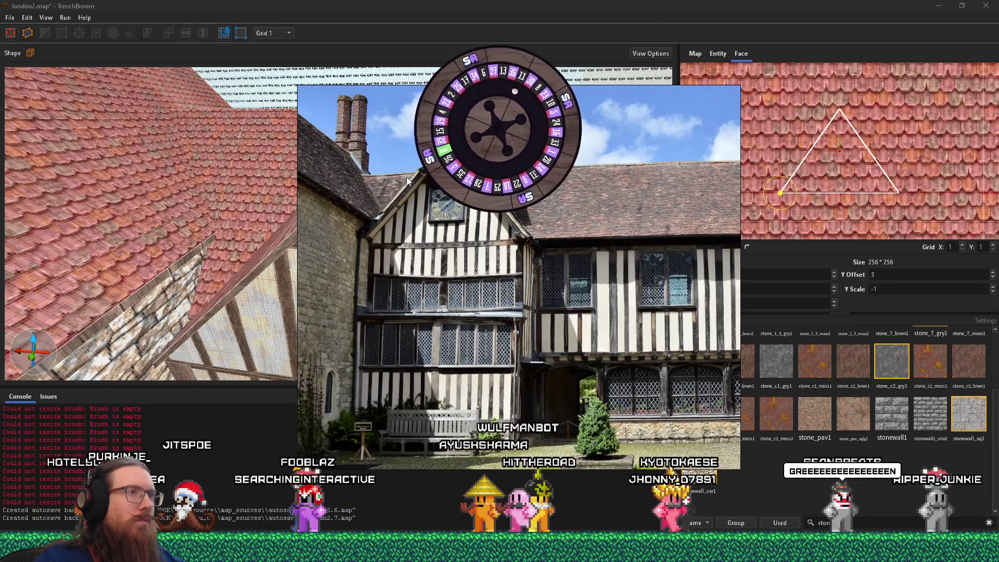
pyautogui.hotkey('alt', 'Tab')
pyautogui.click(351, 186)
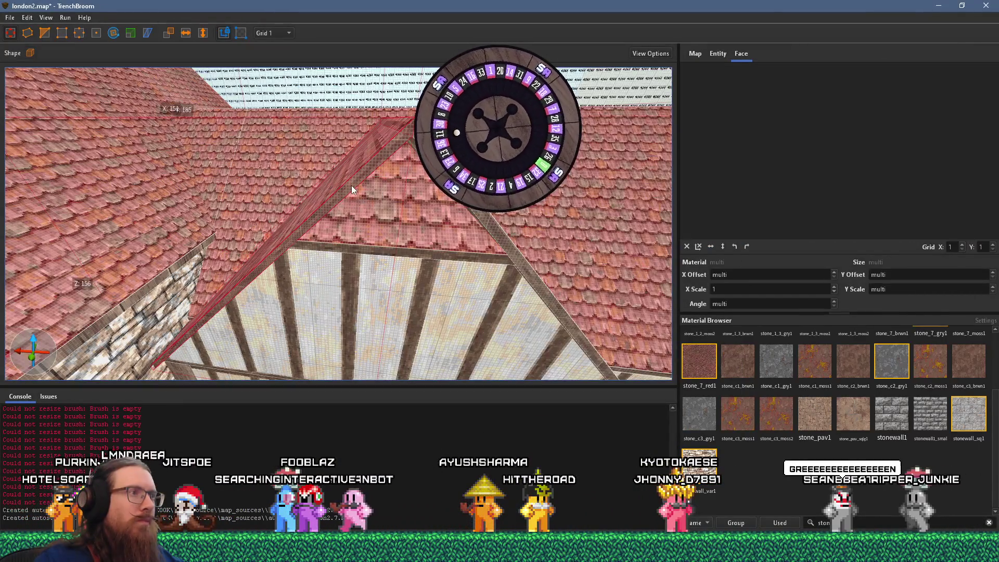
pyautogui.click(389, 197)
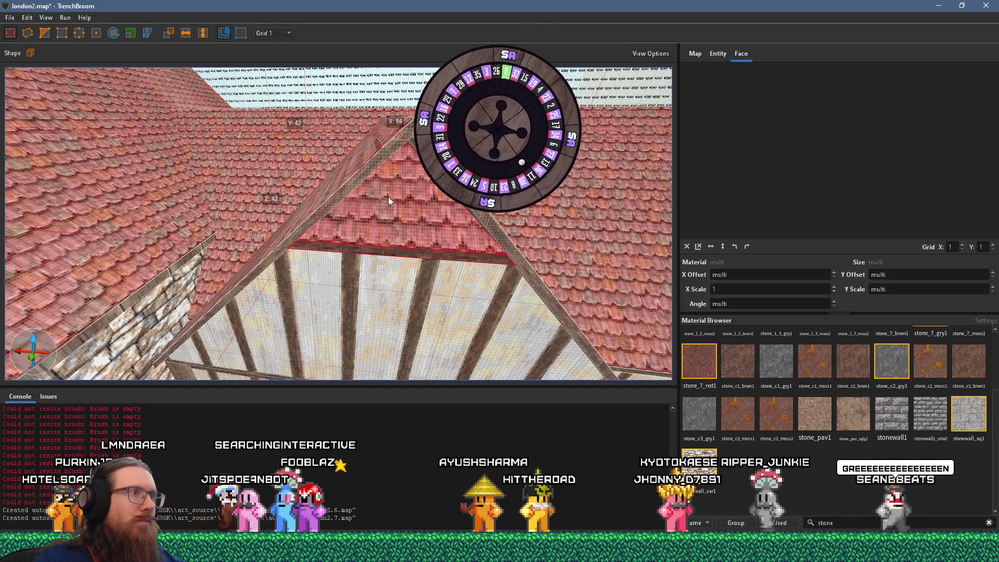
pyautogui.click(390, 152)
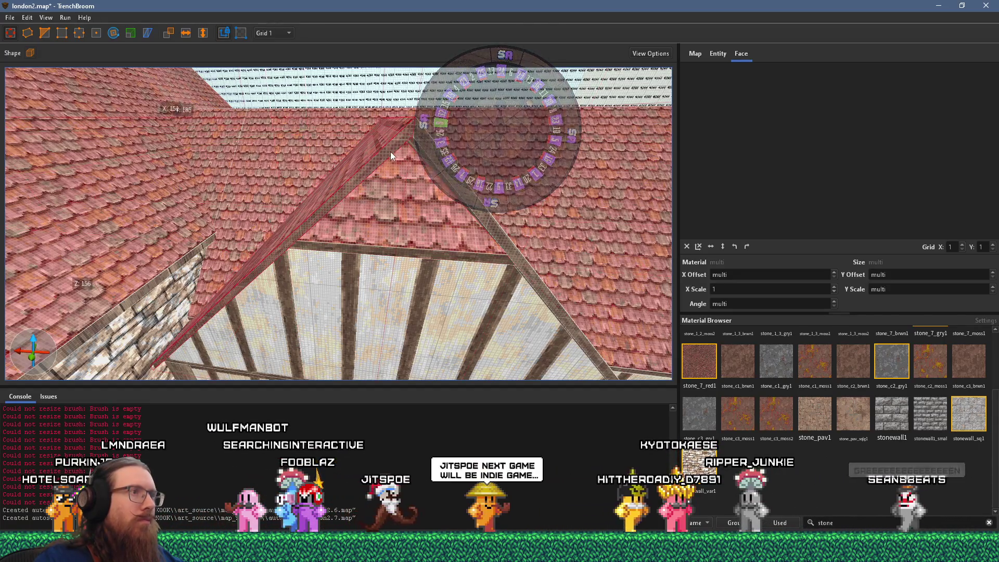
pyautogui.keyDown('ctrl'); pyautogui.click(370, 201); pyautogui.keyUp('ctrl')
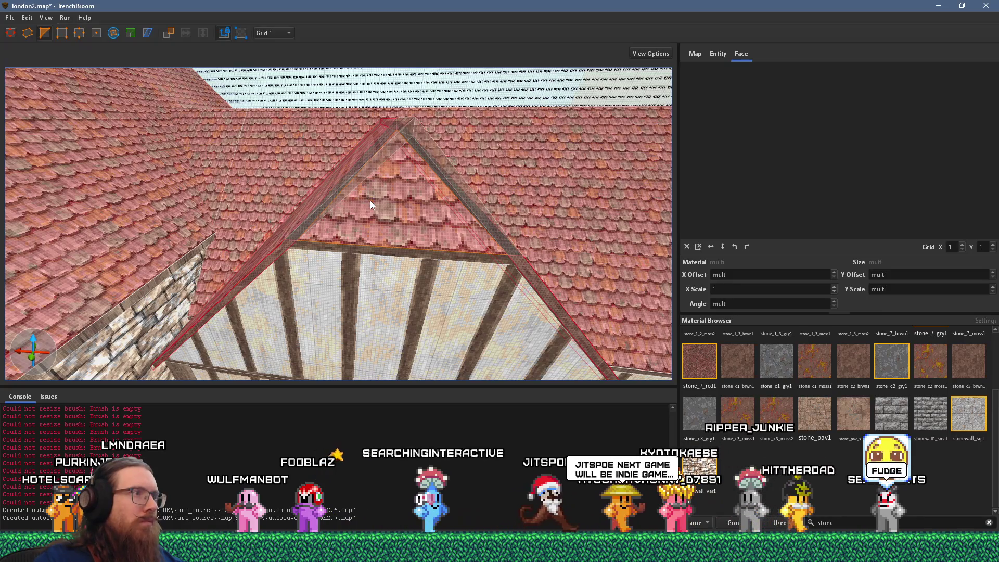
pyautogui.moveTo(392, 195)
pyautogui.mouseDown()
pyautogui.moveTo(362, 190)
pyautogui.moveTo(367, 217)
pyautogui.mouseUp()
pyautogui.keyDown('shift'); pyautogui.click(360, 233); pyautogui.keyUp('shift')
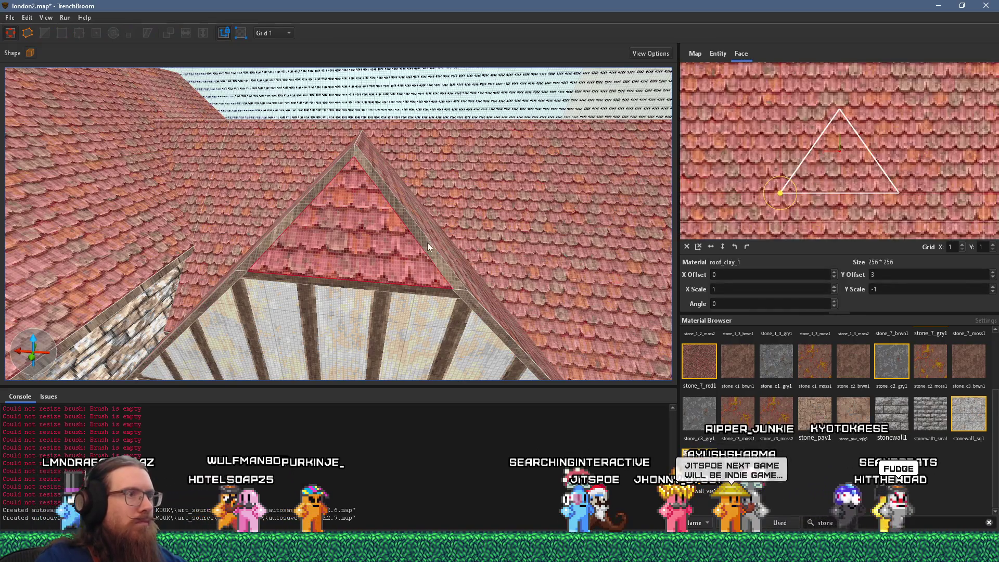
pyautogui.moveTo(275, 232)
pyautogui.mouseDown()
pyautogui.moveTo(365, 173)
pyautogui.moveTo(379, 199)
pyautogui.moveTo(348, 233)
pyautogui.moveTo(199, 235)
pyautogui.moveTo(206, 225)
pyautogui.moveTo(286, 236)
pyautogui.mouseUp()
pyautogui.press('Escape')
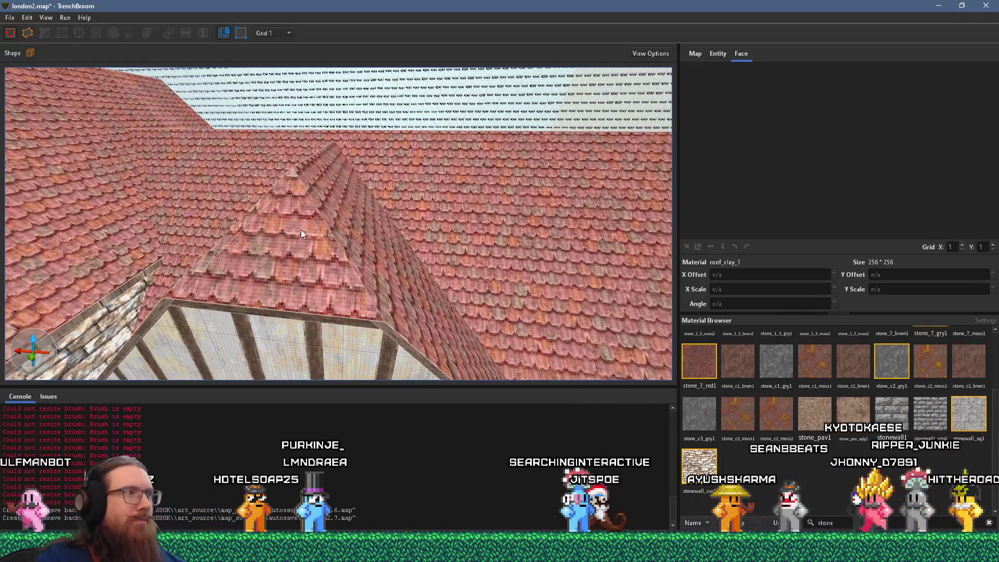
pyautogui.press('Escape')
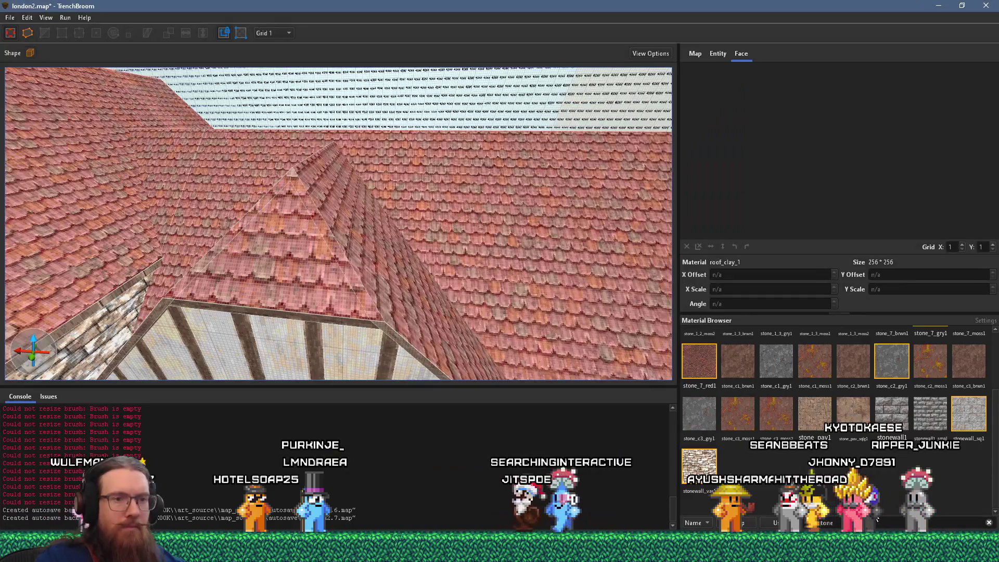
# Search 'sid', pick siding_planks_1, and draw a tall plank box on the roof
pyautogui.write('wood')
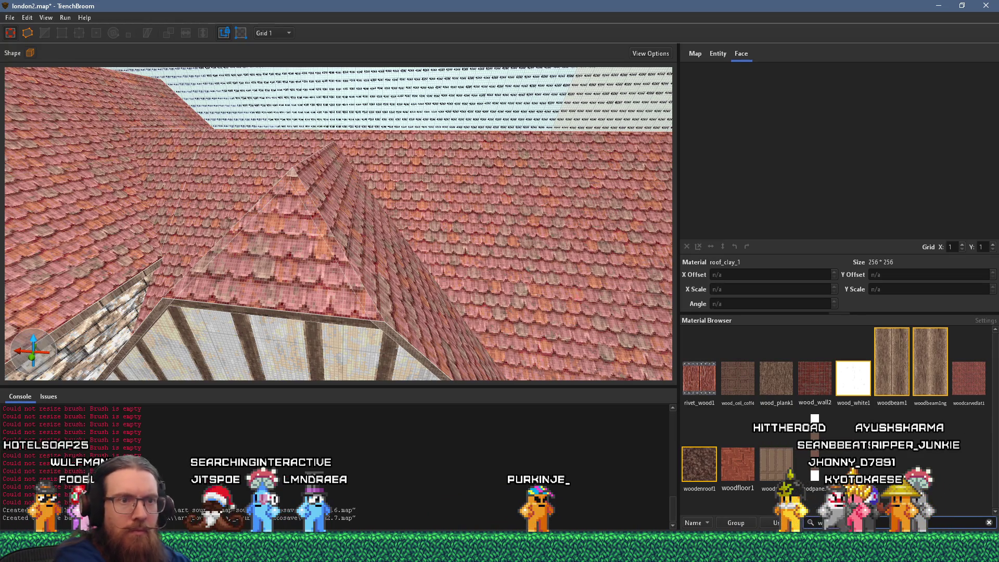
pyautogui.write('sid')
pyautogui.press('BackSpace')
pyautogui.press('BackSpace')
pyautogui.press('BackSpace')
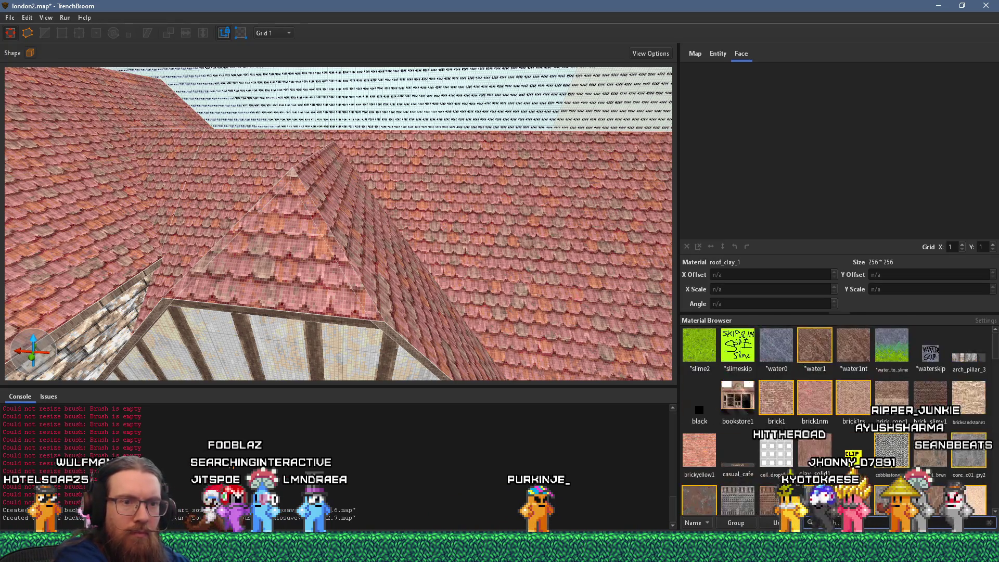
pyautogui.write('sid')
pyautogui.click(699, 345)
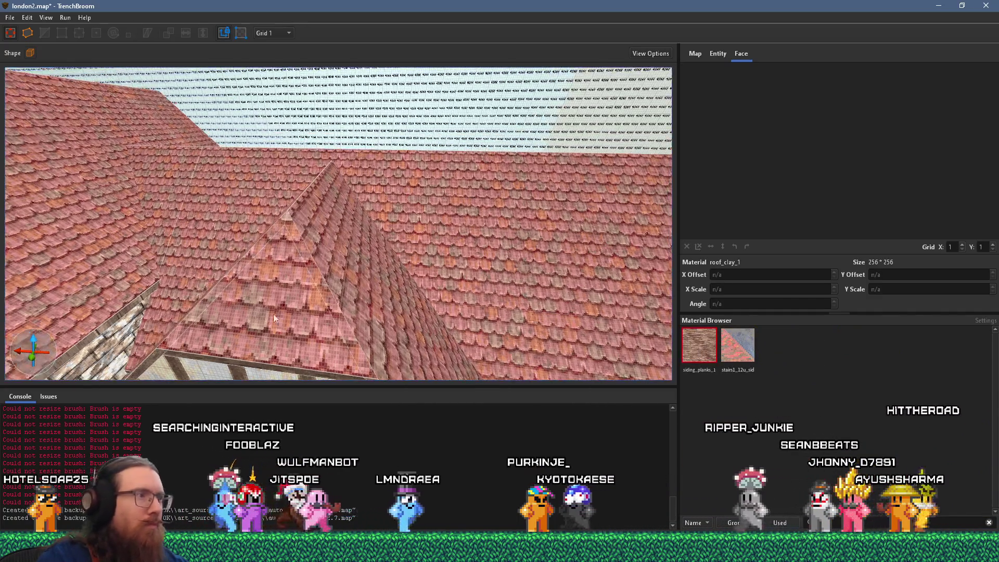
pyautogui.click(317, 290)
pyautogui.moveTo(317, 287); pyautogui.dragTo(327, 176)
# Check the plank box against the reference photo and pull its top face up slightly
pyautogui.hotkey('alt', 'Tab')
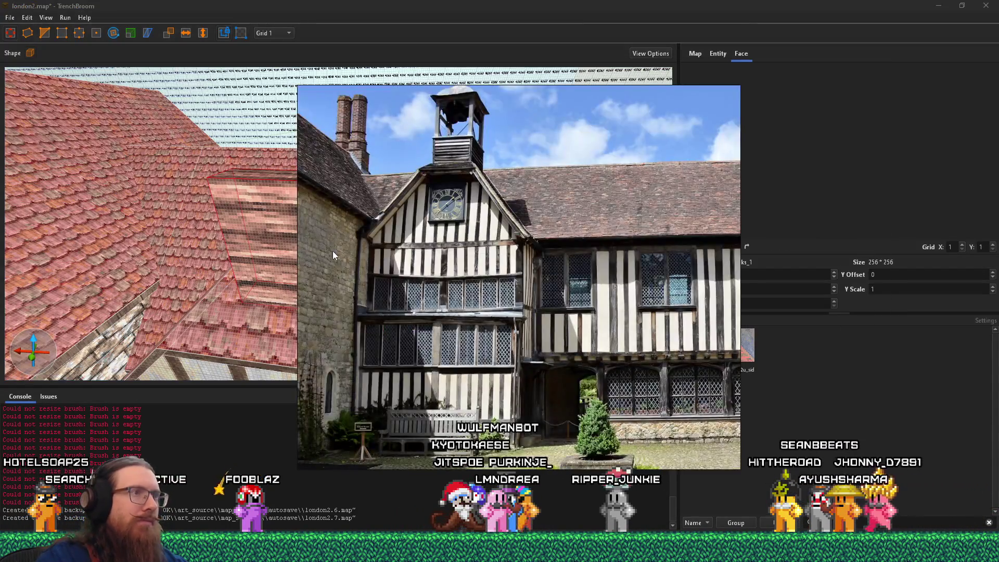
pyautogui.hotkey('alt', 'Tab')
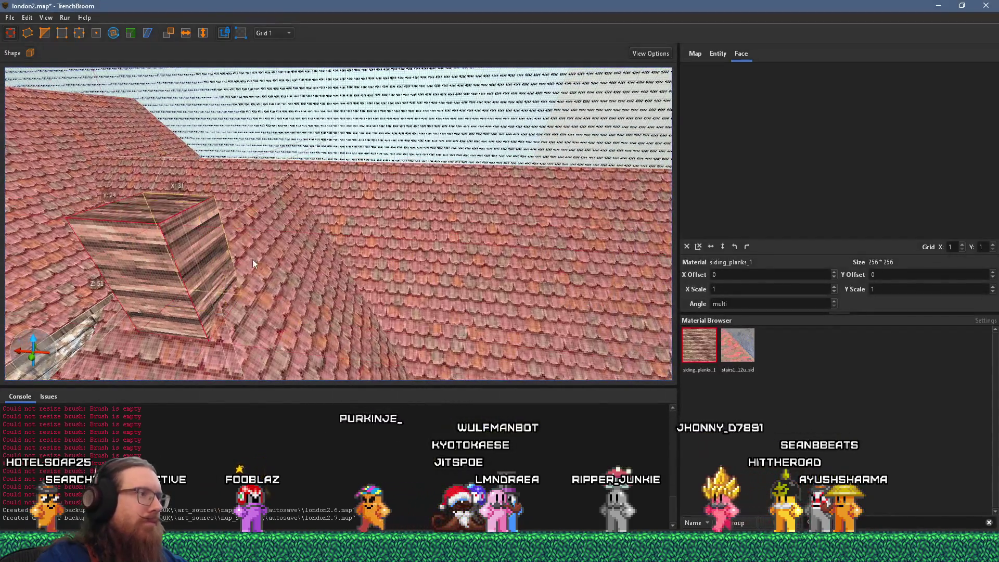
pyautogui.moveTo(254, 265); pyautogui.dragTo(400, 255)
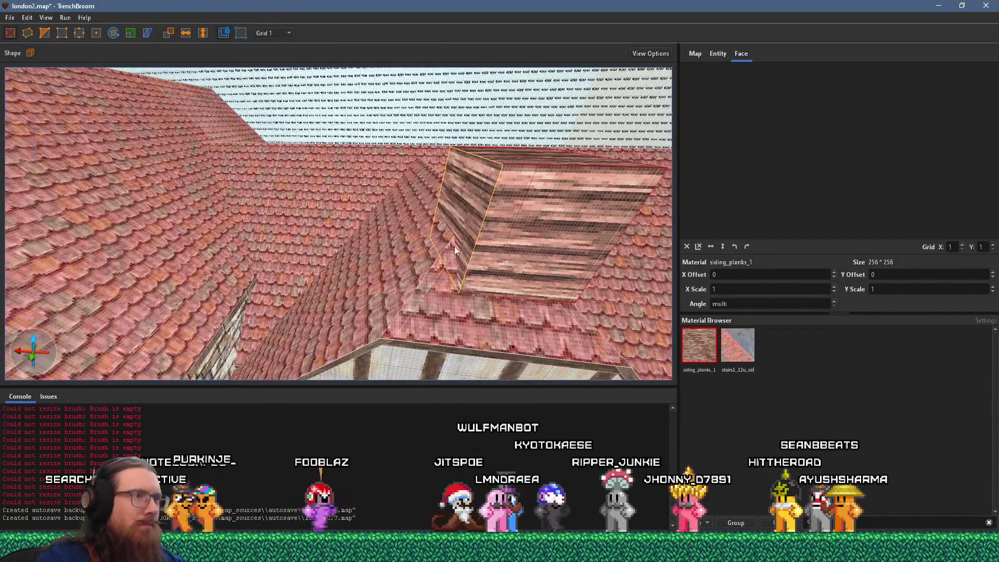
pyautogui.hotkey('alt', 'Tab')
pyautogui.hotkey('alt', 'Tab')
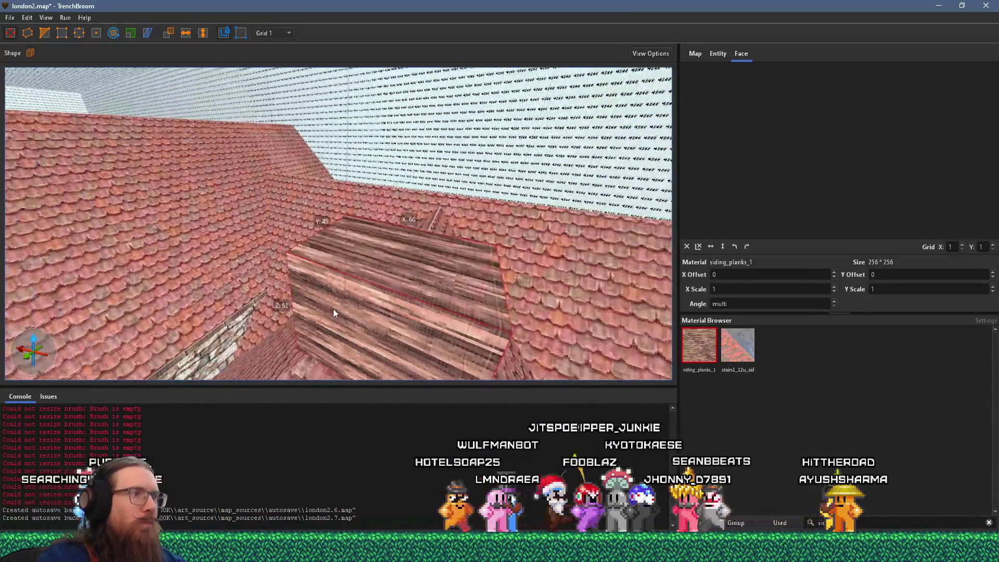
pyautogui.moveTo(334, 312)
pyautogui.mouseDown()
pyautogui.moveTo(183, 284)
pyautogui.moveTo(271, 235)
pyautogui.moveTo(237, 227)
pyautogui.moveTo(256, 243)
pyautogui.moveTo(271, 213)
pyautogui.moveTo(270, 119)
pyautogui.moveTo(271, 152)
pyautogui.moveTo(329, 252)
pyautogui.moveTo(353, 272)
pyautogui.moveTo(348, 298)
pyautogui.moveTo(479, 191)
pyautogui.moveTo(306, 255)
pyautogui.mouseUp()
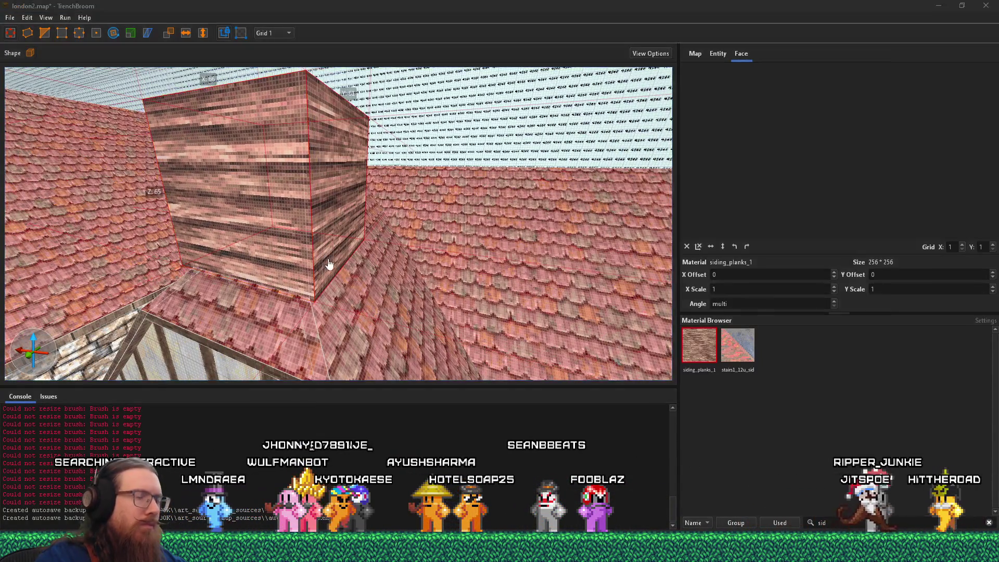
pyautogui.hotkey('alt', 'Tab')
pyautogui.scroll(5, 352, 299)
pyautogui.scroll(-5, 148, 243)
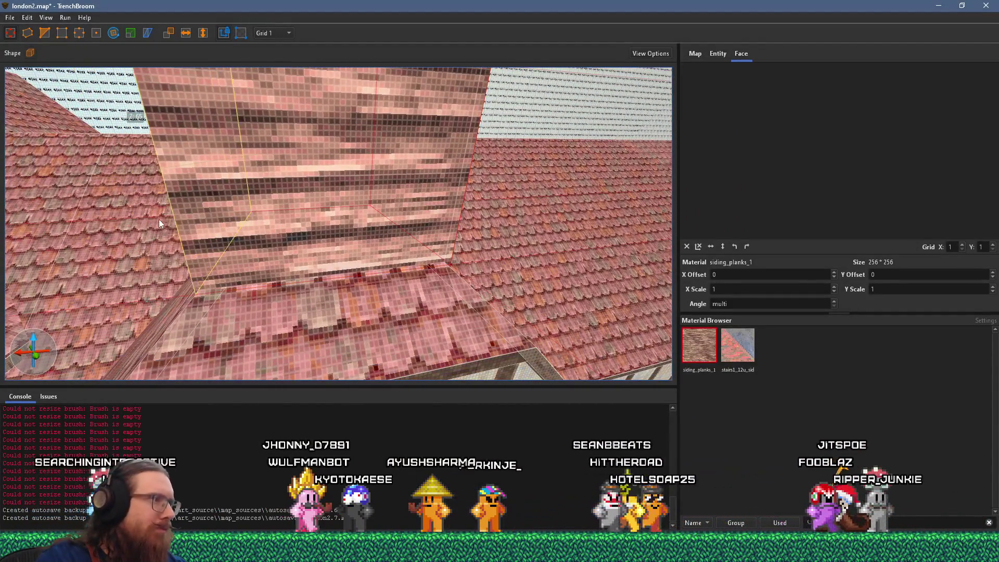
pyautogui.press('d')
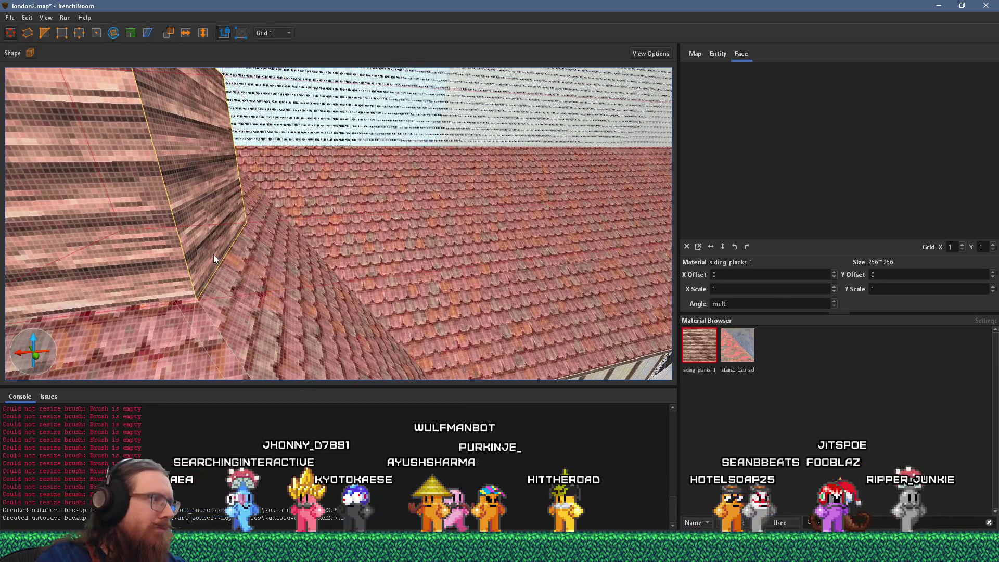
pyautogui.press('a')
pyautogui.press('q')
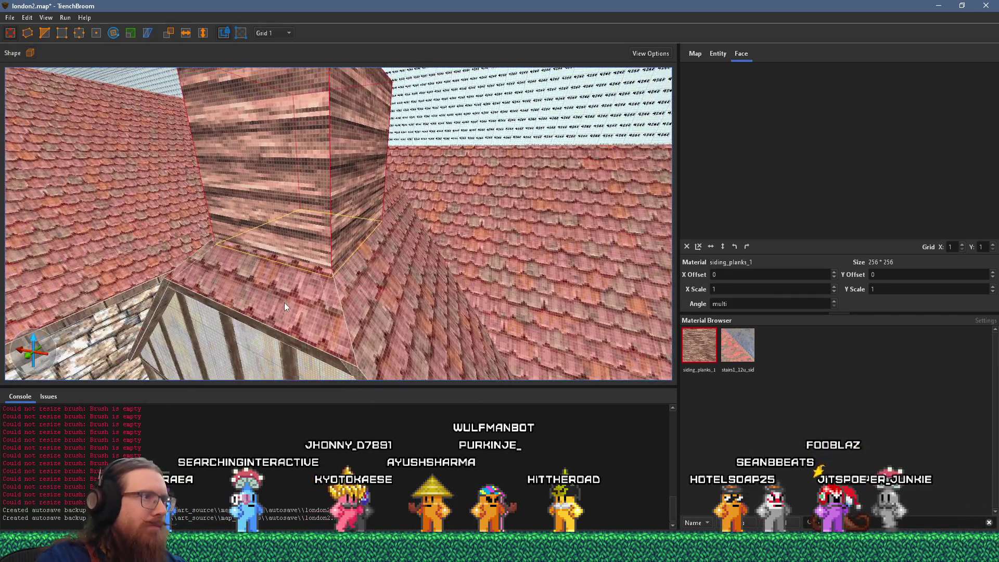
pyautogui.press('w')
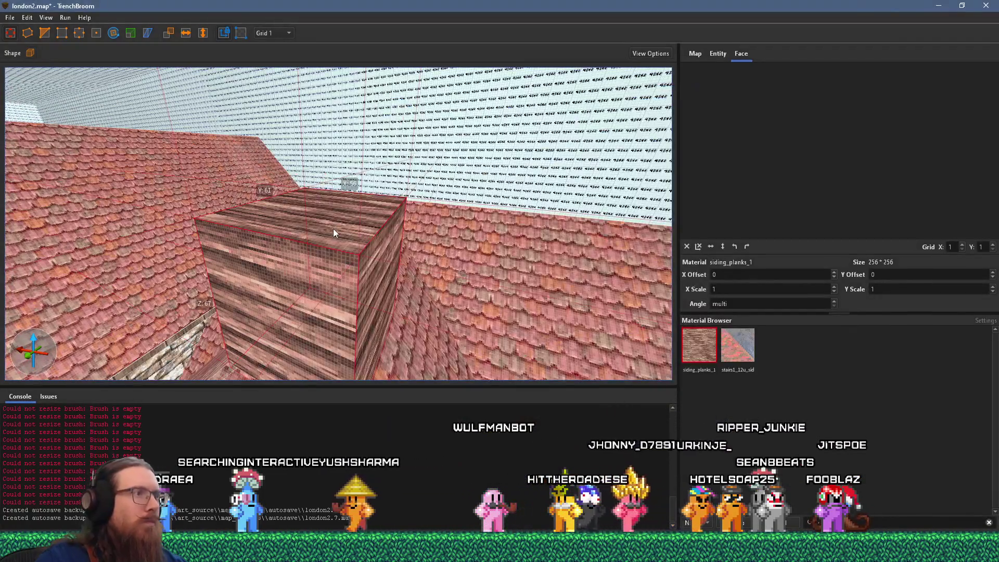
pyautogui.moveTo(333, 229)
pyautogui.mouseDown()
pyautogui.moveTo(338, 214)
pyautogui.moveTo(338, 244)
pyautogui.mouseUp()
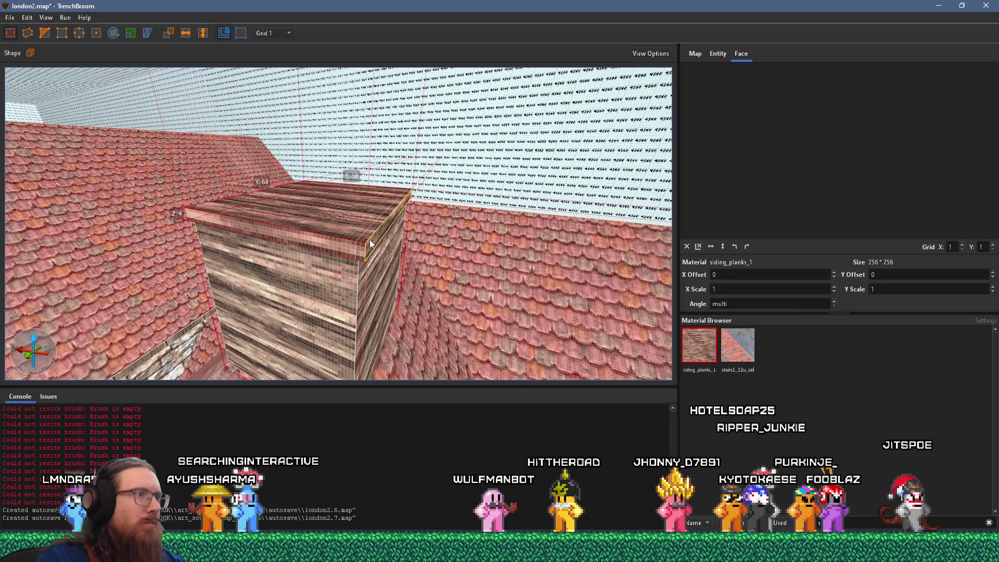
# Select faces on the plank box and the building, checking the reference photo
pyautogui.keyDown('shift'); pyautogui.click(358, 243); pyautogui.keyUp('shift')
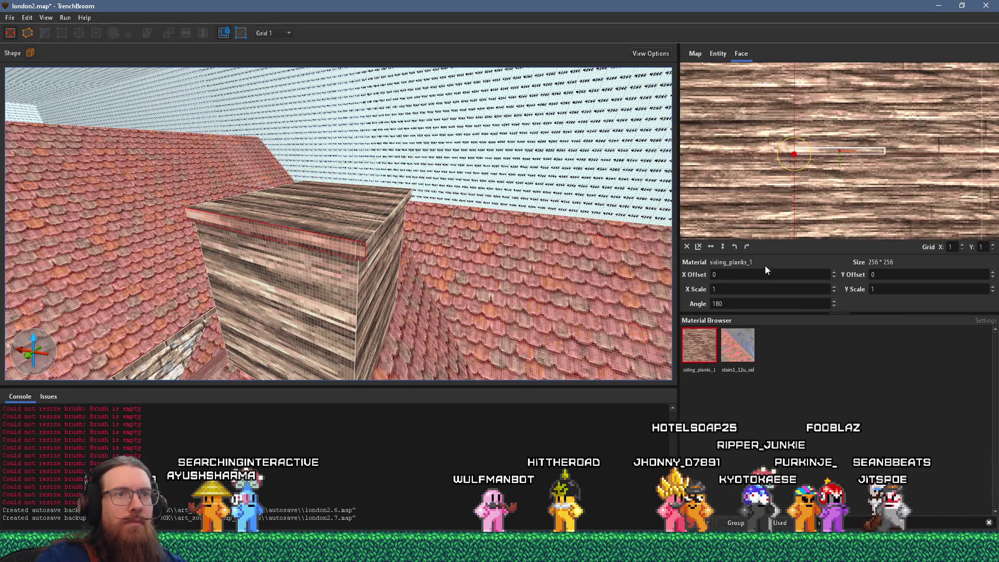
pyautogui.scroll(-2, 900, 276)
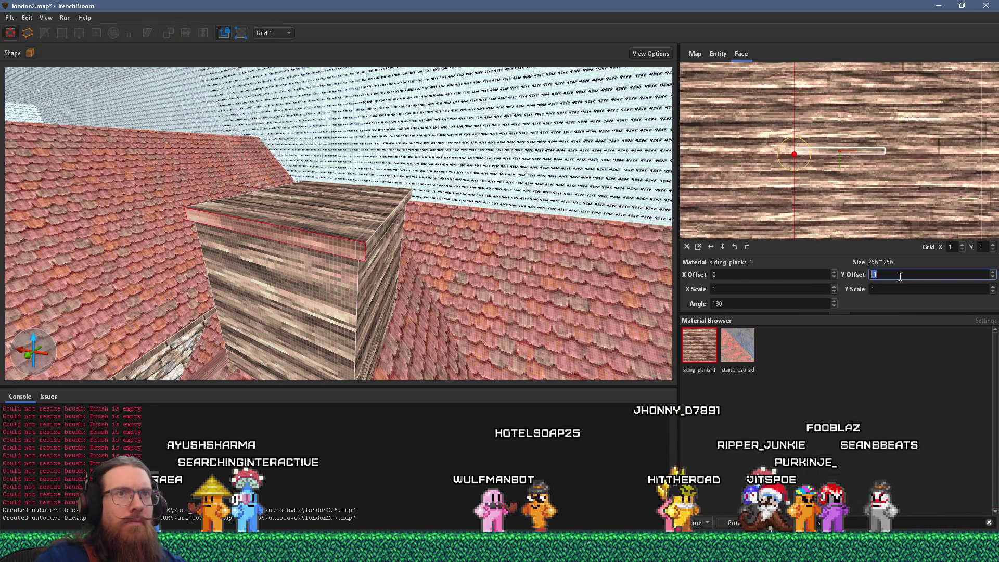
pyautogui.moveTo(364, 247); pyautogui.dragTo(598, 265)
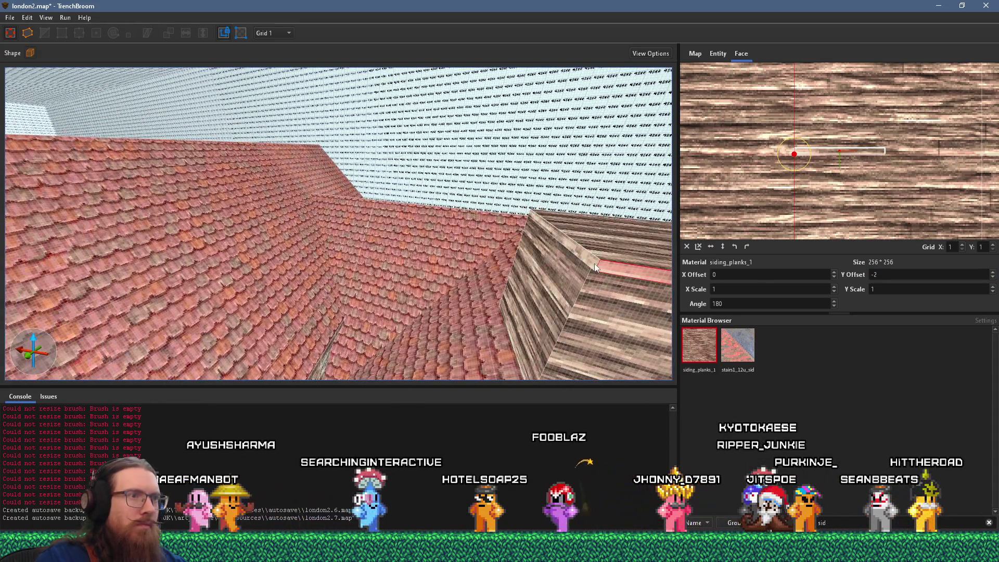
pyautogui.keyDown('ctrl'); pyautogui.keyDown('shift'); pyautogui.click(591, 261); pyautogui.keyUp('shift'); pyautogui.keyUp('ctrl')
pyautogui.moveTo(589, 260)
pyautogui.mouseDown()
pyautogui.moveTo(285, 207)
pyautogui.moveTo(254, 135)
pyautogui.mouseUp()
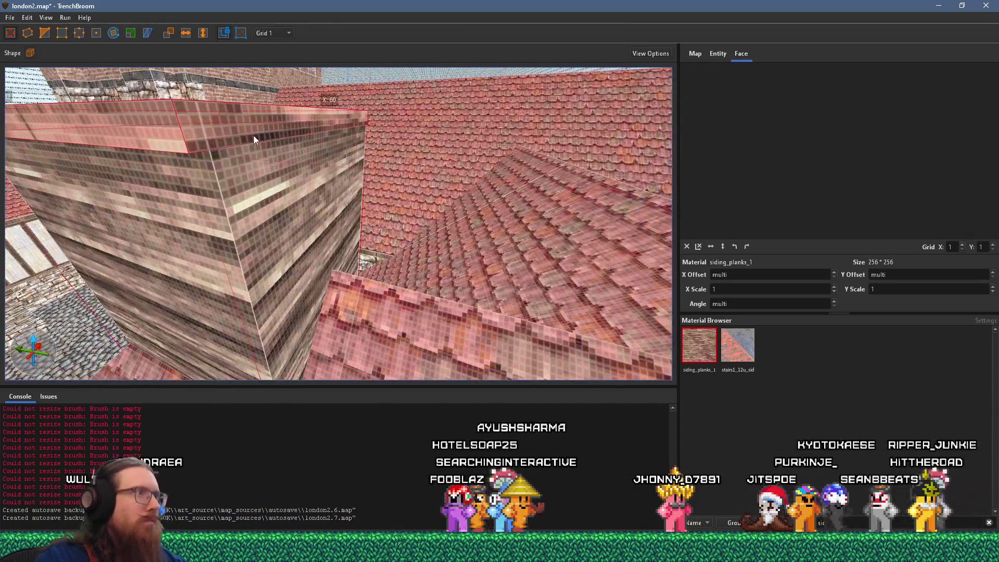
pyautogui.click(255, 125)
pyautogui.moveTo(169, 136)
pyautogui.mouseDown()
pyautogui.moveTo(232, 170)
pyautogui.moveTo(208, 186)
pyautogui.moveTo(236, 204)
pyautogui.moveTo(395, 231)
pyautogui.mouseUp()
pyautogui.keyDown('shift'); pyautogui.click(232, 170); pyautogui.keyUp('shift')
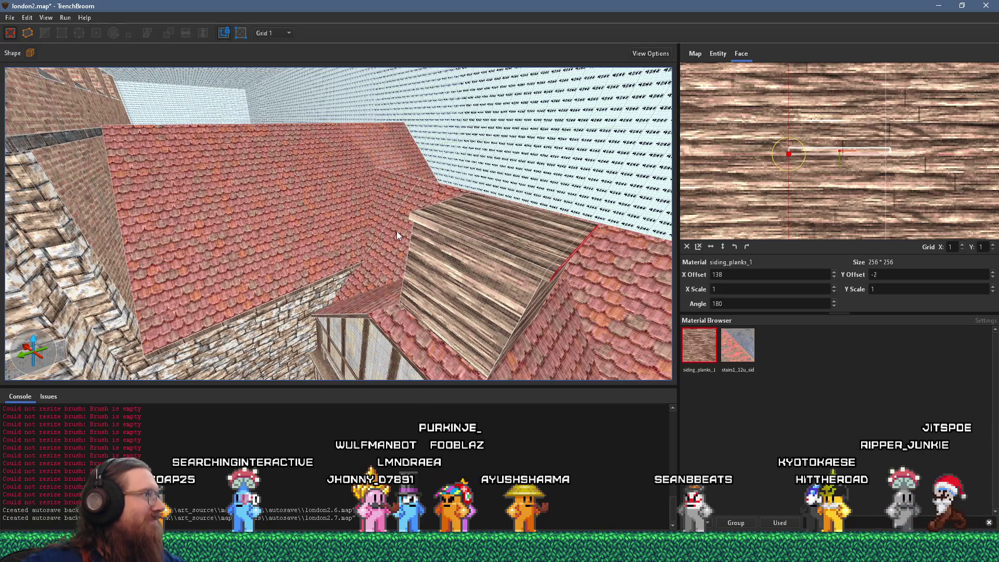
pyautogui.hotkey('alt', 'Tab')
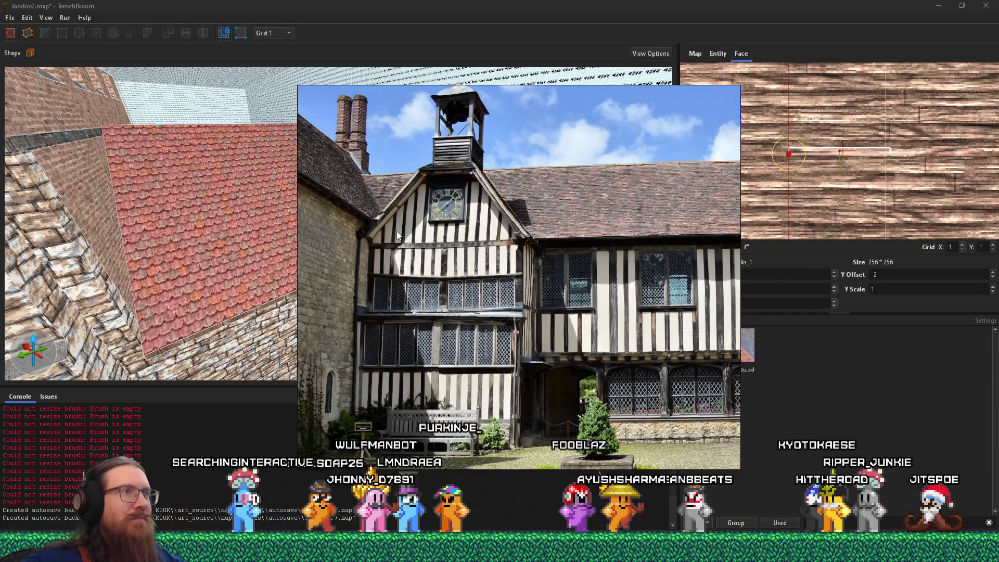
pyautogui.hotkey('alt', 'Tab')
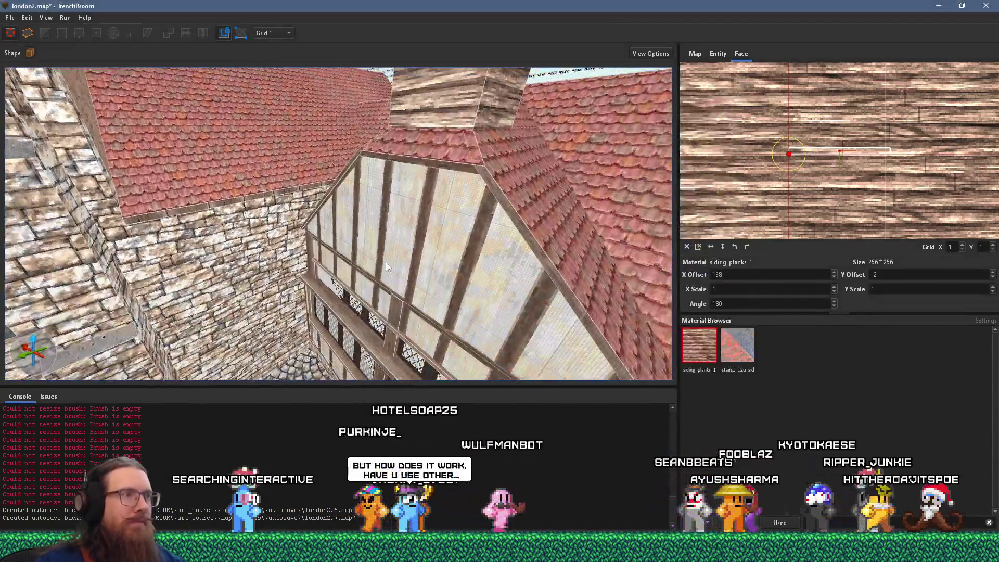
# Move the thin brick slab back into the chimney box and widen it by dragging its side face
pyautogui.click(295, 318)
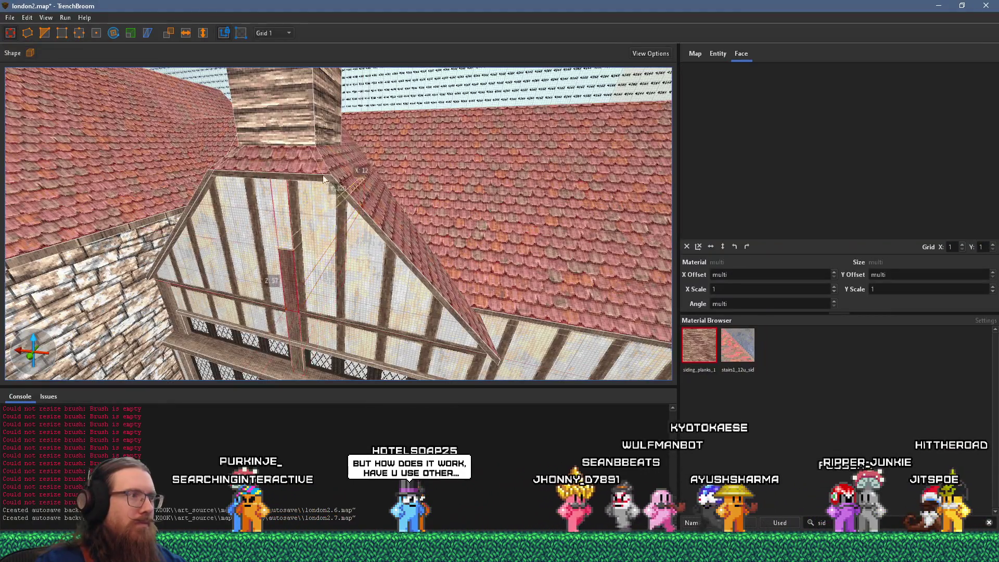
pyautogui.scroll(-3, 323, 178)
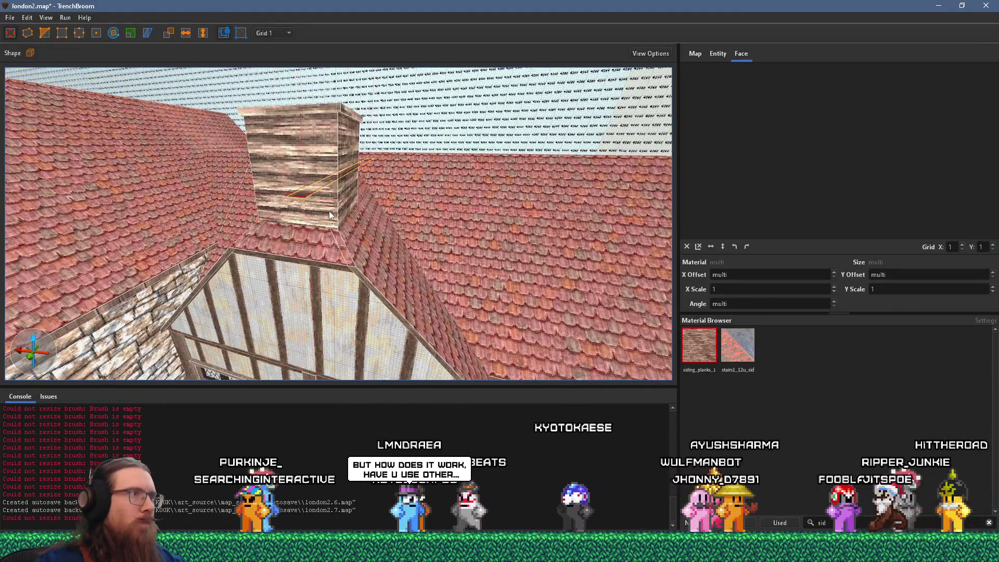
pyautogui.scroll(5, 330, 214)
pyautogui.moveTo(354, 236); pyautogui.dragTo(359, 211)
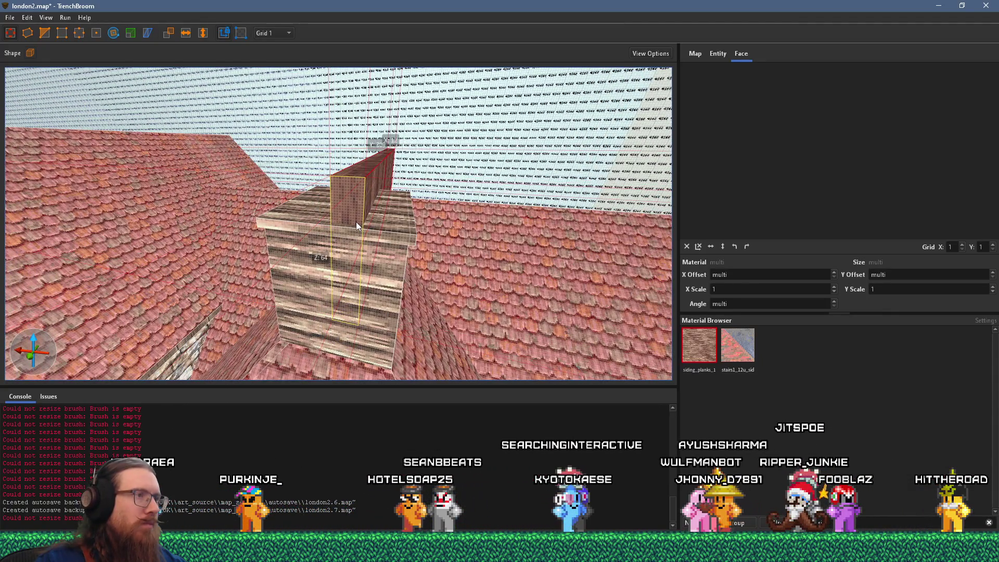
pyautogui.moveTo(357, 225)
pyautogui.mouseDown()
pyautogui.moveTo(395, 255)
pyautogui.moveTo(404, 251)
pyautogui.moveTo(379, 244)
pyautogui.moveTo(395, 248)
pyautogui.mouseUp()
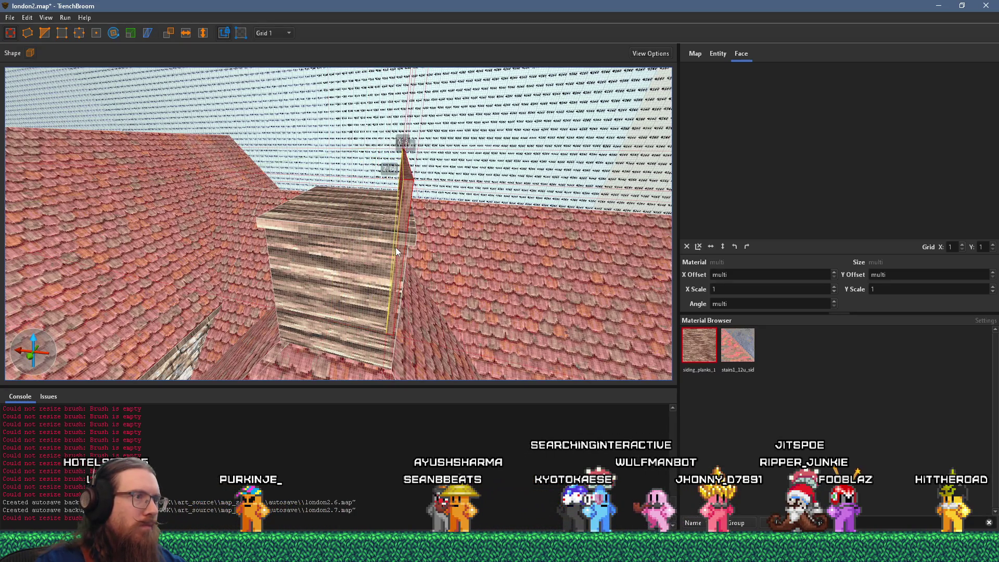
pyautogui.scroll(3, 381, 261)
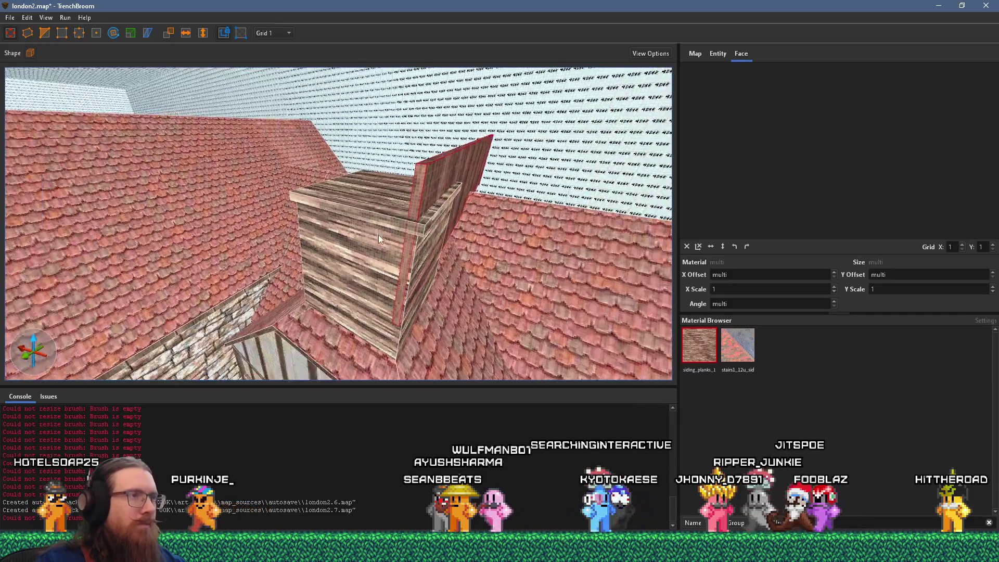
pyautogui.scroll(-3, 379, 235)
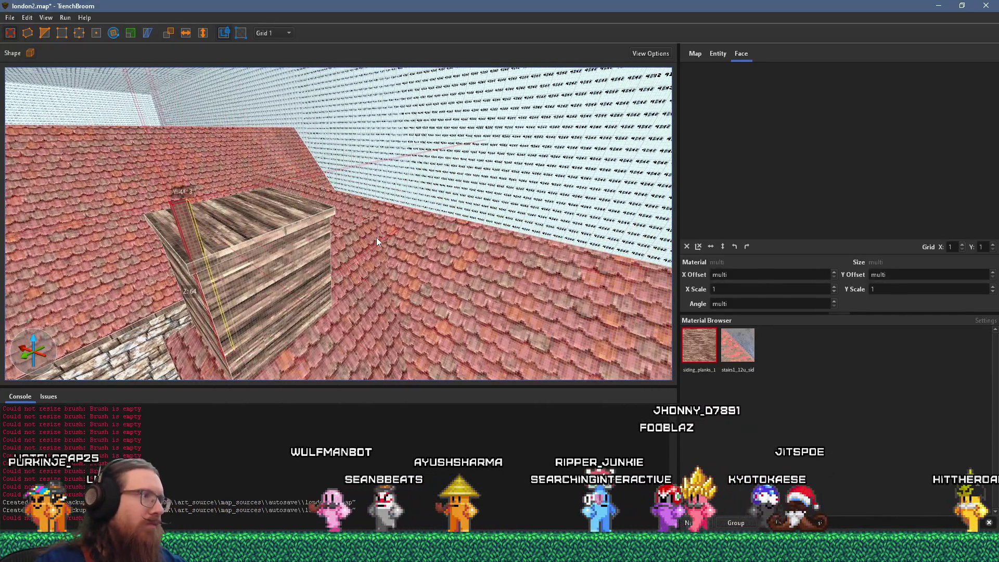
pyautogui.scroll(5, 364, 234)
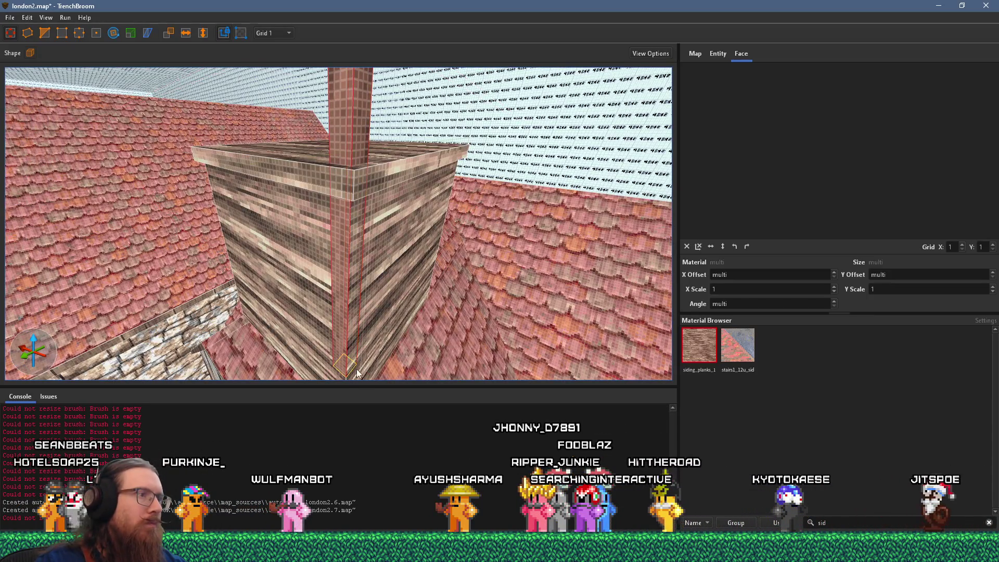
pyautogui.moveTo(377, 167)
pyautogui.mouseDown()
pyautogui.moveTo(384, 214)
pyautogui.moveTo(370, 283)
pyautogui.moveTo(420, 281)
pyautogui.mouseUp()
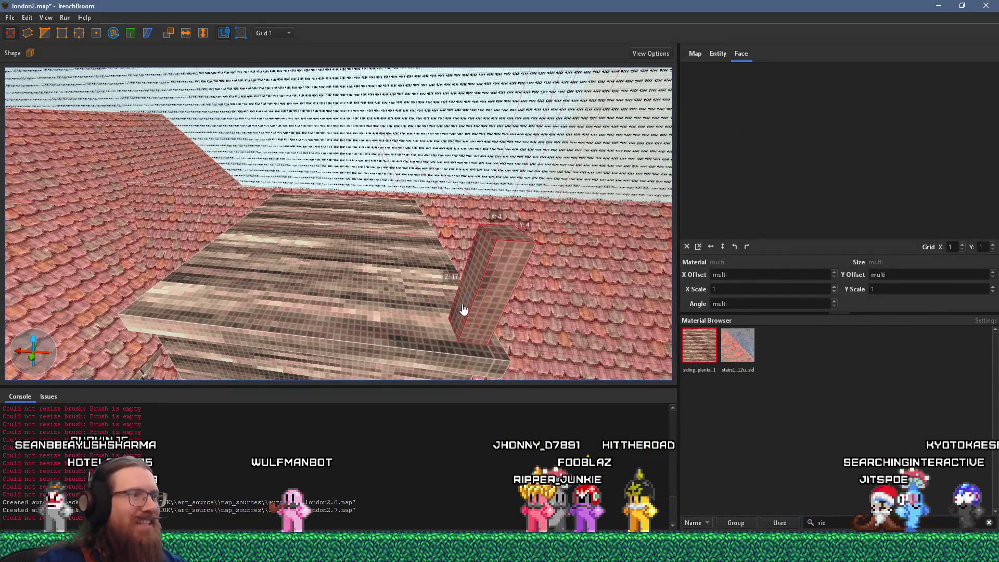
# Give one post face's woodbeam texture an X offset of 10 and rotate the far post's texture 180°
pyautogui.moveTo(455, 295); pyautogui.dragTo(149, 246)
pyautogui.scroll(5, 294, 228)
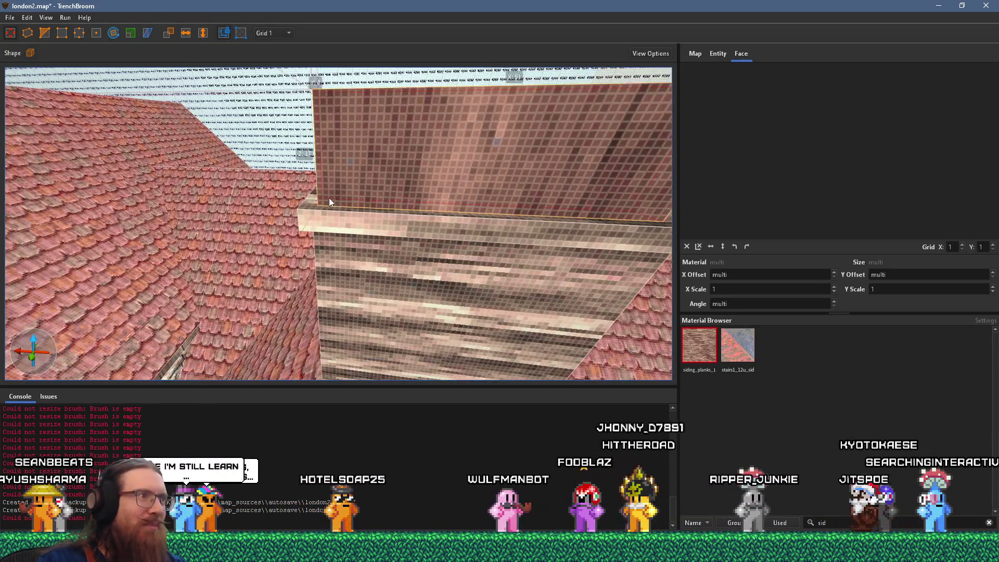
pyautogui.scroll(-5, 301, 188)
pyautogui.moveTo(308, 196)
pyautogui.mouseDown()
pyautogui.moveTo(507, 300)
pyautogui.moveTo(164, 249)
pyautogui.mouseUp()
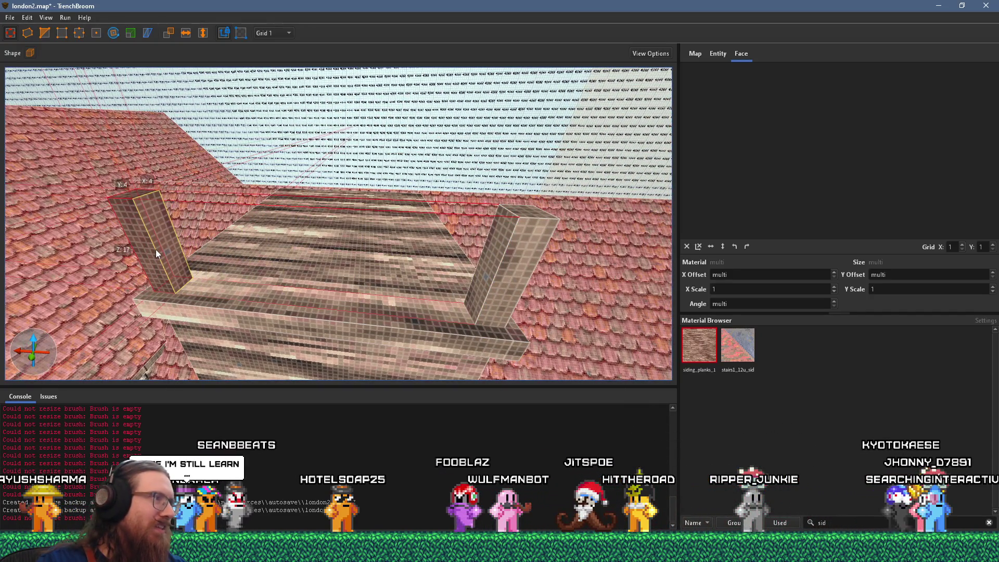
pyautogui.scroll(3, 209, 270)
pyautogui.moveTo(211, 265)
pyautogui.mouseDown()
pyautogui.moveTo(86, 342)
pyautogui.moveTo(330, 267)
pyautogui.moveTo(215, 283)
pyautogui.moveTo(374, 321)
pyautogui.moveTo(400, 292)
pyautogui.moveTo(478, 282)
pyautogui.moveTo(275, 254)
pyautogui.moveTo(389, 251)
pyautogui.mouseUp()
pyautogui.keyDown('shift'); pyautogui.click(264, 250); pyautogui.keyUp('shift')
pyautogui.moveTo(305, 274)
pyautogui.mouseDown()
pyautogui.moveTo(389, 267)
pyautogui.moveTo(346, 205)
pyautogui.moveTo(297, 258)
pyautogui.moveTo(183, 327)
pyautogui.moveTo(313, 322)
pyautogui.moveTo(427, 298)
pyautogui.moveTo(514, 321)
pyautogui.moveTo(435, 330)
pyautogui.moveTo(370, 296)
pyautogui.mouseUp()
pyautogui.keyDown('shift'); pyautogui.click(345, 201); pyautogui.keyUp('shift')
pyautogui.press('pagedown')
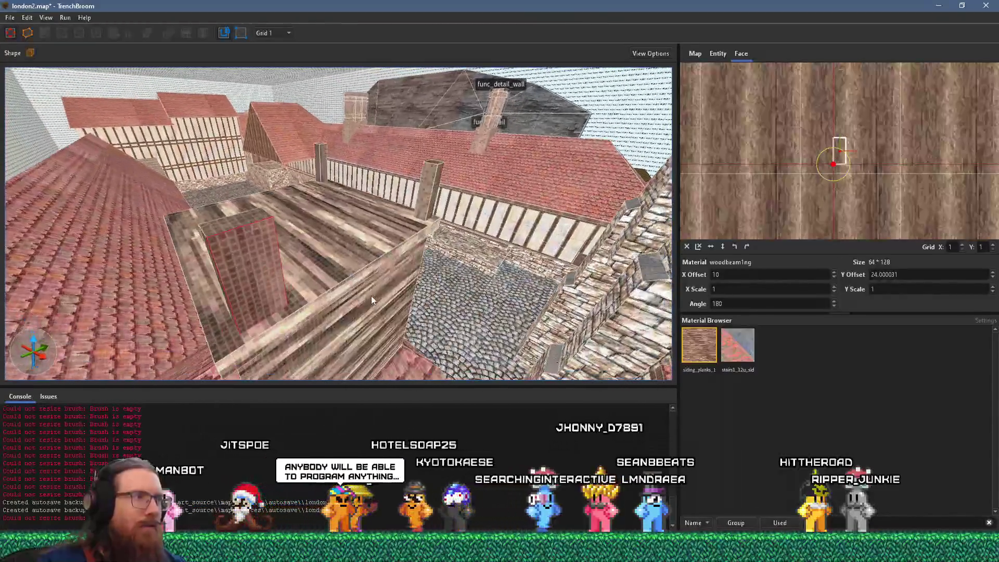
# Shrink the selected wall brush into a short post at the plank deck's corner
pyautogui.click(282, 282)
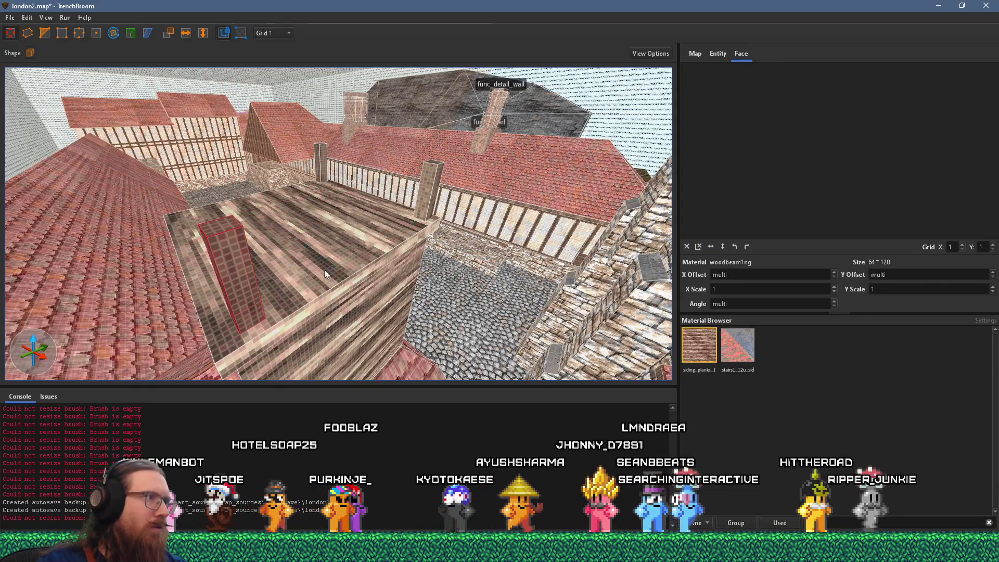
pyautogui.moveTo(324, 269); pyautogui.dragTo(307, 290)
pyautogui.scroll(5, 318, 261)
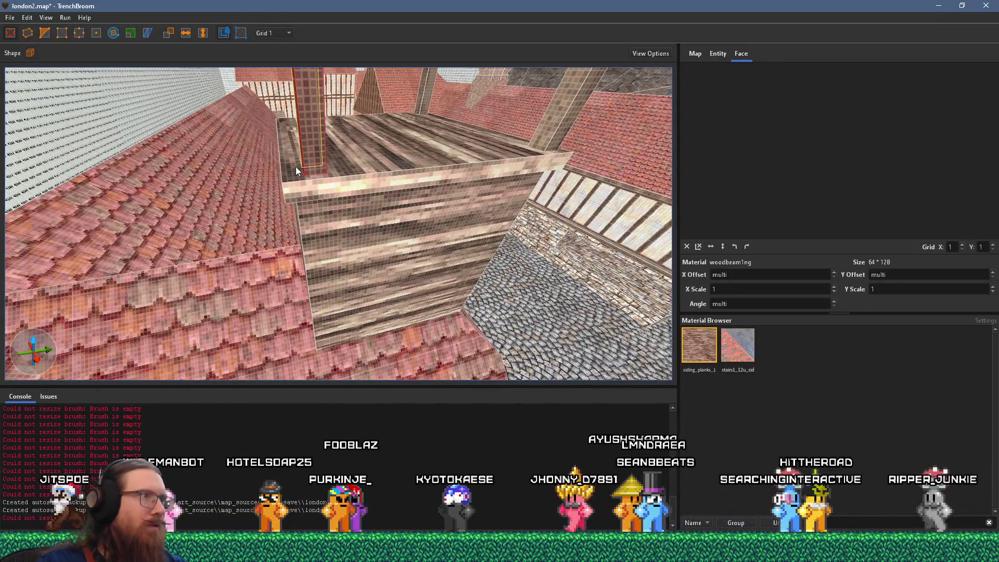
pyautogui.scroll(3, 292, 171)
pyautogui.moveTo(292, 171); pyautogui.dragTo(201, 176)
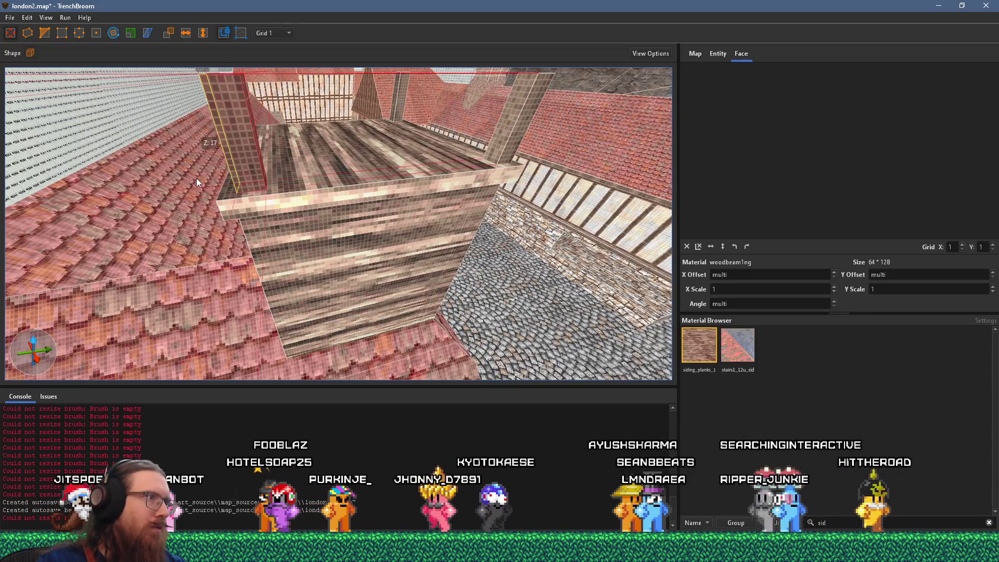
pyautogui.moveTo(289, 180)
pyautogui.mouseDown()
pyautogui.moveTo(341, 162)
pyautogui.moveTo(324, 198)
pyautogui.moveTo(330, 133)
pyautogui.moveTo(368, 289)
pyautogui.moveTo(312, 316)
pyautogui.mouseUp()
pyautogui.scroll(3, 411, 257)
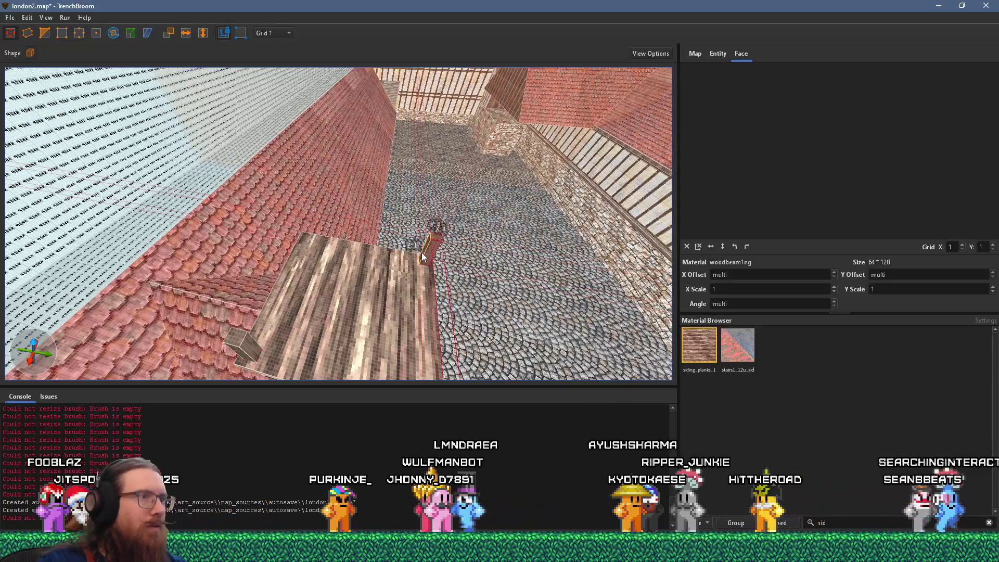
pyautogui.moveTo(333, 247); pyautogui.dragTo(304, 237)
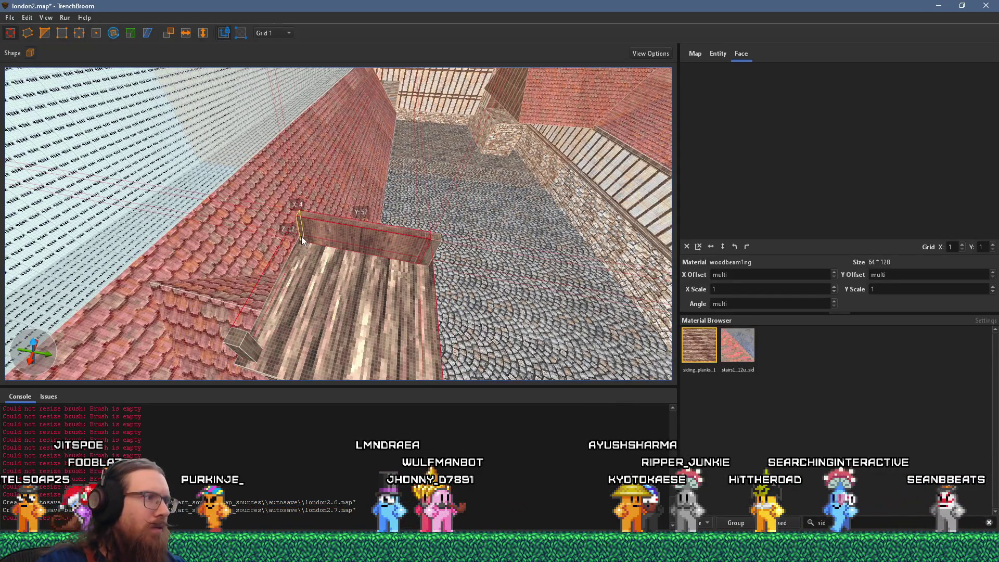
pyautogui.moveTo(439, 263)
pyautogui.mouseDown()
pyautogui.moveTo(322, 248)
pyautogui.moveTo(348, 264)
pyautogui.mouseUp()
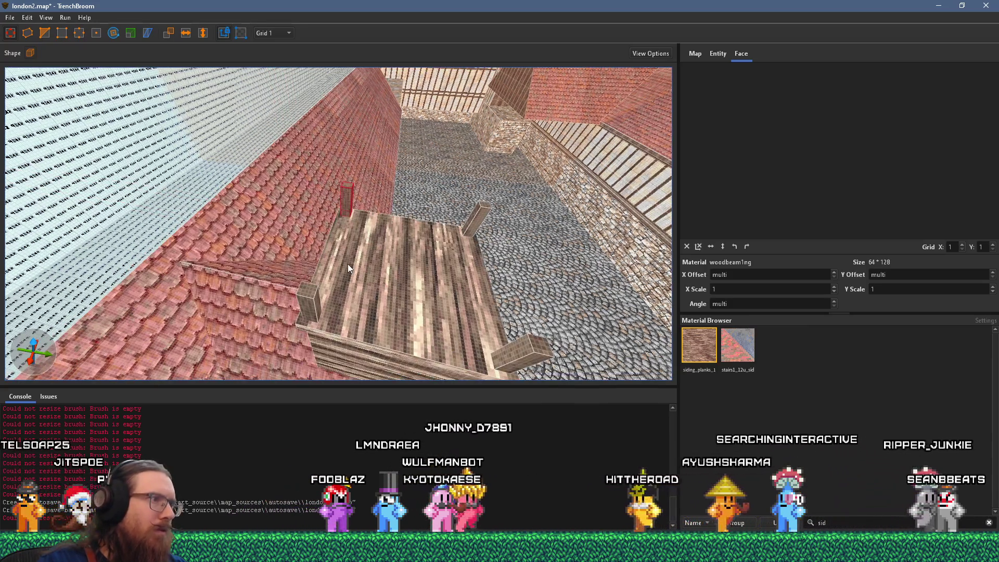
pyautogui.click(309, 301)
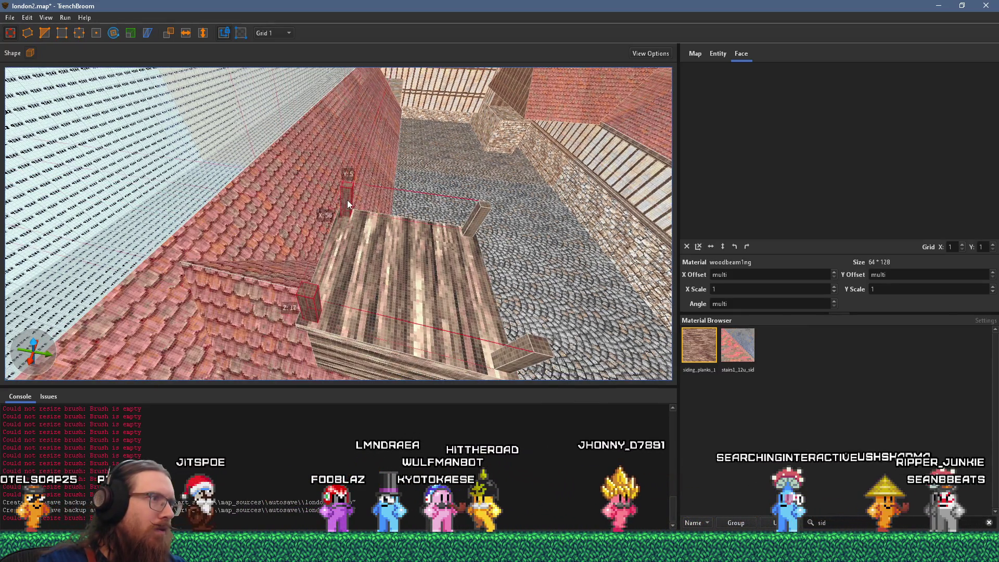
pyautogui.scroll(10, 347, 200)
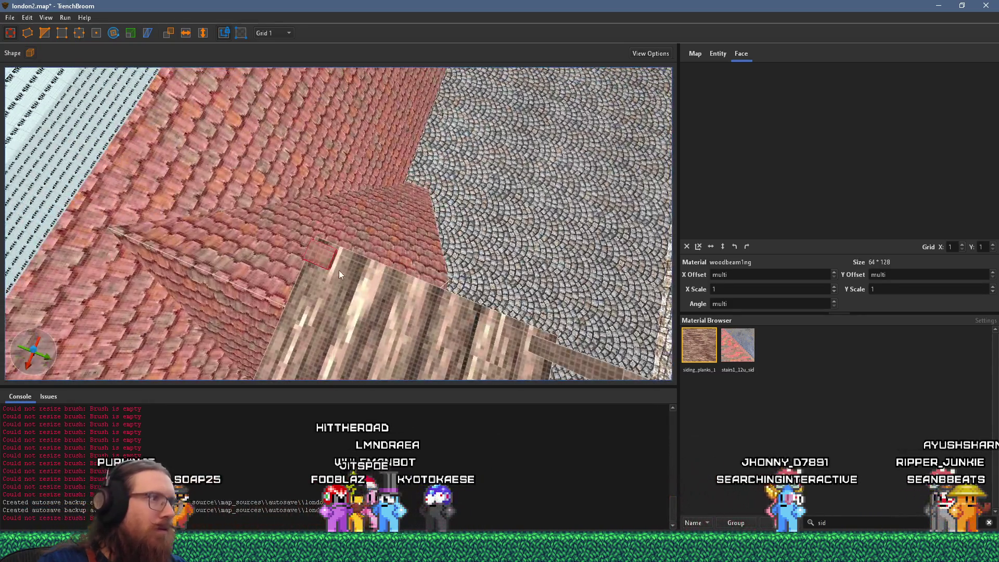
pyautogui.scroll(-8, 333, 263)
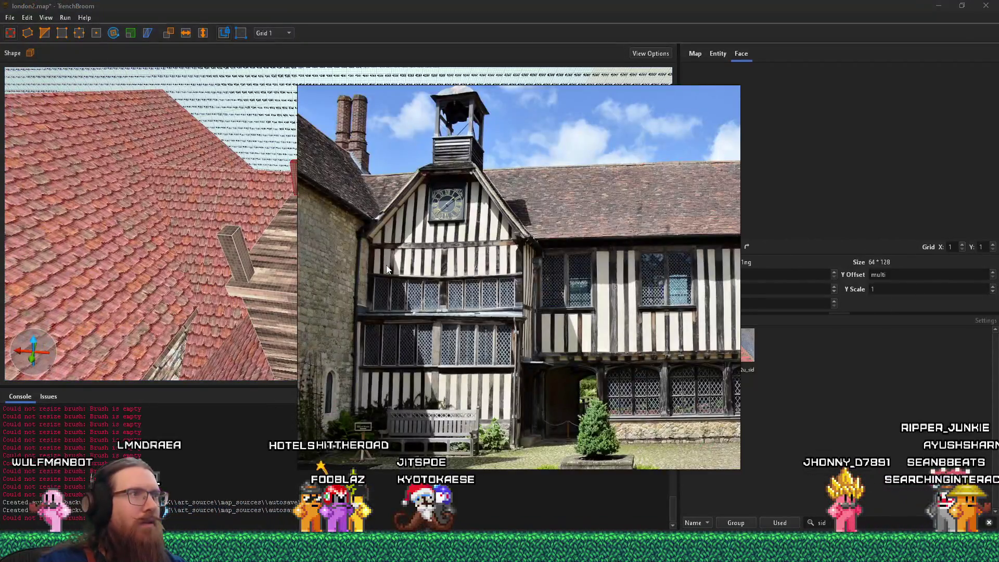
# Raise the corner posts' tops to Z 46, comparing against the reference photo
pyautogui.press('Escape')
pyautogui.moveTo(259, 326)
pyautogui.mouseDown()
pyautogui.moveTo(439, 341)
pyautogui.moveTo(453, 201)
pyautogui.moveTo(470, 236)
pyautogui.mouseUp()
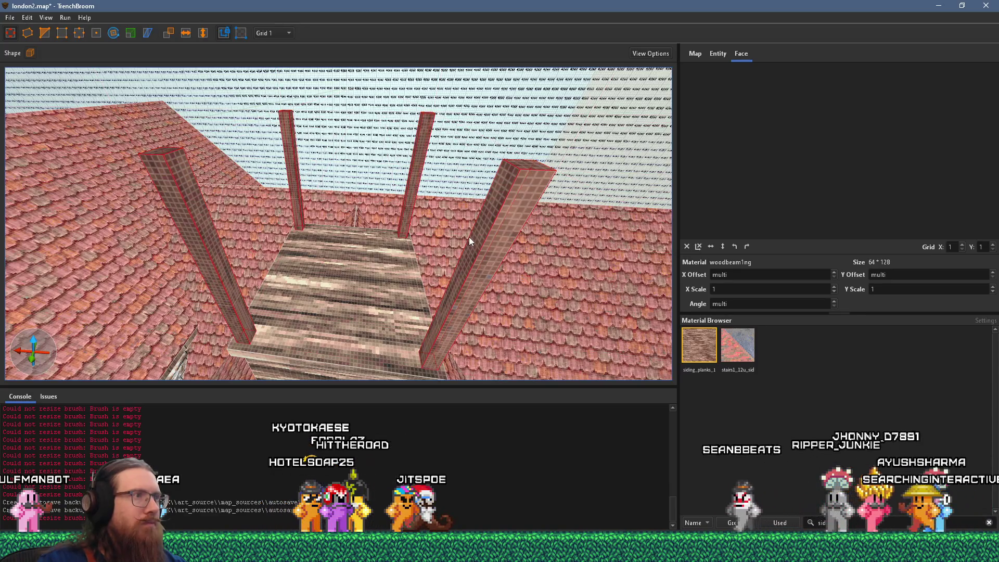
pyautogui.moveTo(524, 170)
pyautogui.mouseDown()
pyautogui.moveTo(525, 215)
pyautogui.moveTo(507, 218)
pyautogui.mouseUp()
pyautogui.hotkey('alt', 'Tab')
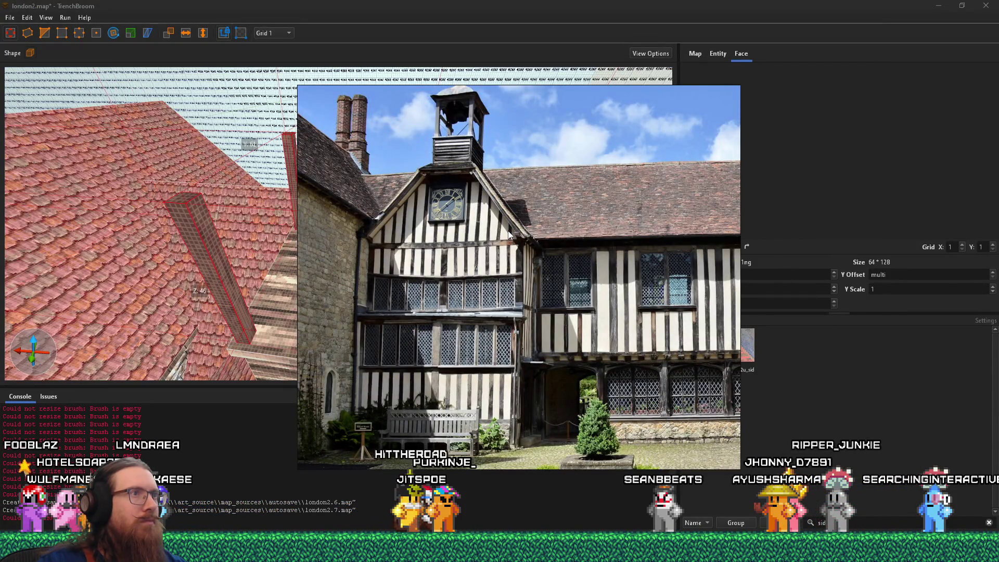
pyautogui.hotkey('alt', 'Tab')
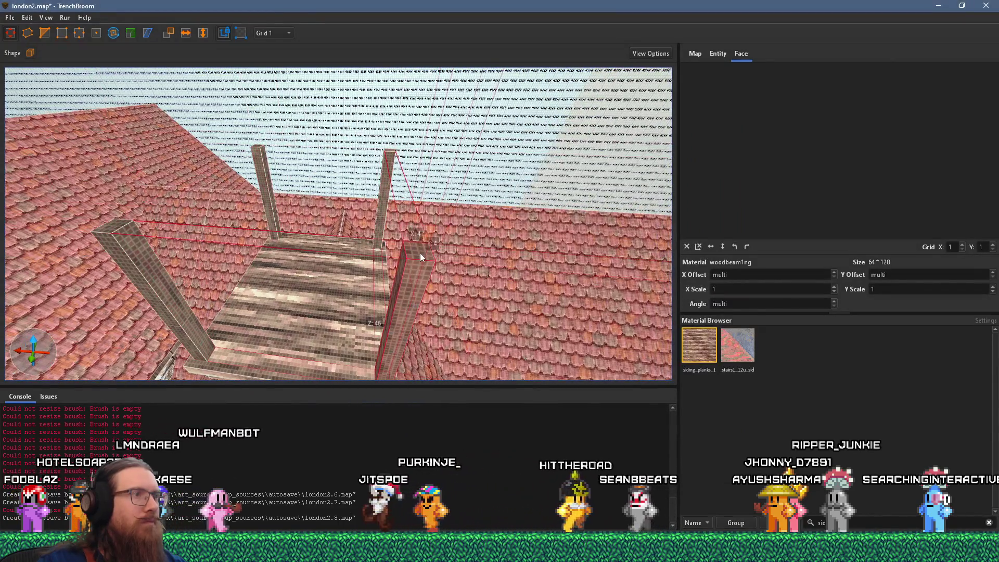
# Stretch the small block on a post top into a horizontal beam reaching the left post
pyautogui.click(423, 247)
pyautogui.moveTo(422, 251)
pyautogui.mouseDown()
pyautogui.moveTo(261, 149)
pyautogui.moveTo(262, 135)
pyautogui.mouseUp()
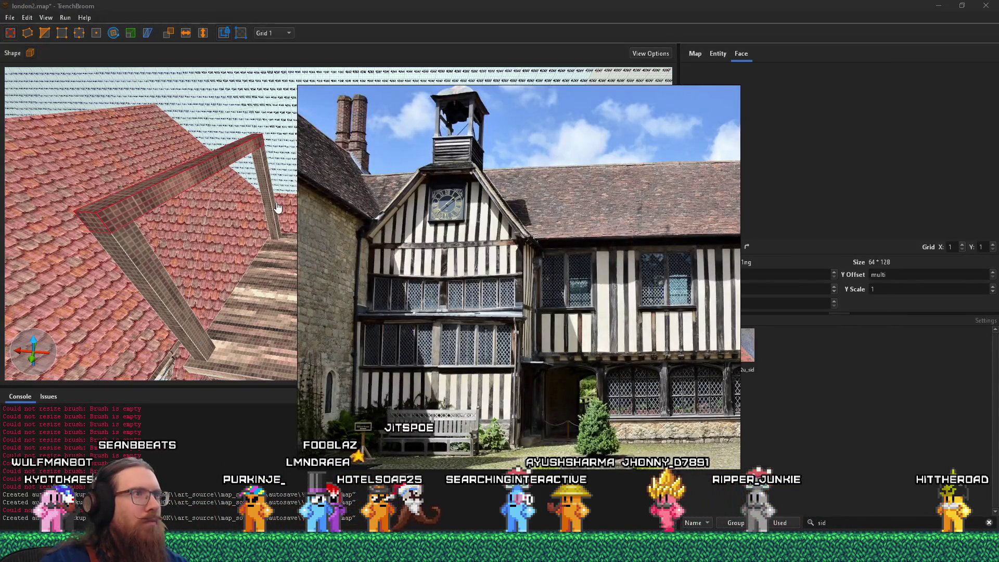
pyautogui.click(278, 207)
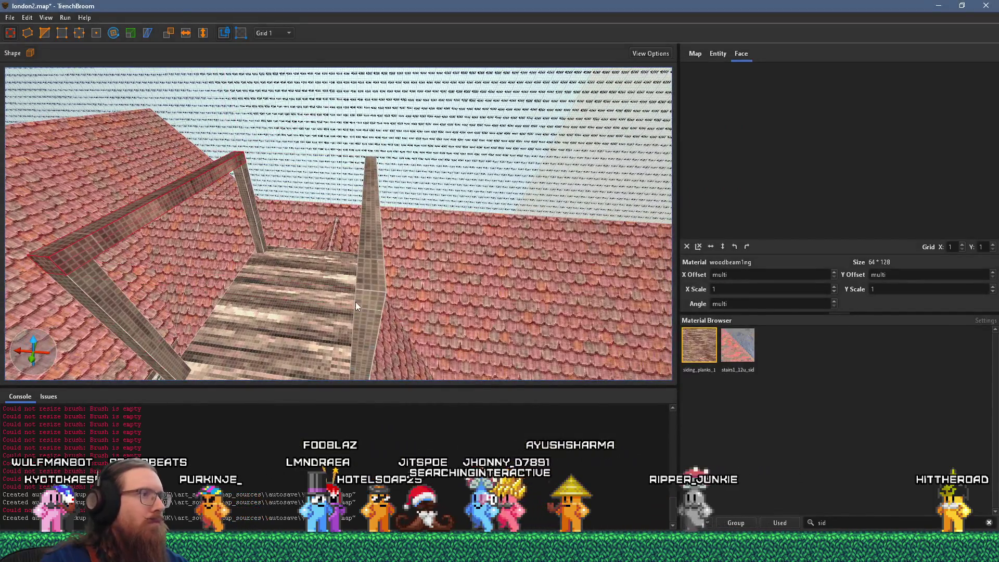
pyautogui.moveTo(368, 300); pyautogui.dragTo(373, 283)
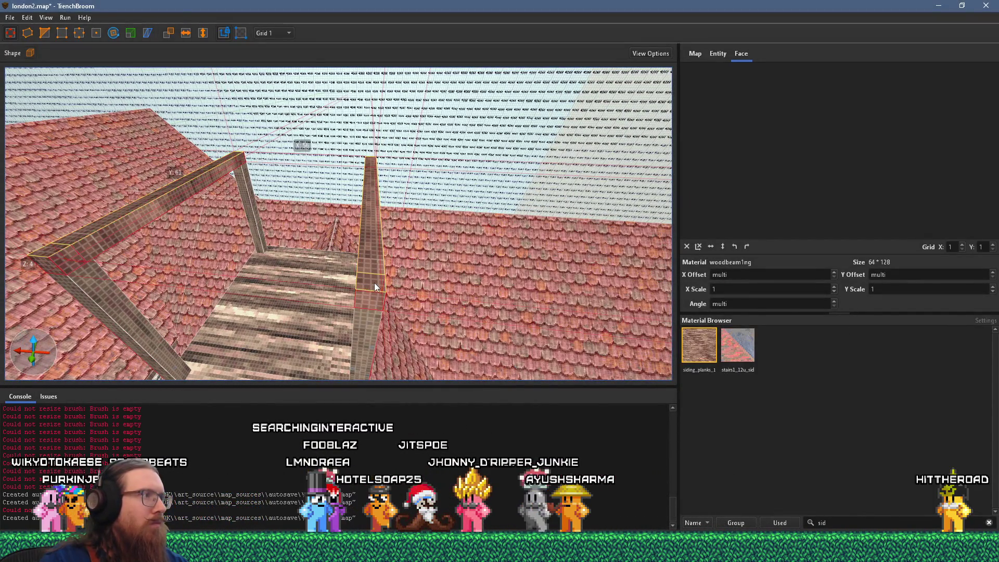
pyautogui.scroll(-3, 361, 297)
pyautogui.moveTo(394, 283)
pyautogui.mouseDown()
pyautogui.moveTo(249, 297)
pyautogui.moveTo(184, 257)
pyautogui.moveTo(386, 216)
pyautogui.mouseUp()
pyautogui.moveTo(411, 250); pyautogui.dragTo(413, 255)
# Select the frame's beams and drag out a new top beam along the frame's right side
pyautogui.click(400, 252)
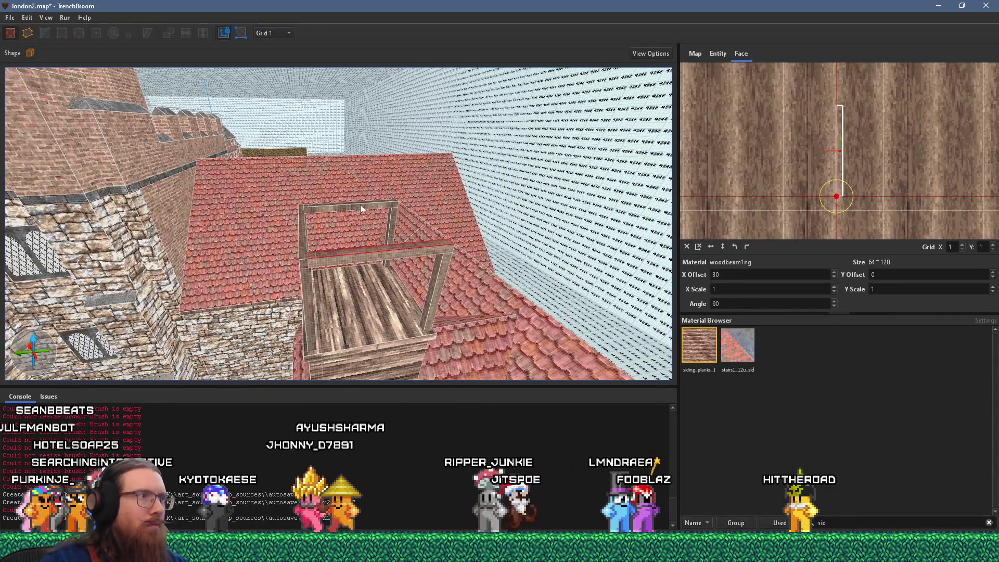
pyautogui.moveTo(346, 220)
pyautogui.mouseDown()
pyautogui.moveTo(340, 264)
pyautogui.moveTo(336, 255)
pyautogui.mouseUp()
pyautogui.click(357, 234)
pyautogui.keyDown('ctrl'); pyautogui.click(402, 338); pyautogui.keyUp('ctrl')
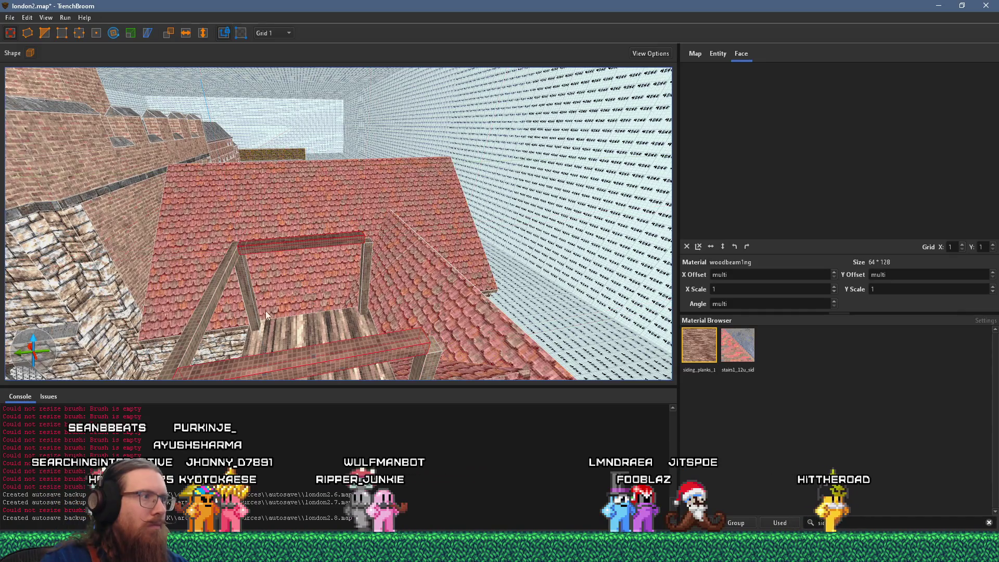
pyautogui.click(209, 314)
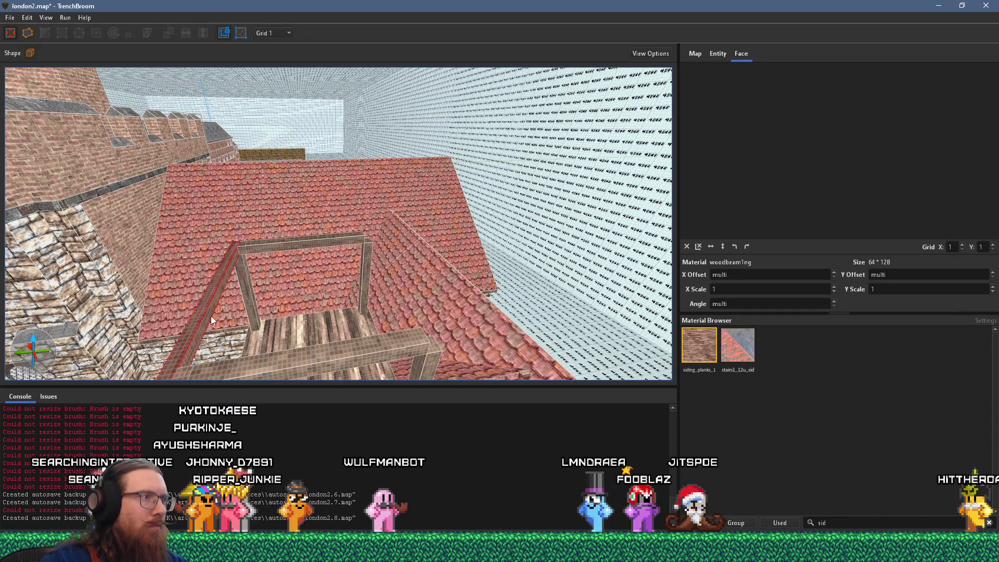
pyautogui.moveTo(208, 317)
pyautogui.mouseDown()
pyautogui.moveTo(430, 322)
pyautogui.moveTo(291, 314)
pyautogui.moveTo(401, 313)
pyautogui.mouseUp()
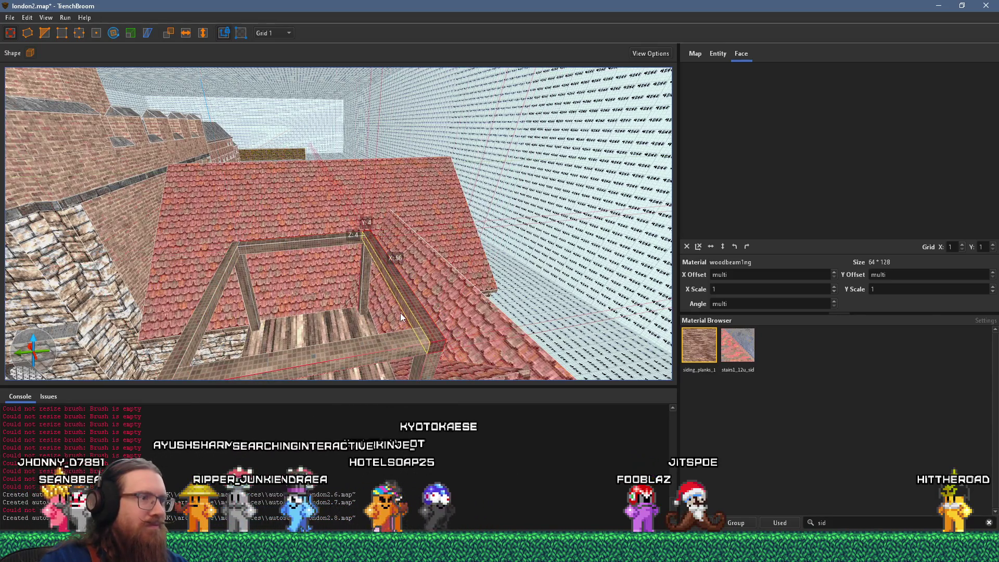
pyautogui.hotkey('alt', 'Tab')
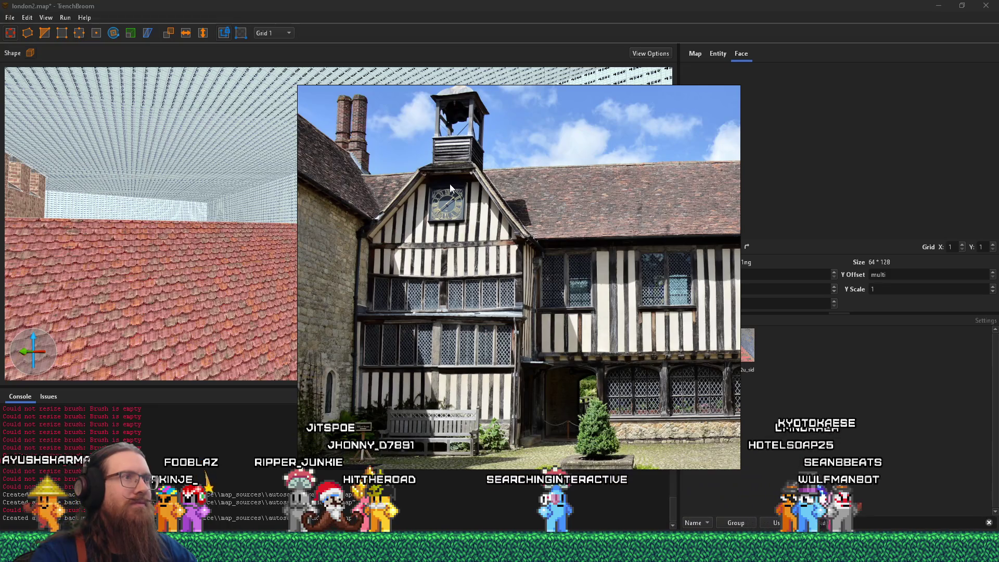
# Undo the hollowing so the frame is a solid brush again
pyautogui.hotkey('alt', 'Tab')
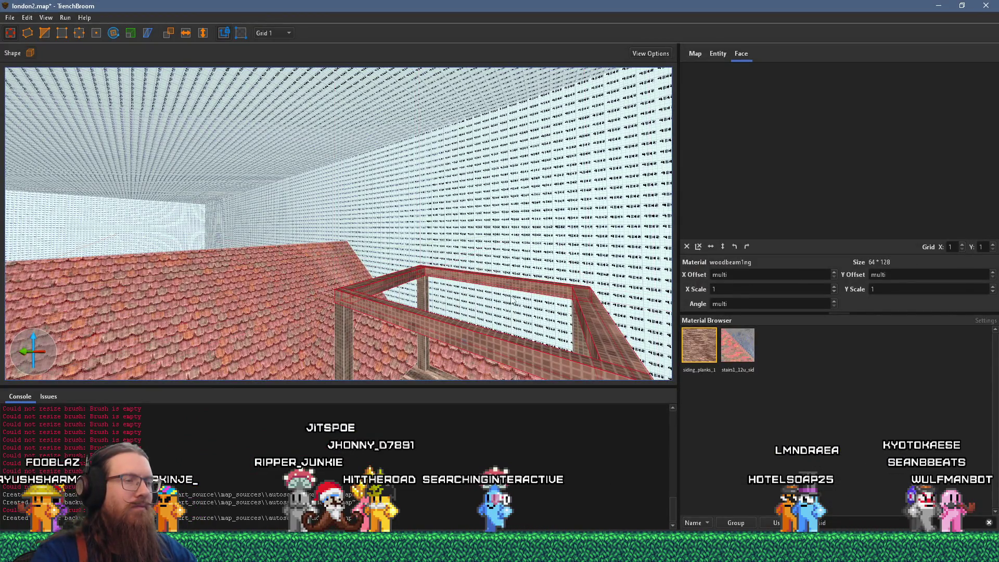
pyautogui.press('d')
pyautogui.moveTo(535, 310); pyautogui.dragTo(532, 285)
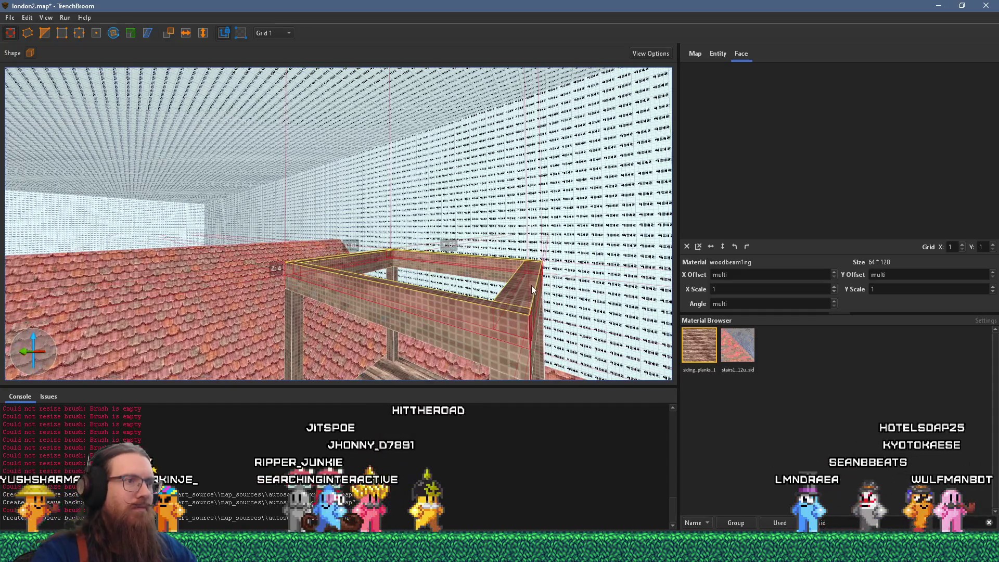
pyautogui.hotkey('ctrl', 'z')
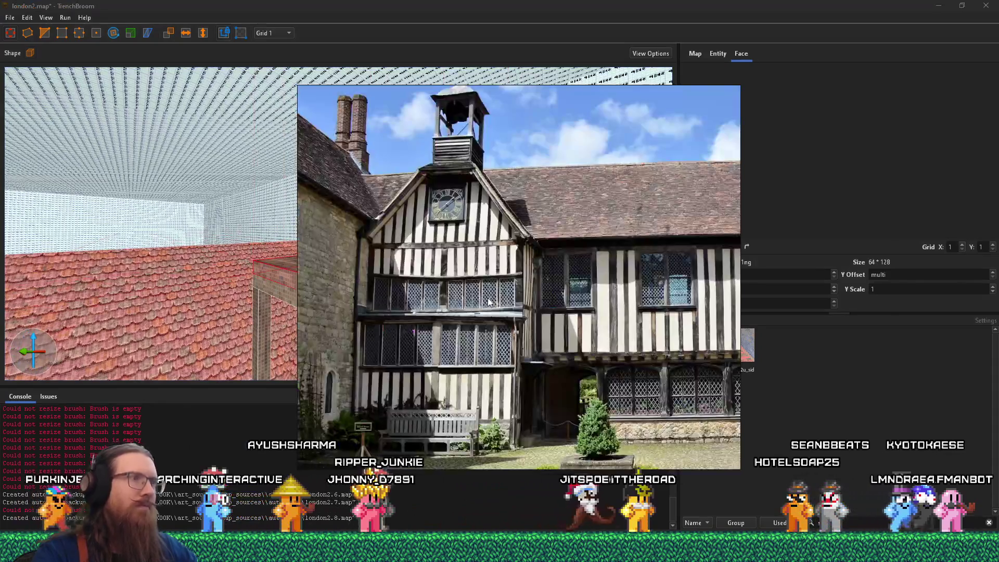
# Stretch the table-top slab outward at the front and thicken it by one unit
pyautogui.press('d')
pyautogui.moveTo(425, 290); pyautogui.dragTo(437, 301)
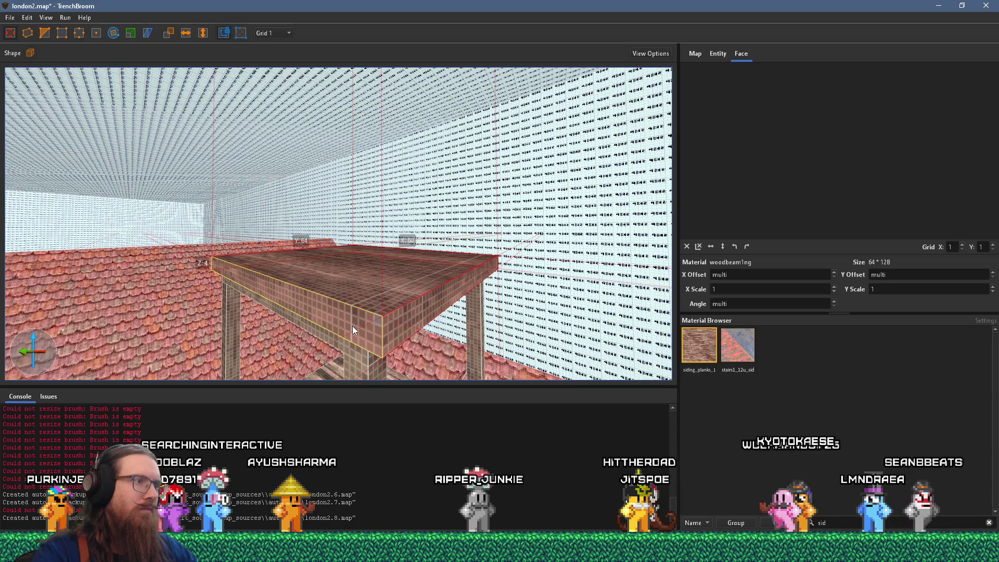
pyautogui.scroll(5, 405, 295)
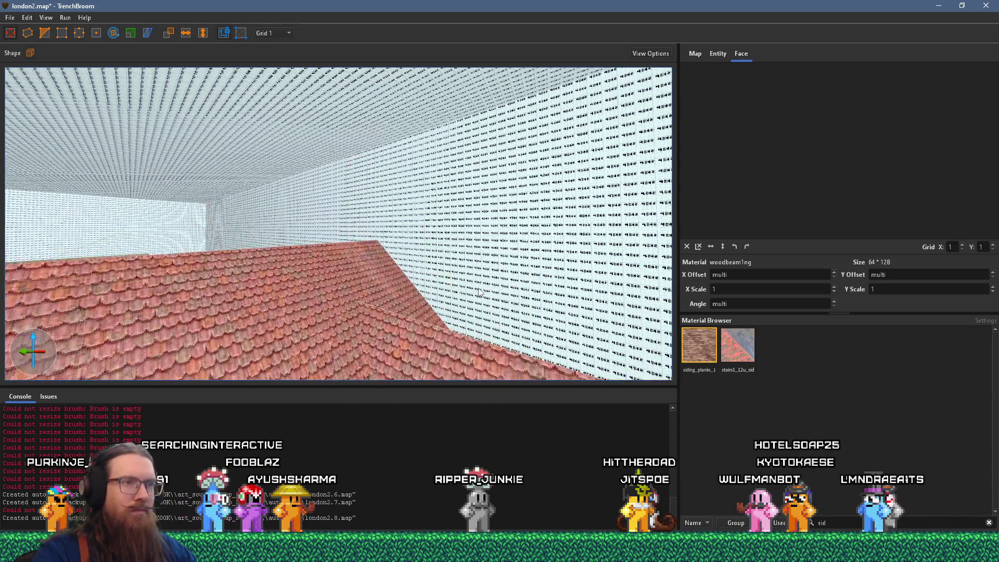
pyautogui.scroll(-5, 479, 293)
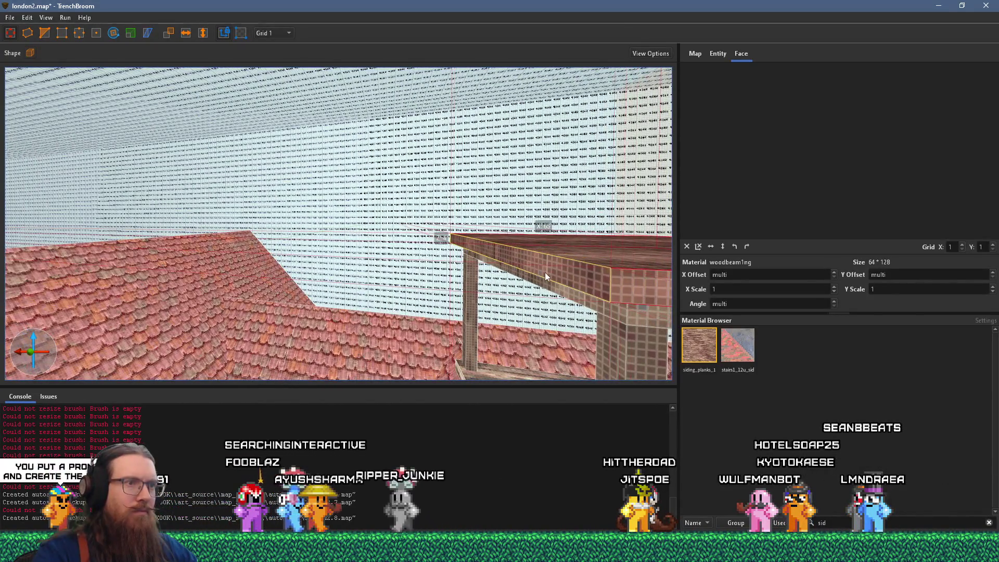
pyautogui.scroll(5, 351, 301)
pyautogui.scroll(3, 203, 242)
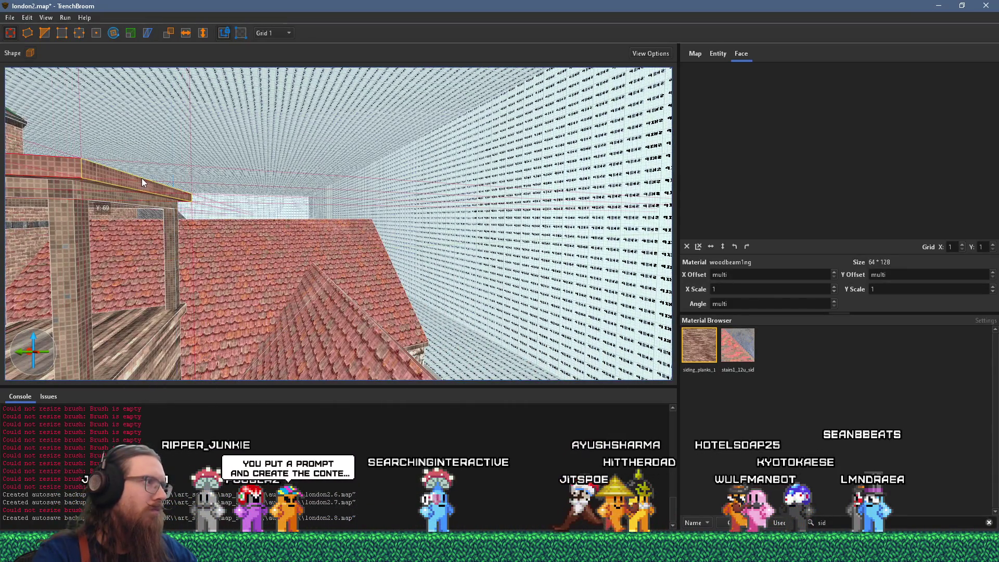
pyautogui.scroll(3, 210, 188)
pyautogui.scroll(-5, 210, 188)
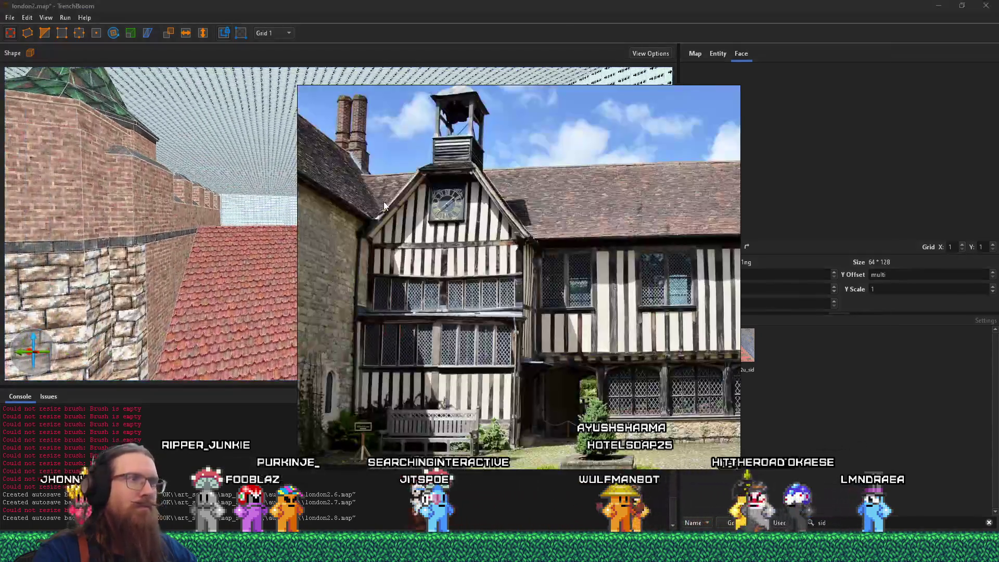
pyautogui.scroll(-3, 383, 201)
pyautogui.scroll(4, 376, 287)
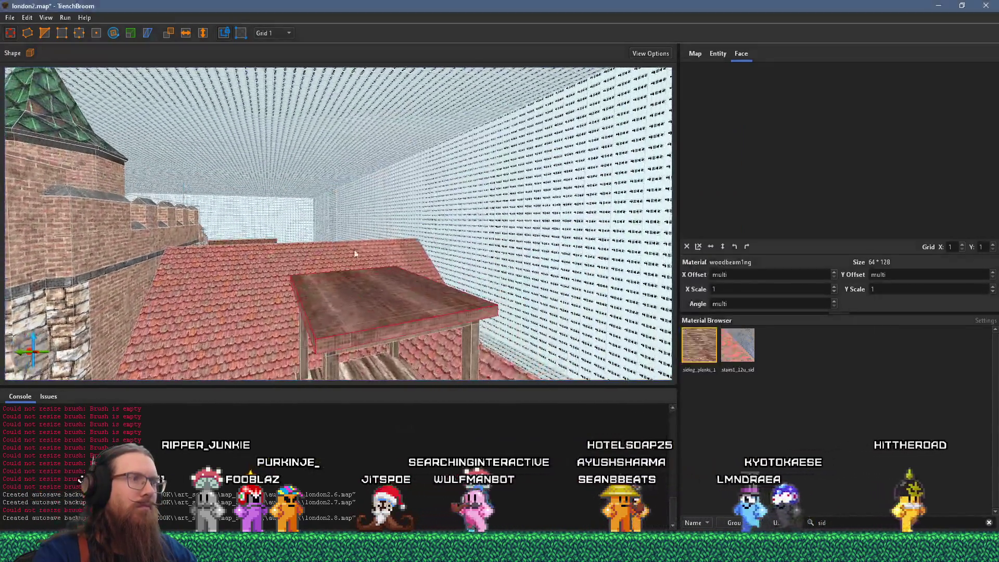
pyautogui.moveTo(376, 304); pyautogui.dragTo(376, 291)
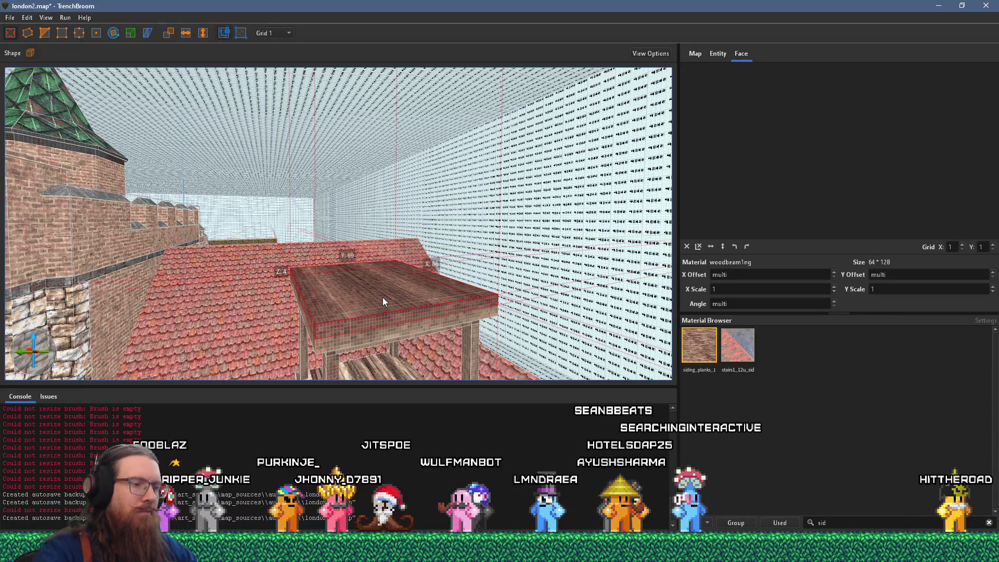
# Deselect the platform and select the crossbeam on top of the cupola's beam frame
pyautogui.press('Escape')
pyautogui.scroll(-3, 356, 339)
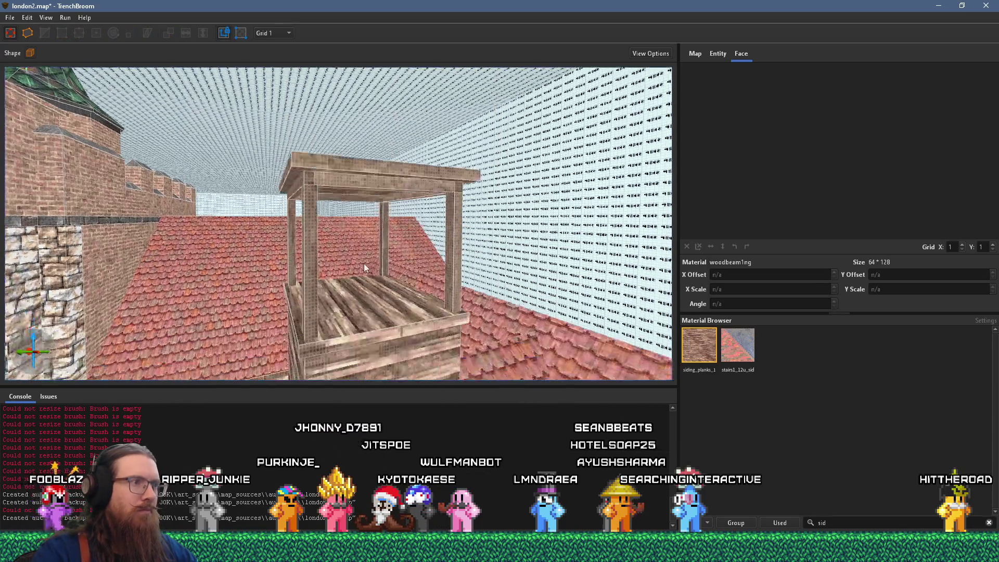
pyautogui.click(306, 182)
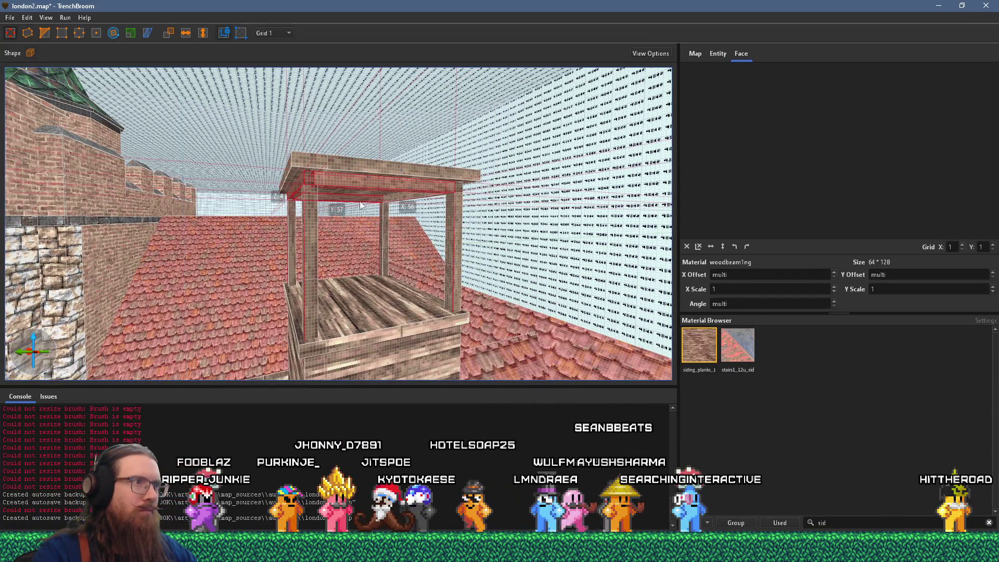
pyautogui.scroll(5, 396, 198)
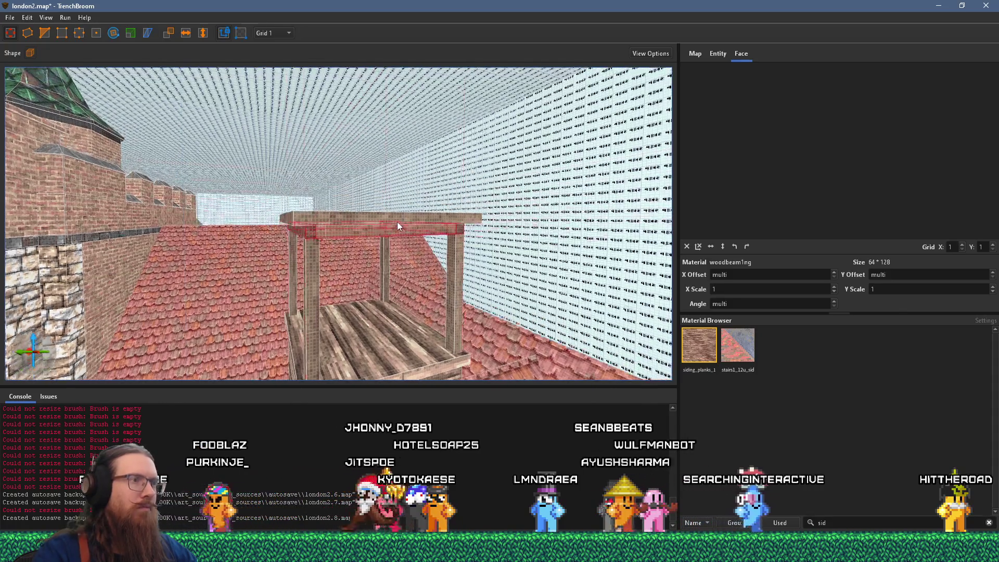
pyautogui.press('d')
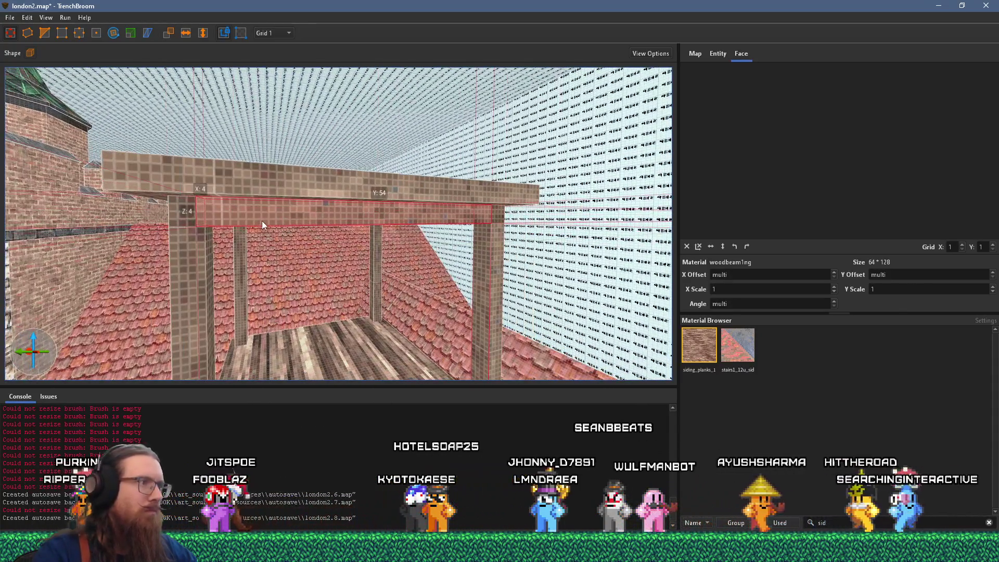
pyautogui.press('Escape')
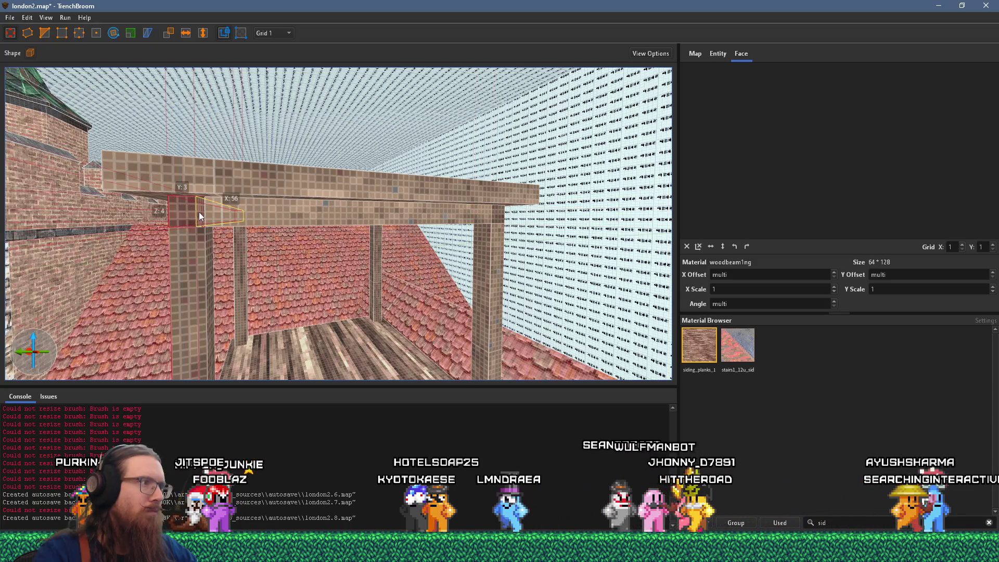
pyautogui.scroll(5, 234, 223)
pyautogui.scroll(-5, 253, 234)
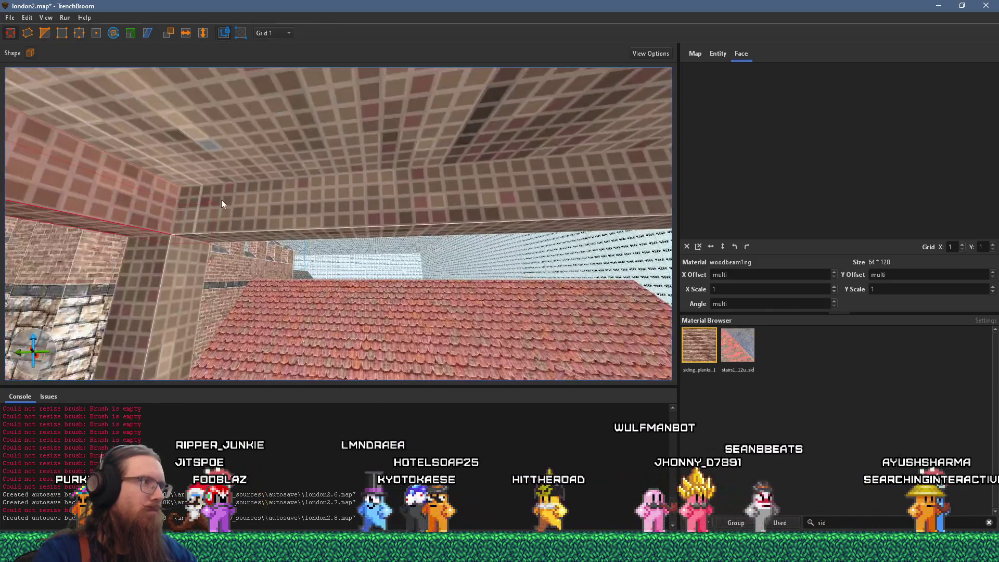
pyautogui.scroll(-5, 202, 242)
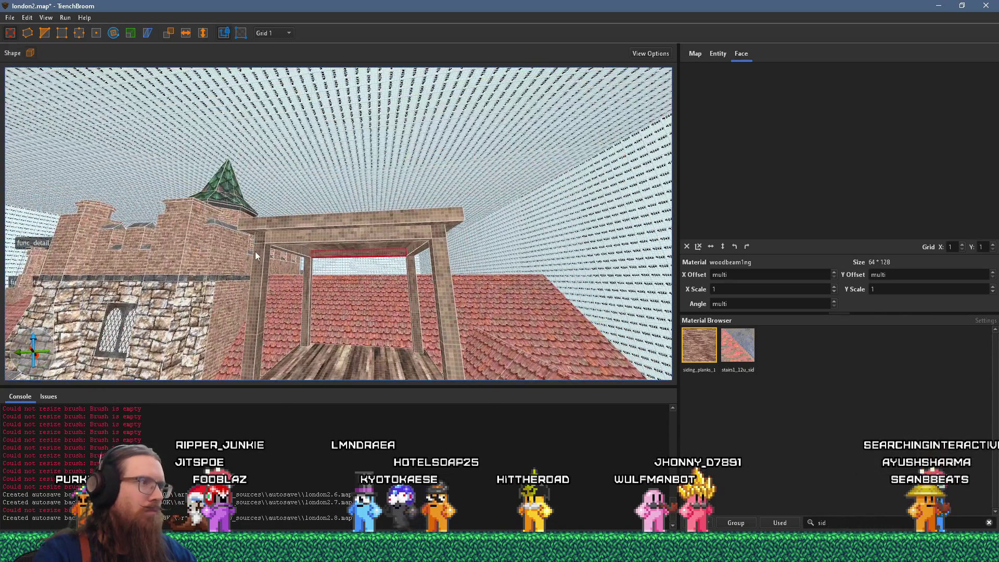
pyautogui.click(268, 242)
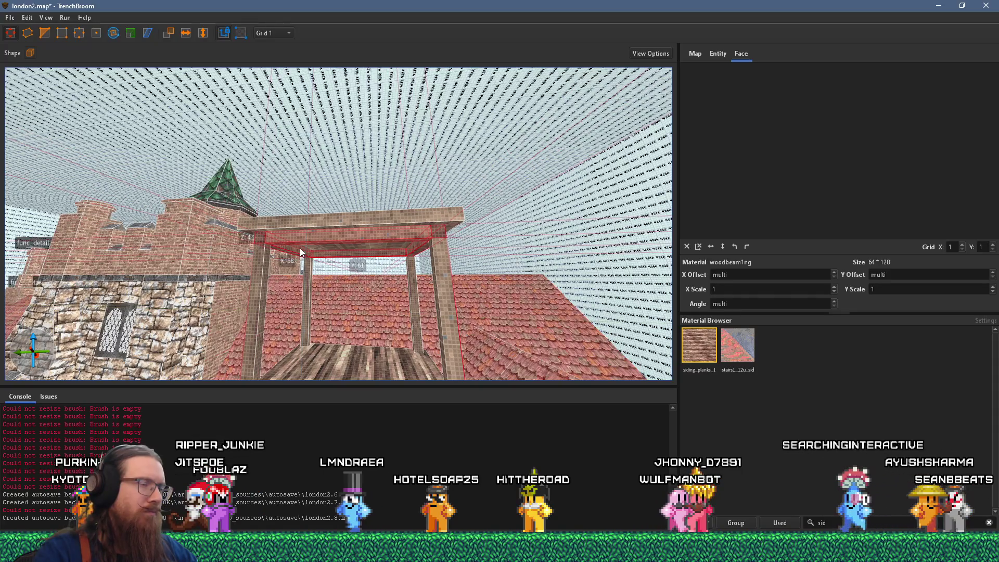
# Drag the new block's top face upward into a tall block above the beams
pyautogui.scroll(2, 314, 245)
pyautogui.scroll(-2, 324, 267)
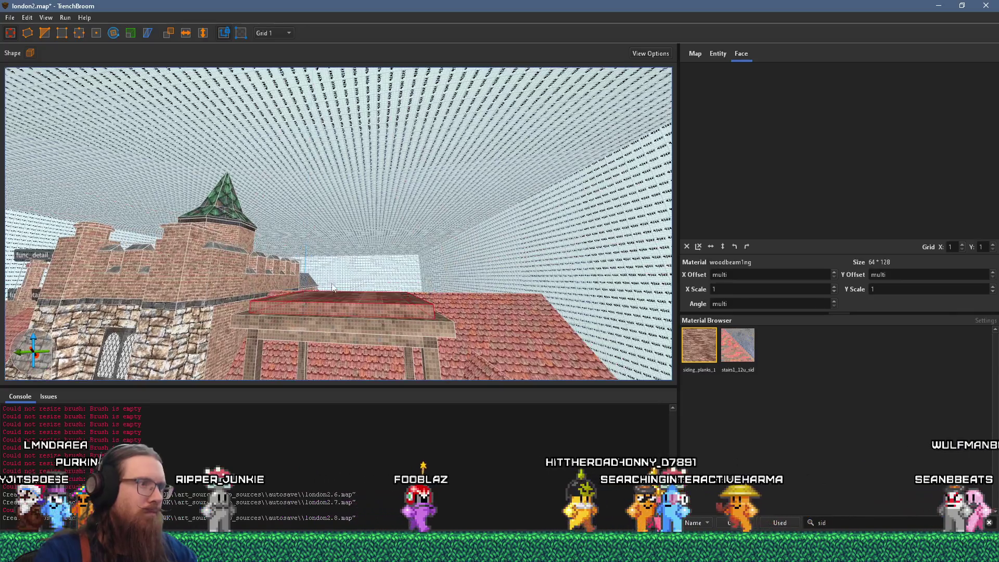
pyautogui.scroll(3, 325, 276)
pyautogui.scroll(-3, 333, 312)
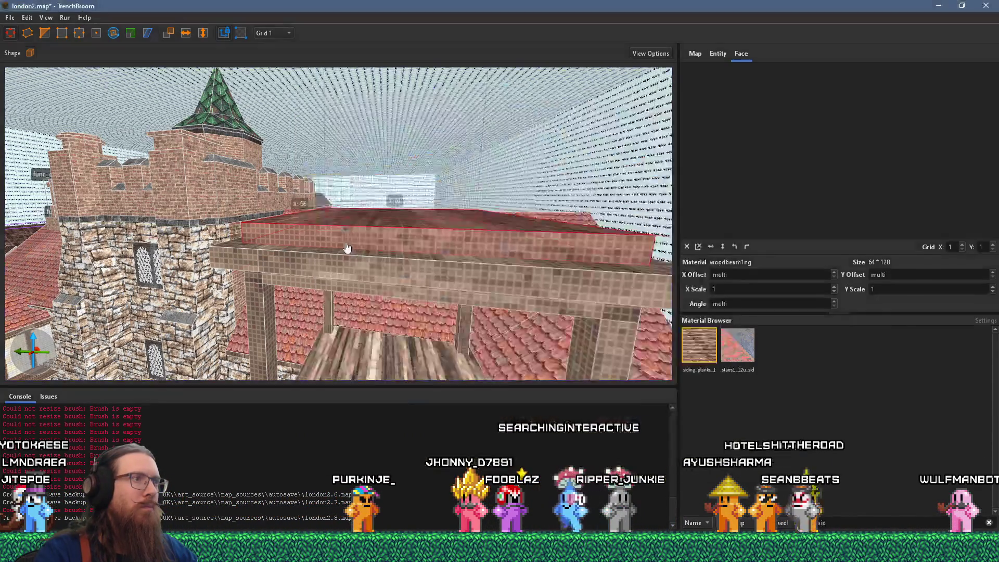
pyautogui.moveTo(348, 248)
pyautogui.mouseDown()
pyautogui.moveTo(320, 264)
pyautogui.moveTo(343, 246)
pyautogui.moveTo(343, 226)
pyautogui.moveTo(345, 262)
pyautogui.moveTo(338, 224)
pyautogui.mouseUp()
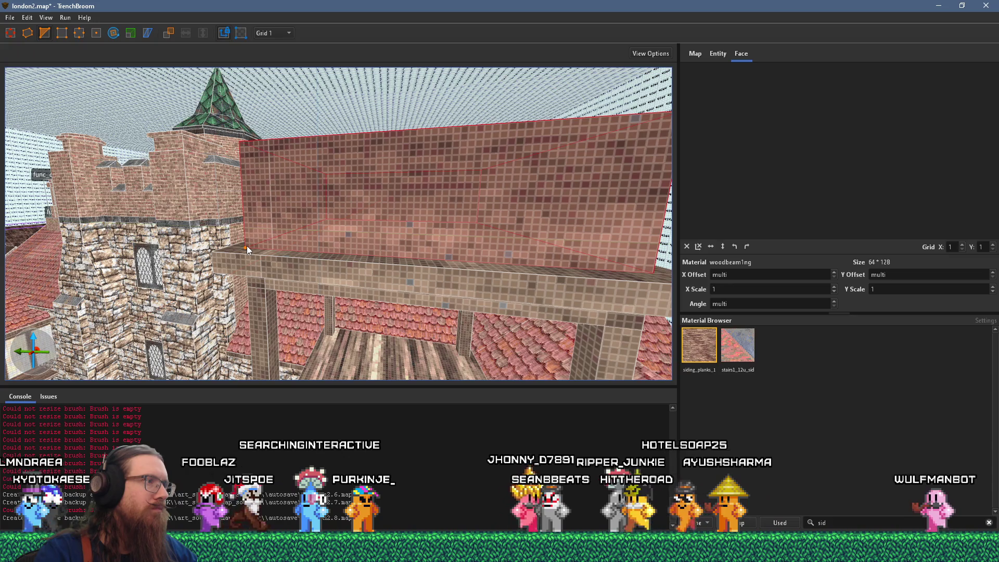
# Pull the block's top vertices to slope it, undoing the first attempt
pyautogui.moveTo(248, 244); pyautogui.dragTo(273, 238)
pyautogui.hotkey('ctrl', 'z')
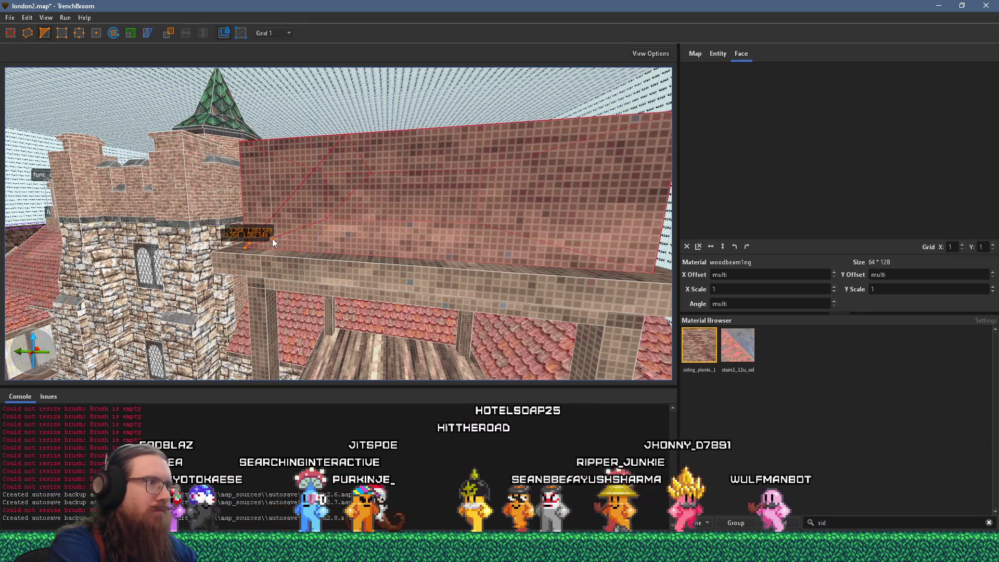
pyautogui.moveTo(375, 238)
pyautogui.mouseDown()
pyautogui.moveTo(410, 227)
pyautogui.moveTo(342, 217)
pyautogui.moveTo(365, 224)
pyautogui.mouseUp()
pyautogui.moveTo(485, 211); pyautogui.dragTo(481, 204)
pyautogui.moveTo(359, 188)
pyautogui.mouseDown()
pyautogui.moveTo(368, 170)
pyautogui.moveTo(352, 192)
pyautogui.mouseUp()
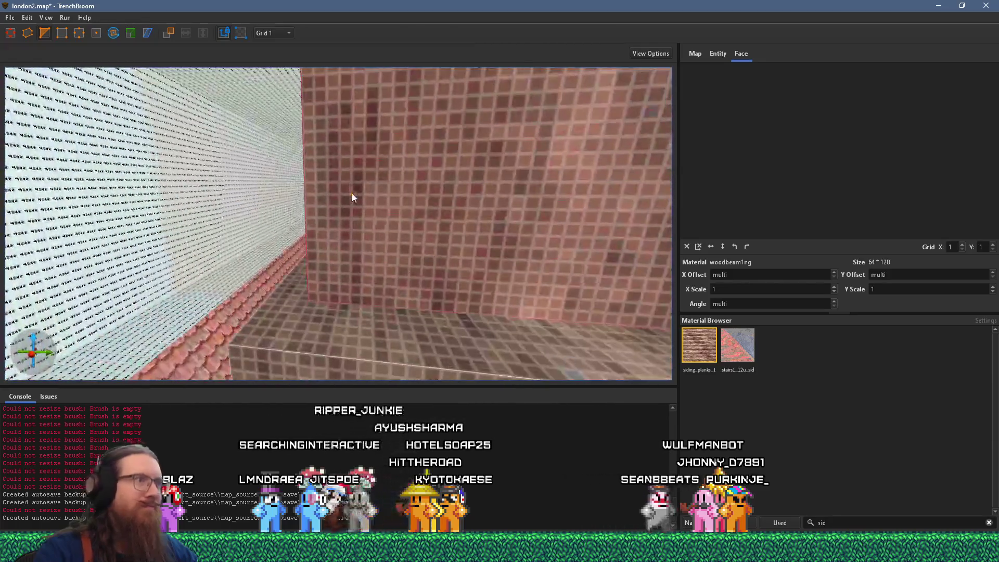
# Clip one side of the block into a sloped roof plane using three points
pyautogui.click(311, 306)
pyautogui.moveTo(327, 279)
pyautogui.mouseDown()
pyautogui.moveTo(348, 257)
pyautogui.moveTo(395, 249)
pyautogui.mouseUp()
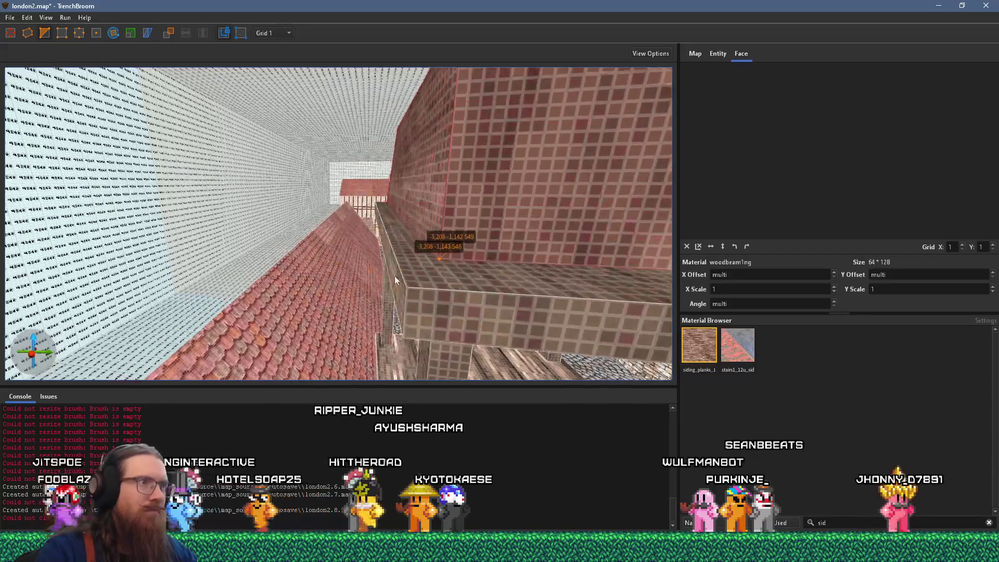
pyautogui.click(437, 256)
pyautogui.press('Return')
# Clip the opposite side into a second sloped roof plane and inspect the tapered cupola
pyautogui.moveTo(467, 261)
pyautogui.mouseDown()
pyautogui.moveTo(460, 235)
pyautogui.moveTo(293, 303)
pyautogui.mouseUp()
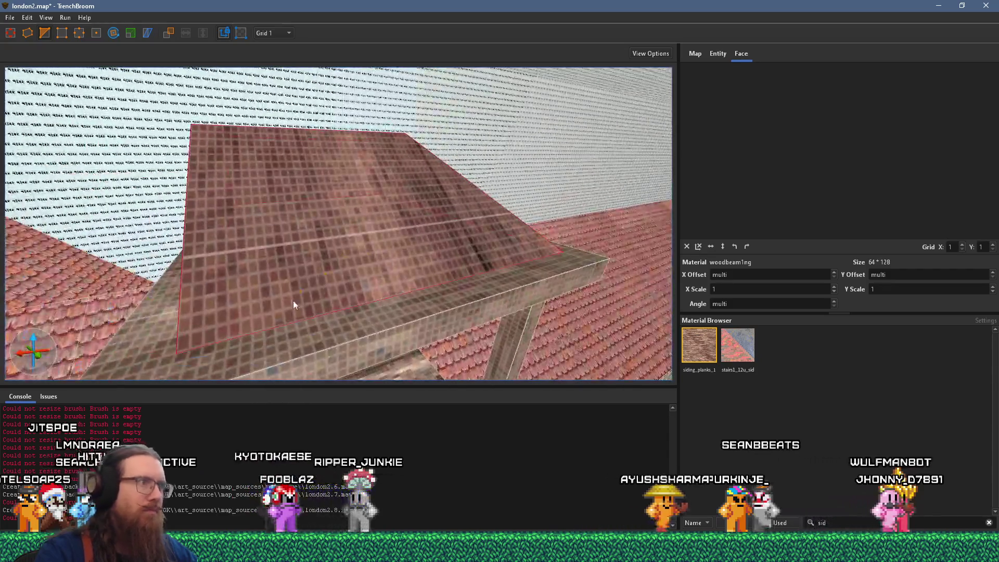
pyautogui.click(183, 349)
pyautogui.moveTo(191, 339); pyautogui.dragTo(452, 292)
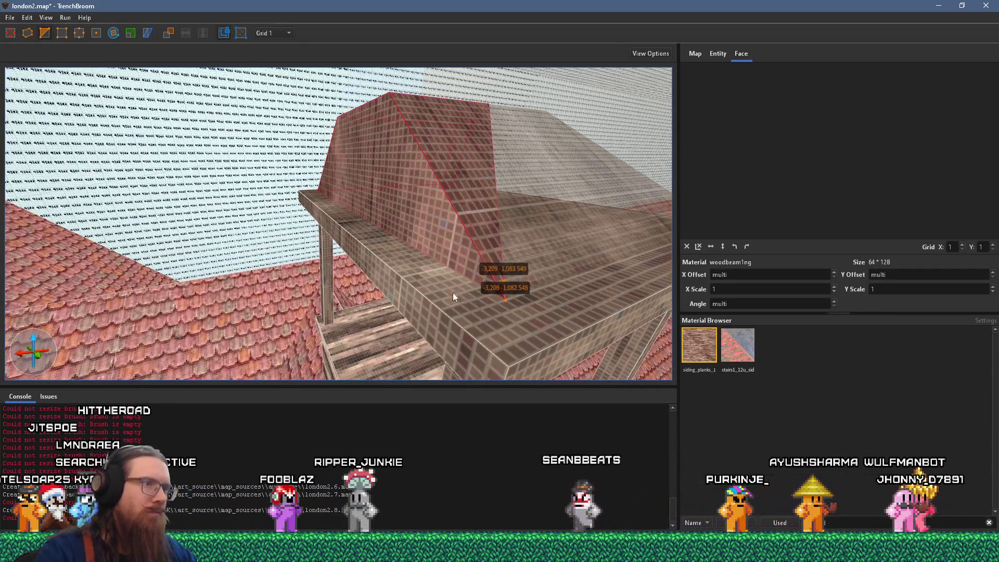
pyautogui.click(473, 284)
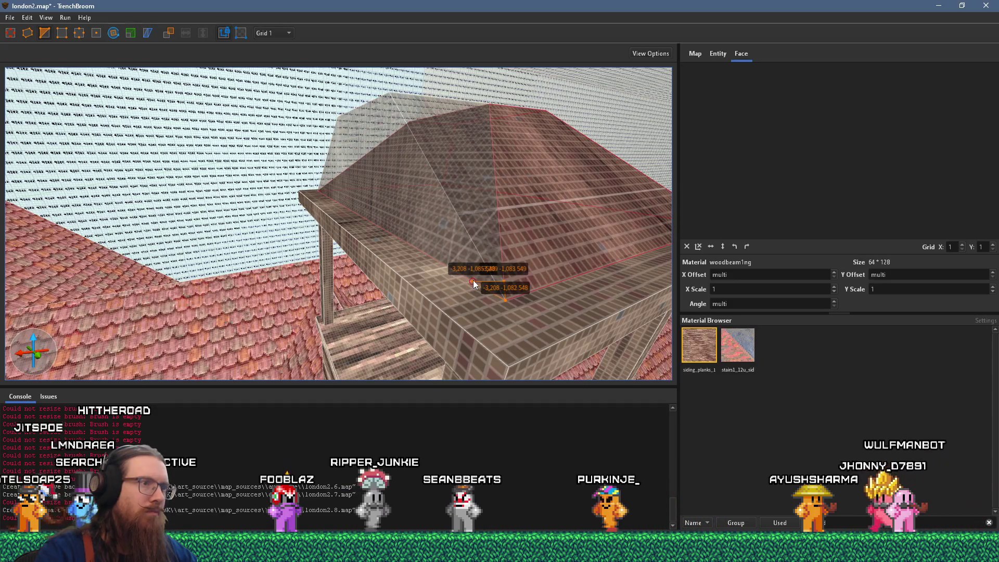
pyautogui.press('Return')
pyautogui.moveTo(473, 279)
pyautogui.mouseDown()
pyautogui.moveTo(425, 235)
pyautogui.moveTo(384, 232)
pyautogui.mouseUp()
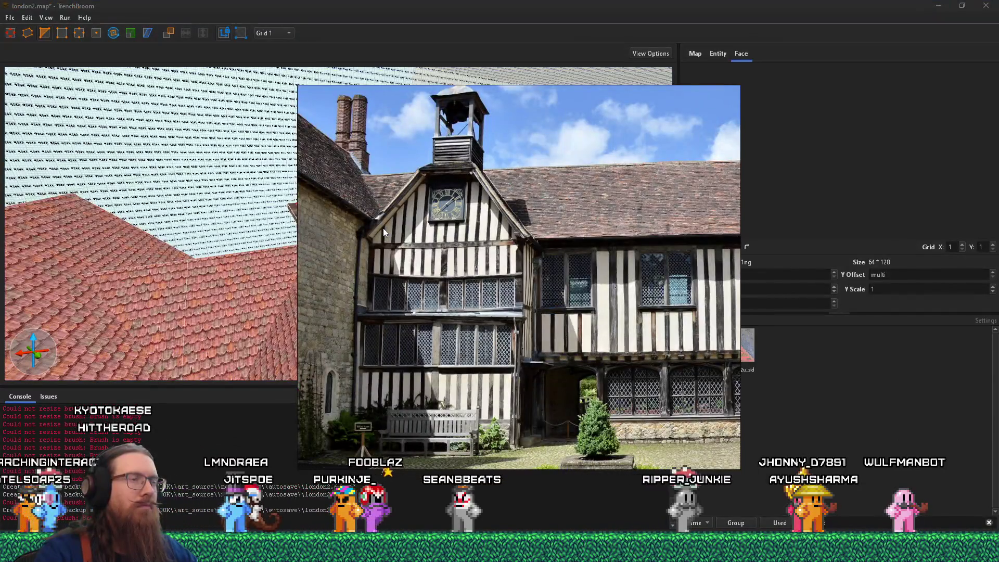
pyautogui.scroll(5, 382, 240)
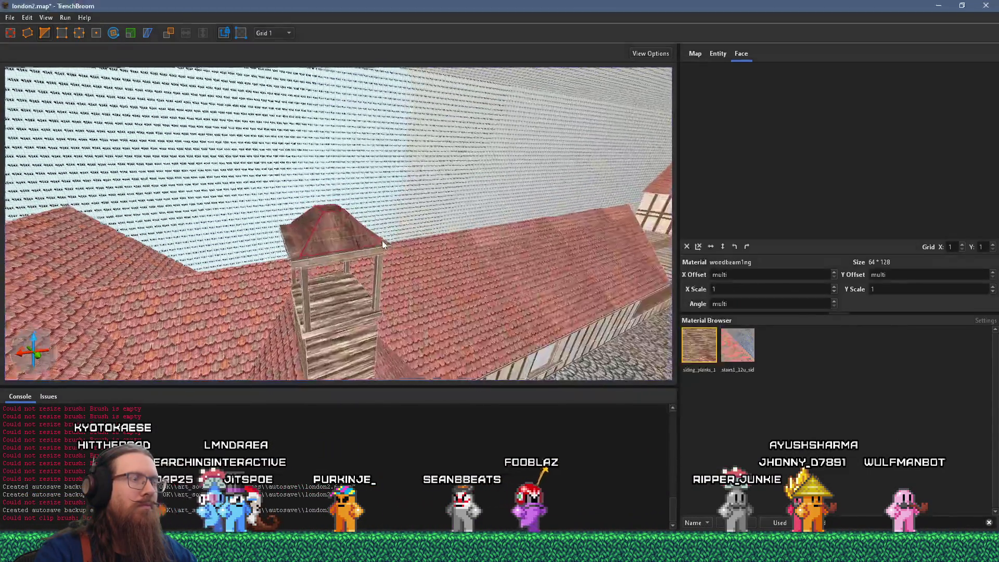
pyautogui.scroll(5, 342, 249)
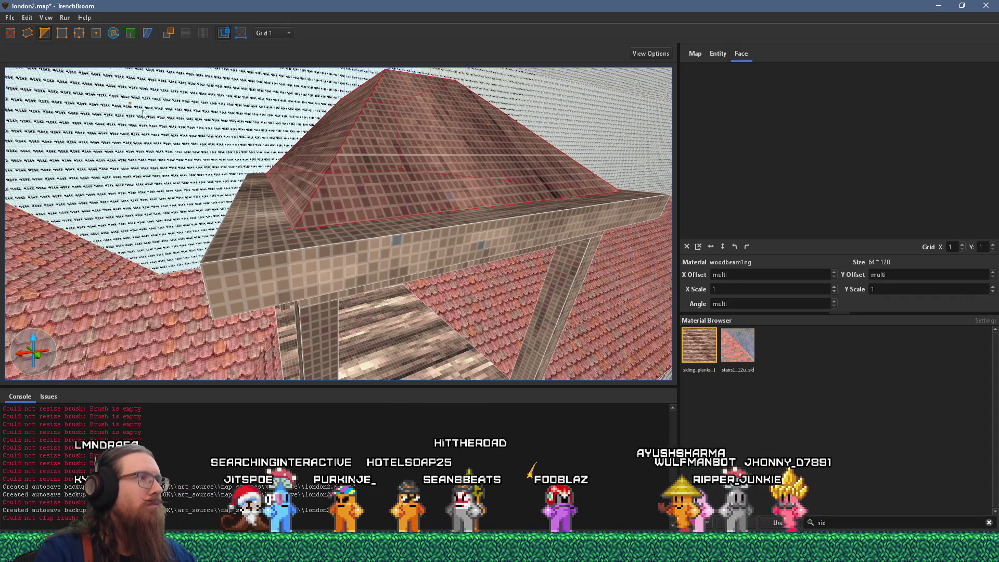
pyautogui.scroll(3, 252, 176)
pyautogui.scroll(-5, 252, 176)
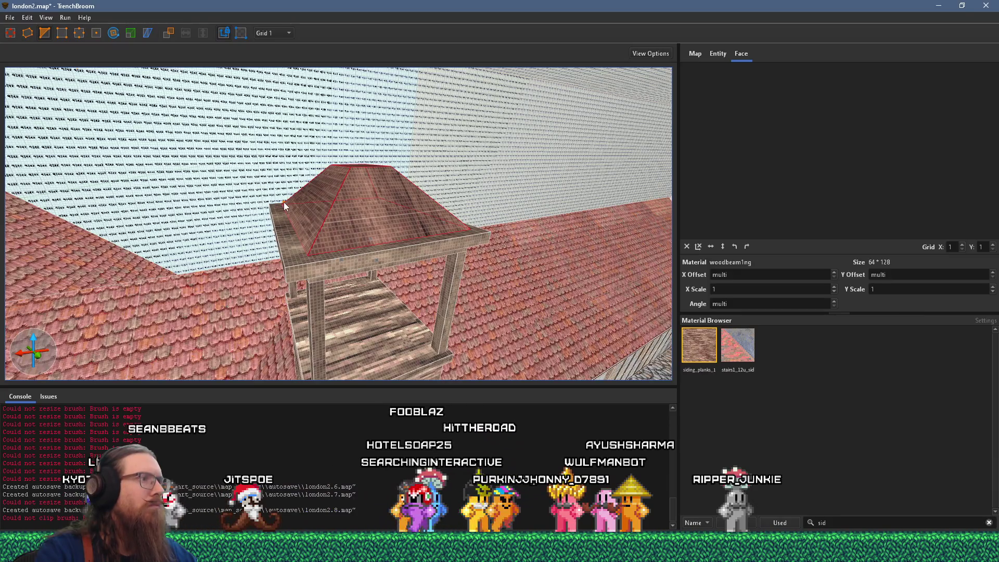
pyautogui.moveTo(292, 208)
pyautogui.mouseDown()
pyautogui.moveTo(285, 176)
pyautogui.moveTo(304, 198)
pyautogui.moveTo(308, 260)
pyautogui.mouseUp()
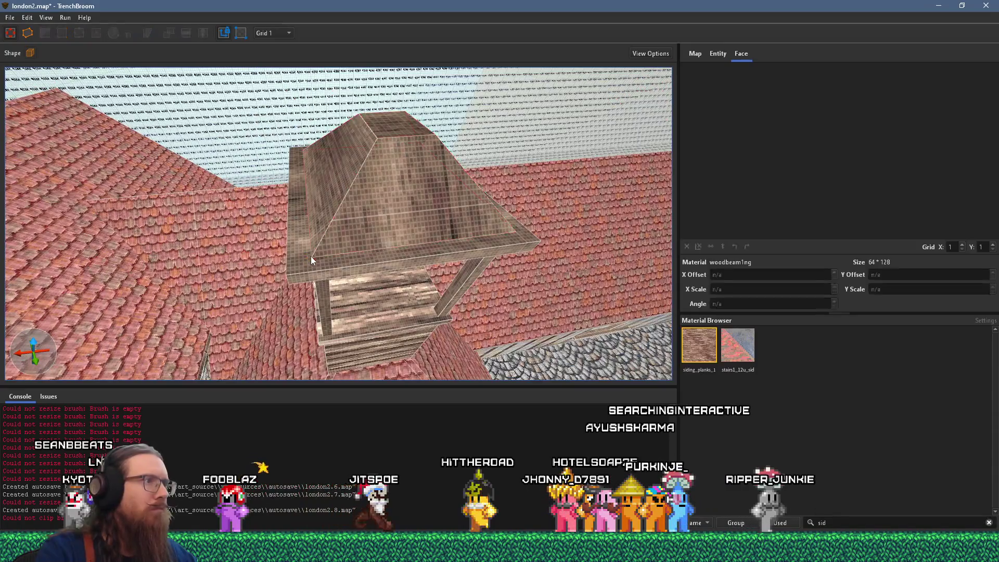
# Look at the cupola roof from below and close the reference photo
pyautogui.scroll(5, 304, 266)
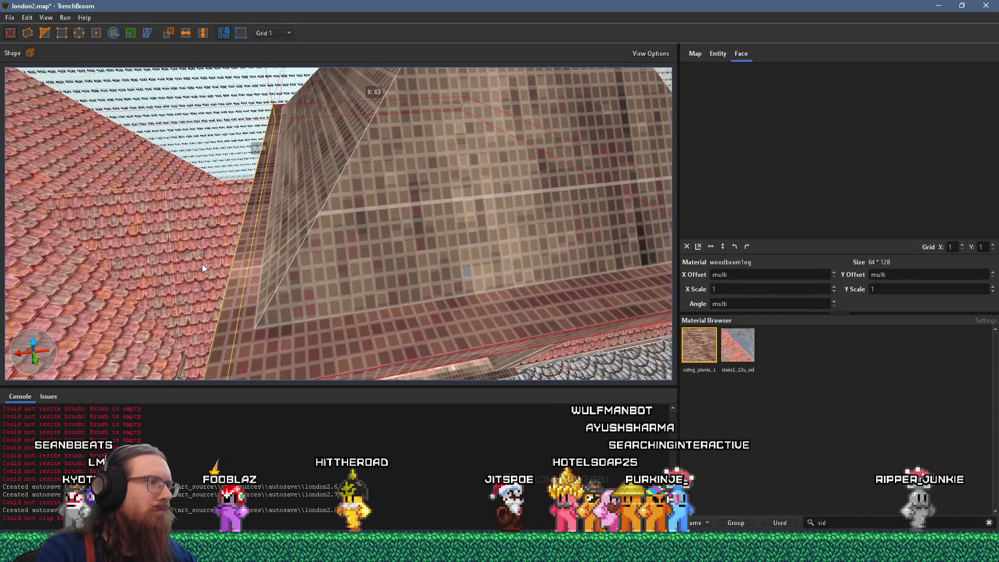
pyautogui.moveTo(198, 266); pyautogui.dragTo(195, 261)
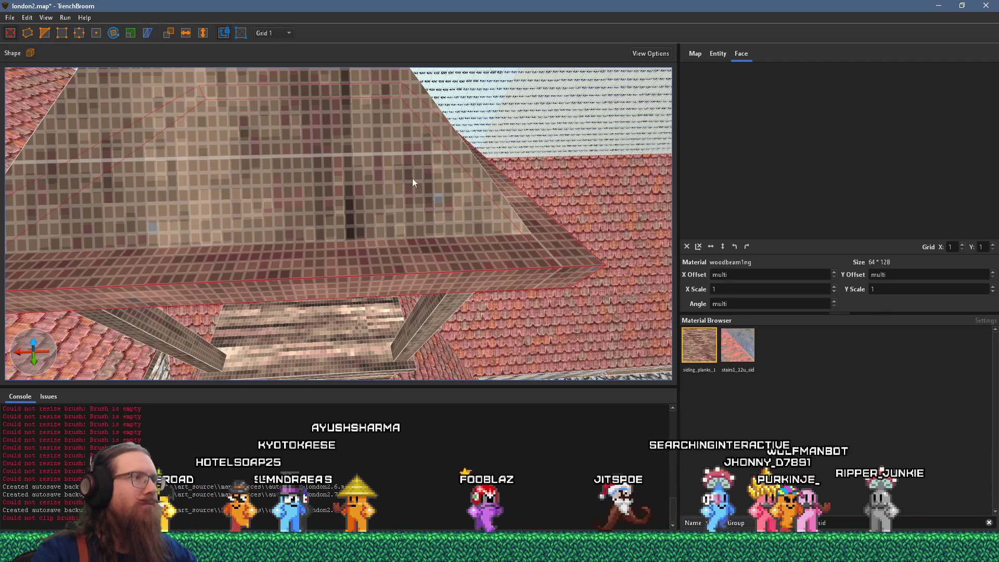
pyautogui.scroll(-5, 411, 180)
pyautogui.scroll(-3, 395, 213)
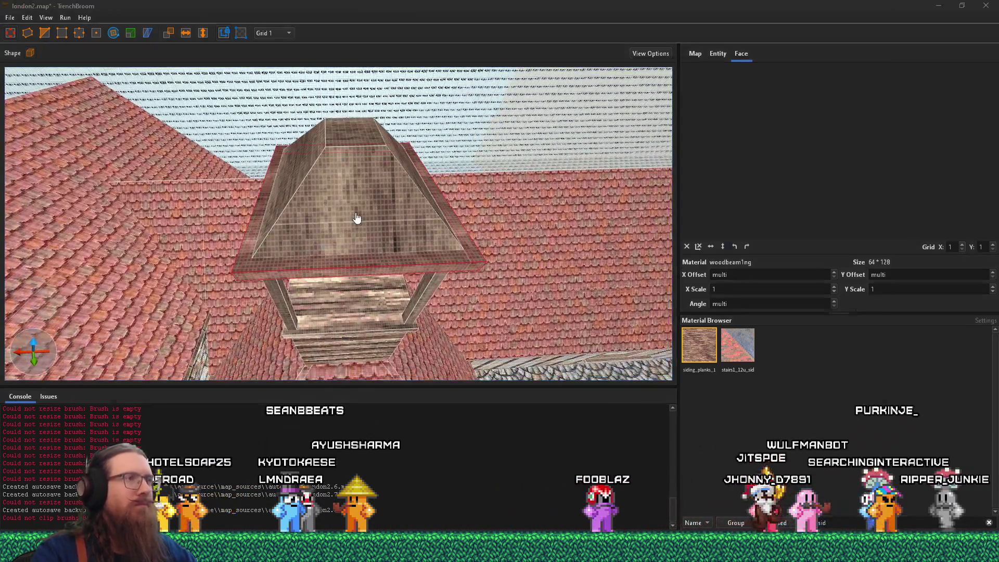
pyautogui.press('Escape')
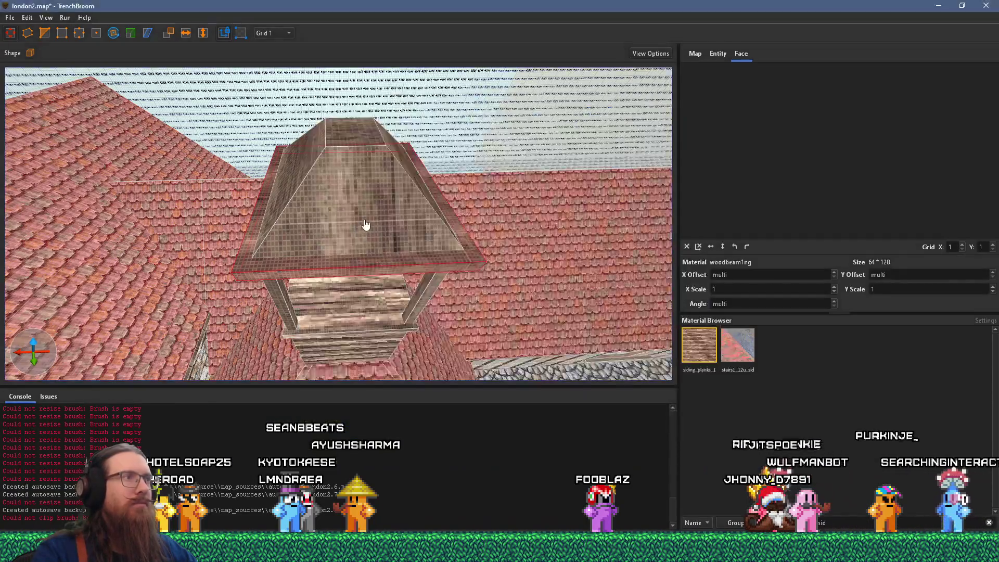
# Resize the pyramid roof and lift it clear of the wooden top slab
pyautogui.scroll(-5, 356, 201)
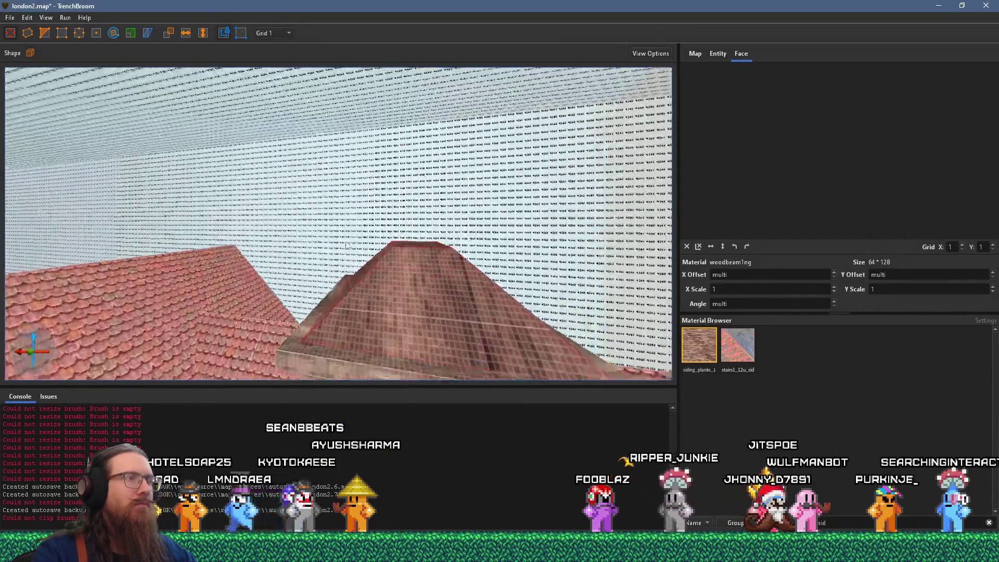
pyautogui.moveTo(418, 358); pyautogui.dragTo(430, 325)
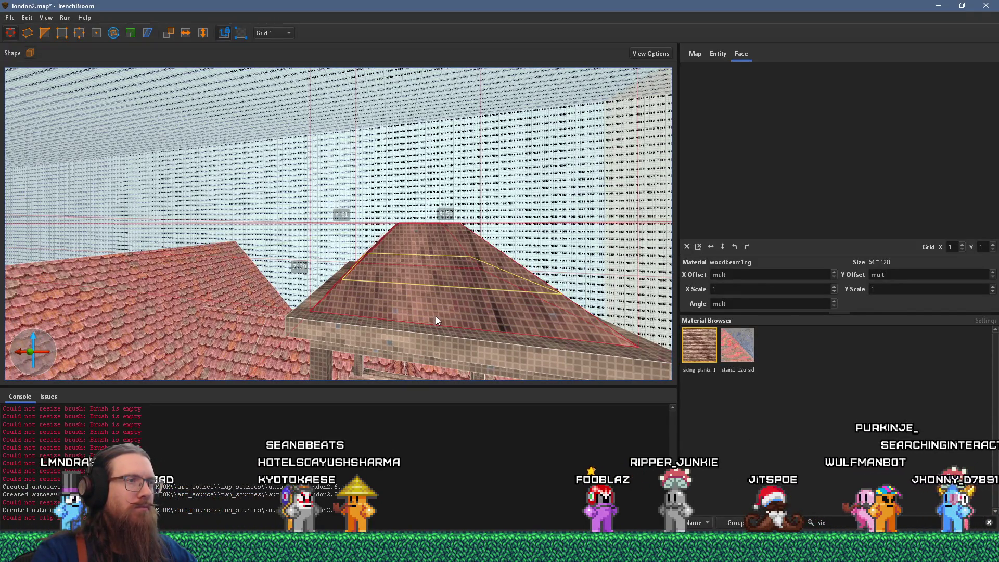
pyautogui.moveTo(435, 316)
pyautogui.mouseDown()
pyautogui.moveTo(433, 335)
pyautogui.moveTo(433, 244)
pyautogui.mouseUp()
pyautogui.scroll(2, 419, 273)
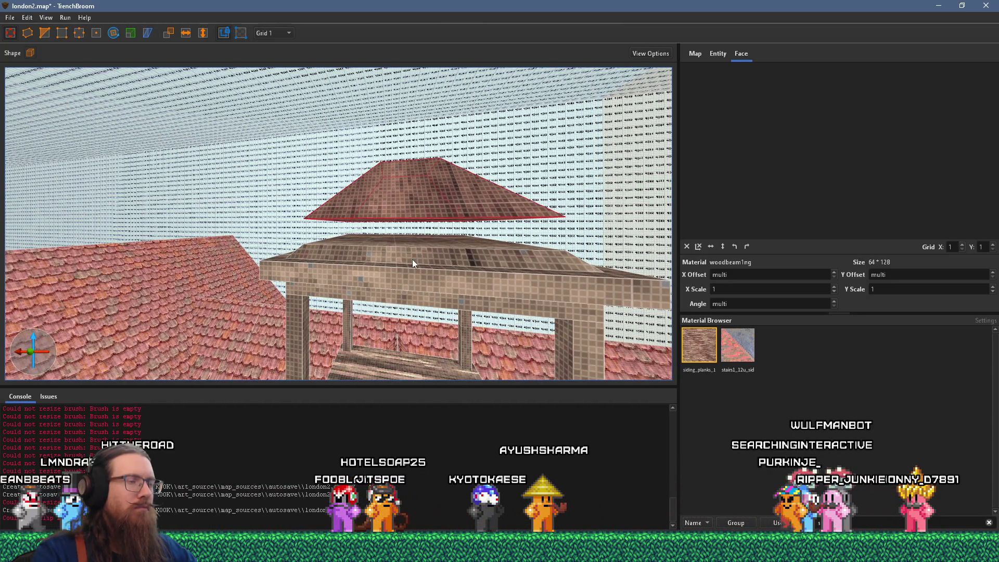
pyautogui.scroll(6, 412, 259)
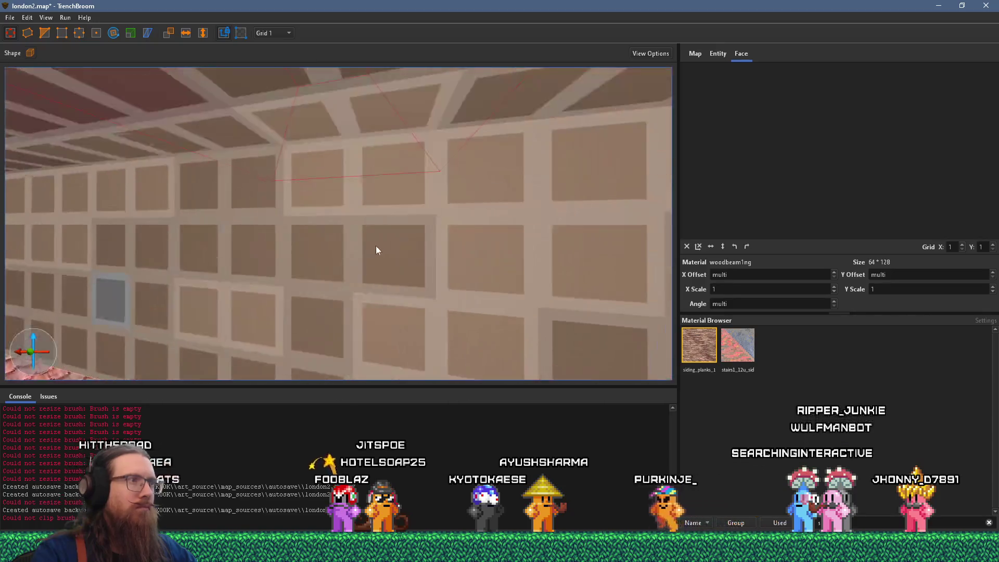
pyautogui.moveTo(377, 251)
pyautogui.mouseDown()
pyautogui.moveTo(314, 255)
pyautogui.moveTo(315, 208)
pyautogui.mouseUp()
pyautogui.keyDown('shift'); pyautogui.click(314, 205); pyautogui.keyUp('shift')
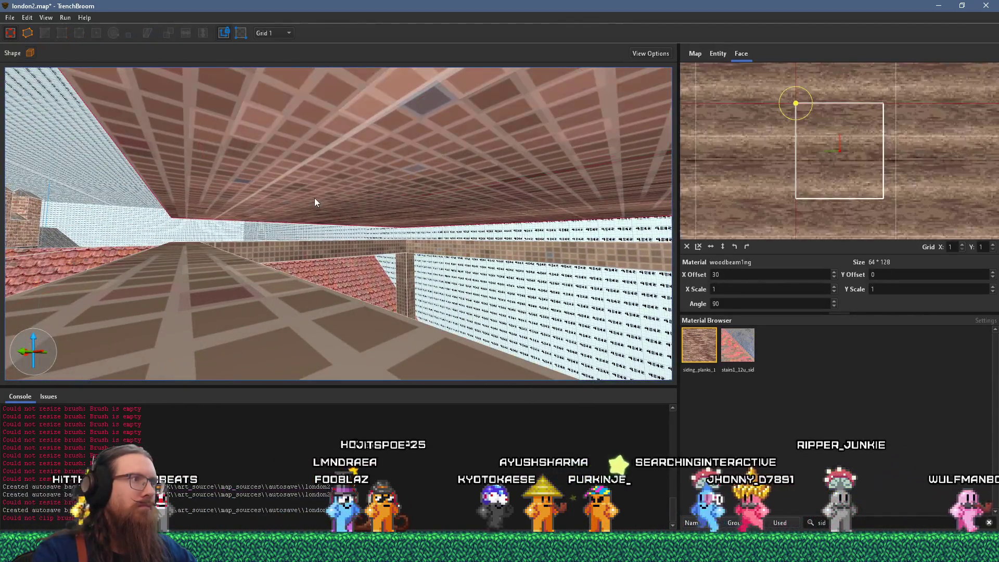
pyautogui.scroll(3, 322, 211)
pyautogui.moveTo(428, 203)
pyautogui.mouseDown()
pyautogui.moveTo(426, 231)
pyautogui.moveTo(385, 265)
pyautogui.moveTo(406, 281)
pyautogui.moveTo(467, 270)
pyautogui.moveTo(417, 245)
pyautogui.moveTo(404, 276)
pyautogui.mouseUp()
pyautogui.click(372, 285)
pyautogui.press('Escape')
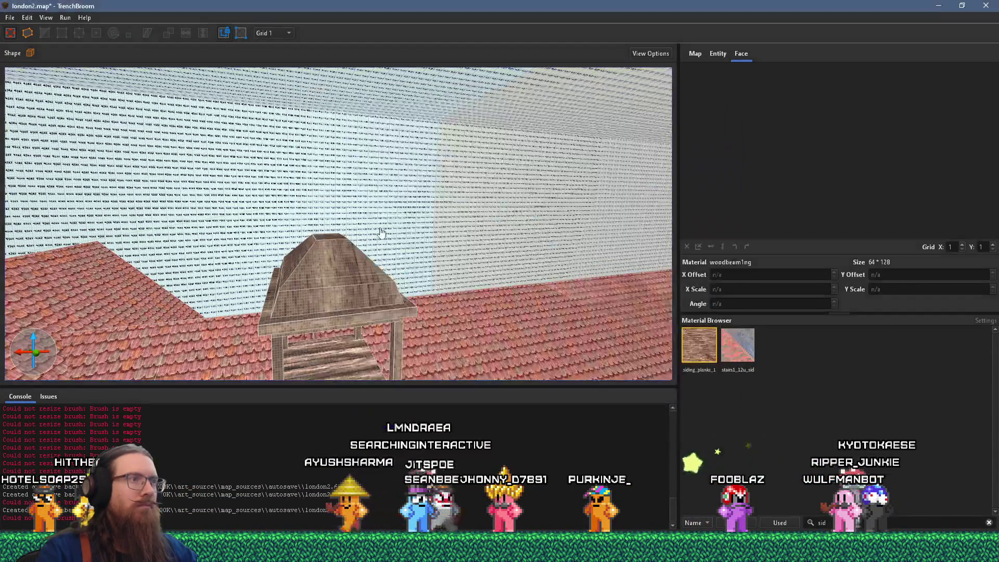
pyautogui.scroll(3, 370, 241)
pyautogui.click(330, 242)
pyautogui.press('a')
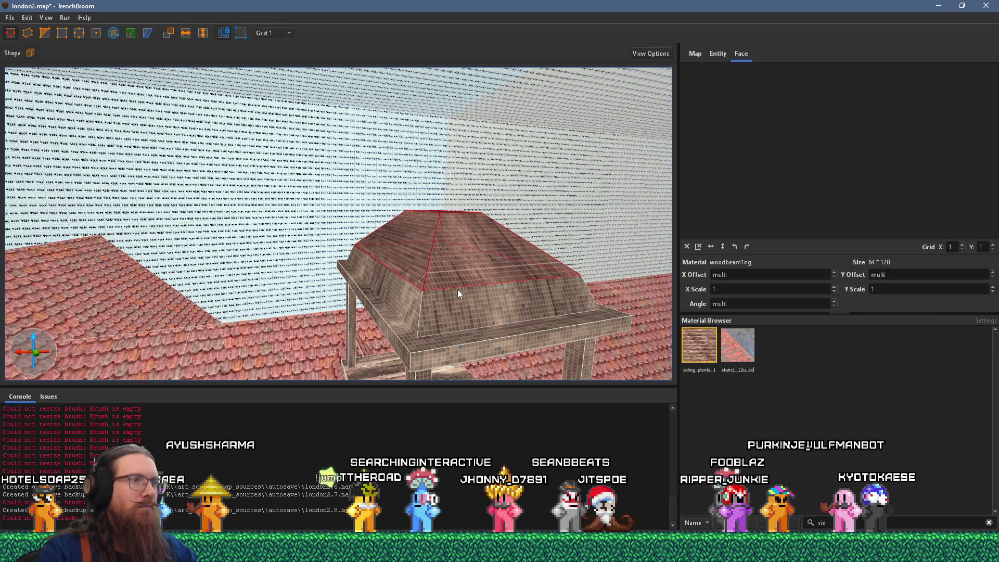
# Select the cupola's lower band and lift it above the pyramid roof
pyautogui.keyDown('ctrl'); pyautogui.click(455, 293); pyautogui.keyUp('ctrl')
pyautogui.click(455, 304)
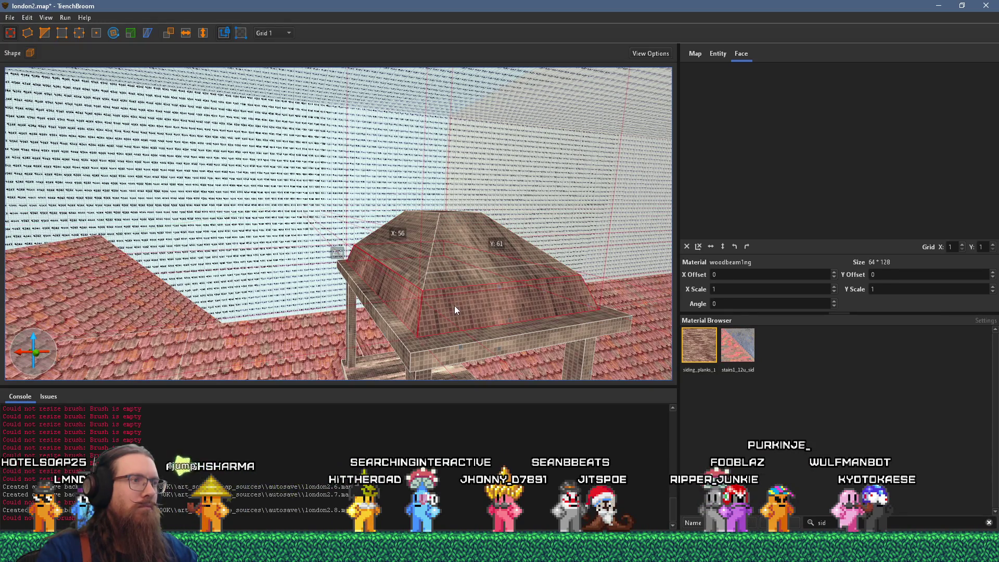
pyautogui.moveTo(454, 305)
pyautogui.mouseDown()
pyautogui.moveTo(464, 180)
pyautogui.moveTo(461, 192)
pyautogui.moveTo(424, 191)
pyautogui.moveTo(460, 204)
pyautogui.moveTo(407, 209)
pyautogui.mouseUp()
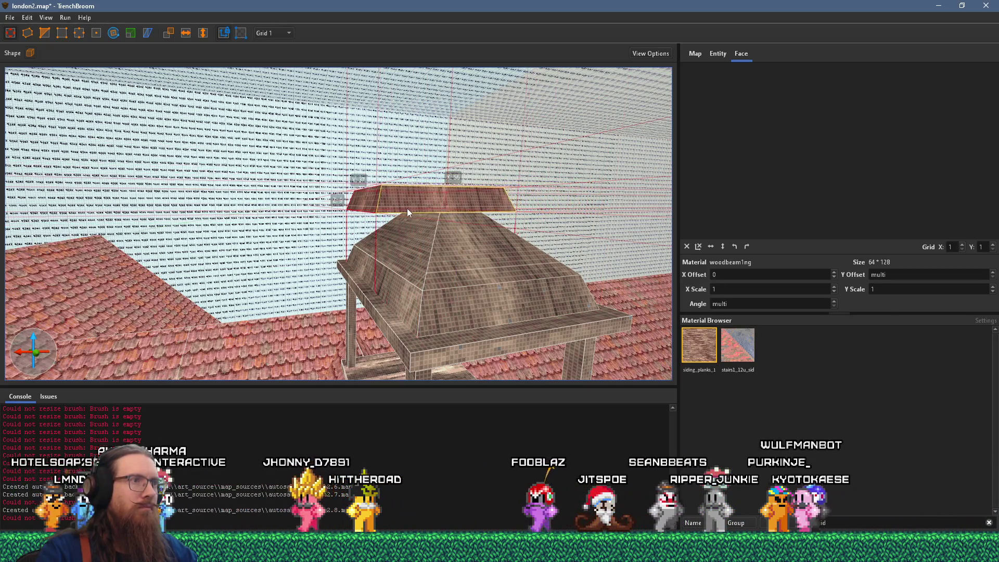
pyautogui.scroll(5, 407, 208)
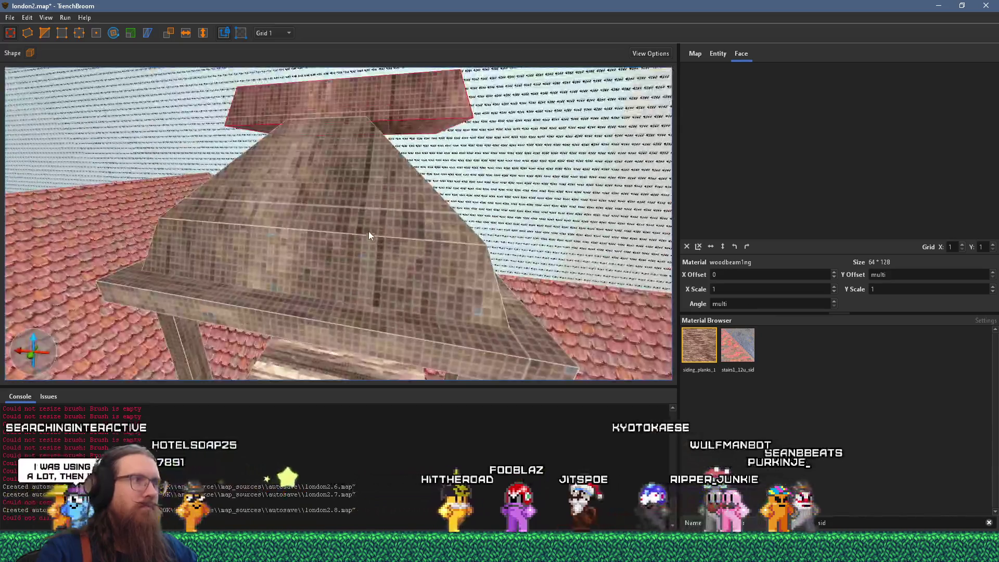
# Select the pyramid roof and drag a side face inward to narrow the top
pyautogui.click(368, 232)
pyautogui.scroll(3, 374, 215)
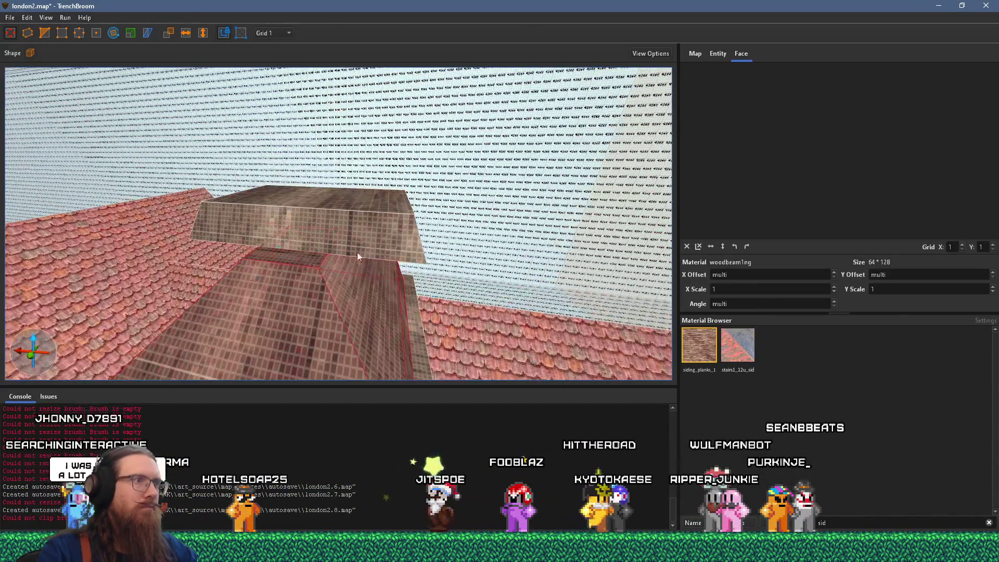
pyautogui.scroll(6, 432, 222)
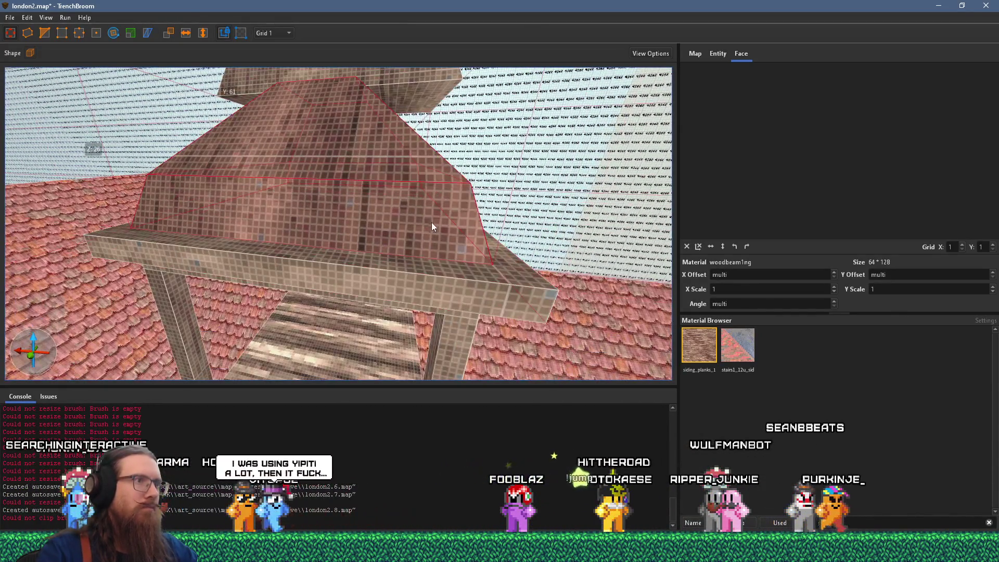
pyautogui.scroll(-6, 309, 224)
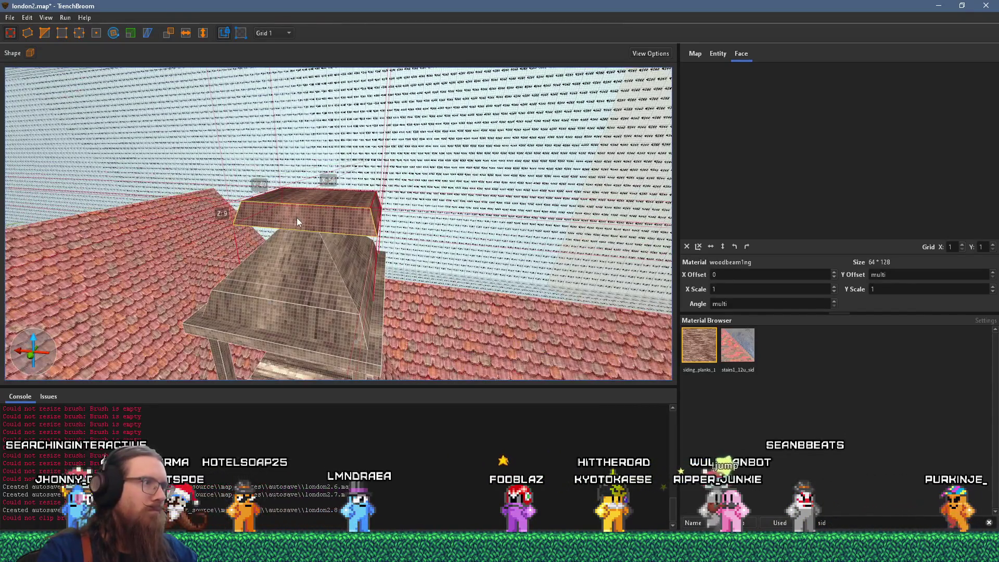
pyautogui.moveTo(379, 218); pyautogui.dragTo(323, 208)
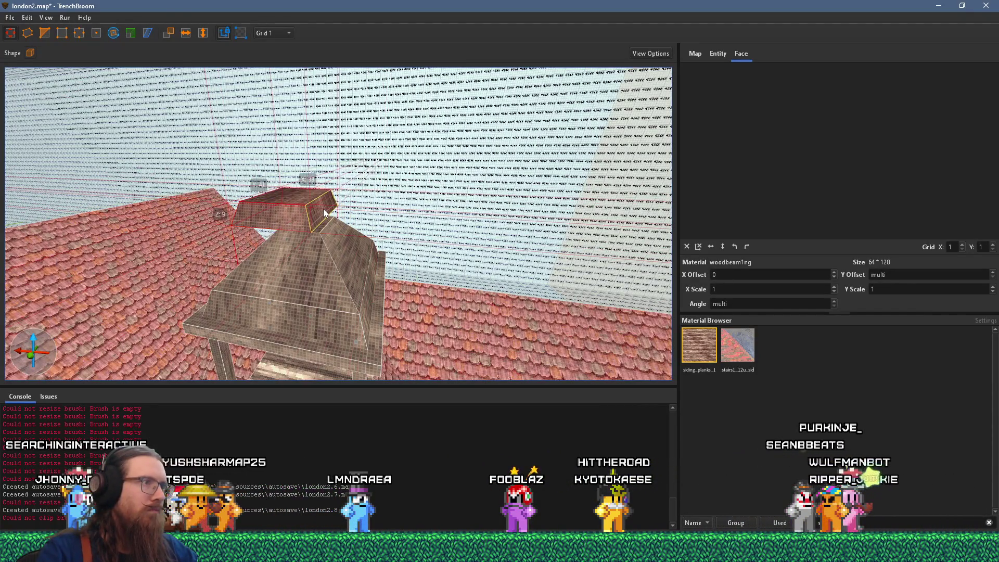
pyautogui.scroll(5, 249, 209)
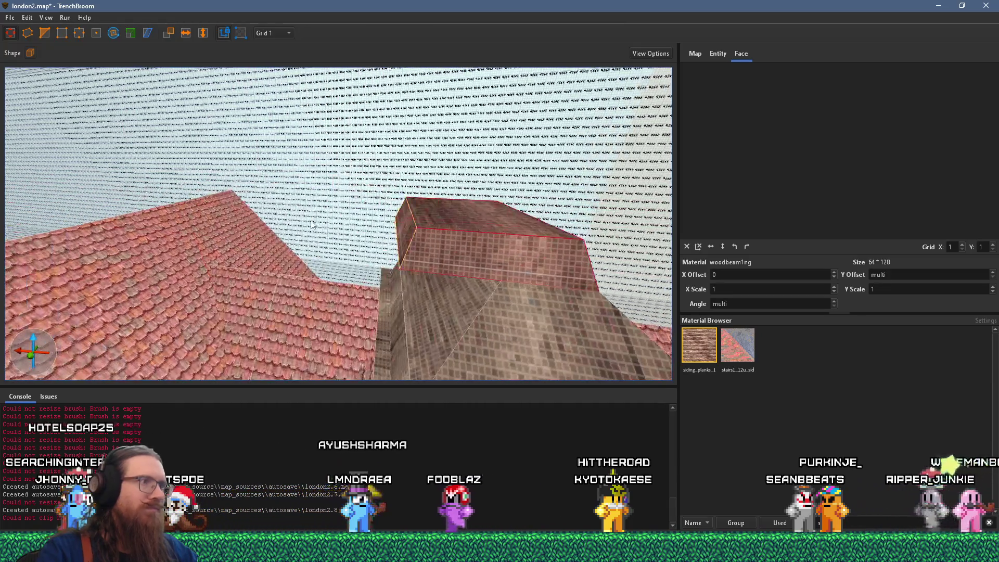
pyautogui.scroll(-5, 467, 224)
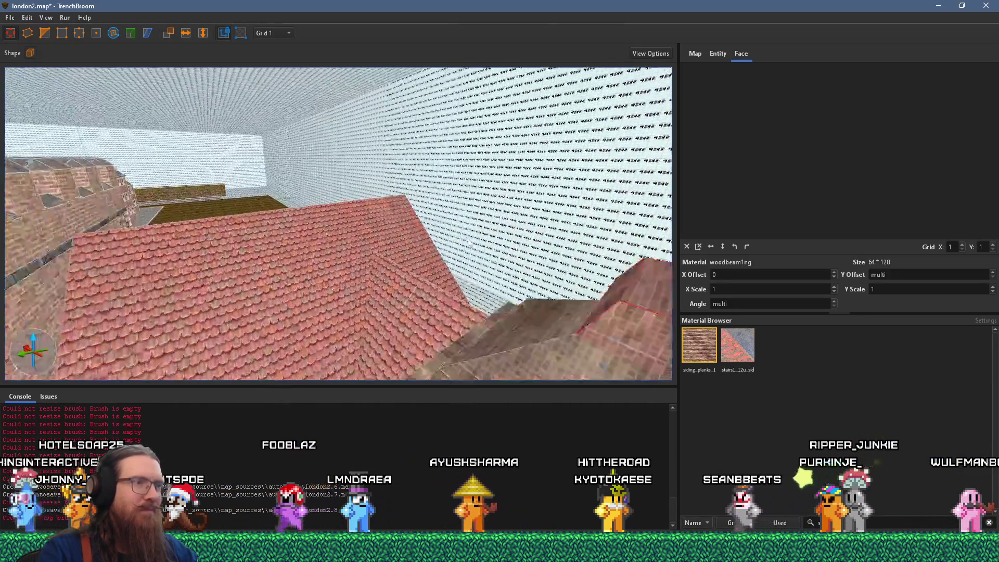
pyautogui.scroll(5, 467, 242)
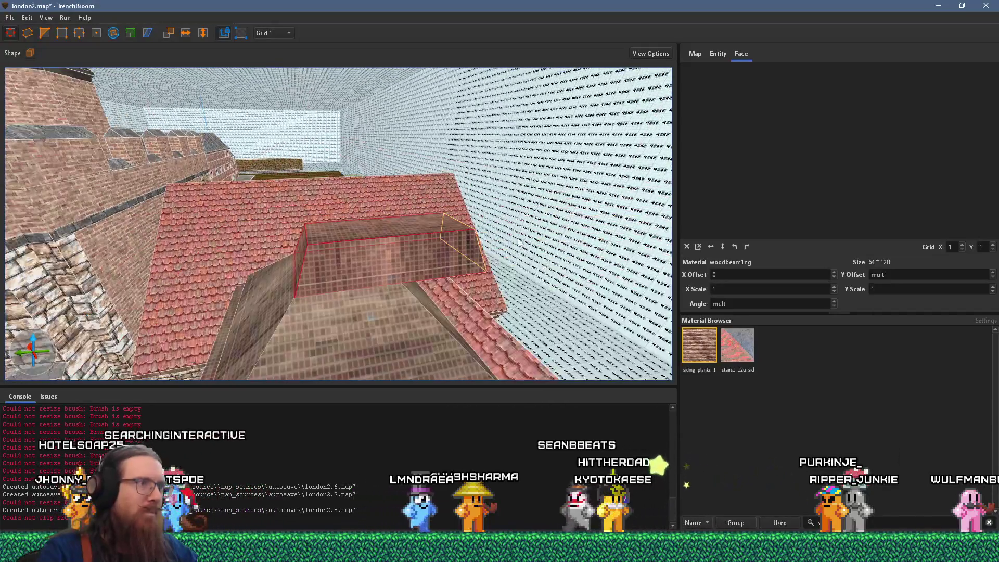
pyautogui.scroll(4, 449, 230)
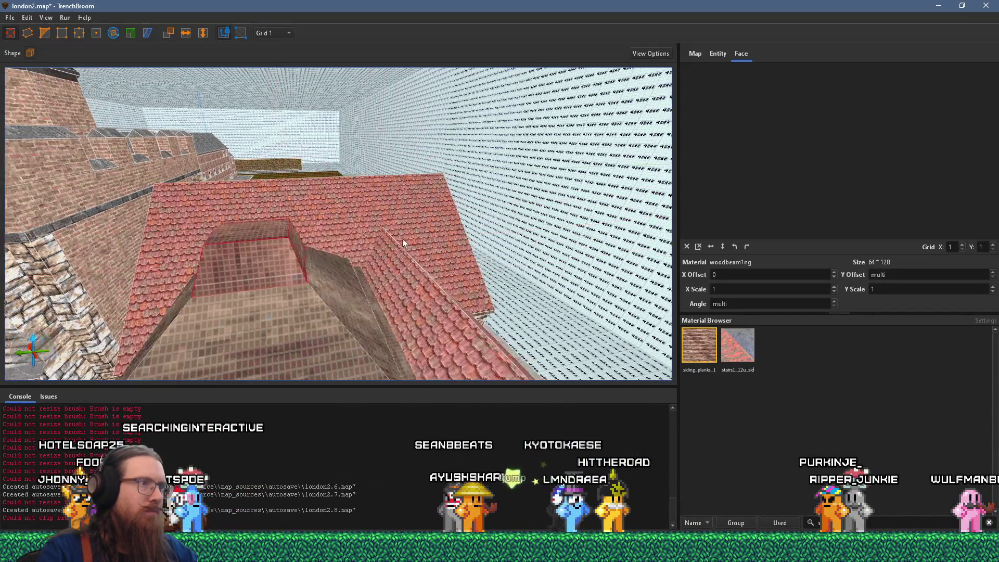
# Adjust the height of the narrow block's top, then return from the reference photo
pyautogui.moveTo(392, 240)
pyautogui.mouseDown()
pyautogui.moveTo(400, 224)
pyautogui.moveTo(423, 220)
pyautogui.moveTo(393, 244)
pyautogui.mouseUp()
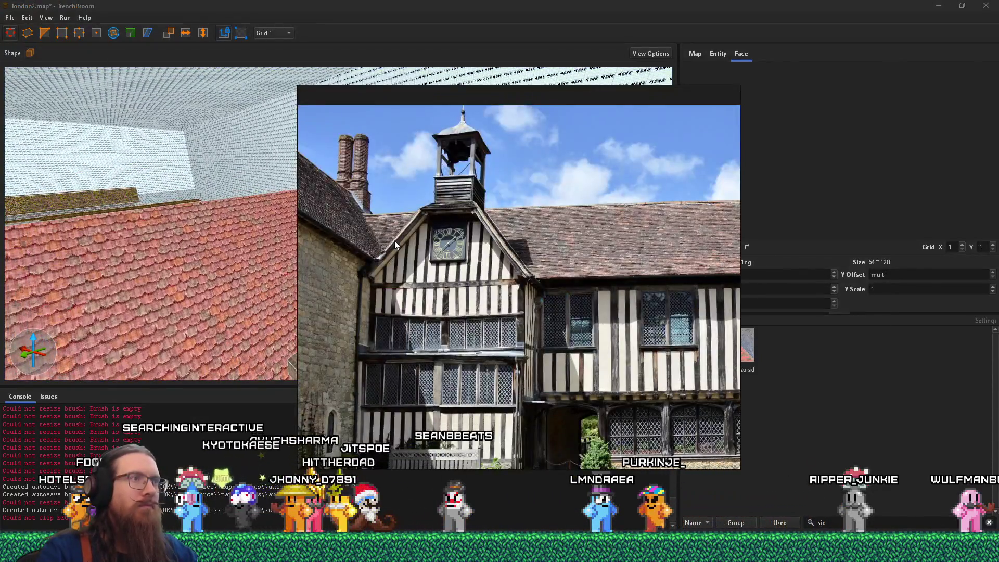
pyautogui.scroll(-3, 381, 261)
pyautogui.moveTo(455, 296); pyautogui.dragTo(460, 277)
pyautogui.scroll(5, 460, 273)
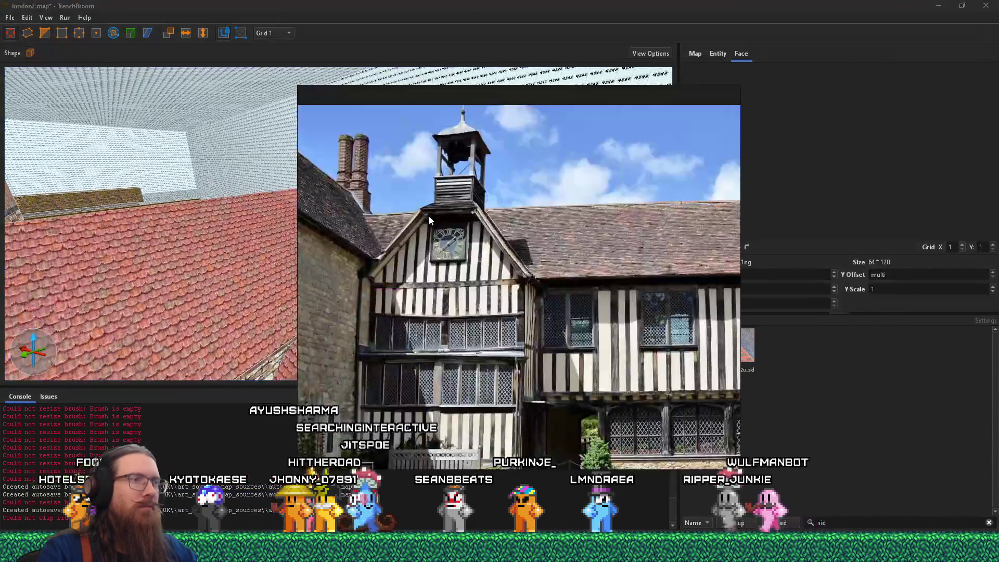
pyautogui.hotkey('alt', 'Tab')
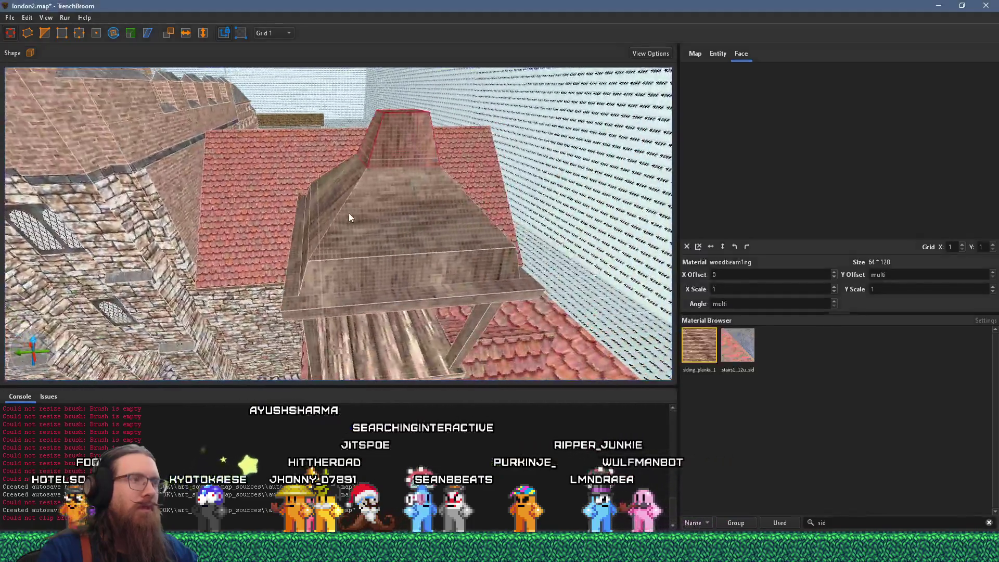
# Compare the cupola with the Tudor reference photo
pyautogui.scroll(5, 331, 244)
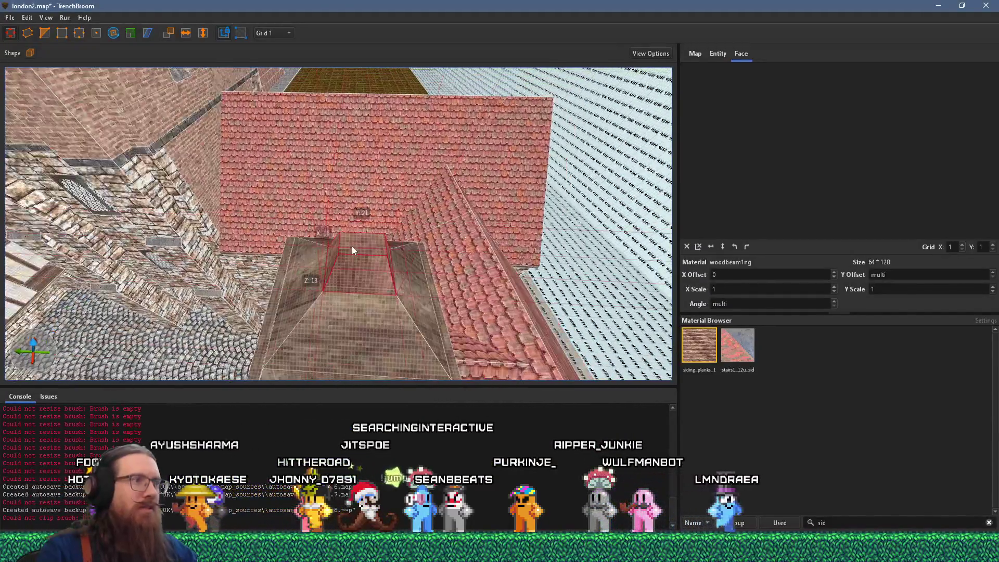
pyautogui.scroll(-5, 356, 192)
pyautogui.hotkey('alt', 'Tab')
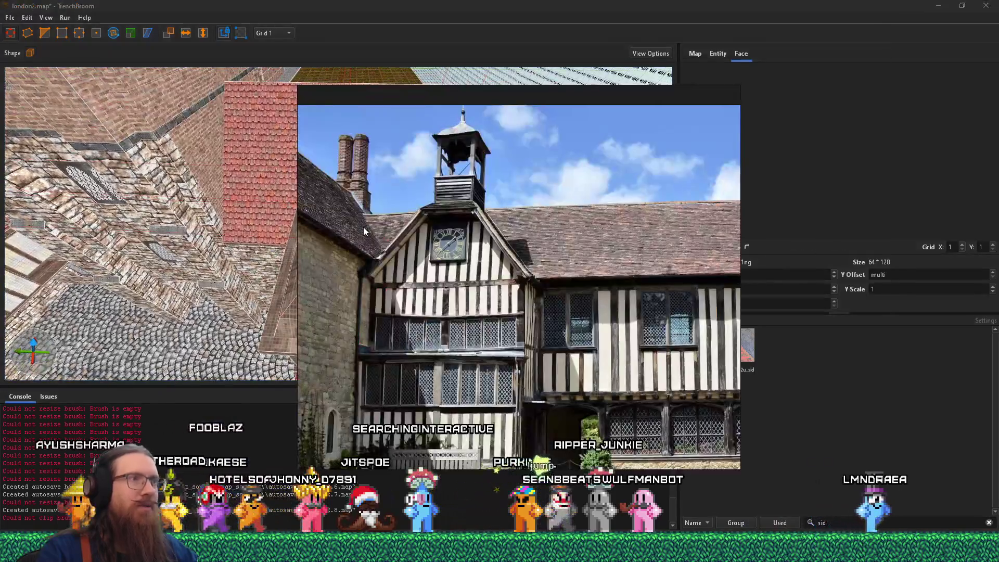
pyautogui.hotkey('alt', 'Tab')
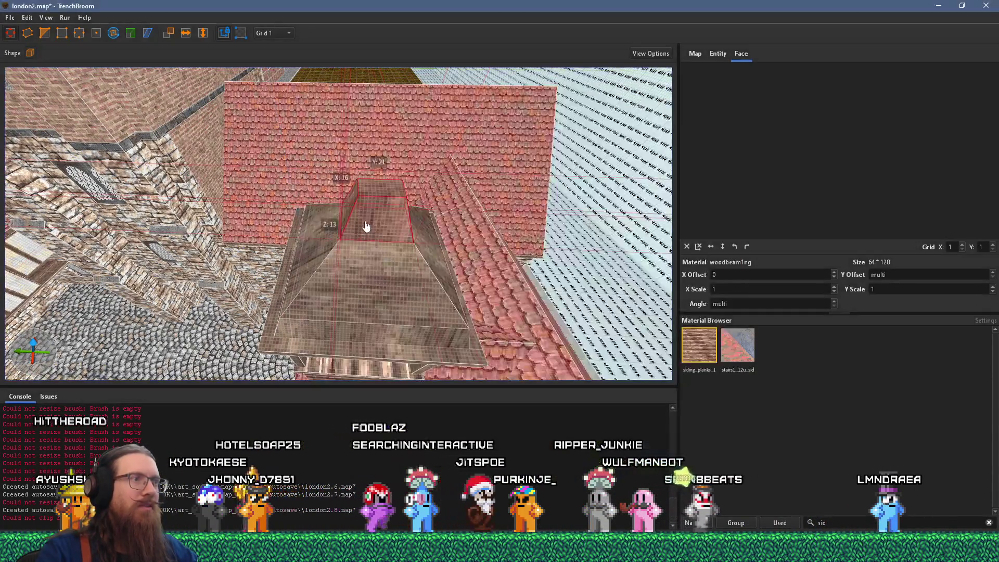
pyautogui.scroll(3, 360, 228)
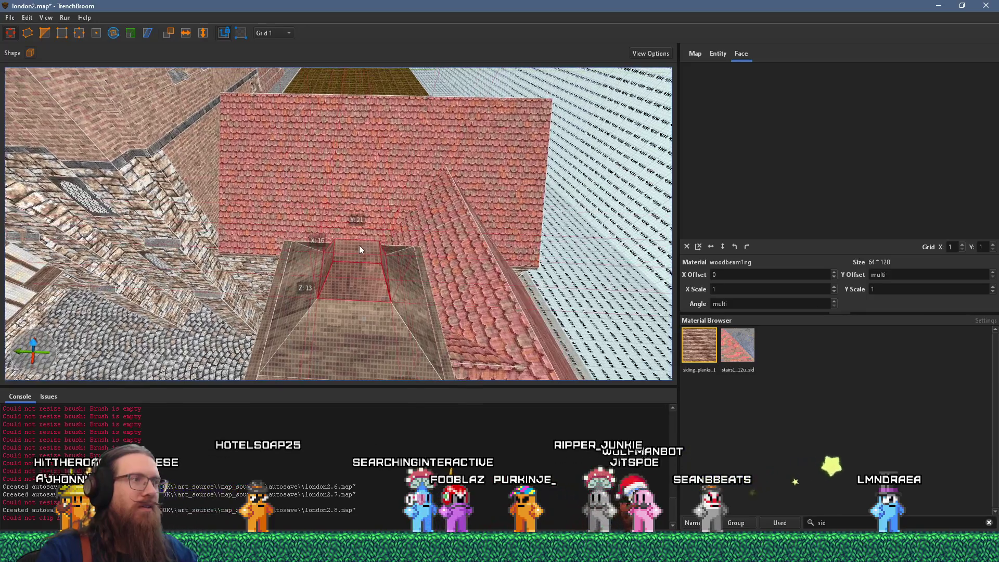
pyautogui.press('Escape')
pyautogui.scroll(2, 370, 251)
# Draw a new box brush on the cupola's roof block and widen it into a post
pyautogui.click(380, 279)
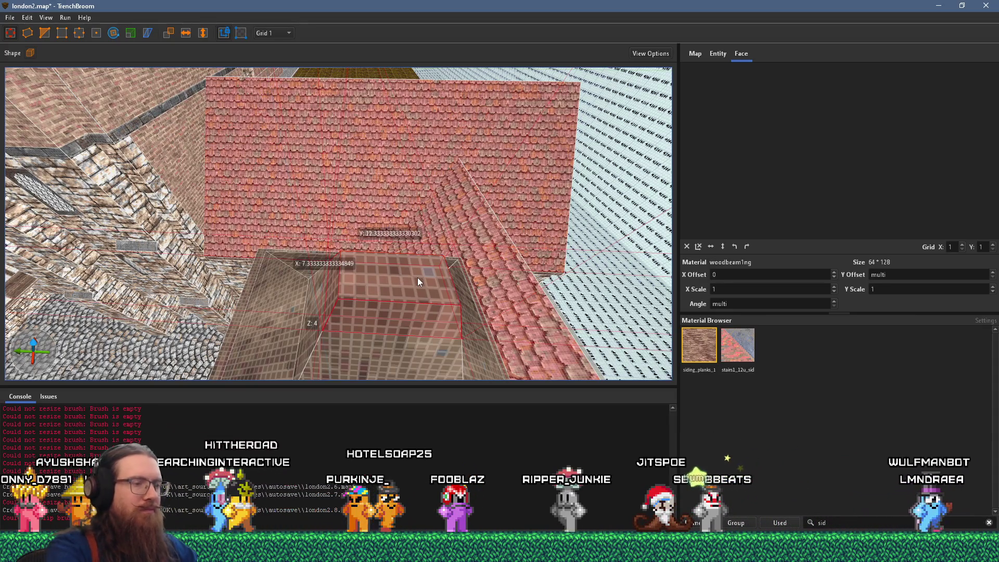
pyautogui.press('Escape')
pyautogui.click(370, 292)
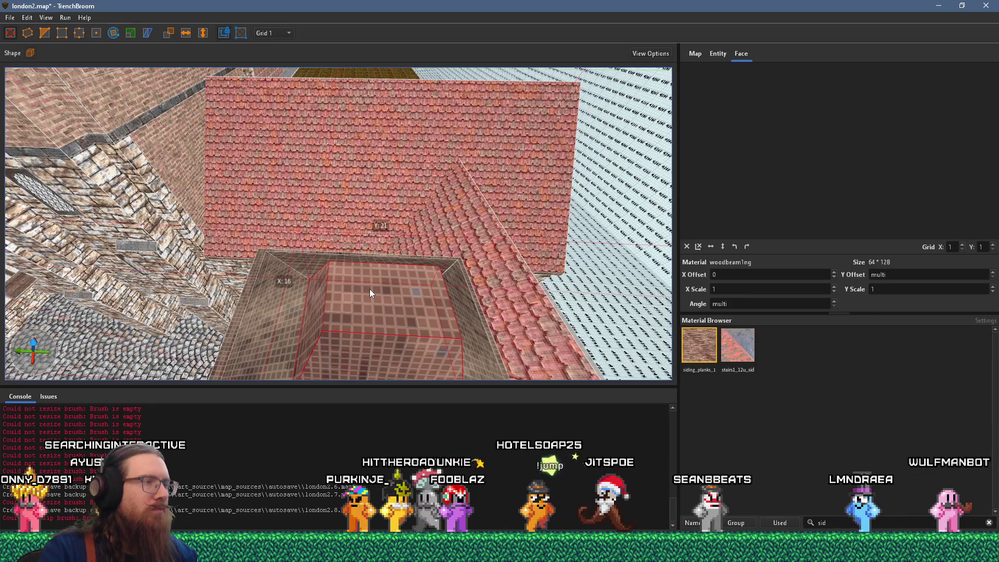
pyautogui.press('Escape')
pyautogui.moveTo(400, 311); pyautogui.dragTo(411, 320)
pyautogui.moveTo(390, 264); pyautogui.dragTo(391, 258)
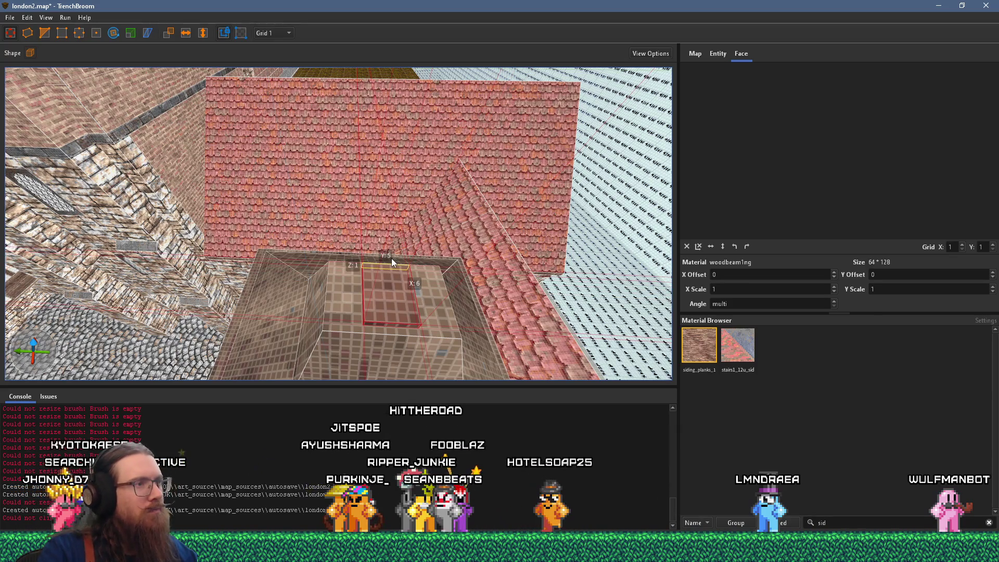
pyautogui.moveTo(409, 272)
pyautogui.mouseDown()
pyautogui.moveTo(435, 281)
pyautogui.moveTo(427, 284)
pyautogui.mouseUp()
# Fly the camera back over the roofs and check the new post against the reference photo
pyautogui.press('d')
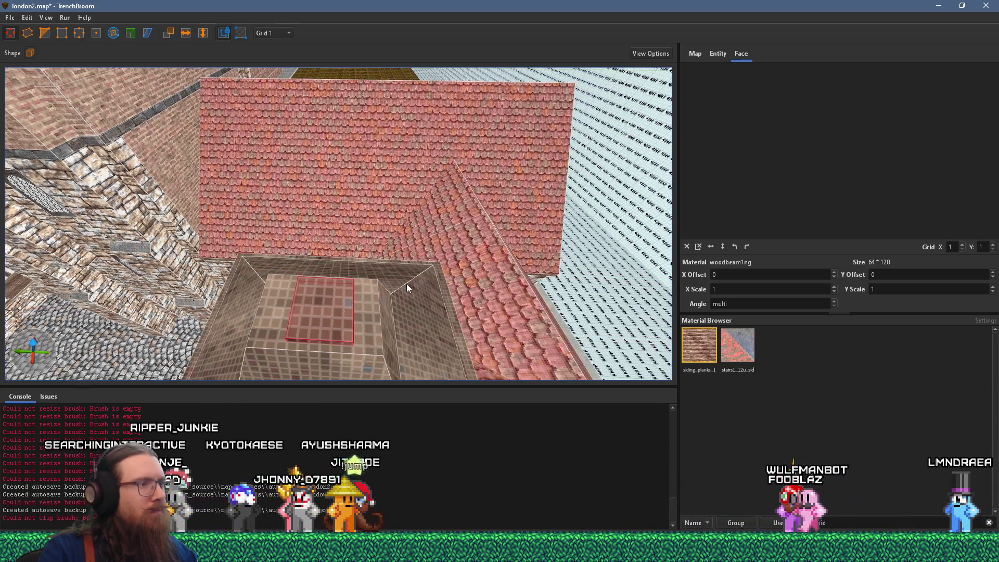
pyautogui.press('w')
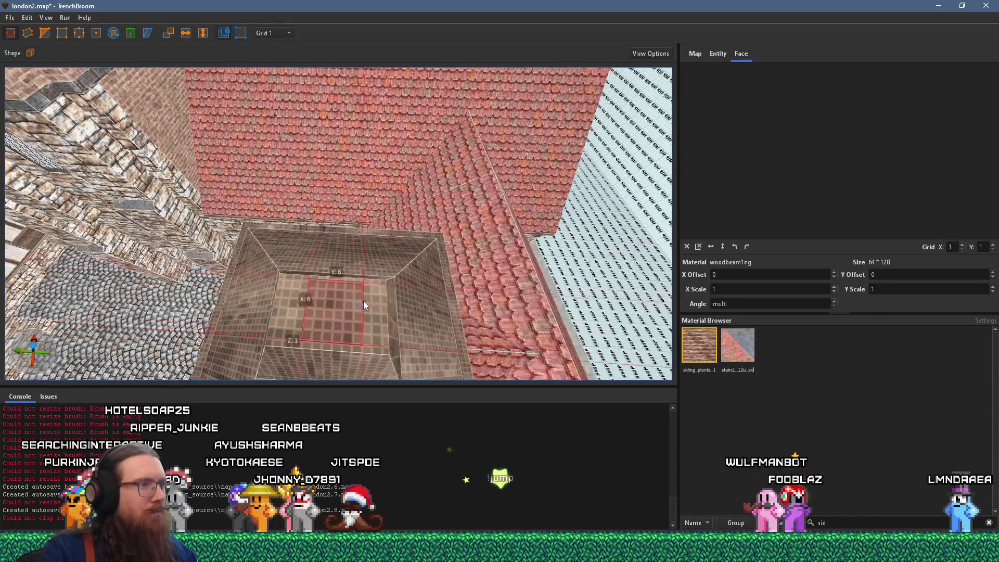
pyautogui.press('d')
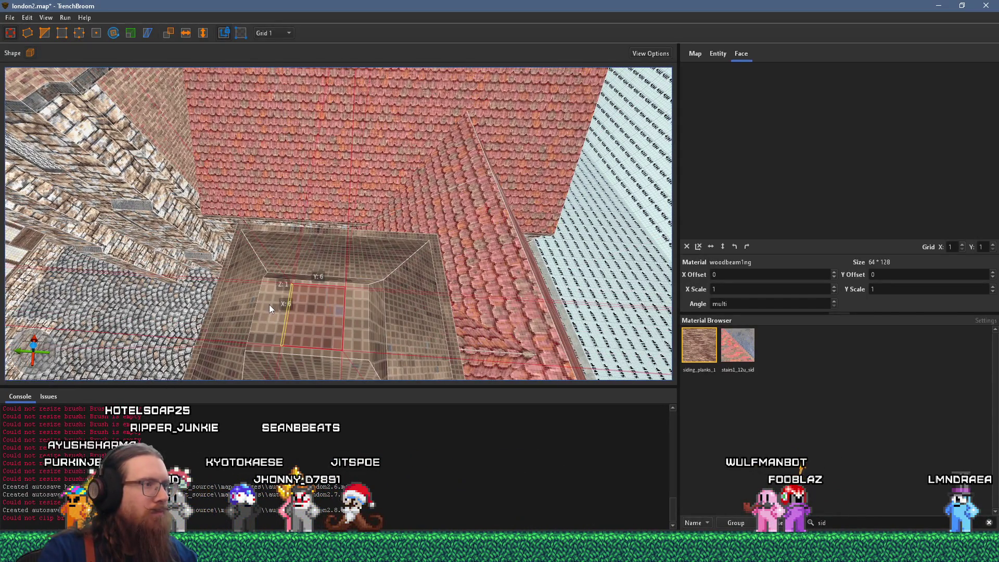
pyautogui.press('s')
pyautogui.press('e')
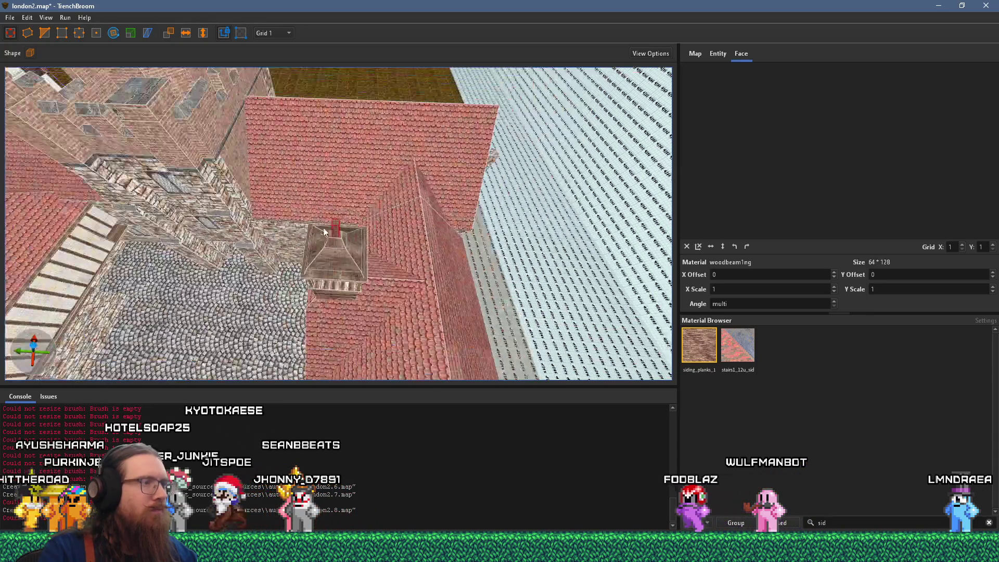
pyautogui.hotkey('alt', 'Tab')
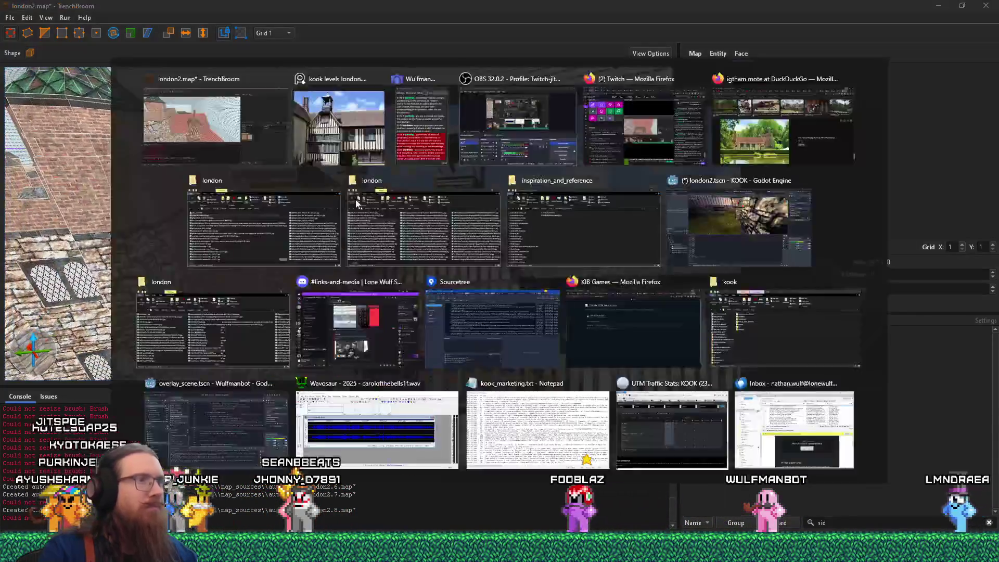
pyautogui.scroll(2, 432, 300)
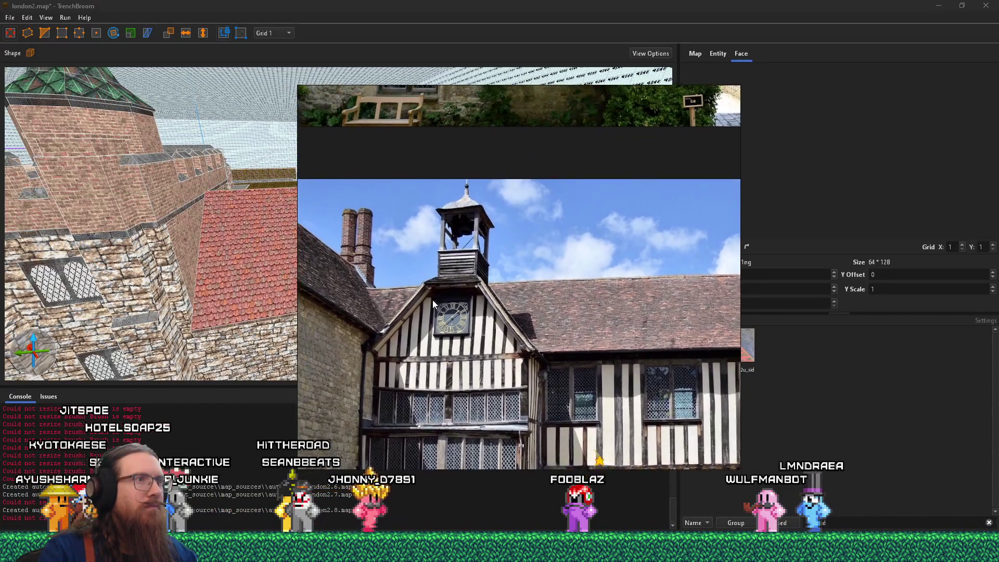
pyautogui.hotkey('alt', 'Tab')
# Apply metal_01_brass2 (found by searching 'brass') to the cupola roof cap and reset its alignment
pyautogui.press('w')
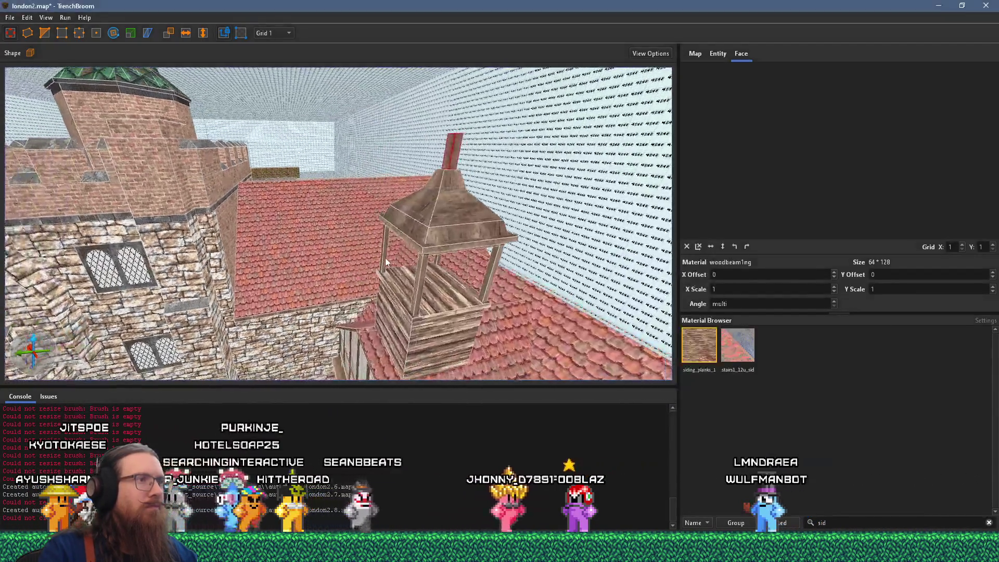
pyautogui.click(376, 269)
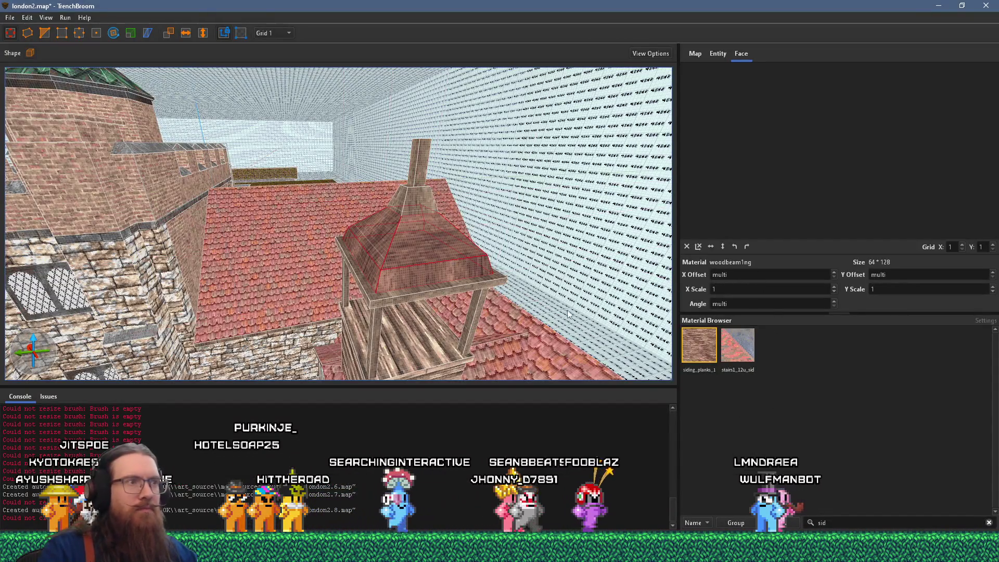
pyautogui.doubleClick(853, 523)
pyautogui.write('brass')
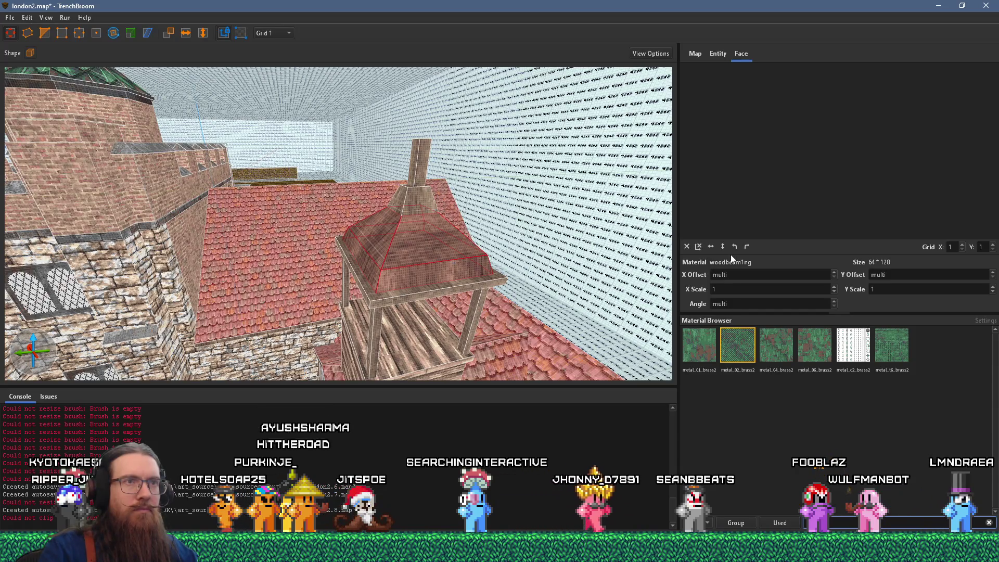
pyautogui.click(703, 339)
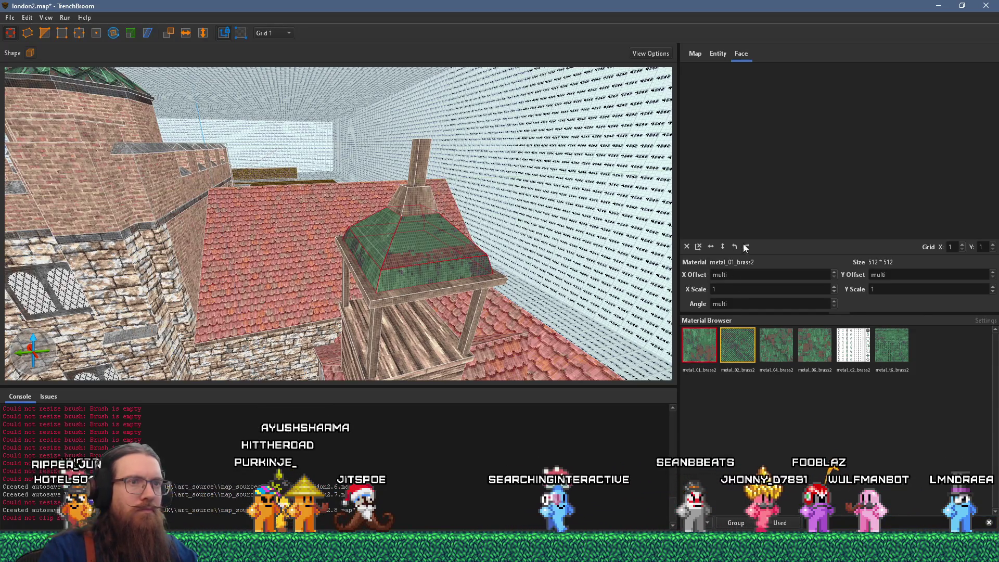
pyautogui.click(687, 246)
# Inspect individual green brass roof faces and a face of the post
pyautogui.scroll(5, 386, 272)
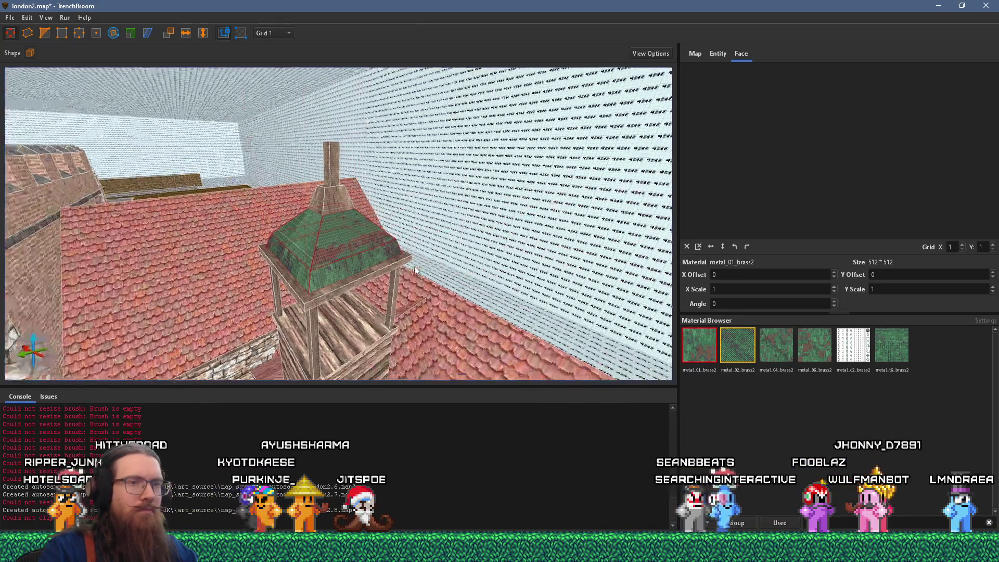
pyautogui.click(494, 212)
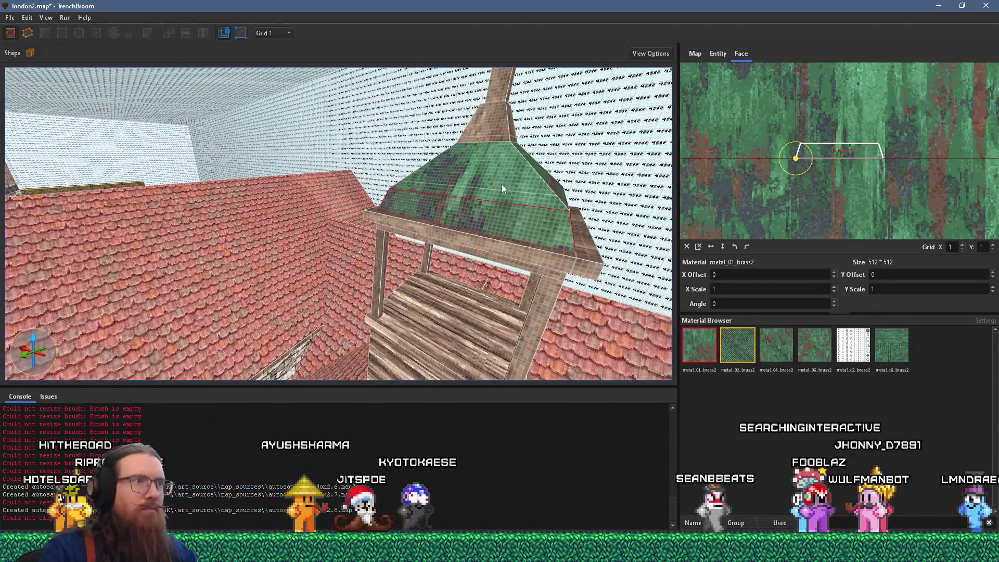
pyautogui.scroll(-5, 502, 185)
pyautogui.scroll(3, 385, 213)
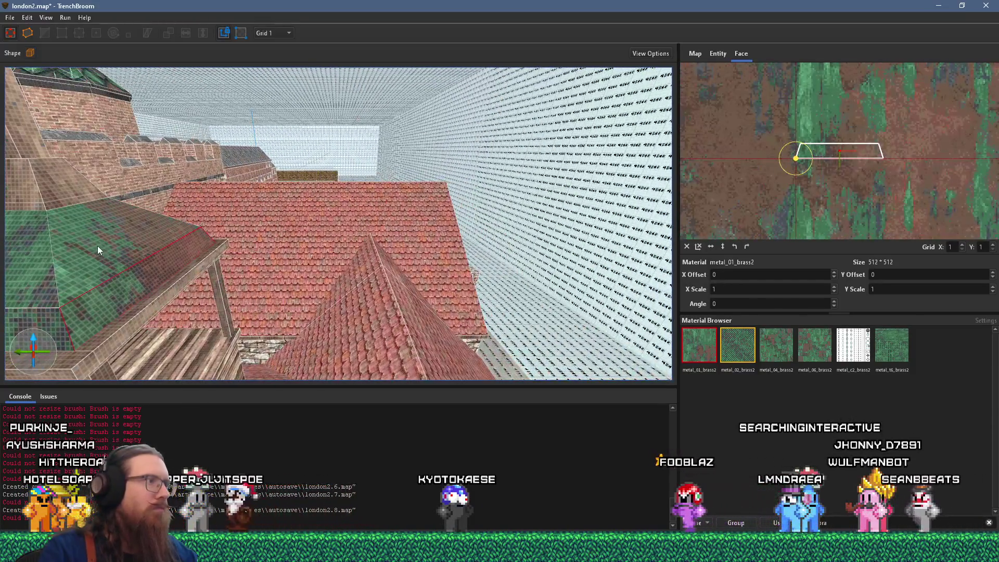
pyautogui.click(110, 230)
pyautogui.scroll(5, 314, 261)
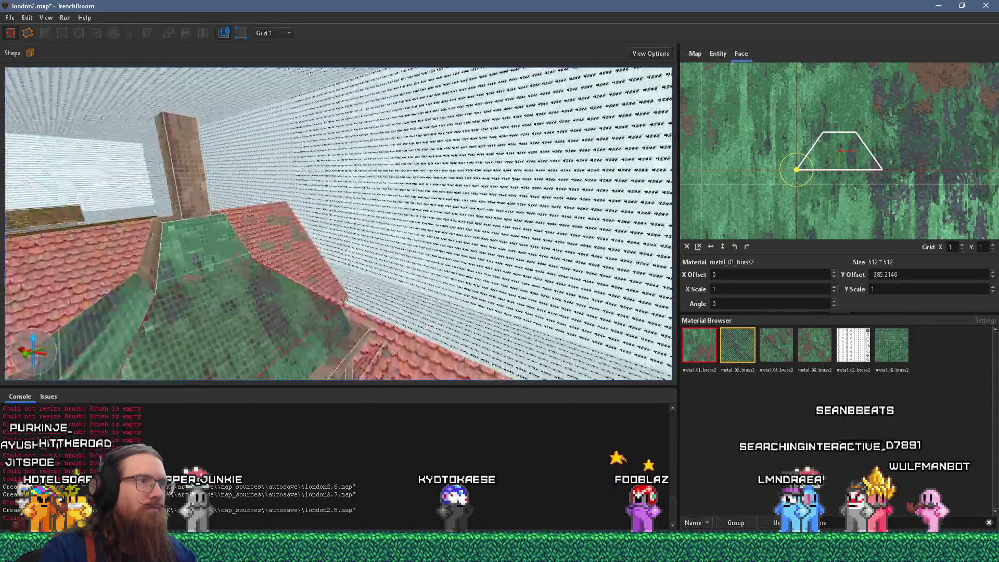
pyautogui.click(480, 274)
pyautogui.click(462, 265)
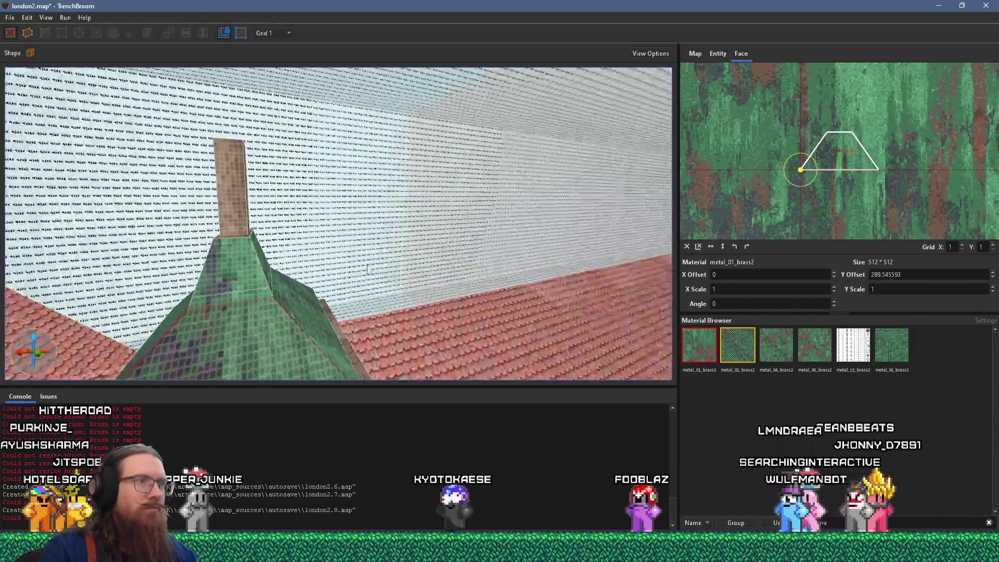
# Check the roof's left front and triangular faces, then select the whole post brush
pyautogui.moveTo(626, 280); pyautogui.dragTo(471, 305)
pyautogui.scroll(3, 502, 319)
pyautogui.click(470, 304)
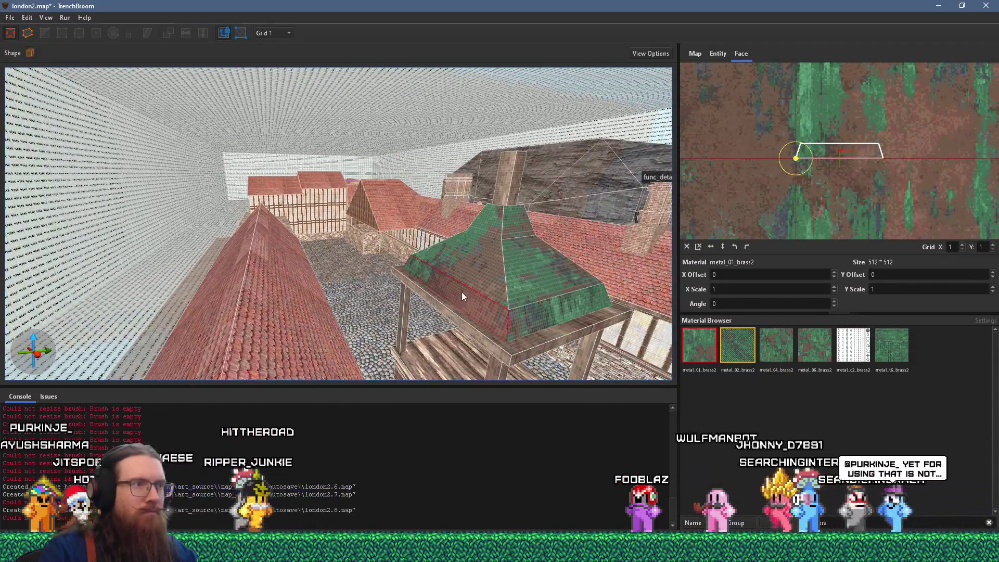
pyautogui.scroll(5, 502, 223)
pyautogui.moveTo(451, 358)
pyautogui.mouseDown()
pyautogui.moveTo(378, 321)
pyautogui.moveTo(402, 314)
pyautogui.mouseUp()
pyautogui.scroll(-3, 436, 342)
pyautogui.click(435, 320)
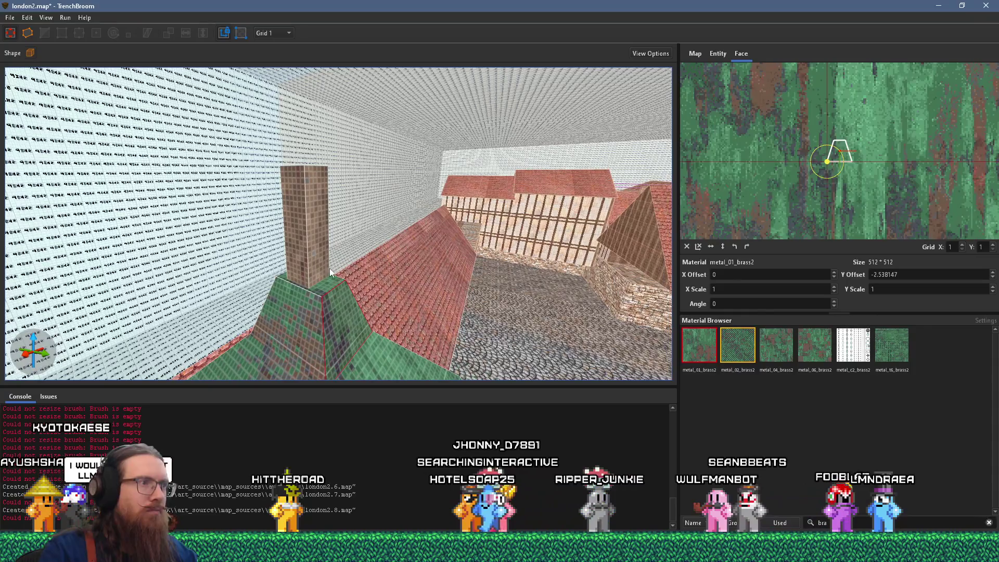
pyautogui.click(313, 254)
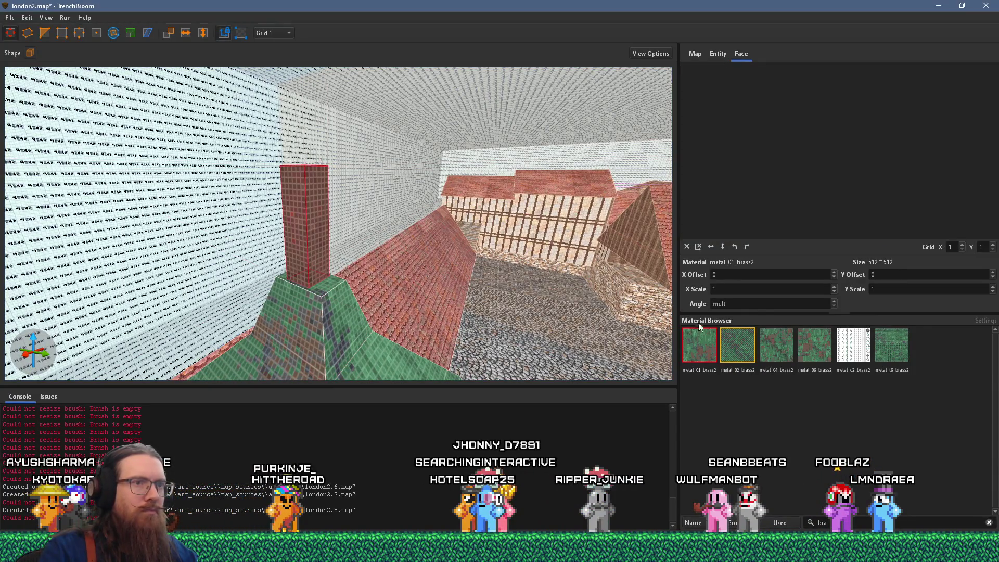
# Inspect a face of the cupola post and compare it with the reference photo
pyautogui.moveTo(596, 317)
pyautogui.mouseDown()
pyautogui.moveTo(386, 215)
pyautogui.moveTo(349, 220)
pyautogui.moveTo(367, 234)
pyautogui.moveTo(294, 253)
pyautogui.moveTo(259, 232)
pyautogui.moveTo(338, 217)
pyautogui.moveTo(332, 249)
pyautogui.moveTo(405, 287)
pyautogui.moveTo(402, 277)
pyautogui.moveTo(416, 278)
pyautogui.mouseUp()
pyautogui.keyDown('shift'); pyautogui.click(349, 220); pyautogui.keyUp('shift')
pyautogui.scroll(-10, 294, 254)
pyautogui.hotkey('alt', 'Tab')
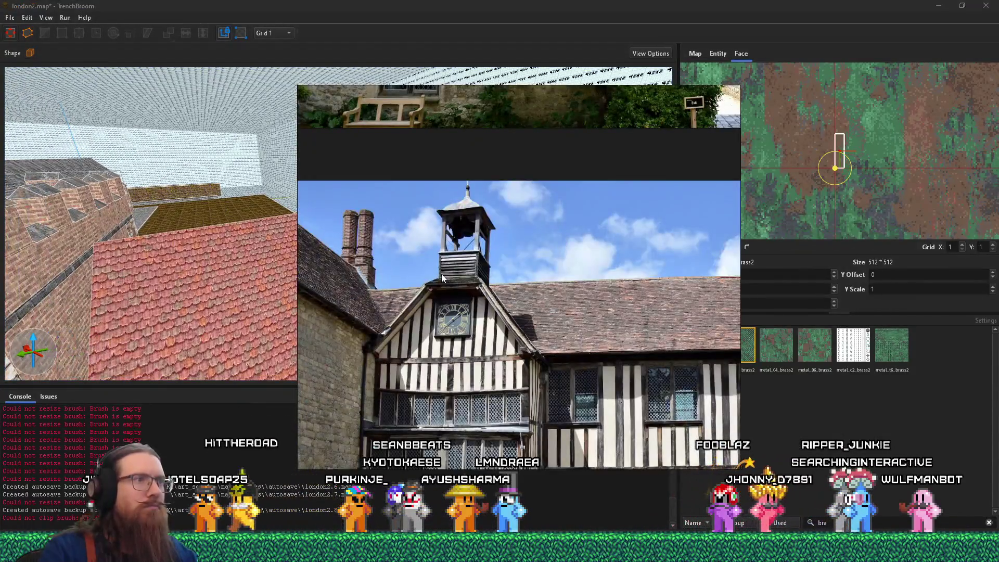
pyautogui.hotkey('alt', 'Tab')
# Reshape the cupola post to be narrower and taller
pyautogui.moveTo(441, 274); pyautogui.dragTo(404, 263)
pyautogui.click(416, 255)
pyautogui.moveTo(398, 297)
pyautogui.mouseDown()
pyautogui.moveTo(389, 317)
pyautogui.moveTo(383, 305)
pyautogui.mouseUp()
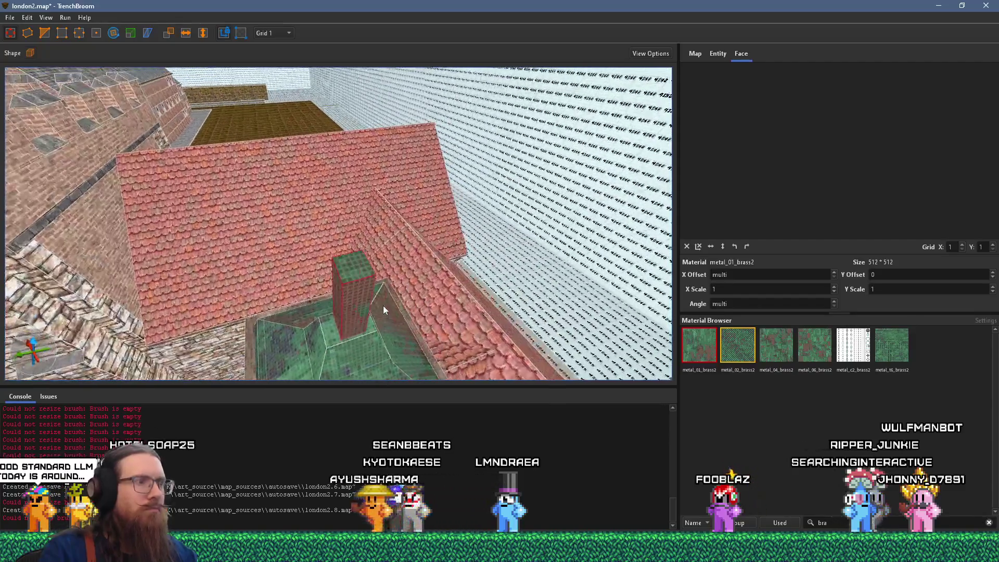
pyautogui.moveTo(364, 255)
pyautogui.mouseDown()
pyautogui.moveTo(340, 248)
pyautogui.moveTo(377, 241)
pyautogui.moveTo(331, 231)
pyautogui.moveTo(355, 230)
pyautogui.moveTo(355, 270)
pyautogui.moveTo(354, 227)
pyautogui.moveTo(367, 193)
pyautogui.moveTo(534, 221)
pyautogui.moveTo(442, 224)
pyautogui.moveTo(361, 242)
pyautogui.moveTo(405, 217)
pyautogui.moveTo(377, 257)
pyautogui.mouseUp()
pyautogui.click(367, 308)
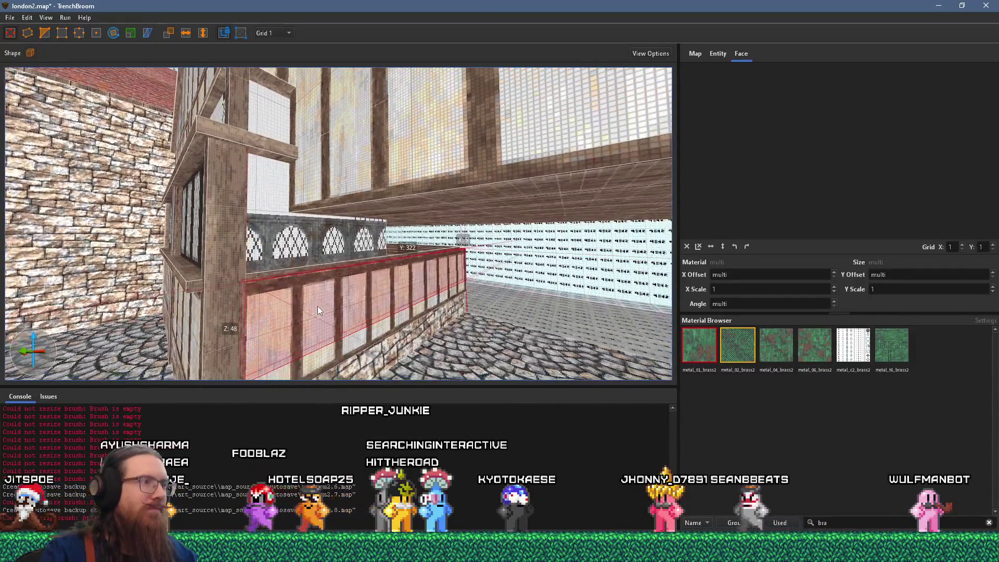
# Raise the upper-floor panel brush above the arched window railing
pyautogui.moveTo(317, 306)
pyautogui.mouseDown()
pyautogui.moveTo(302, 199)
pyautogui.moveTo(289, 280)
pyautogui.mouseUp()
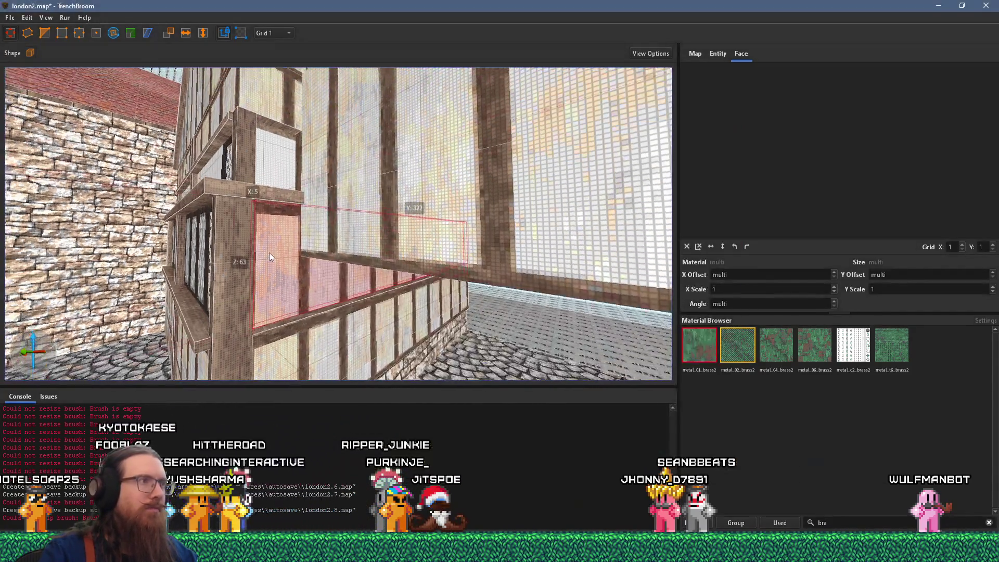
pyautogui.hotkey('alt', 'Tab')
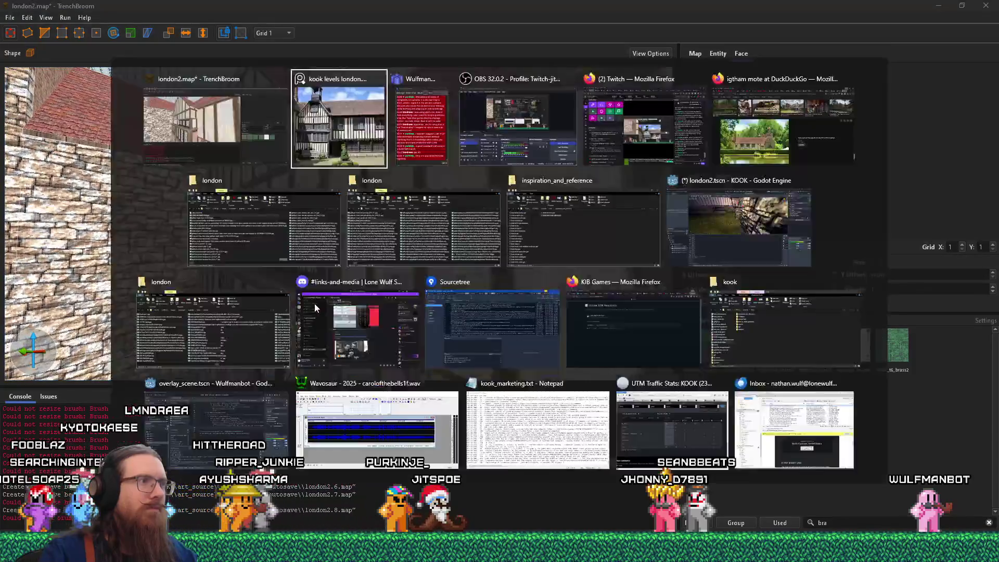
pyautogui.hotkey('alt', 'Tab')
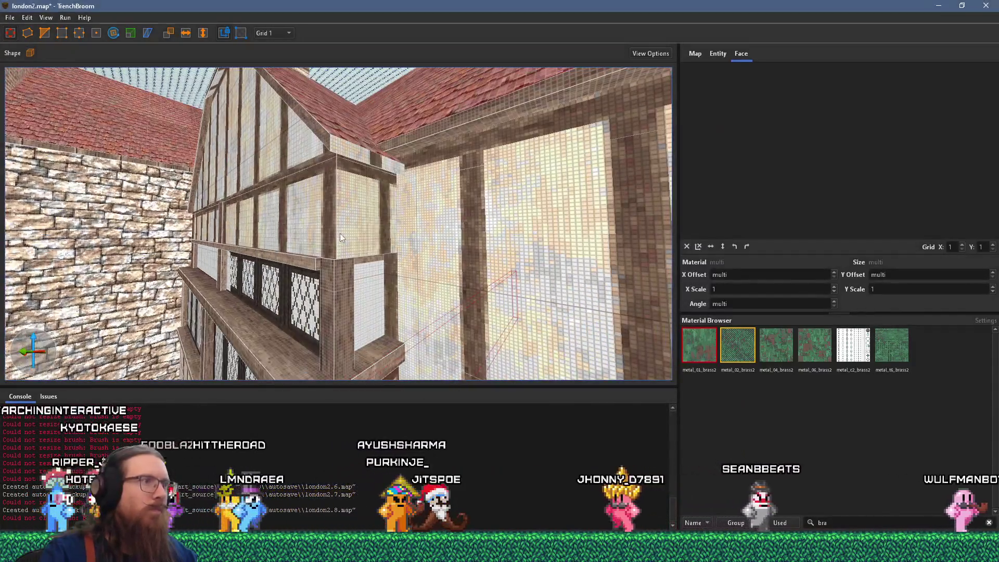
# Select the large upper wall brush, view under its overhang and recheck the reference photo
pyautogui.scroll(3, 323, 273)
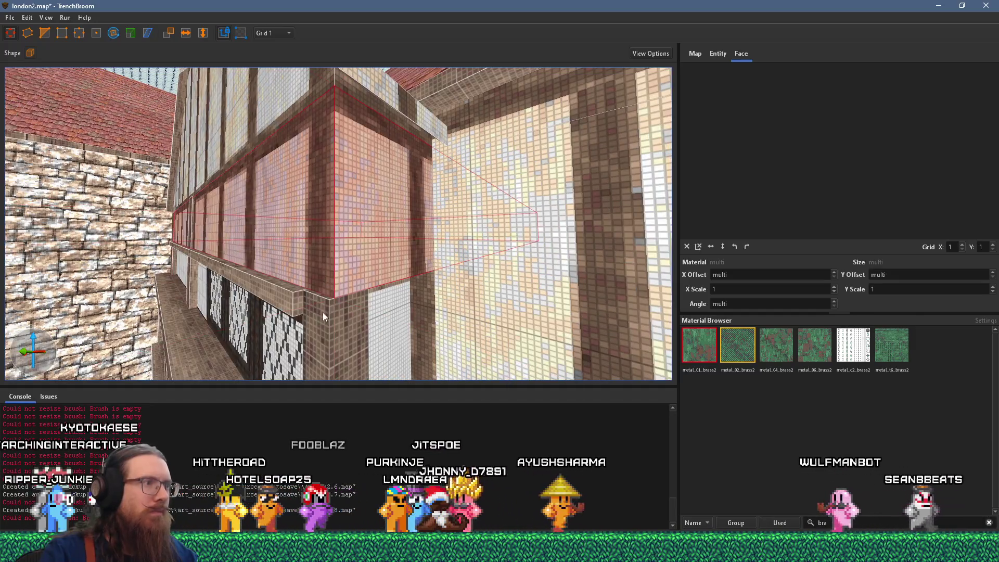
pyautogui.scroll(2, 322, 313)
pyautogui.click(346, 281)
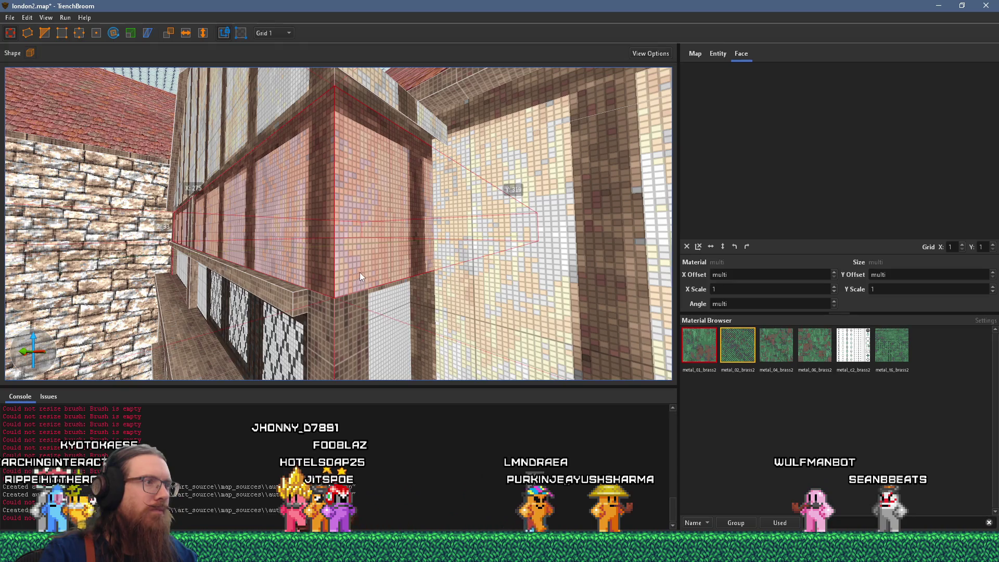
pyautogui.moveTo(360, 273); pyautogui.dragTo(409, 274)
pyautogui.moveTo(491, 226)
pyautogui.mouseDown()
pyautogui.moveTo(282, 195)
pyautogui.moveTo(305, 287)
pyautogui.moveTo(438, 271)
pyautogui.moveTo(397, 299)
pyautogui.mouseUp()
pyautogui.hotkey('alt', 'Tab')
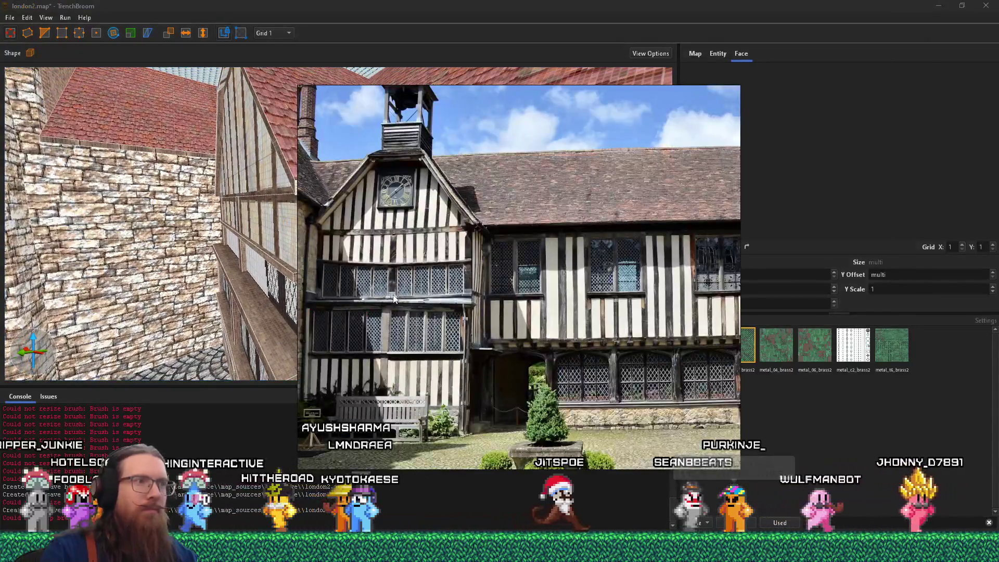
pyautogui.hotkey('alt', 'Tab')
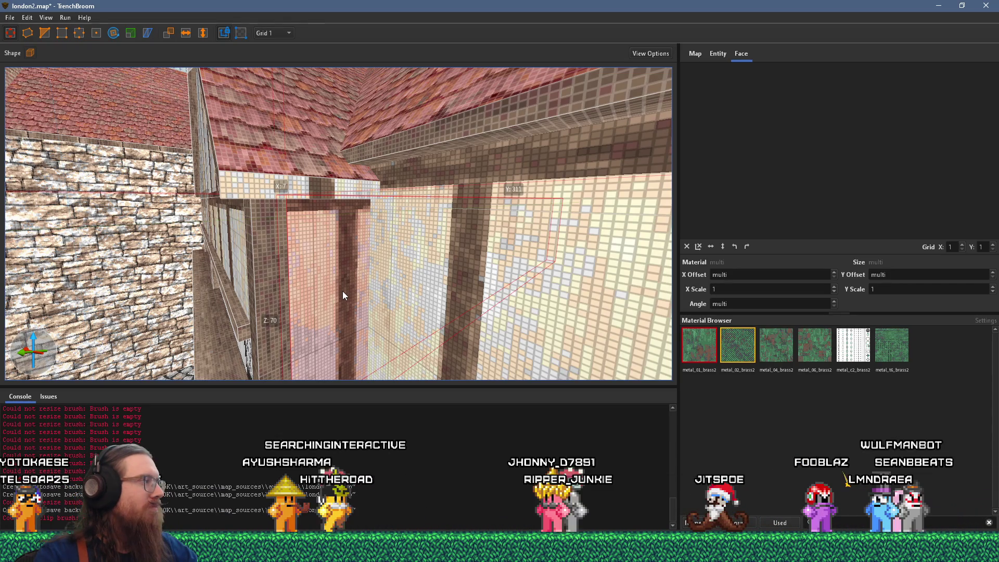
# Set the window face's horizontal texture offset to 48
pyautogui.moveTo(347, 279)
pyautogui.mouseDown()
pyautogui.moveTo(349, 288)
pyautogui.moveTo(316, 225)
pyautogui.moveTo(324, 217)
pyautogui.mouseUp()
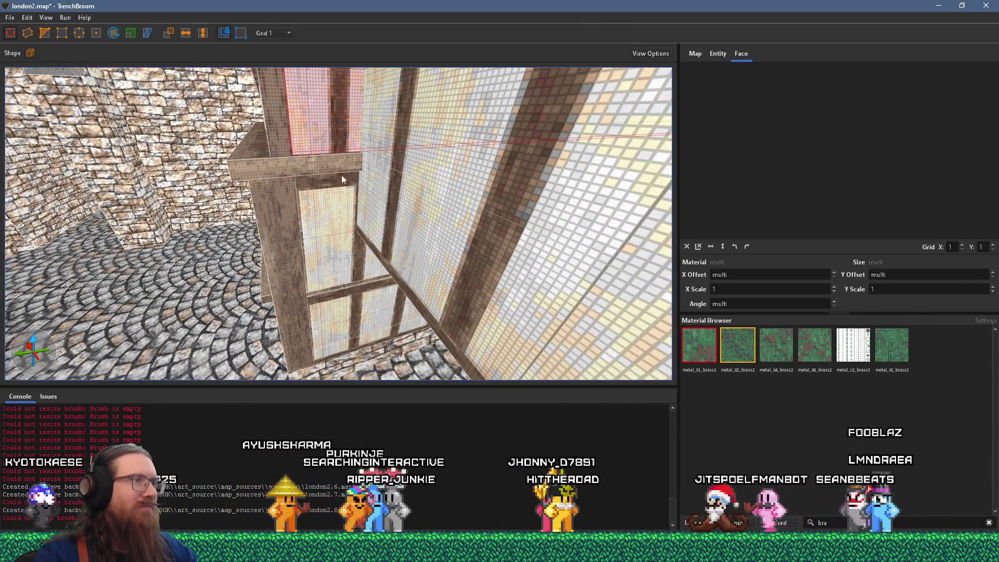
pyautogui.keyDown('shift'); pyautogui.click(345, 124); pyautogui.keyUp('shift')
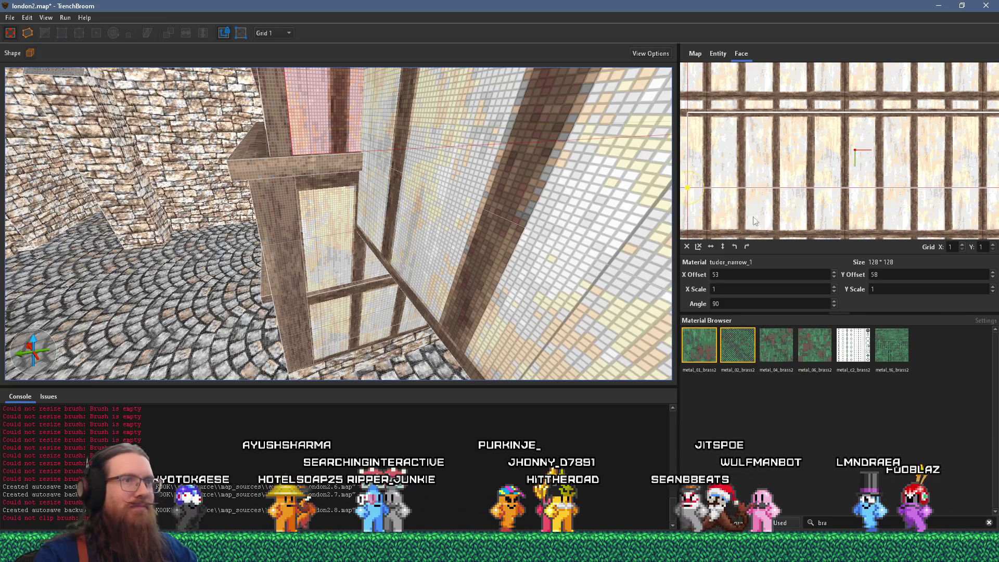
pyautogui.doubleClick(754, 275)
pyautogui.write('48')
pyautogui.press('Return')
# Inspect the timber beam face and compare the wall with the reference photo
pyautogui.scroll(-6, 754, 274)
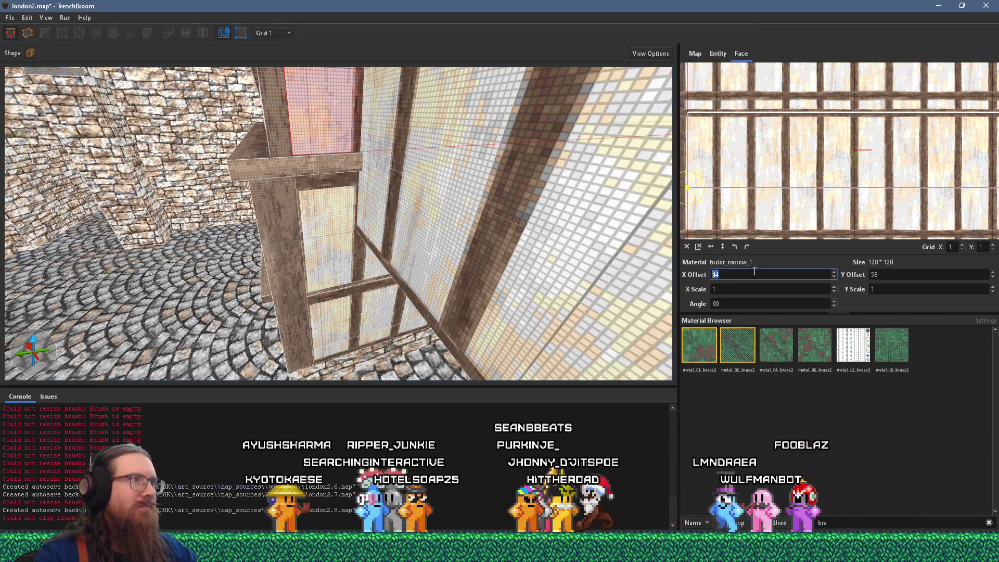
pyautogui.scroll(-1, 755, 271)
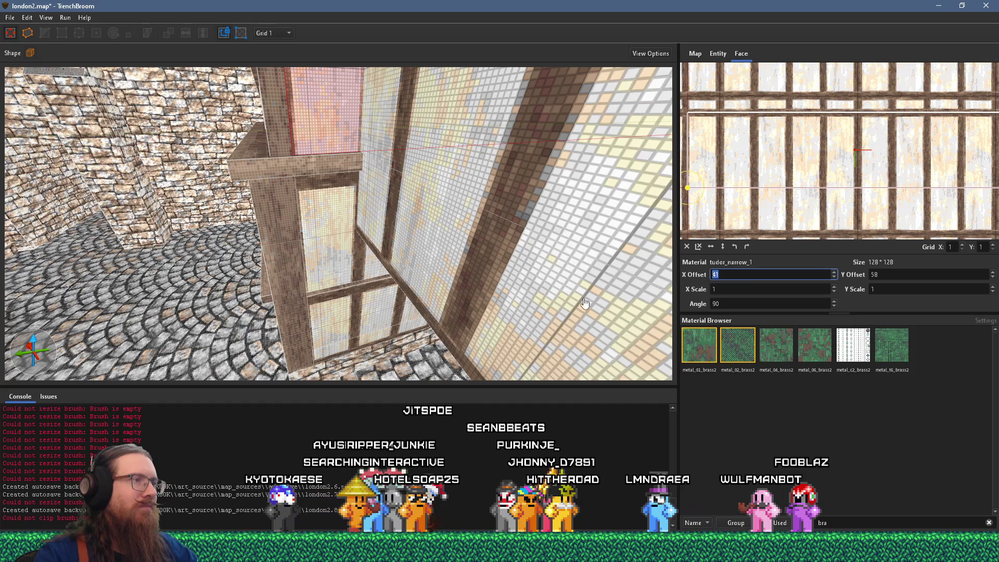
pyautogui.moveTo(346, 268)
pyautogui.mouseDown()
pyautogui.moveTo(353, 234)
pyautogui.moveTo(431, 245)
pyautogui.mouseUp()
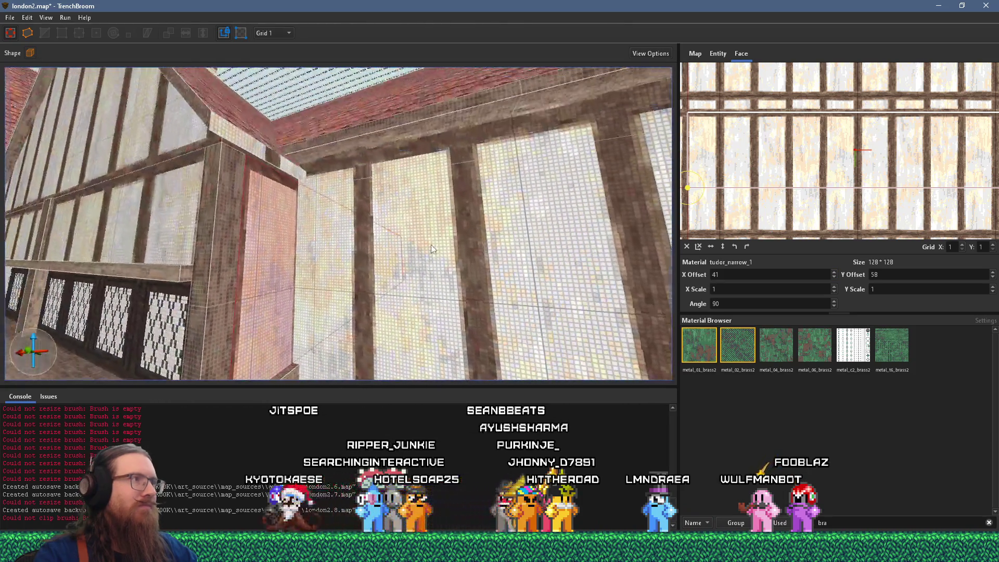
pyautogui.moveTo(335, 226)
pyautogui.mouseDown()
pyautogui.moveTo(404, 214)
pyautogui.moveTo(473, 111)
pyautogui.moveTo(441, 110)
pyautogui.moveTo(348, 143)
pyautogui.moveTo(371, 192)
pyautogui.moveTo(393, 195)
pyautogui.moveTo(389, 204)
pyautogui.moveTo(314, 198)
pyautogui.mouseUp()
pyautogui.keyDown('shift'); pyautogui.click(473, 111); pyautogui.keyUp('shift')
pyautogui.hotkey('alt', 'Tab')
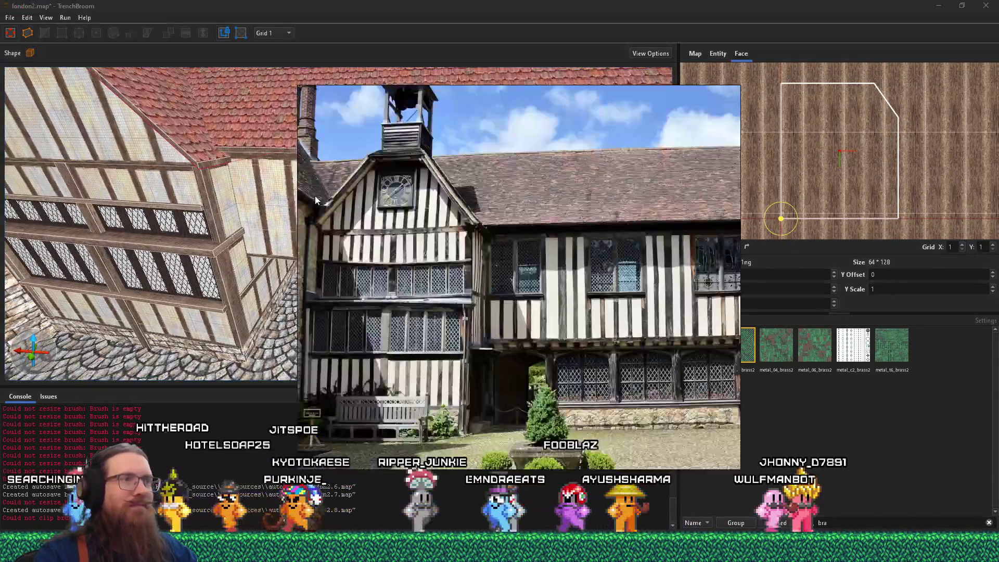
pyautogui.hotkey('alt', 'Tab')
# Extend the wall brush right of the window up against the window frame
pyautogui.scroll(5, 315, 192)
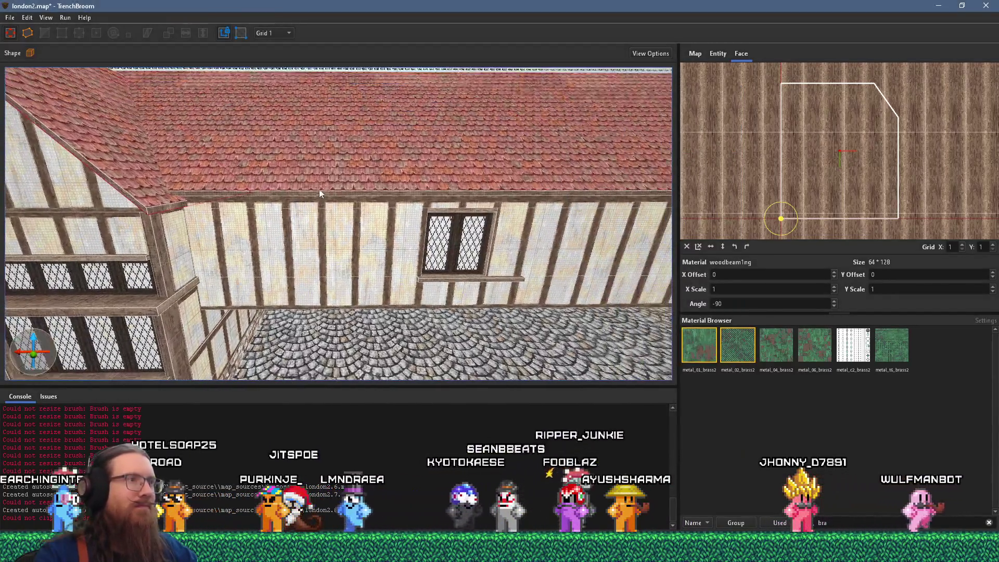
pyautogui.moveTo(315, 185)
pyautogui.mouseDown()
pyautogui.moveTo(315, 151)
pyautogui.moveTo(164, 113)
pyautogui.moveTo(247, 99)
pyautogui.moveTo(337, 151)
pyautogui.moveTo(249, 189)
pyautogui.mouseUp()
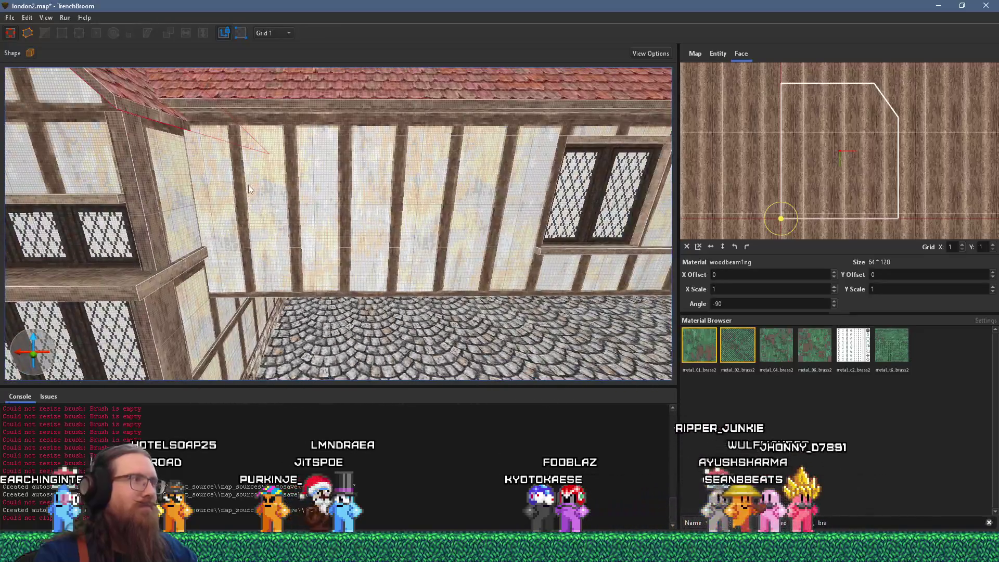
pyautogui.keyDown('shift'); pyautogui.click(247, 187); pyautogui.keyUp('shift')
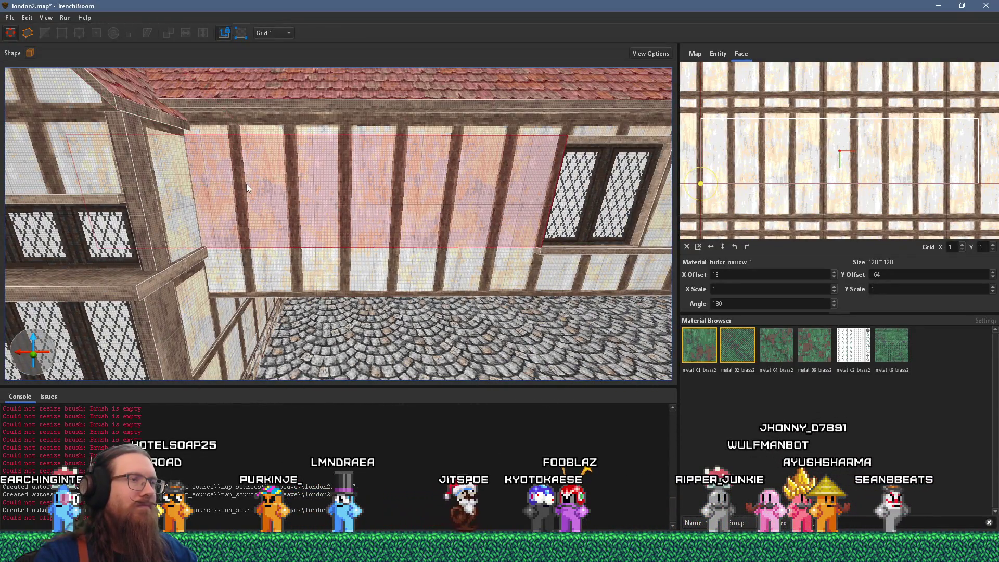
pyautogui.moveTo(520, 250); pyautogui.dragTo(295, 216)
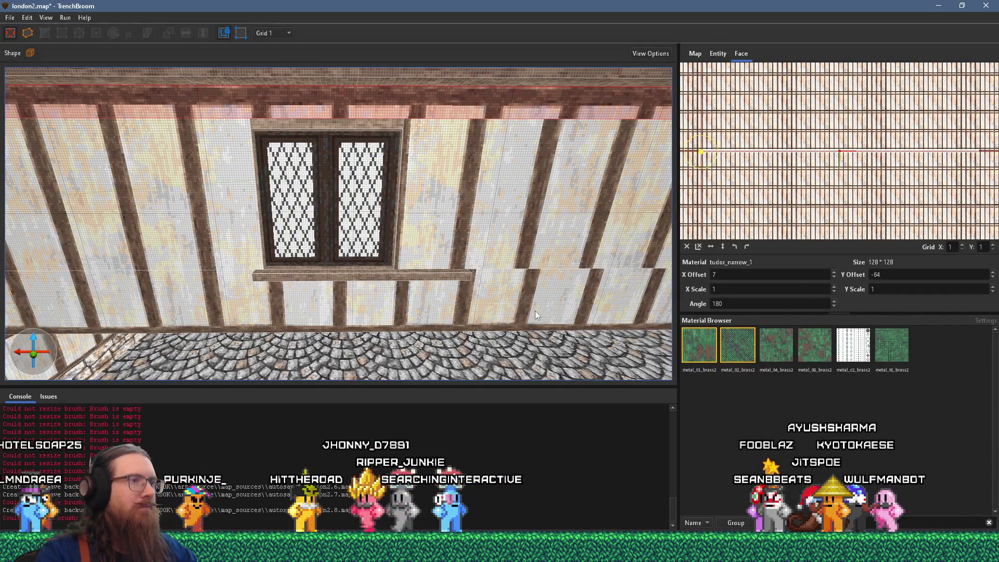
pyautogui.scroll(3, 458, 216)
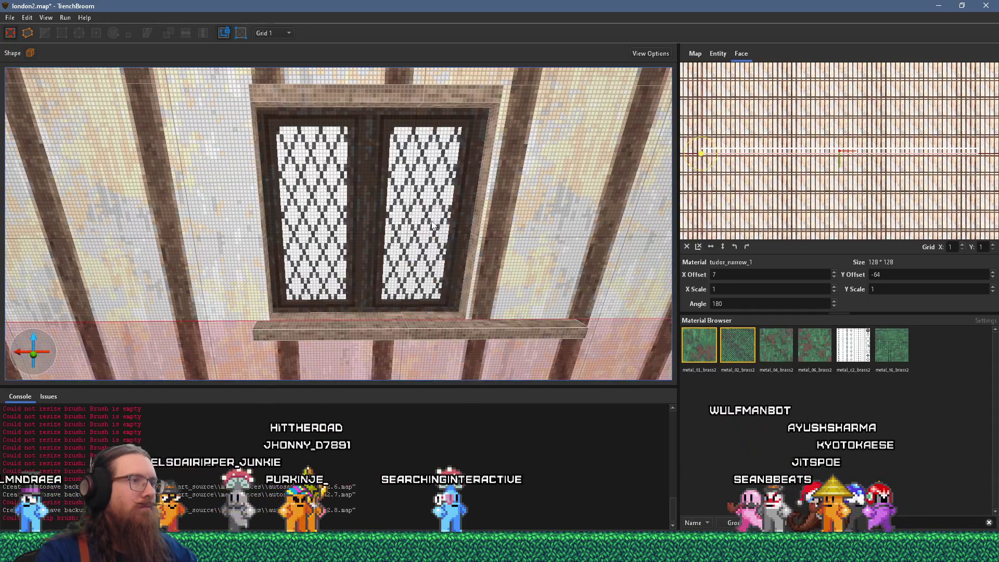
pyautogui.click(484, 226)
pyautogui.moveTo(391, 222); pyautogui.dragTo(401, 223)
pyautogui.click(234, 216)
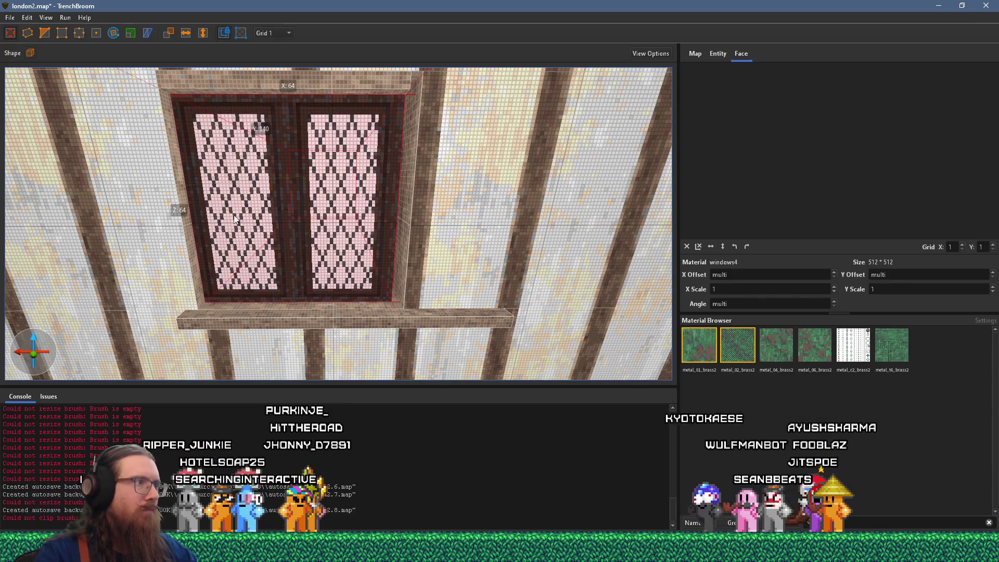
# Nudge the window sideways and stretch the left wall brush to meet it
pyautogui.moveTo(262, 207); pyautogui.dragTo(289, 200)
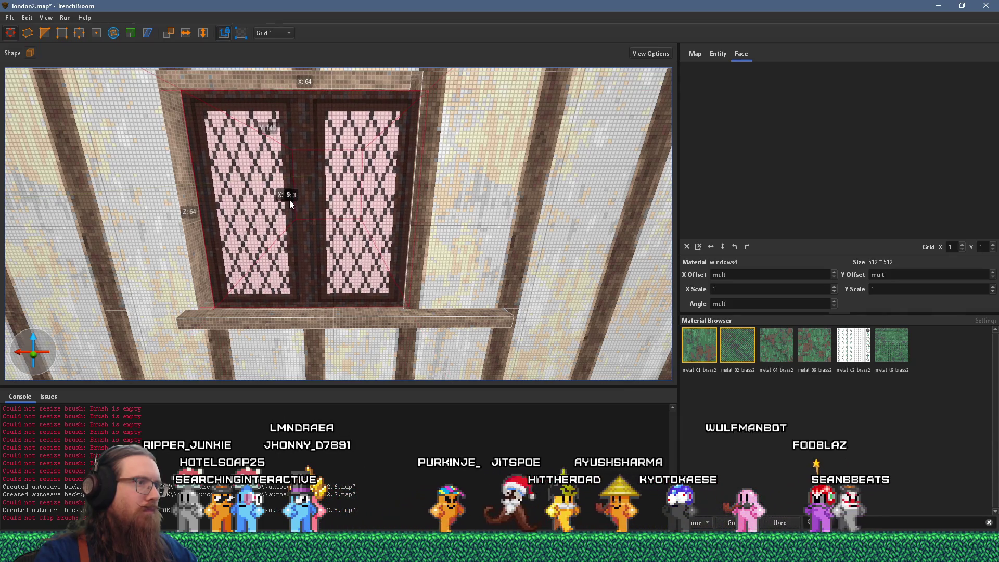
pyautogui.click(191, 223)
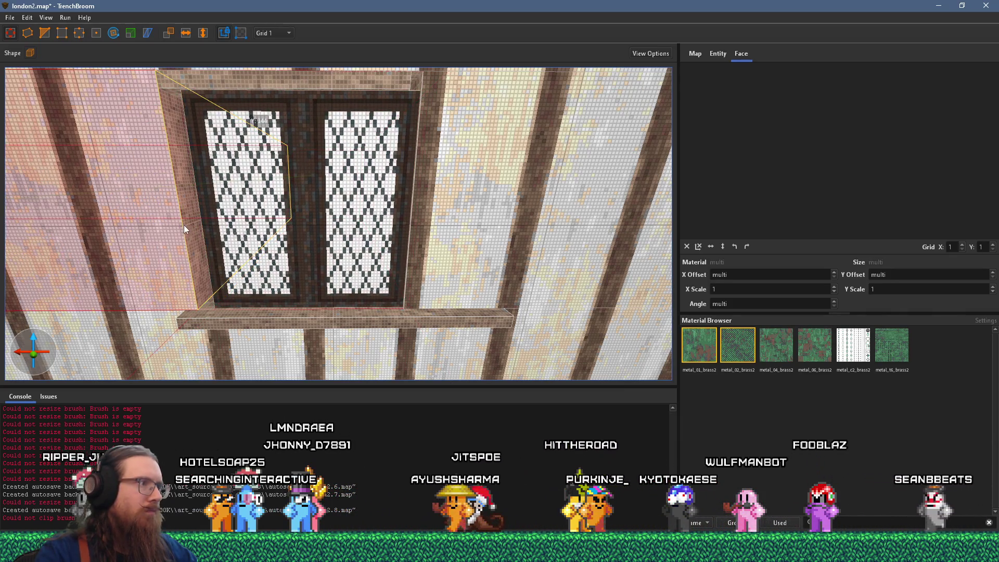
pyautogui.moveTo(204, 229); pyautogui.dragTo(209, 226)
pyautogui.click(265, 160)
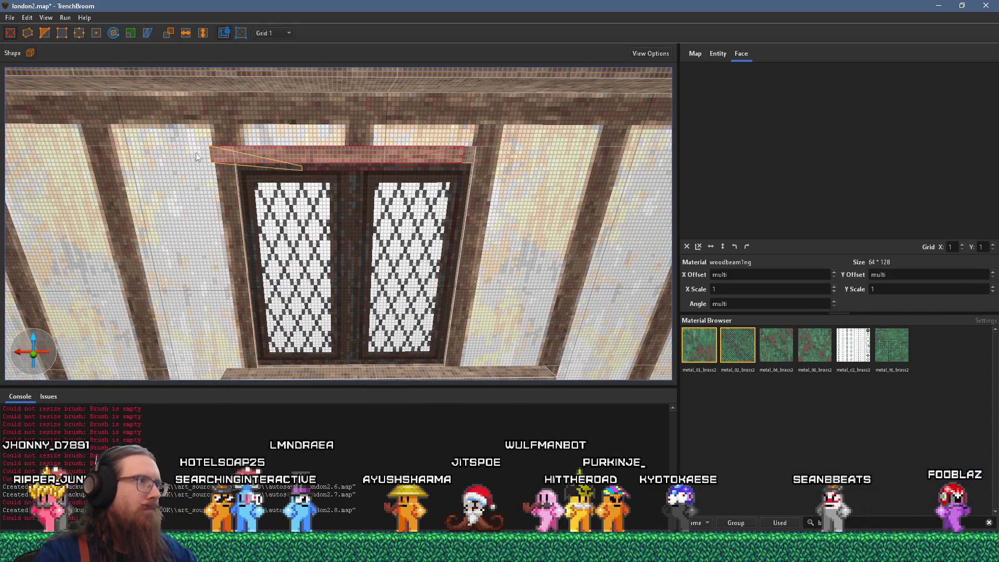
pyautogui.press('d')
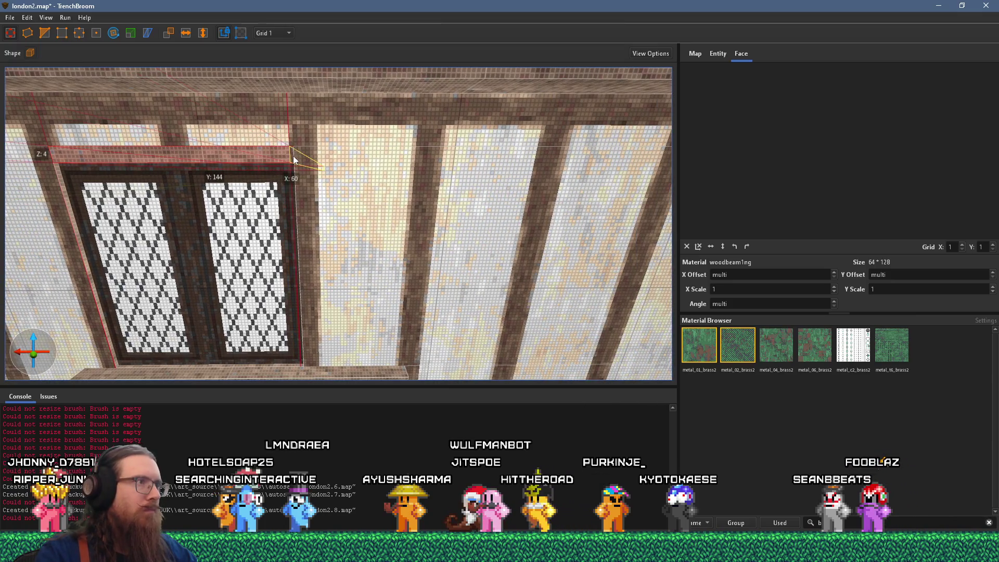
pyautogui.scroll(-10, 299, 160)
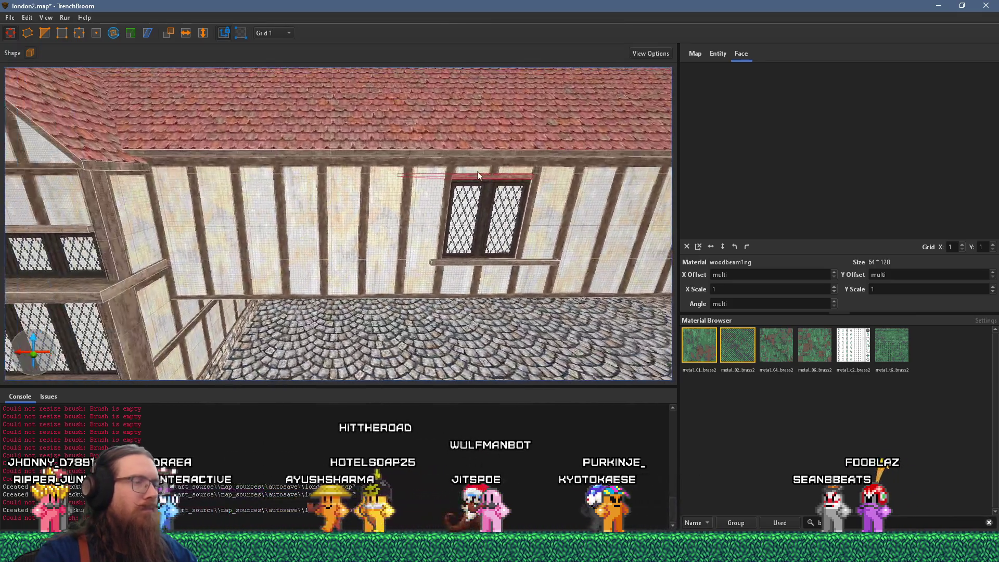
# Duplicate the window and sill further left along the upper wall and set the copy into it
pyautogui.click(511, 263)
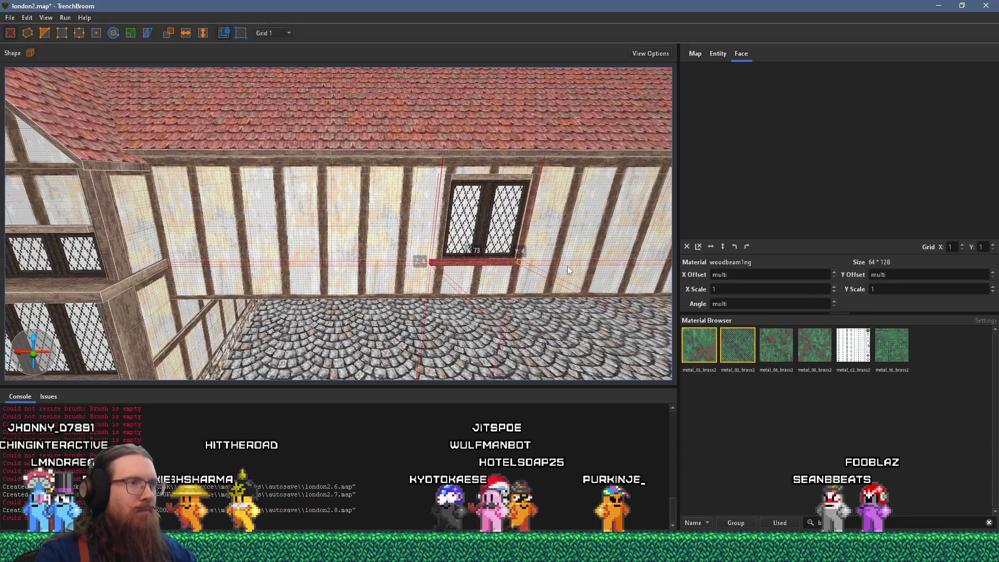
pyautogui.hotkey('alt', 'Tab')
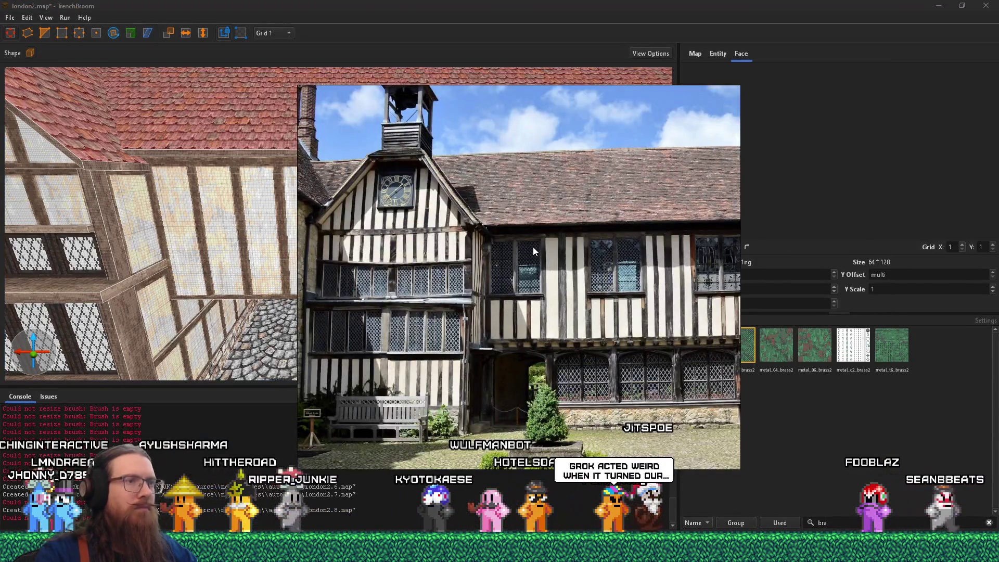
pyautogui.hotkey('alt', 'Tab')
pyautogui.scroll(2, 457, 230)
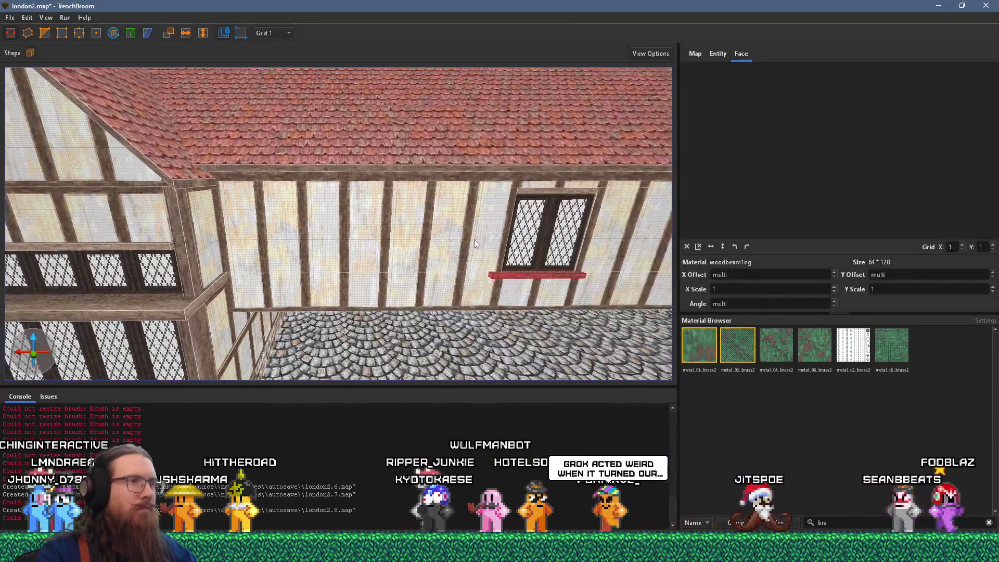
pyautogui.click(537, 260)
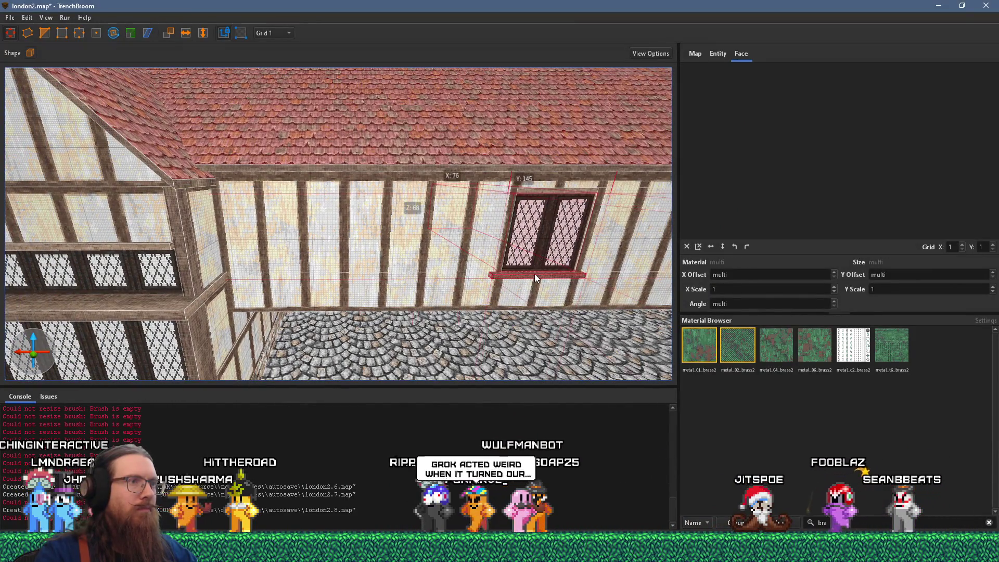
pyautogui.doubleClick(556, 215)
pyautogui.moveTo(557, 218); pyautogui.dragTo(278, 219)
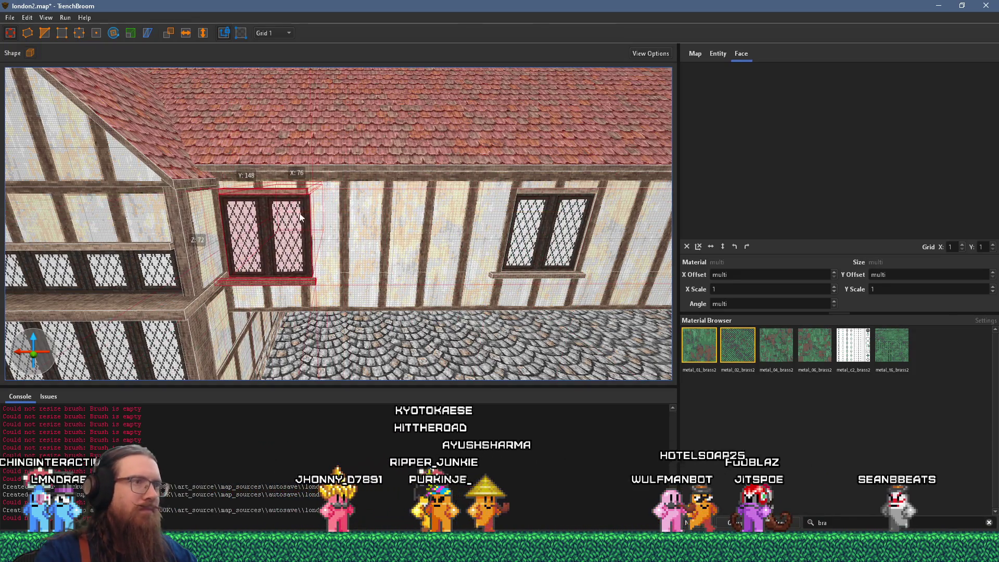
pyautogui.scroll(5, 300, 215)
pyautogui.moveTo(366, 219); pyautogui.dragTo(358, 213)
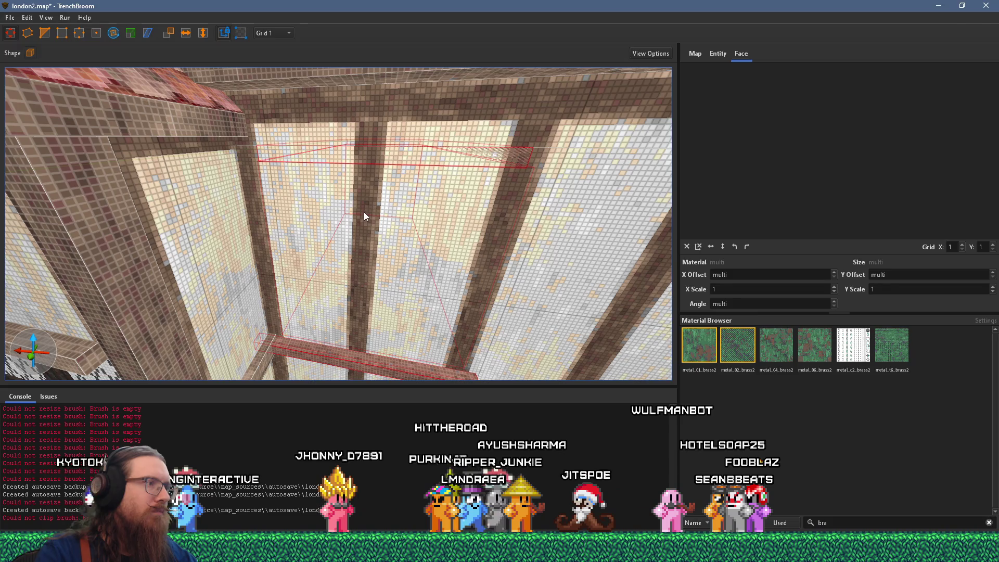
pyautogui.hotkey('alt', 'Tab')
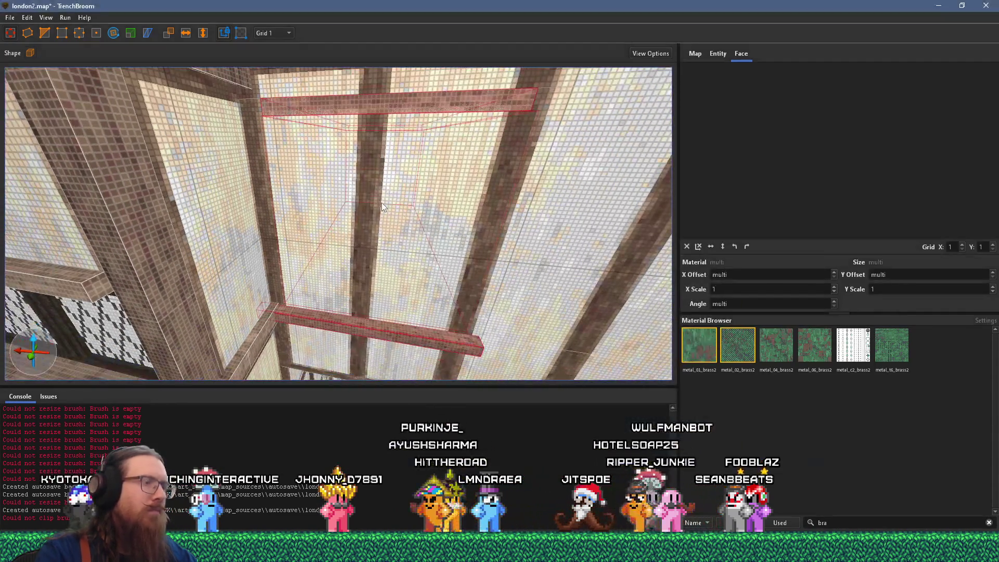
# Shrink the wall brush covering the new window to uncover it
pyautogui.click(372, 332)
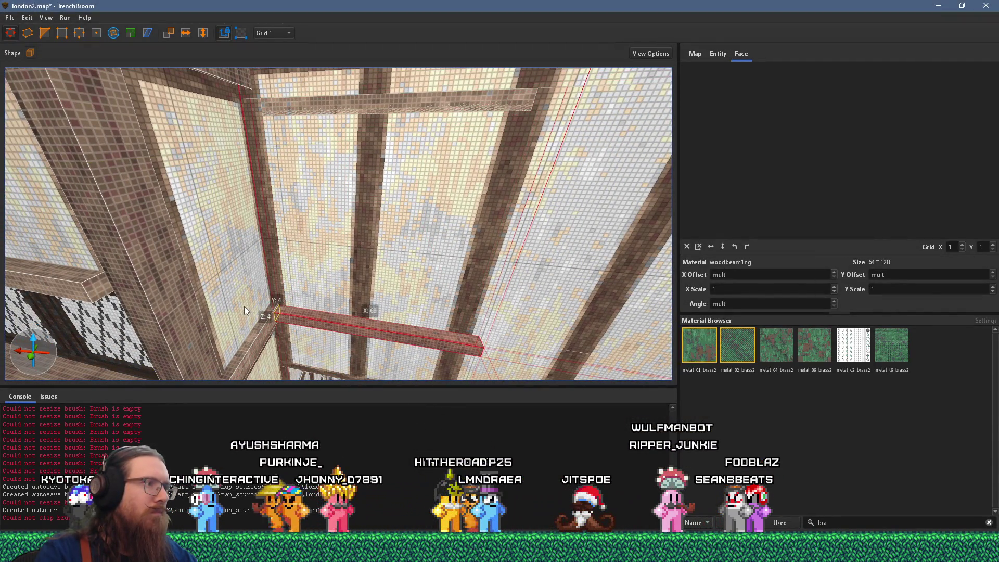
pyautogui.scroll(5, 302, 281)
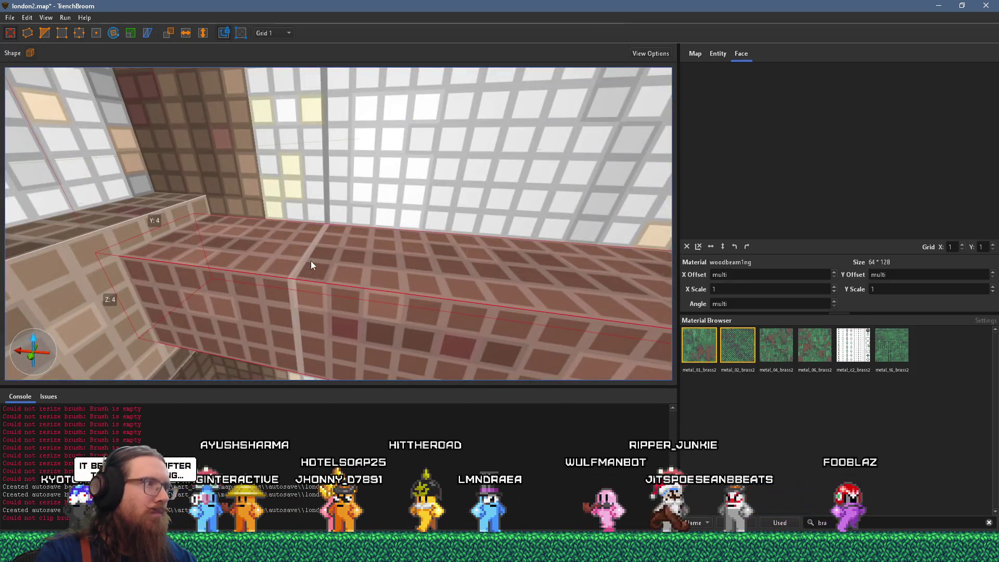
pyautogui.scroll(-5, 307, 265)
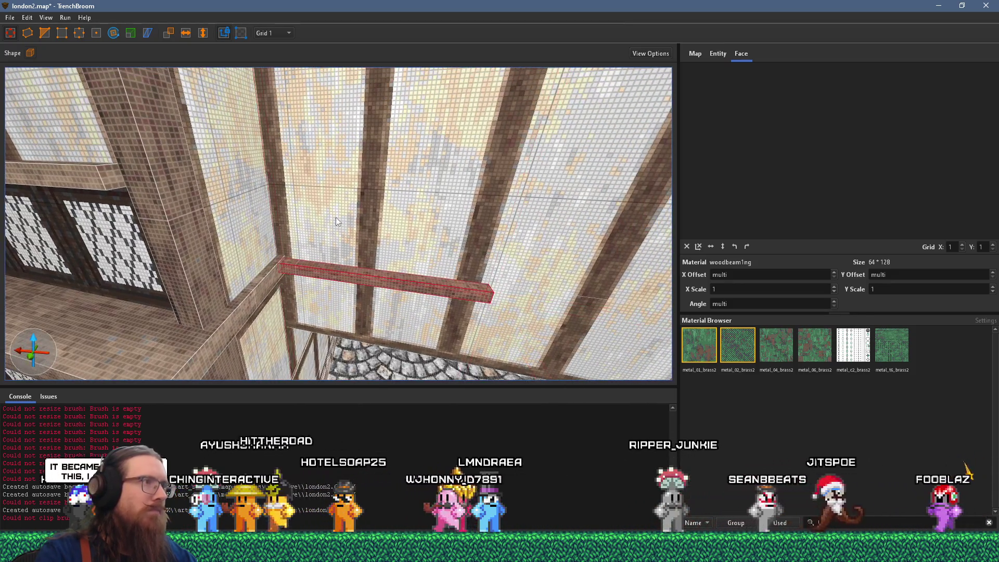
pyautogui.click(335, 217)
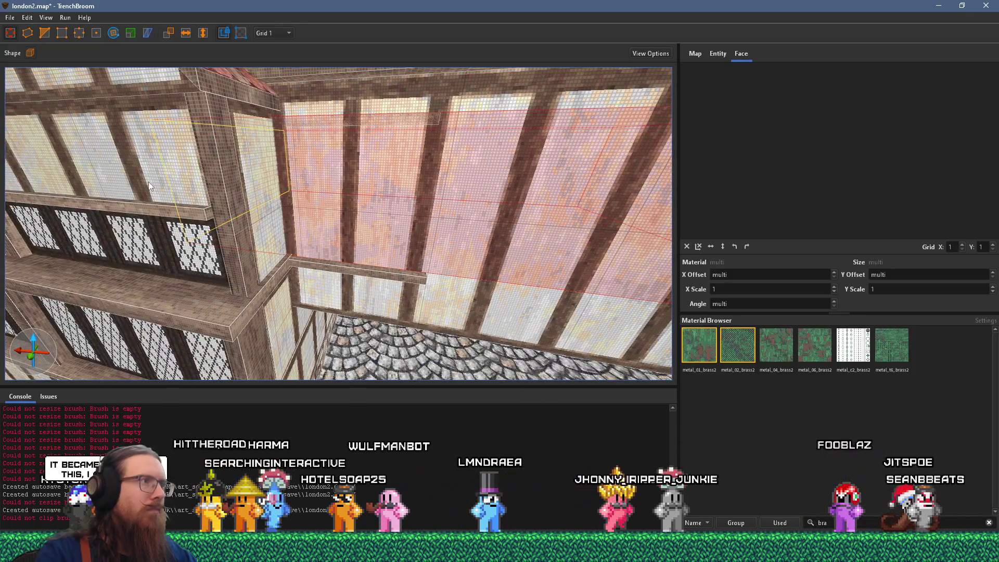
pyautogui.moveTo(397, 207)
pyautogui.mouseDown()
pyautogui.moveTo(411, 204)
pyautogui.moveTo(397, 190)
pyautogui.mouseUp()
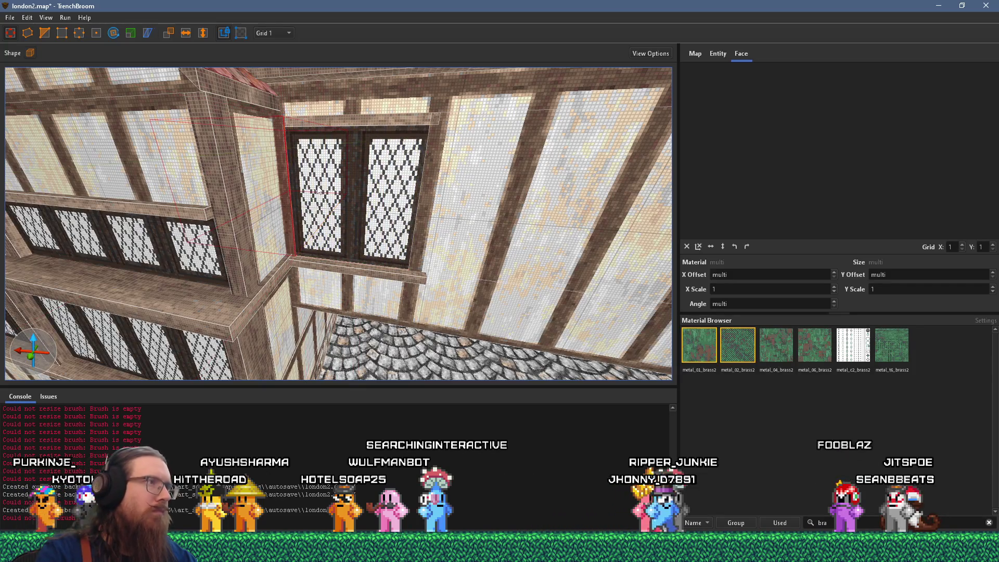
# Thin the lintel beam above the new window from Z 4 to 1
pyautogui.scroll(5, 318, 190)
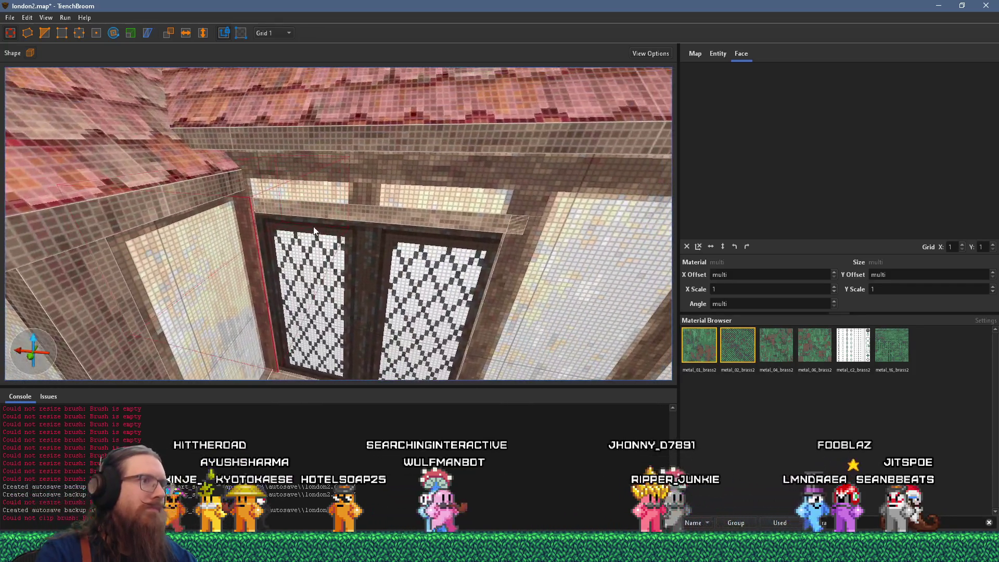
pyautogui.scroll(10, 313, 227)
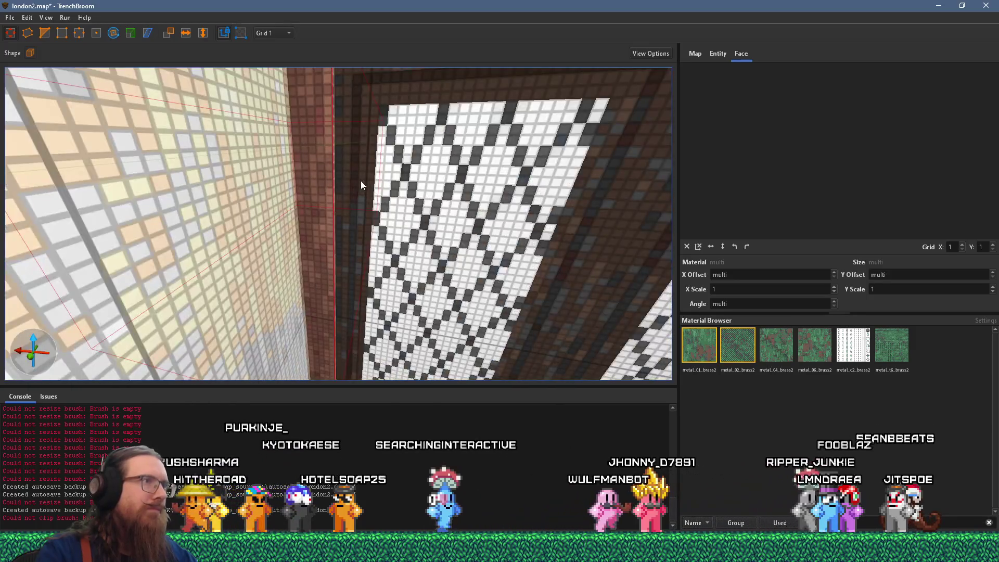
pyautogui.scroll(-5, 361, 180)
pyautogui.keyDown('shift'); pyautogui.click(369, 196); pyautogui.keyUp('shift')
pyautogui.scroll(-3, 367, 137)
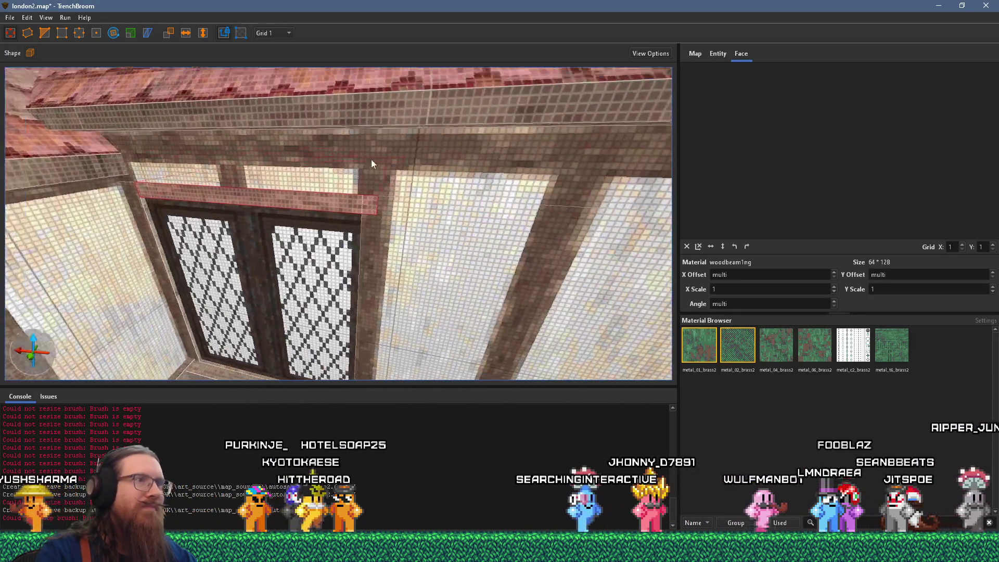
pyautogui.scroll(-1, 327, 197)
pyautogui.moveTo(330, 201); pyautogui.dragTo(354, 199)
pyautogui.scroll(2, 354, 219)
pyautogui.scroll(3, 341, 202)
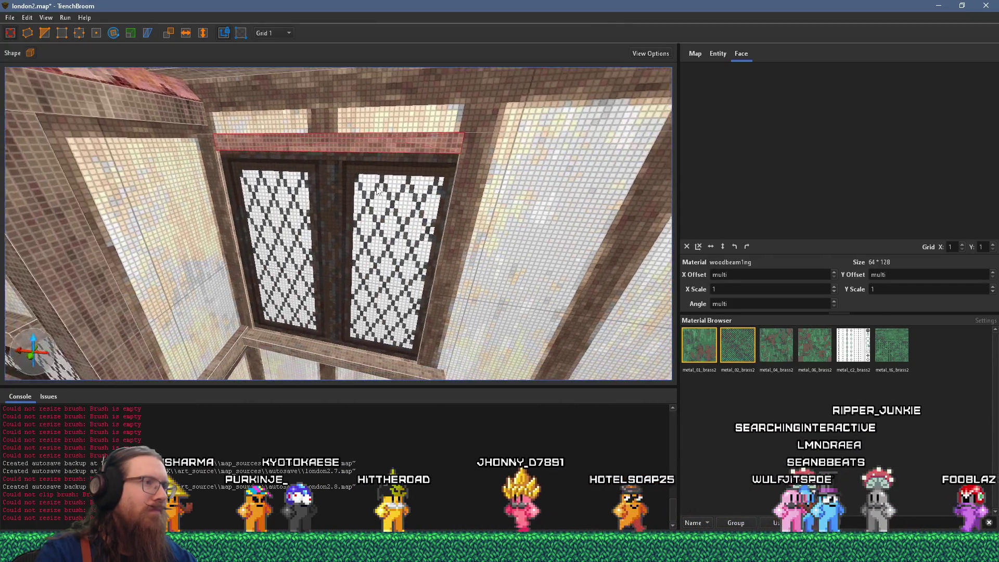
pyautogui.scroll(2, 383, 187)
# Align the windows4 lattice face at X offset 422 and inspect the adjacent woodbeam1ng face
pyautogui.keyDown('shift'); pyautogui.click(390, 200); pyautogui.keyUp('shift')
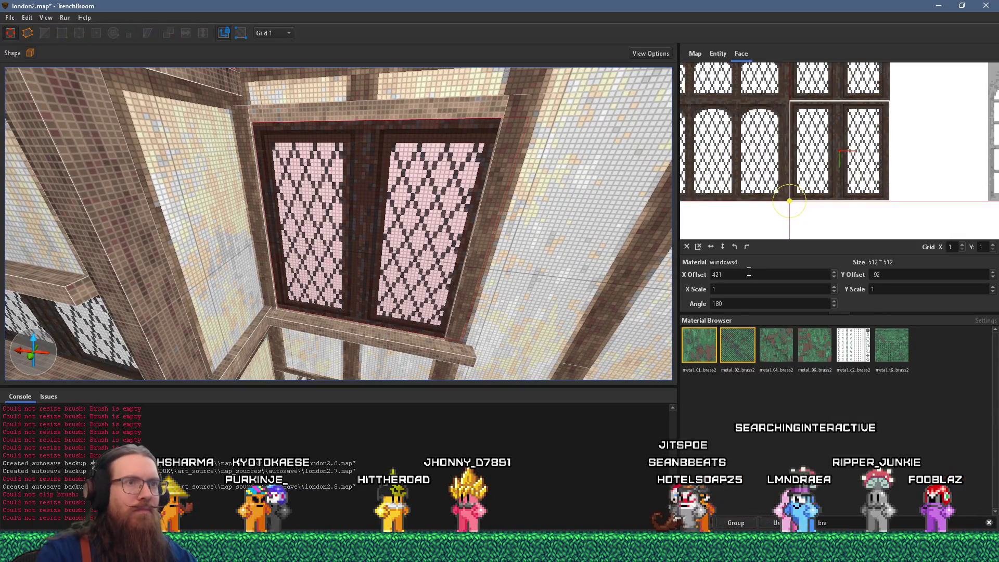
pyautogui.scroll(1, 748, 272)
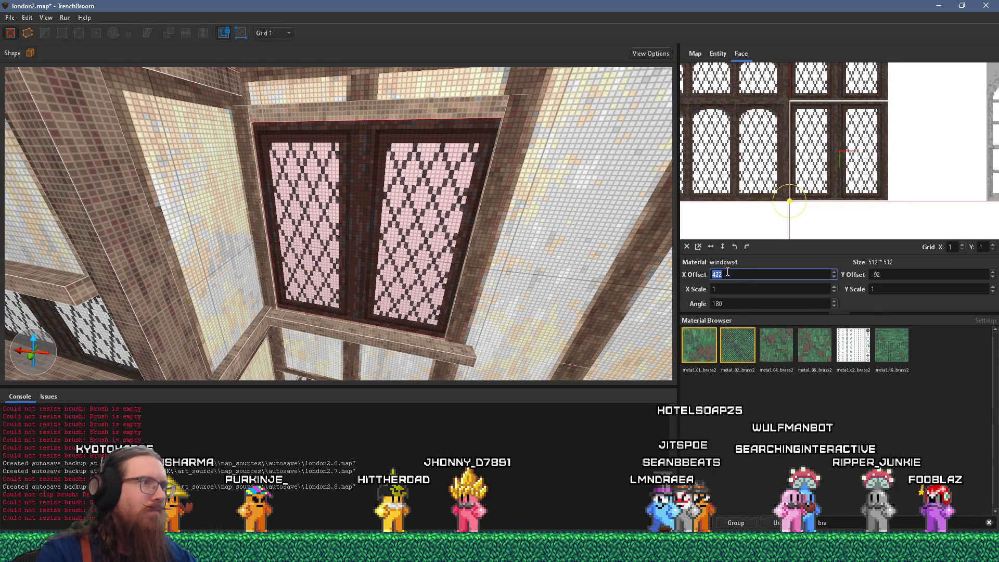
pyautogui.scroll(3, 484, 254)
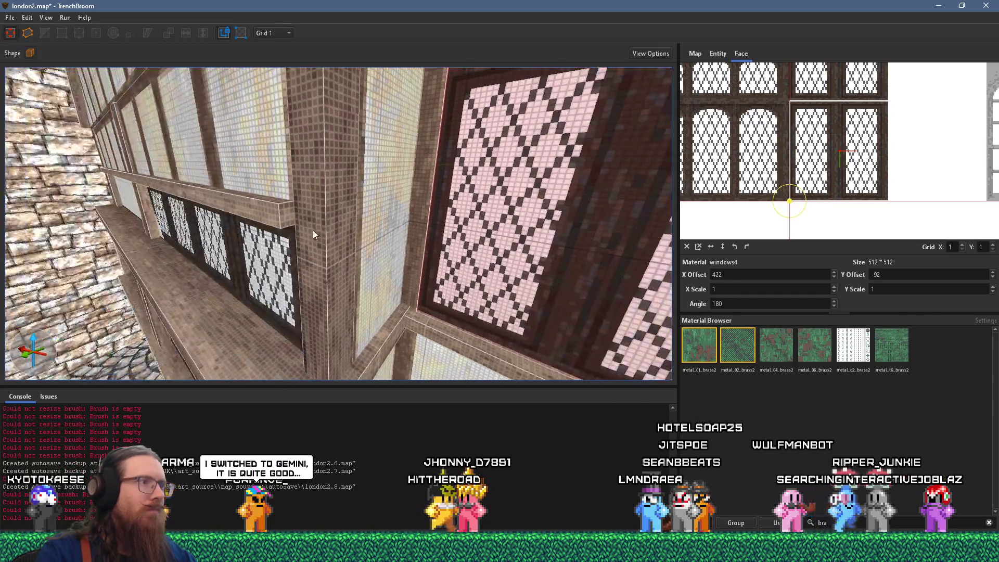
pyautogui.keyDown('shift'); pyautogui.click(313, 230); pyautogui.keyUp('shift')
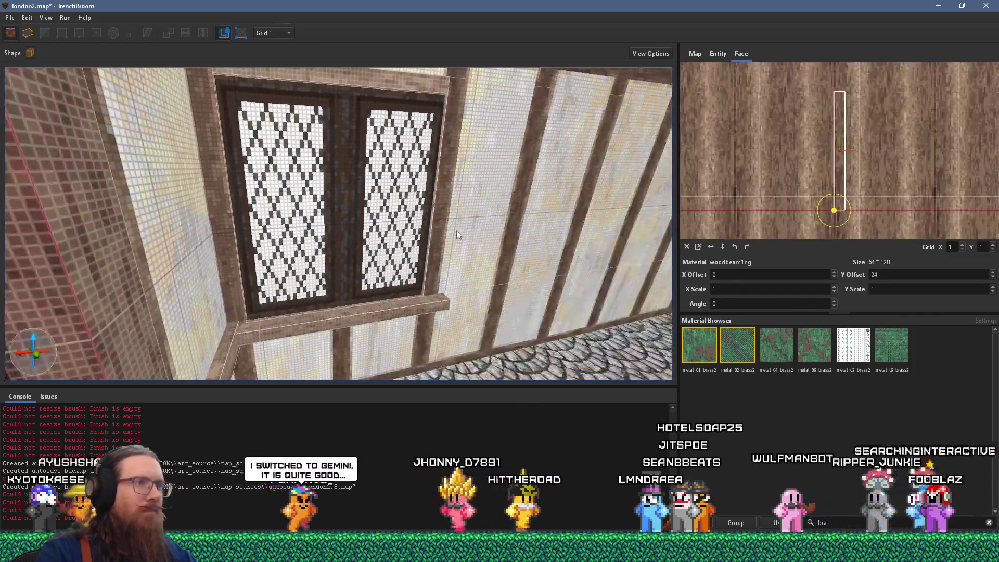
pyautogui.scroll(4, 441, 229)
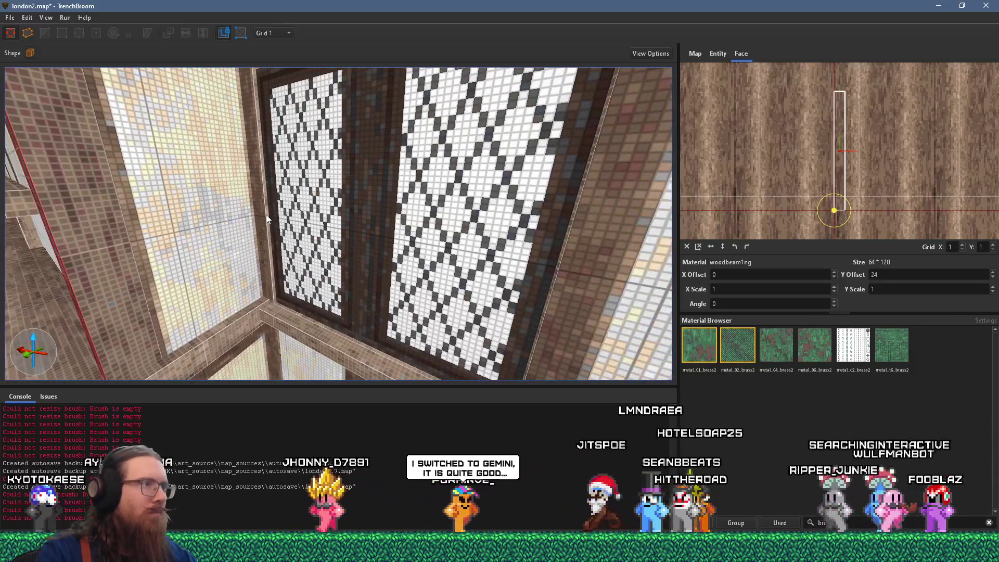
pyautogui.scroll(-10, 276, 215)
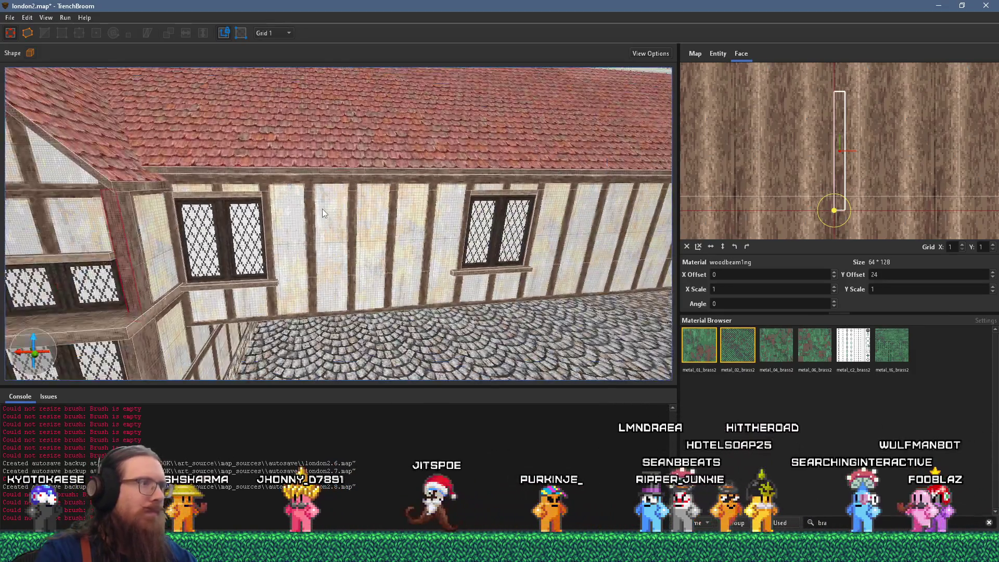
pyautogui.scroll(-10, 323, 208)
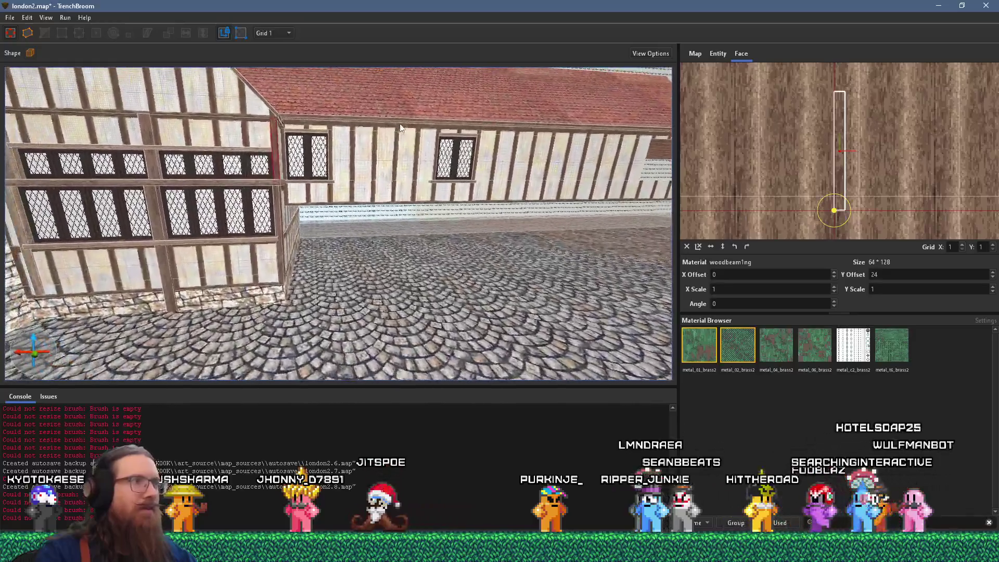
pyautogui.hotkey('alt', 'Tab')
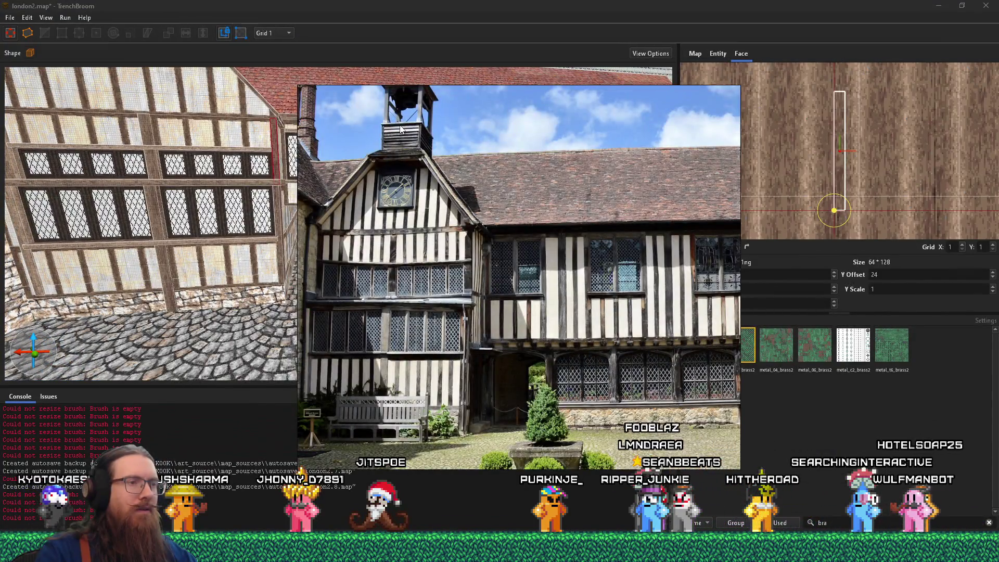
pyautogui.hotkey('alt', 'Tab')
pyautogui.scroll(10, 379, 167)
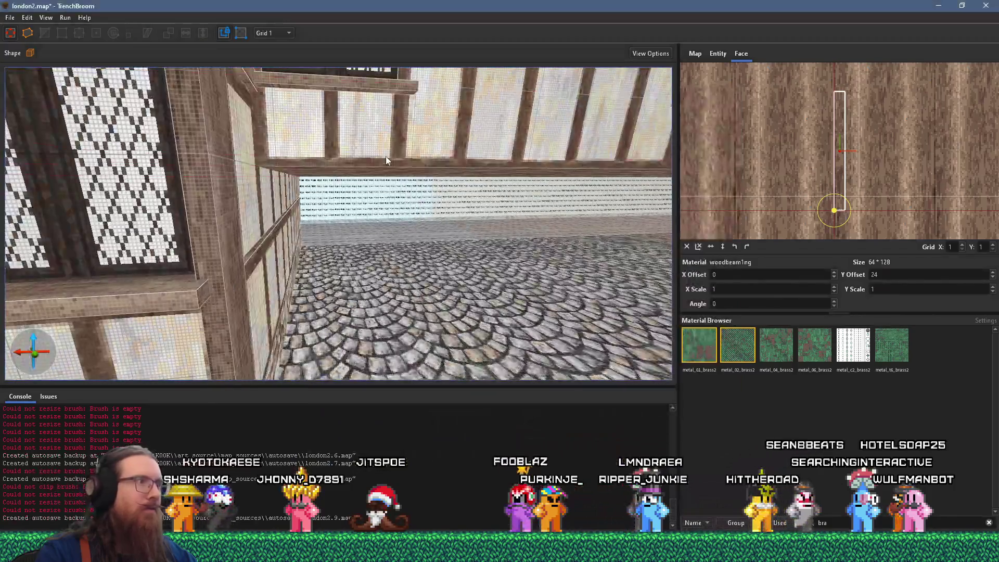
pyautogui.click(386, 156)
pyautogui.scroll(-15, 372, 179)
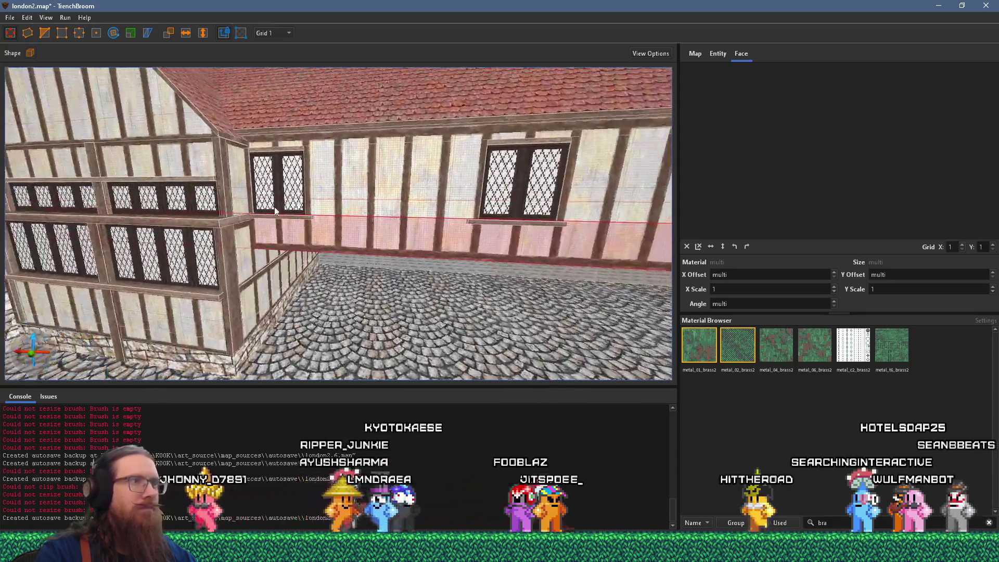
pyautogui.scroll(-5, 296, 208)
pyautogui.scroll(5, 319, 206)
pyautogui.hotkey('alt', 'Tab')
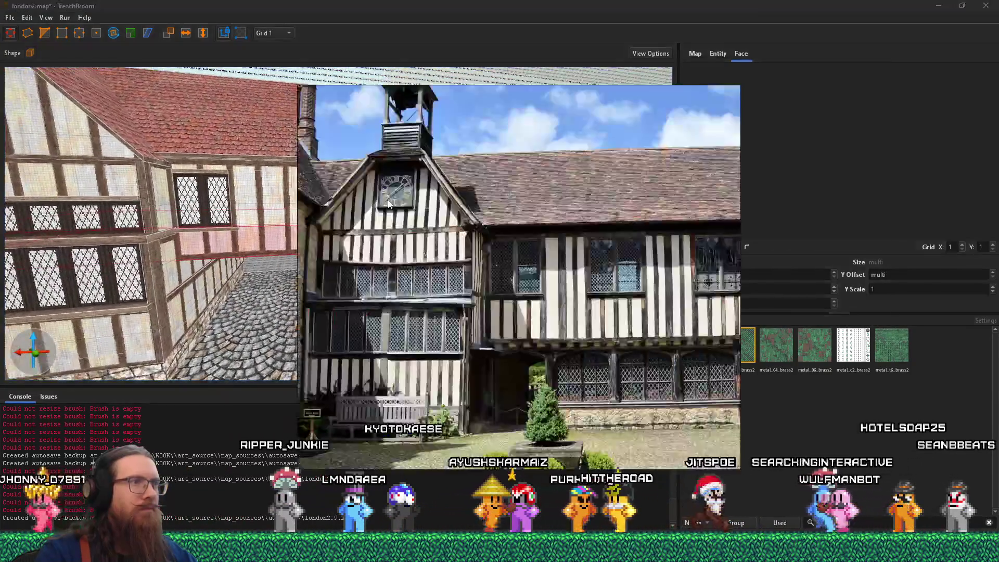
pyautogui.press('Right')
pyautogui.press('Right')
pyautogui.press('Right')
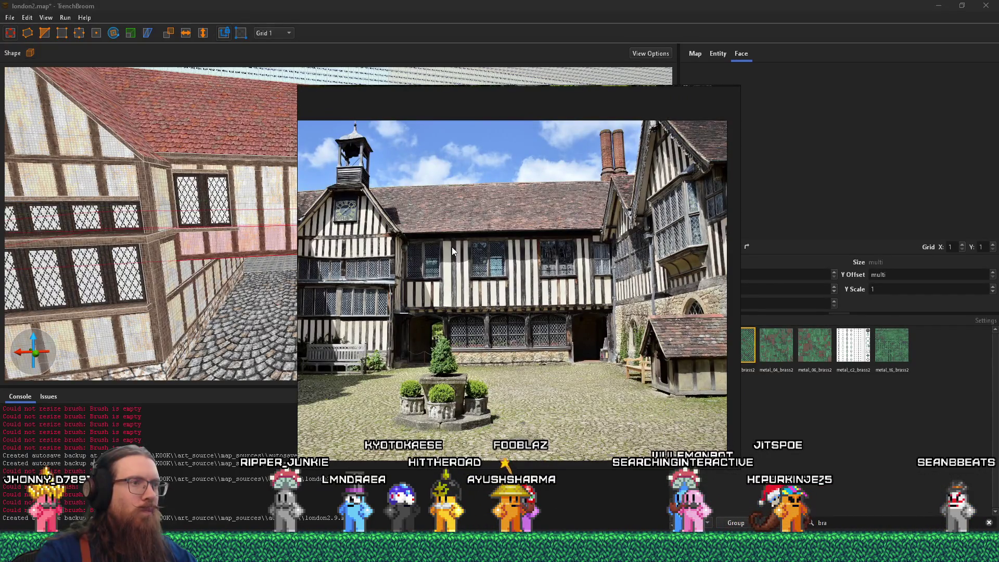
pyautogui.scroll(2, 603, 279)
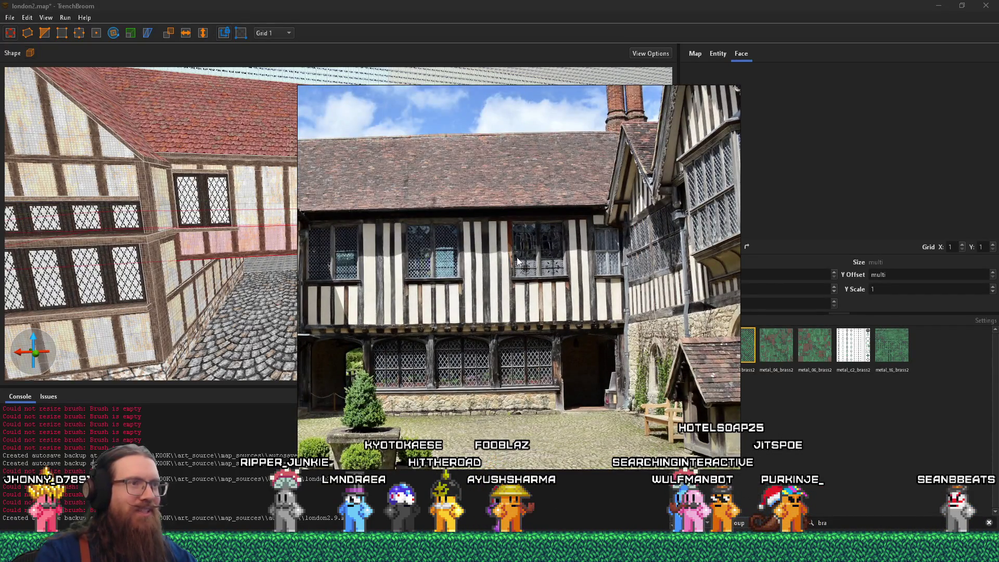
pyautogui.scroll(-2, 513, 256)
pyautogui.hotkey('alt', 'Tab')
pyautogui.scroll(-3, 467, 272)
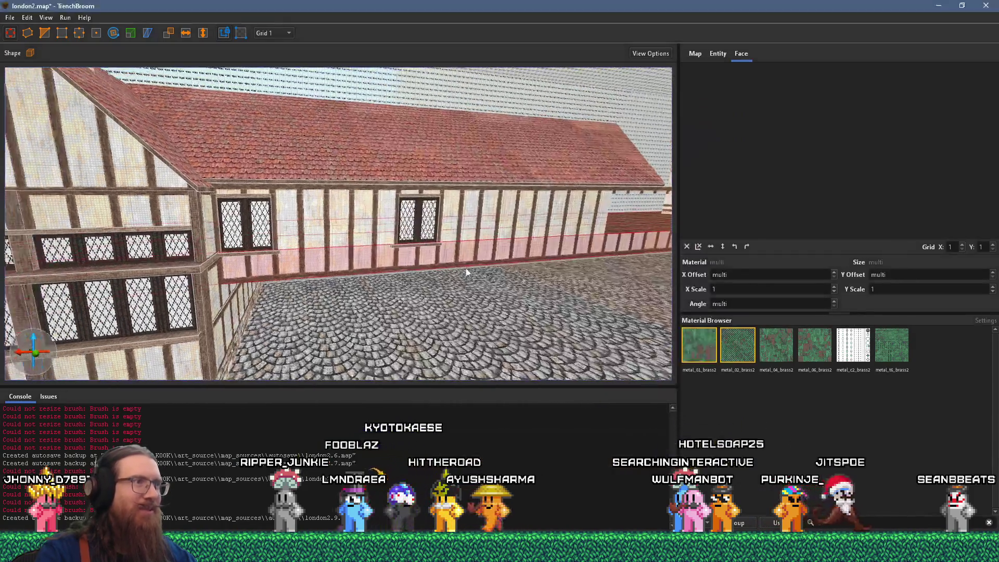
pyautogui.scroll(-4, 466, 271)
pyautogui.hotkey('alt', 'Tab')
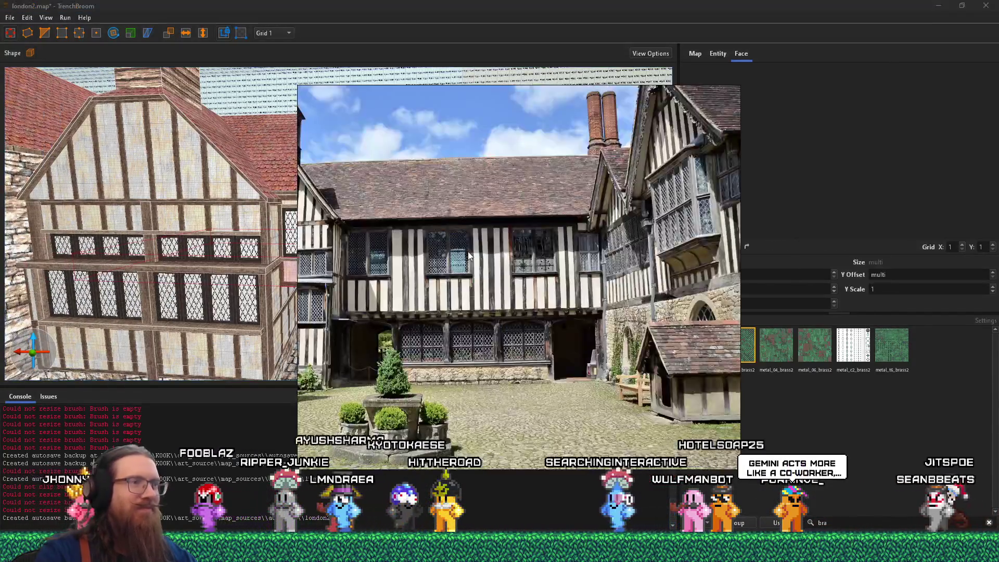
pyautogui.hotkey('alt', 'Tab')
pyautogui.scroll(3, 436, 252)
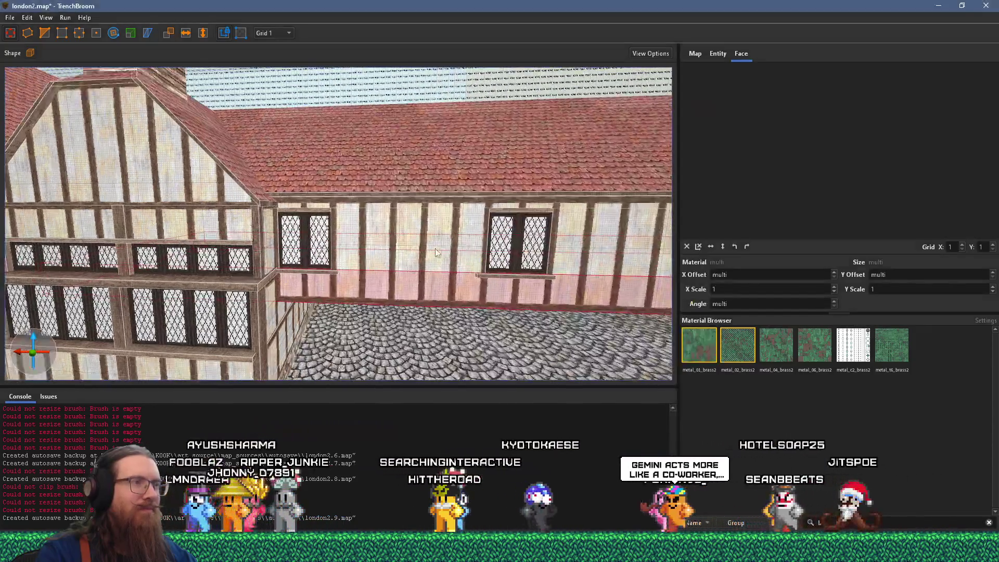
pyautogui.scroll(4, 436, 253)
# Narrow the wall panel to open a gap and move the window left into it
pyautogui.moveTo(592, 244); pyautogui.dragTo(442, 251)
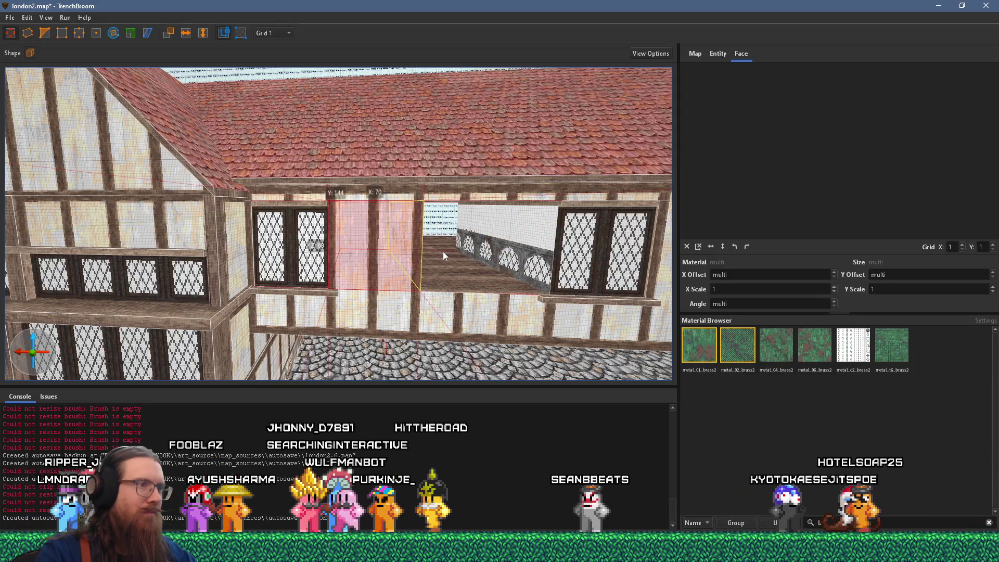
pyautogui.scroll(5, 416, 250)
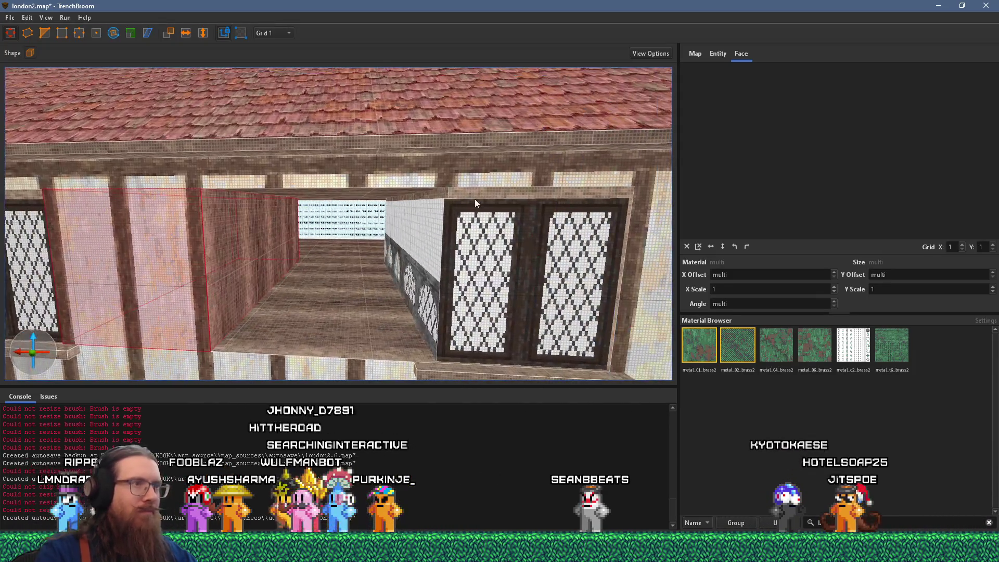
pyautogui.click(482, 196)
pyautogui.keyDown('ctrl'); pyautogui.click(473, 330); pyautogui.keyUp('ctrl')
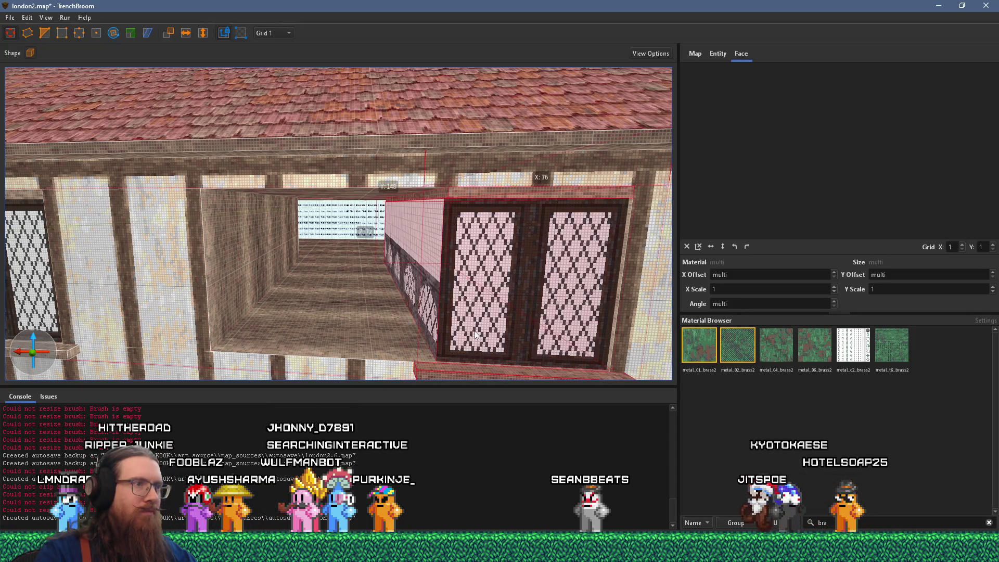
pyautogui.moveTo(523, 280)
pyautogui.mouseDown()
pyautogui.moveTo(277, 276)
pyautogui.moveTo(305, 250)
pyautogui.moveTo(271, 260)
pyautogui.moveTo(283, 258)
pyautogui.moveTo(288, 238)
pyautogui.mouseUp()
pyautogui.scroll(5, 281, 268)
pyautogui.scroll(-2, 302, 244)
# Examine the new opening's lintel, right wall panel and top beam
pyautogui.moveTo(345, 216)
pyautogui.mouseDown()
pyautogui.moveTo(357, 214)
pyautogui.moveTo(305, 200)
pyautogui.moveTo(367, 200)
pyautogui.mouseUp()
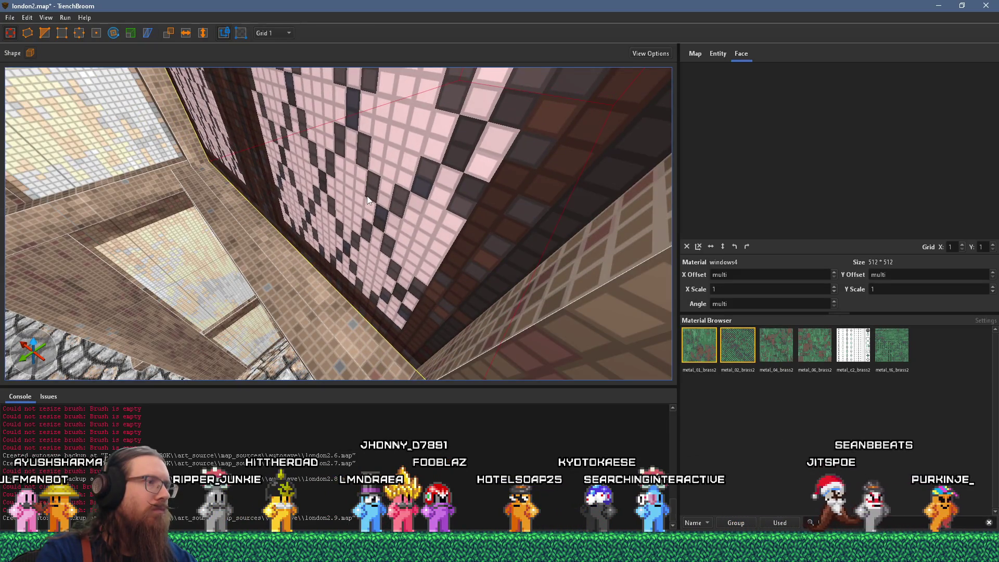
pyautogui.moveTo(362, 201)
pyautogui.mouseDown()
pyautogui.moveTo(473, 220)
pyautogui.moveTo(364, 218)
pyautogui.moveTo(443, 187)
pyautogui.moveTo(456, 205)
pyautogui.moveTo(453, 233)
pyautogui.mouseUp()
pyautogui.scroll(3, 453, 237)
pyautogui.moveTo(398, 217)
pyautogui.mouseDown()
pyautogui.moveTo(445, 183)
pyautogui.moveTo(433, 190)
pyautogui.moveTo(450, 214)
pyautogui.mouseUp()
pyautogui.click(445, 181)
pyautogui.moveTo(380, 204)
pyautogui.mouseDown()
pyautogui.moveTo(396, 181)
pyautogui.moveTo(453, 196)
pyautogui.moveTo(527, 174)
pyautogui.moveTo(270, 176)
pyautogui.moveTo(303, 139)
pyautogui.mouseUp()
pyautogui.keyDown('shift'); pyautogui.click(310, 174); pyautogui.keyUp('shift')
pyautogui.click(302, 140)
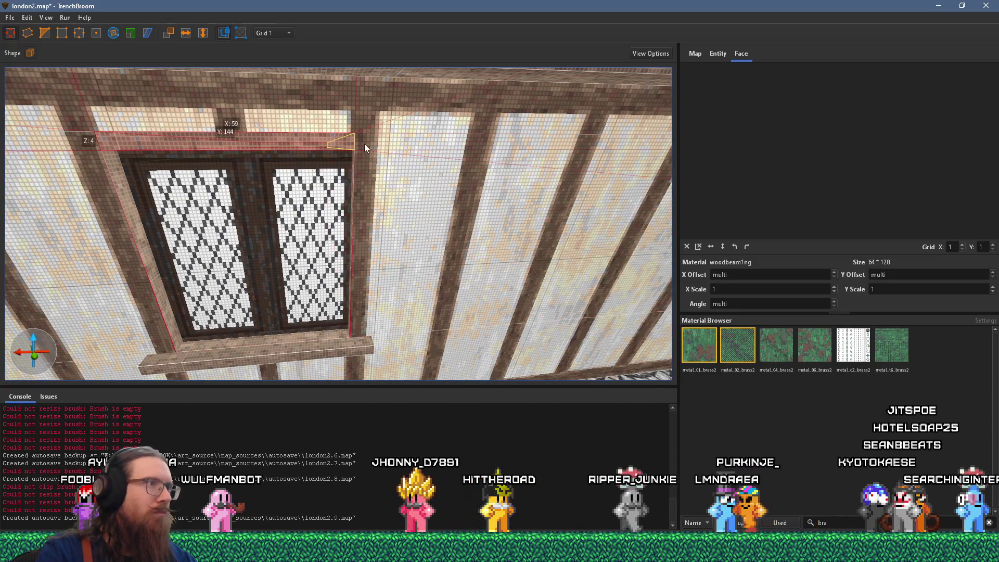
# Shift the window face's lattice texture X offset from 293 to 294
pyautogui.keyDown('shift'); pyautogui.click(314, 194); pyautogui.keyUp('shift')
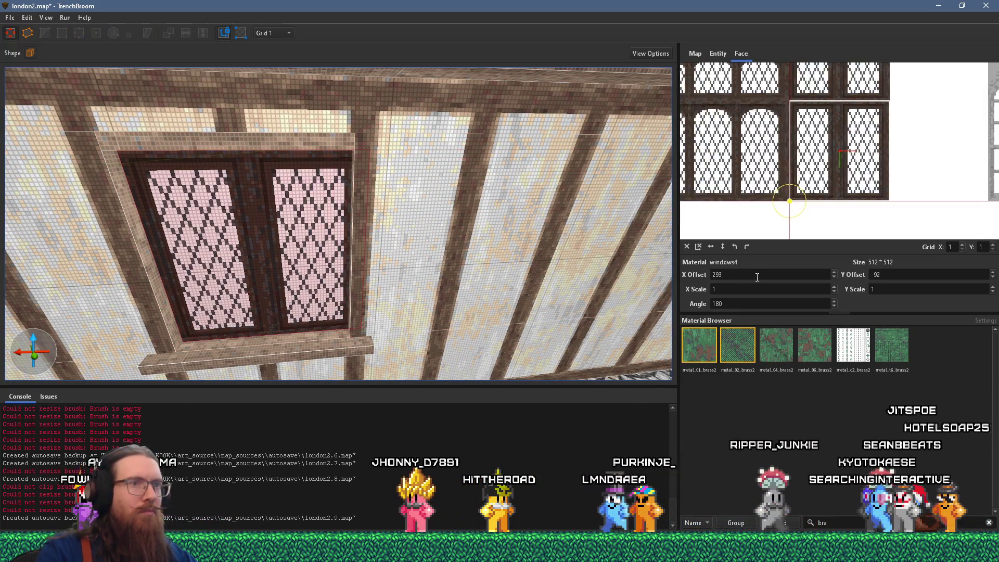
pyautogui.scroll(2, 757, 277)
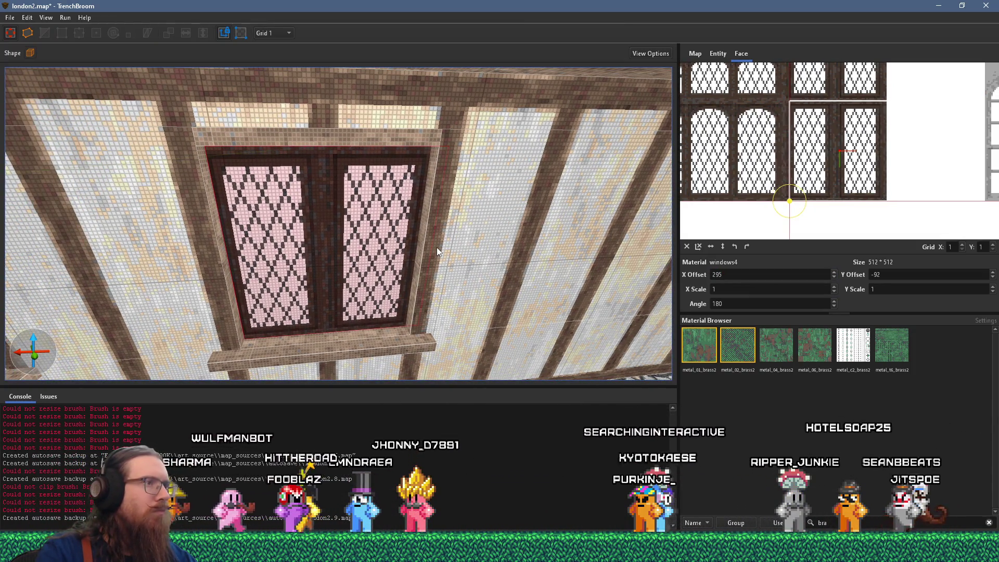
pyautogui.scroll(-1, 755, 274)
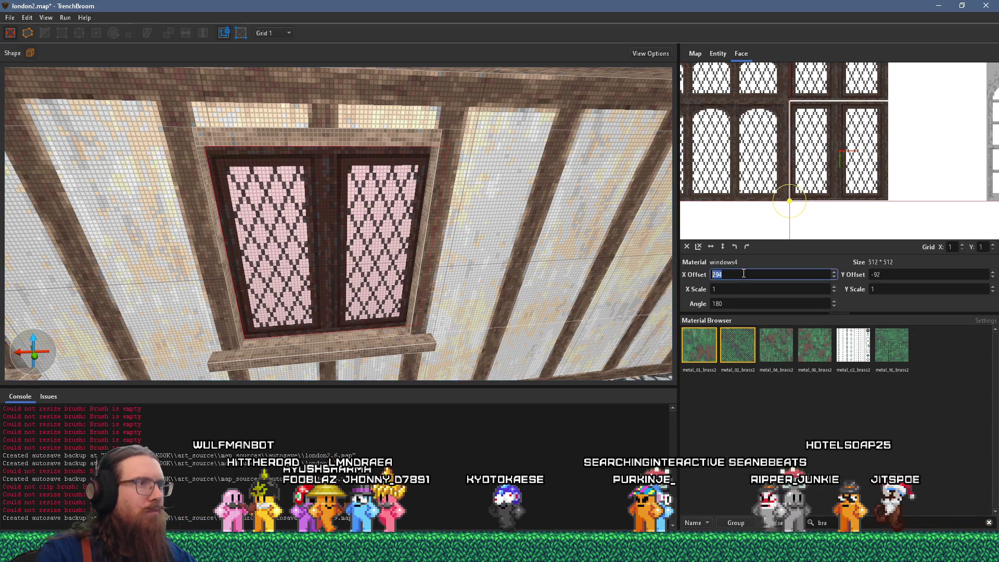
# Inspect the lintel, beam and adjoining wall panels to confirm the window's alignment
pyautogui.click(426, 217)
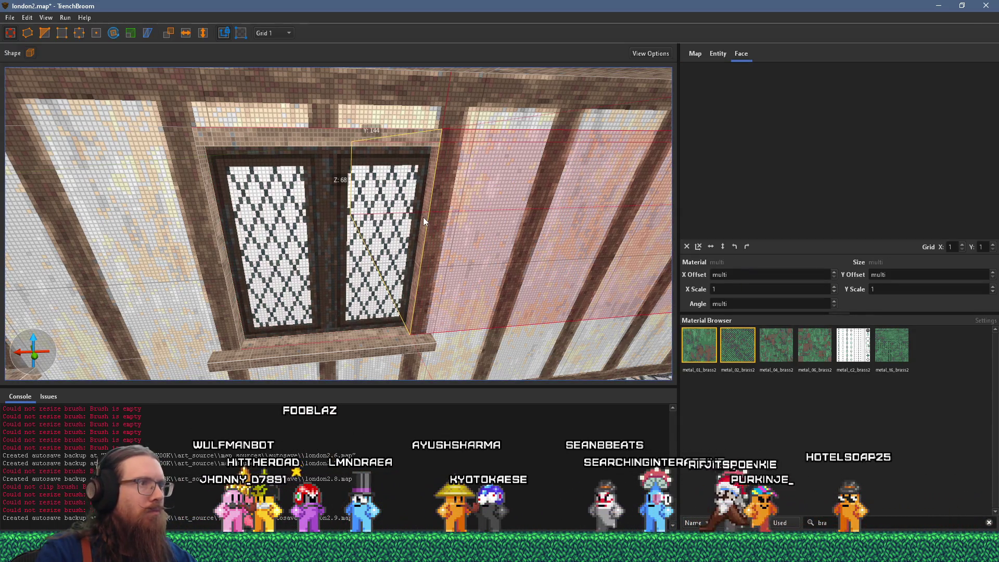
pyautogui.click(414, 148)
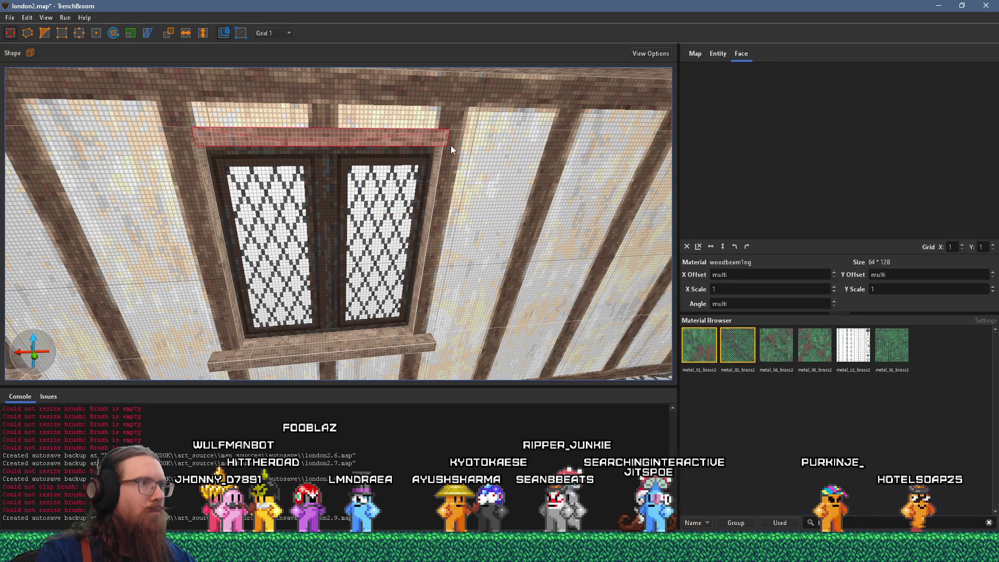
pyautogui.scroll(-5, 456, 156)
pyautogui.scroll(5, 452, 176)
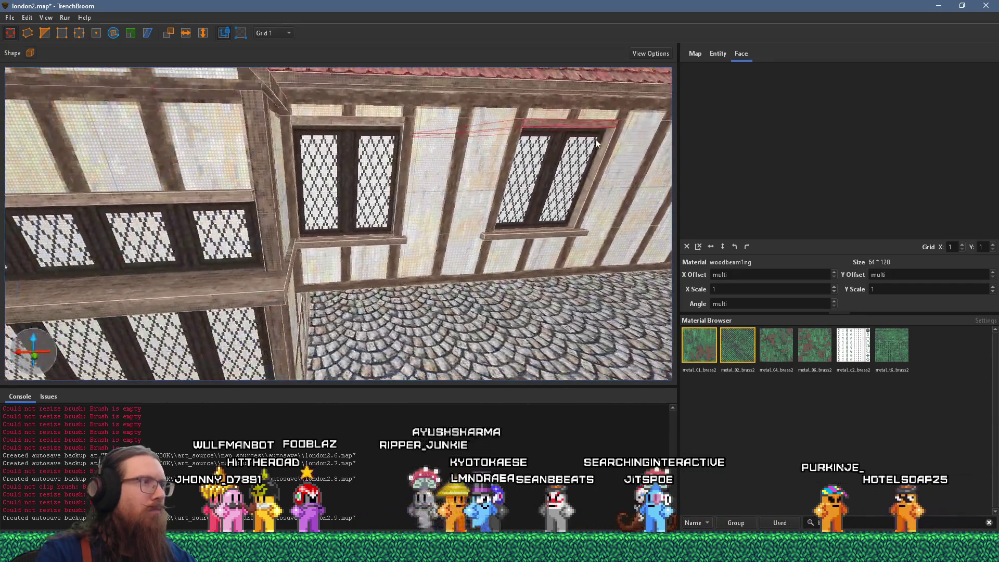
pyautogui.scroll(2, 371, 153)
pyautogui.scroll(3, 372, 156)
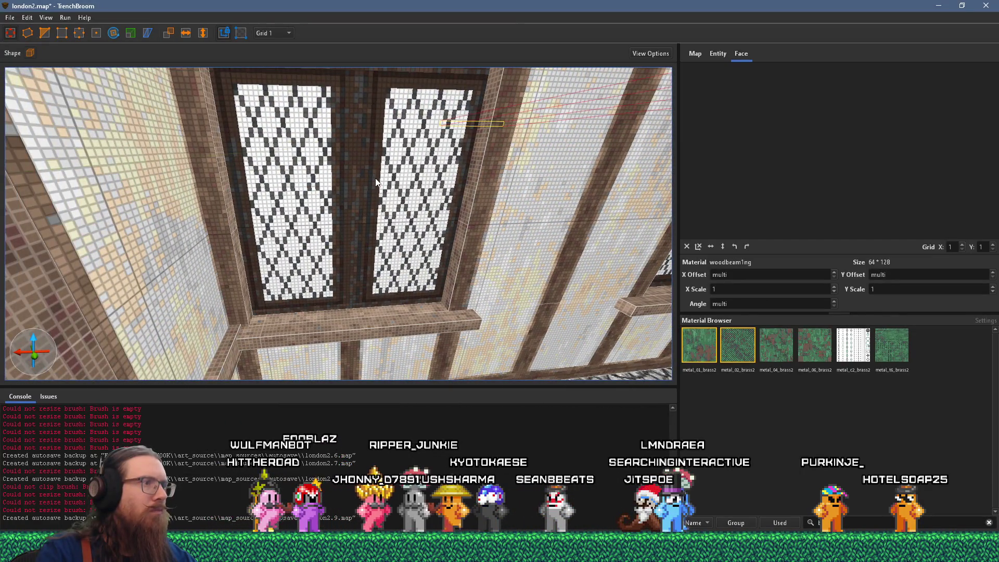
pyautogui.keyDown('ctrl'); pyautogui.click(464, 203); pyautogui.keyUp('ctrl')
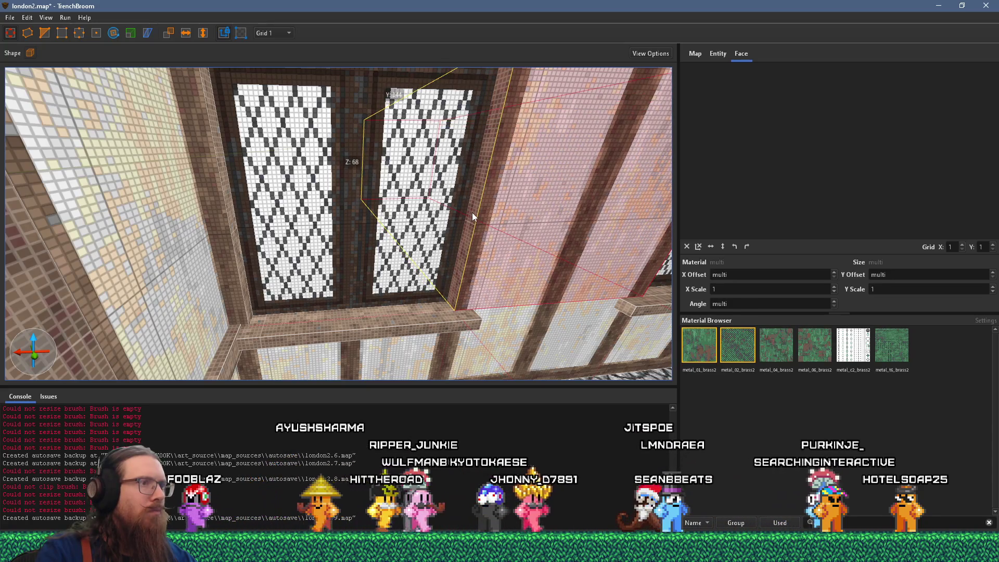
pyautogui.scroll(2, 469, 213)
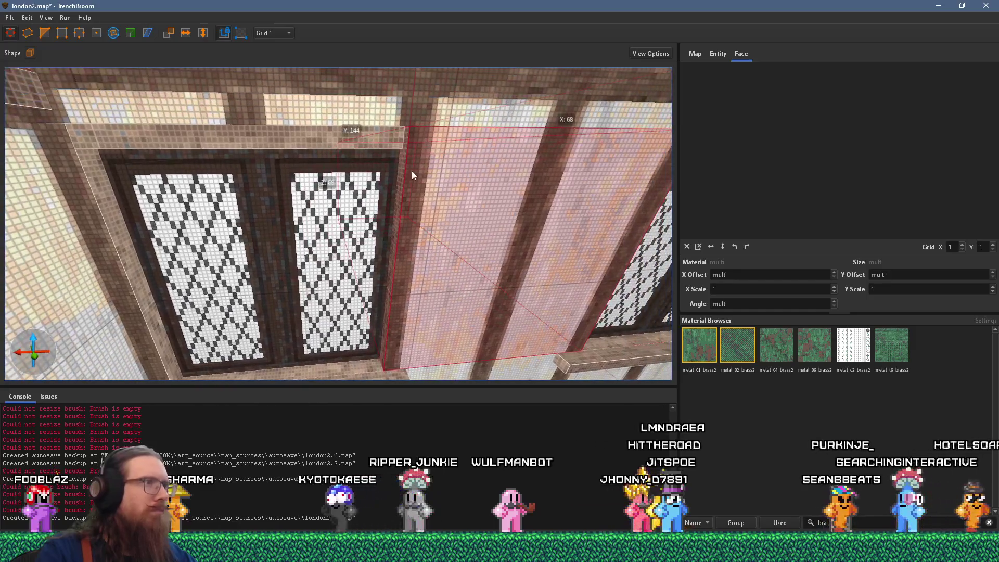
pyautogui.click(409, 140)
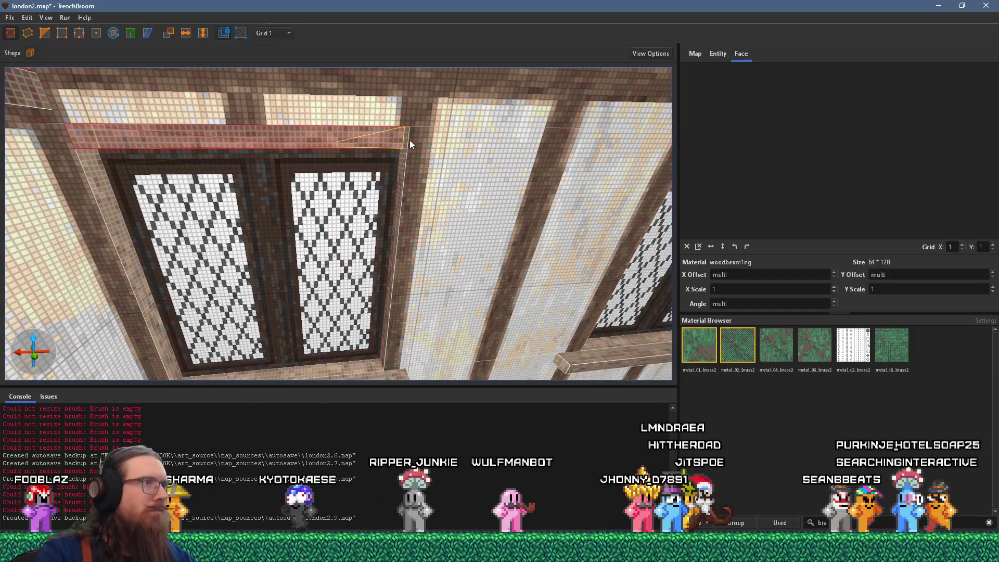
pyautogui.scroll(-5, 400, 134)
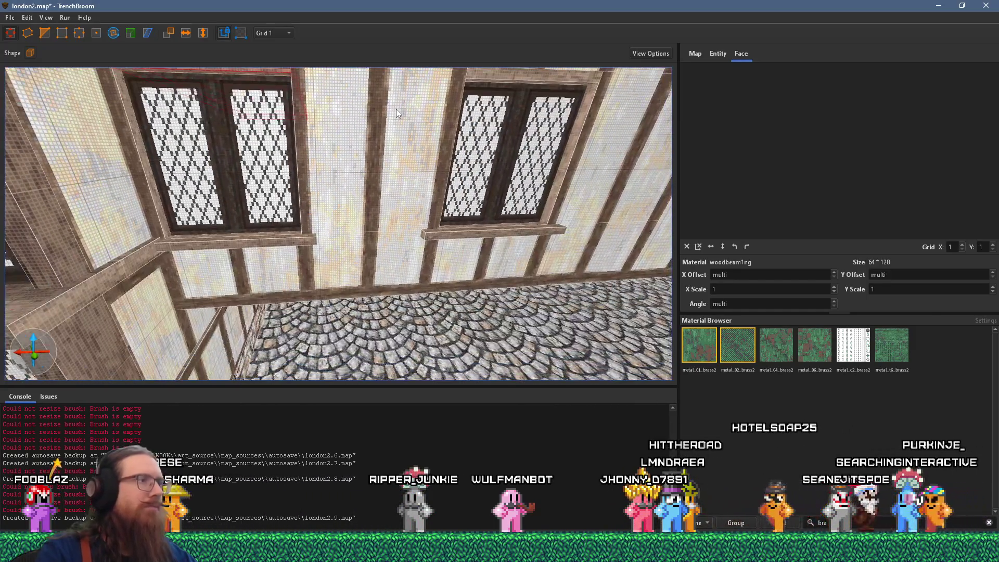
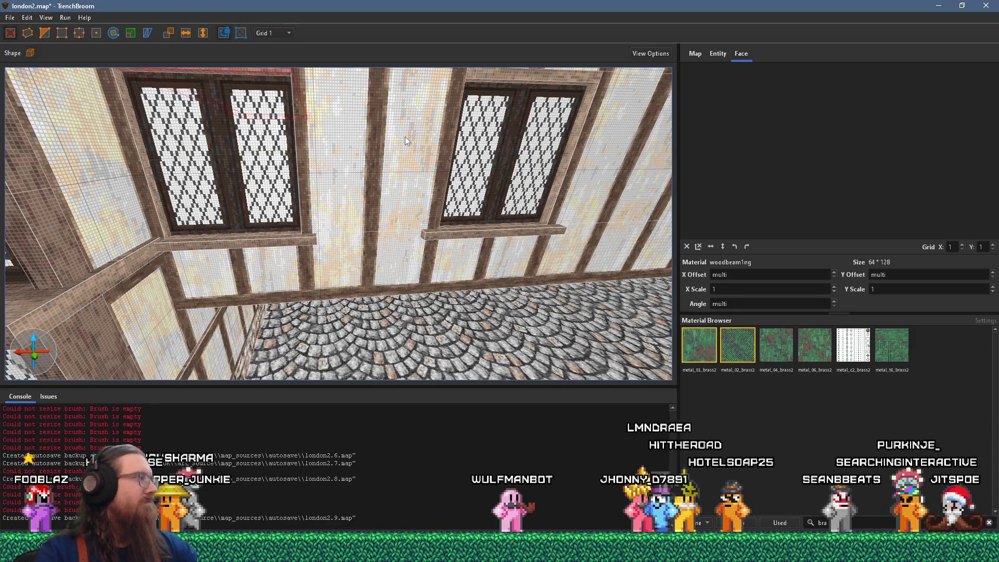
# Save london2.map from the File menu
pyautogui.click(16, 22)
pyautogui.click(52, 67)
pyautogui.scroll(-5, 292, 181)
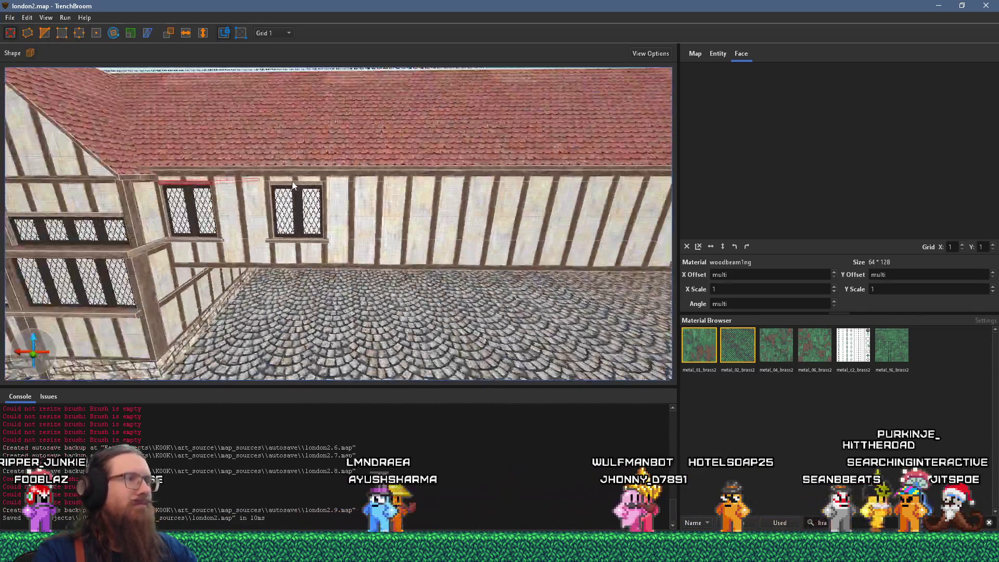
pyautogui.scroll(-3, 292, 181)
# Fly the camera down the cobbled street to the timbered wall and select the lower wall faces beside the window
pyautogui.moveTo(301, 185)
pyautogui.mouseDown()
pyautogui.moveTo(251, 83)
pyautogui.moveTo(320, 126)
pyautogui.moveTo(348, 160)
pyautogui.moveTo(305, 152)
pyautogui.mouseUp()
pyautogui.scroll(3, 348, 160)
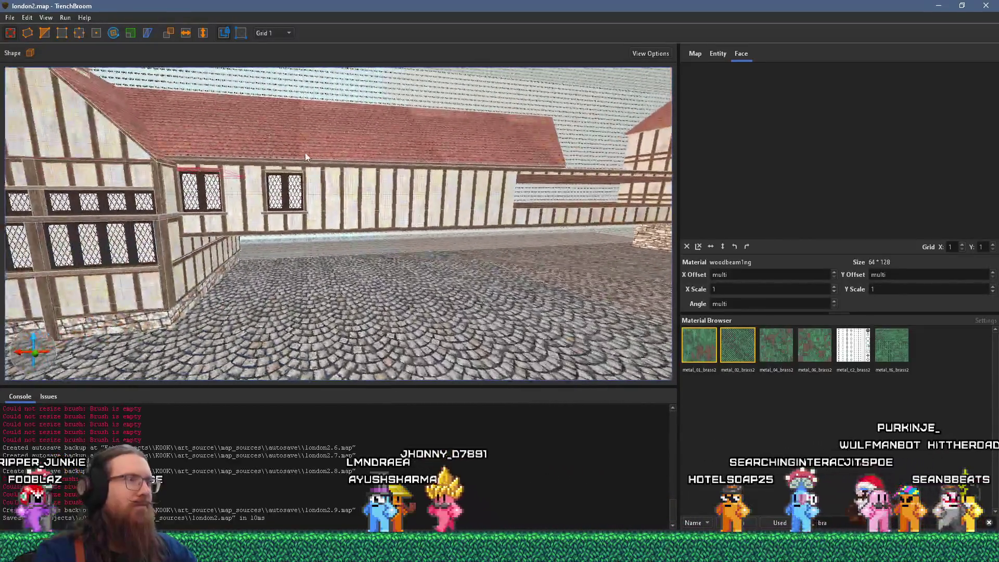
pyautogui.scroll(6, 305, 152)
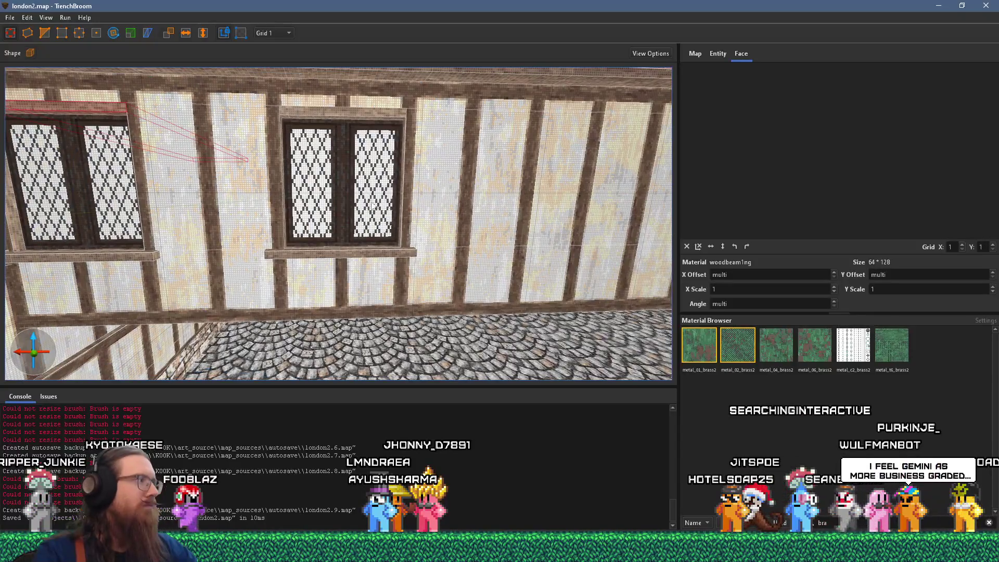
pyautogui.moveTo(373, 206); pyautogui.dragTo(350, 214)
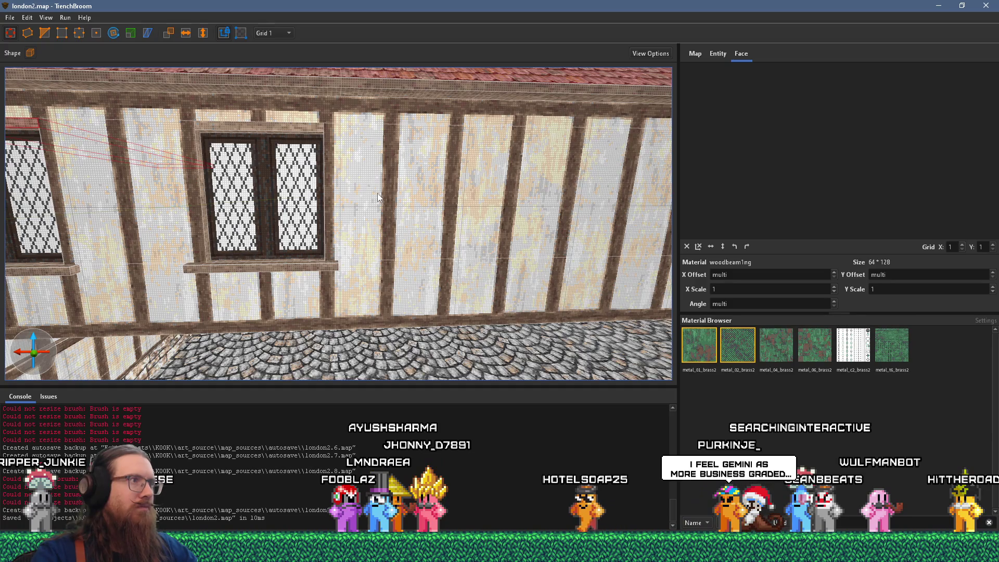
pyautogui.moveTo(377, 197)
pyautogui.mouseDown()
pyautogui.moveTo(384, 210)
pyautogui.moveTo(373, 209)
pyautogui.moveTo(392, 202)
pyautogui.moveTo(392, 228)
pyautogui.mouseUp()
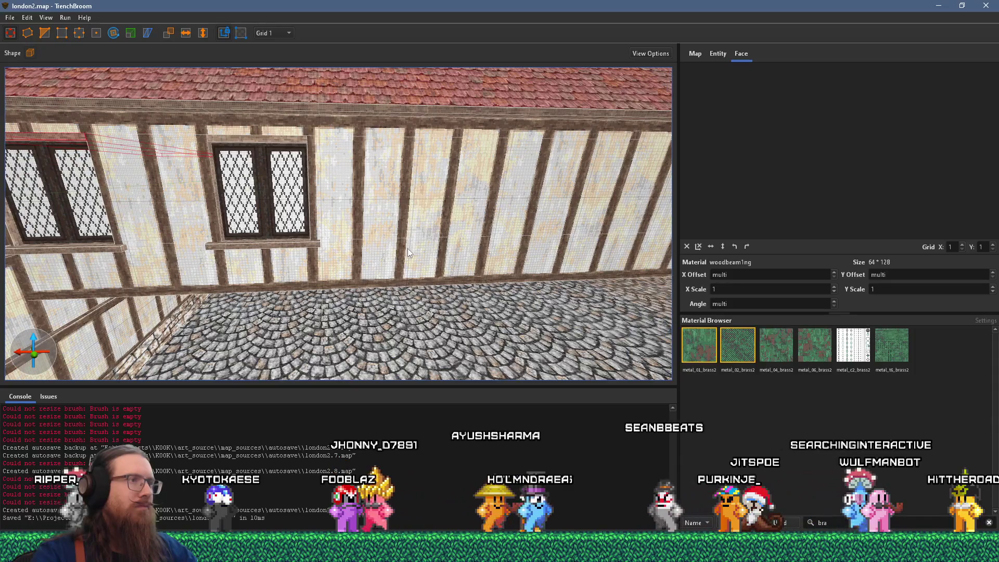
pyautogui.keyDown('shift'); pyautogui.click(392, 231); pyautogui.keyUp('shift')
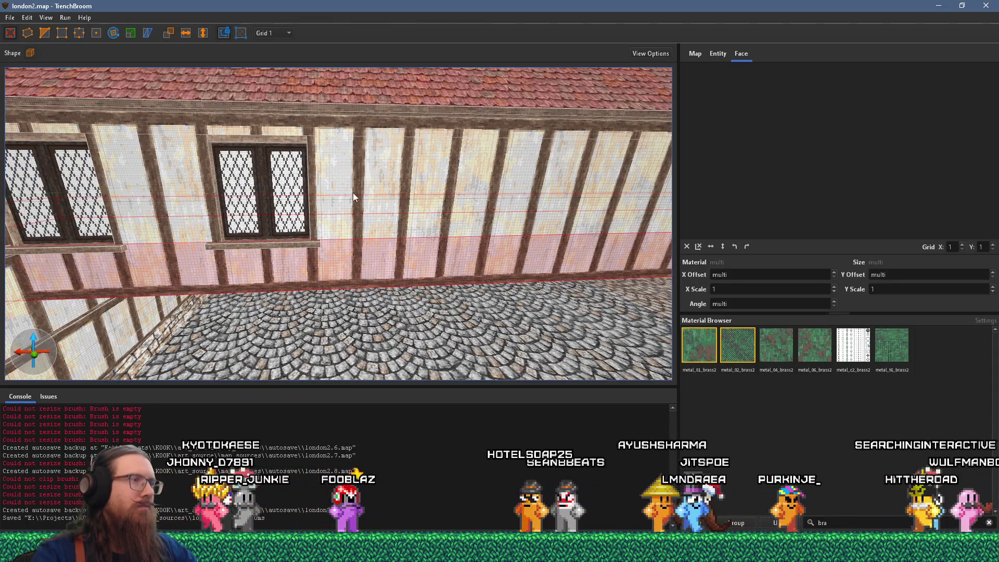
# Select the window and its sill, then place a duplicate to the right of the original
pyautogui.click(353, 193)
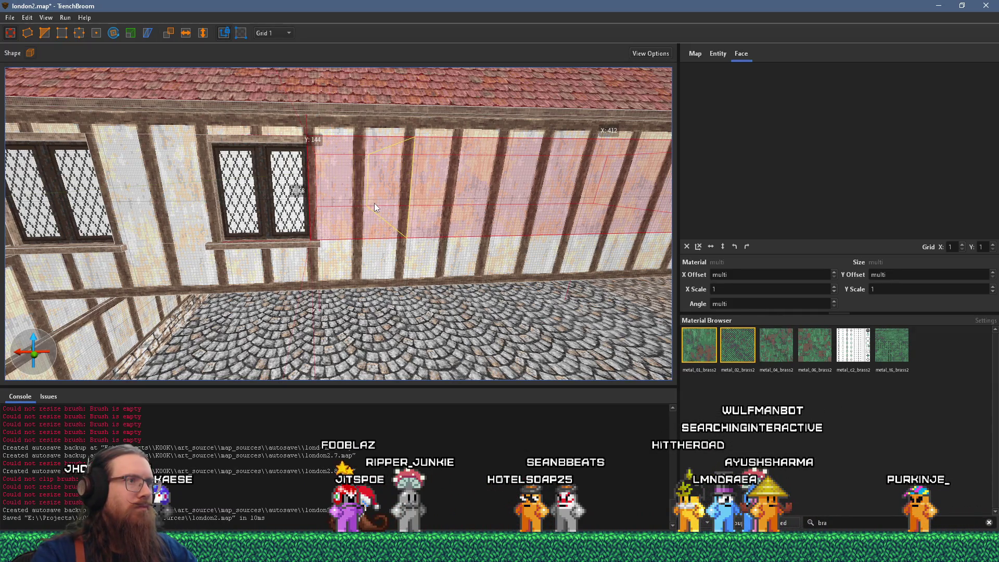
pyautogui.scroll(3, 366, 223)
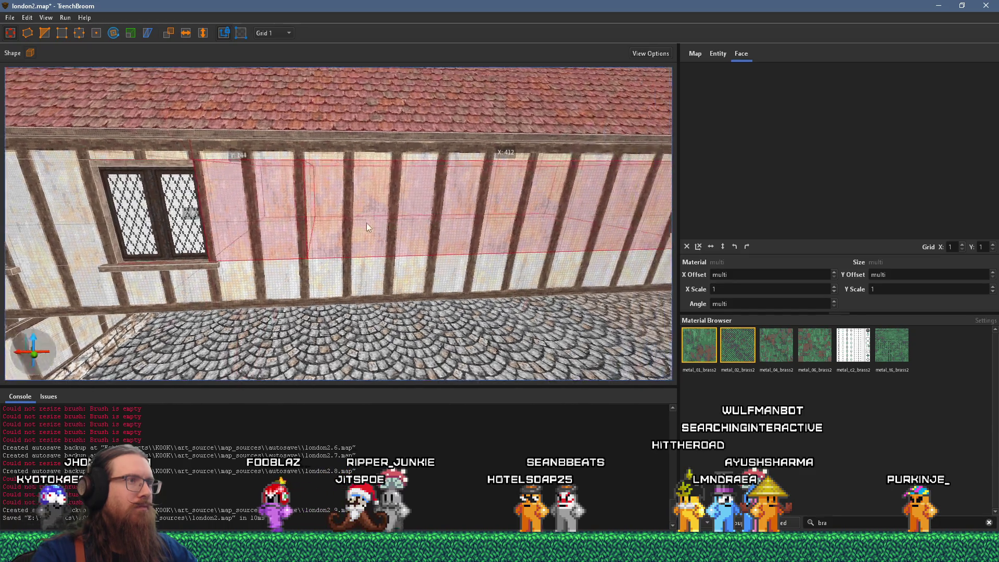
pyautogui.scroll(5, 323, 223)
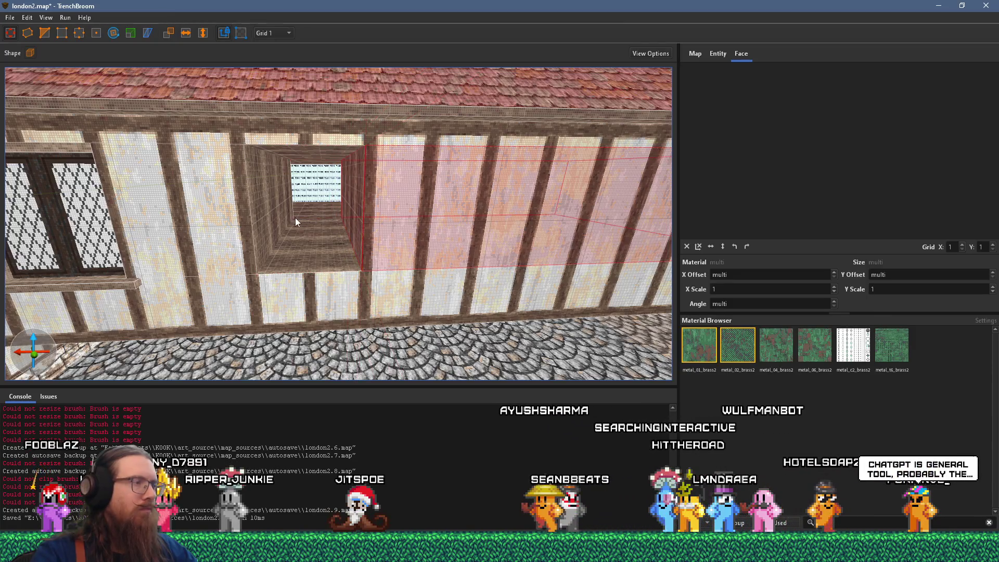
pyautogui.scroll(-5, 295, 217)
pyautogui.click(230, 288)
pyautogui.click(212, 158)
pyautogui.moveTo(224, 156)
pyautogui.mouseDown()
pyautogui.moveTo(291, 157)
pyautogui.moveTo(463, 217)
pyautogui.mouseUp()
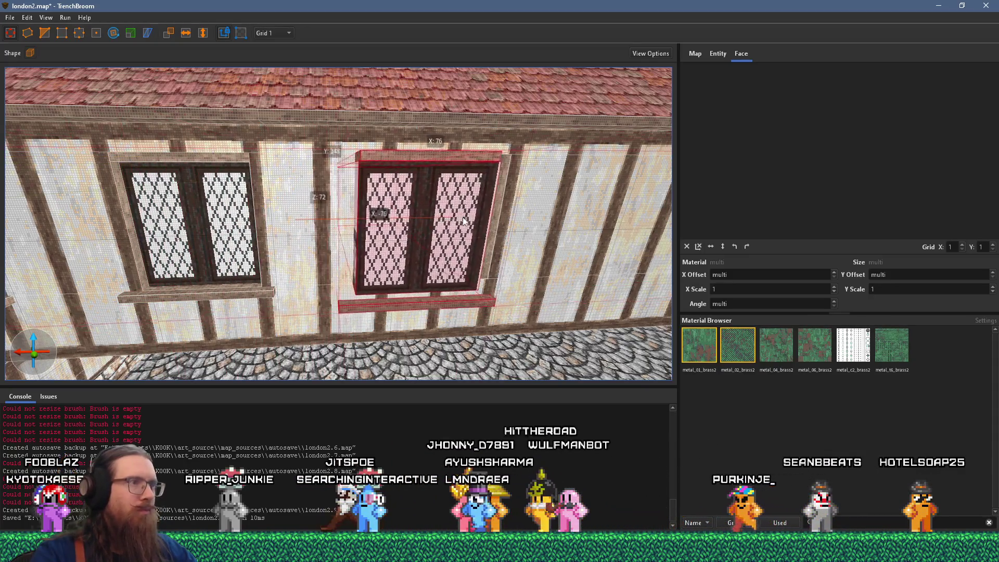
# Select the wall section to the right and view the wall head-on from above the courtyard
pyautogui.scroll(5, 432, 209)
pyautogui.scroll(-3, 406, 215)
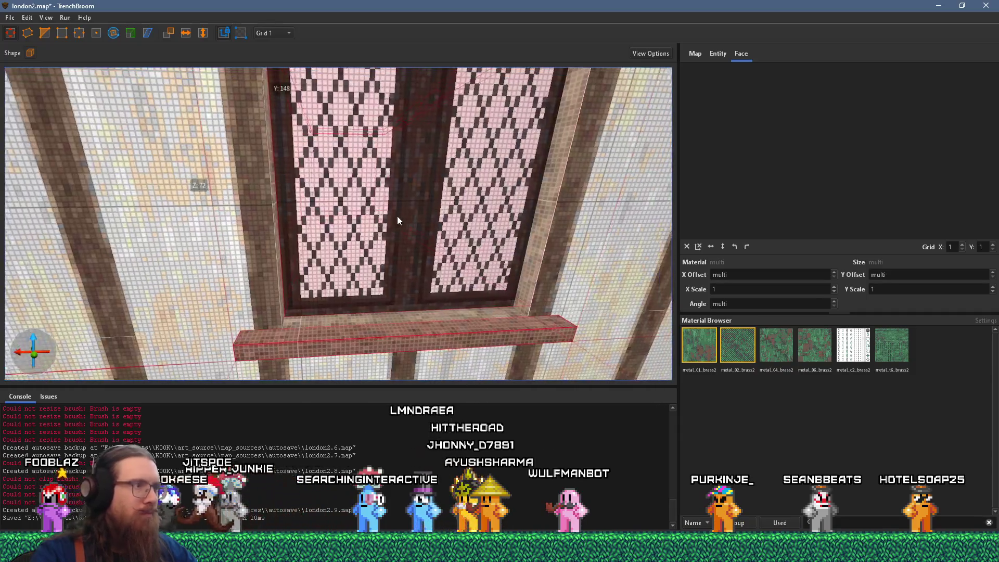
pyautogui.scroll(3, 393, 214)
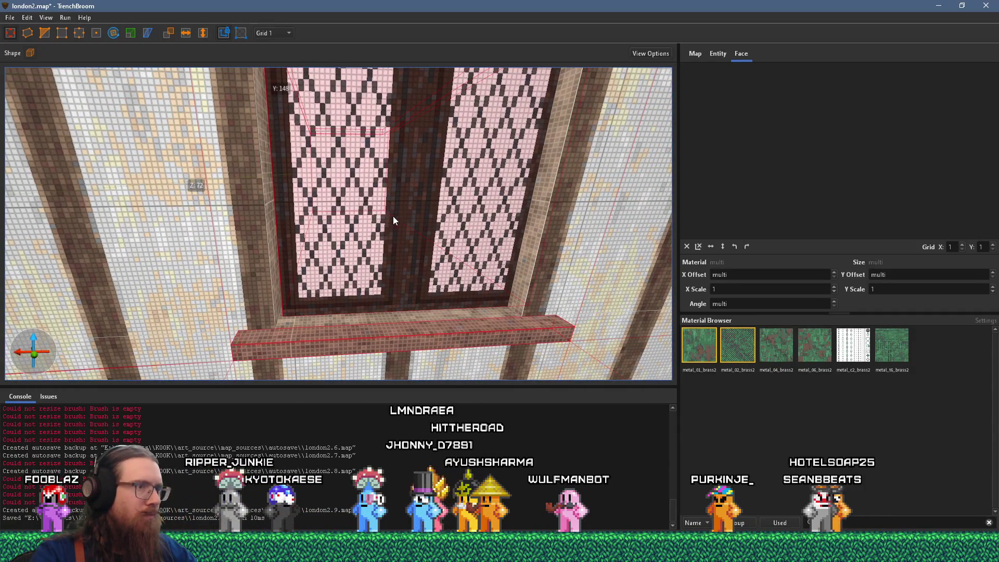
pyautogui.scroll(5, 393, 216)
pyautogui.scroll(5, 354, 253)
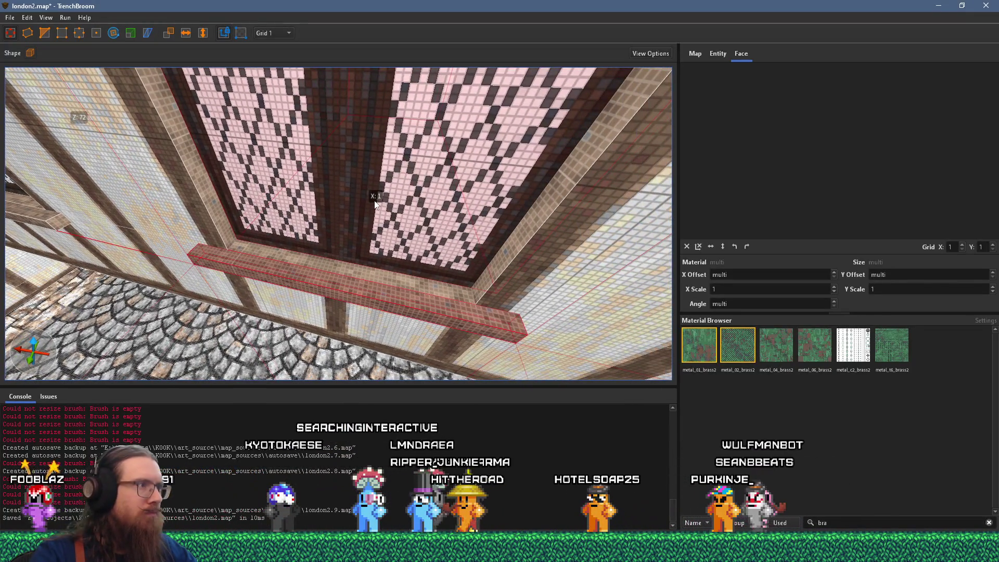
pyautogui.click(529, 235)
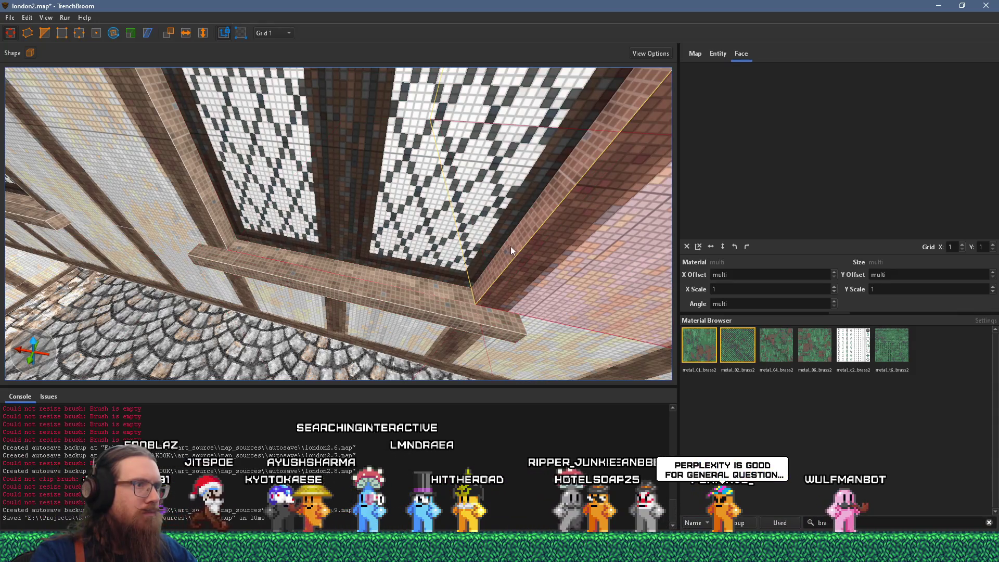
pyautogui.scroll(-8, 491, 244)
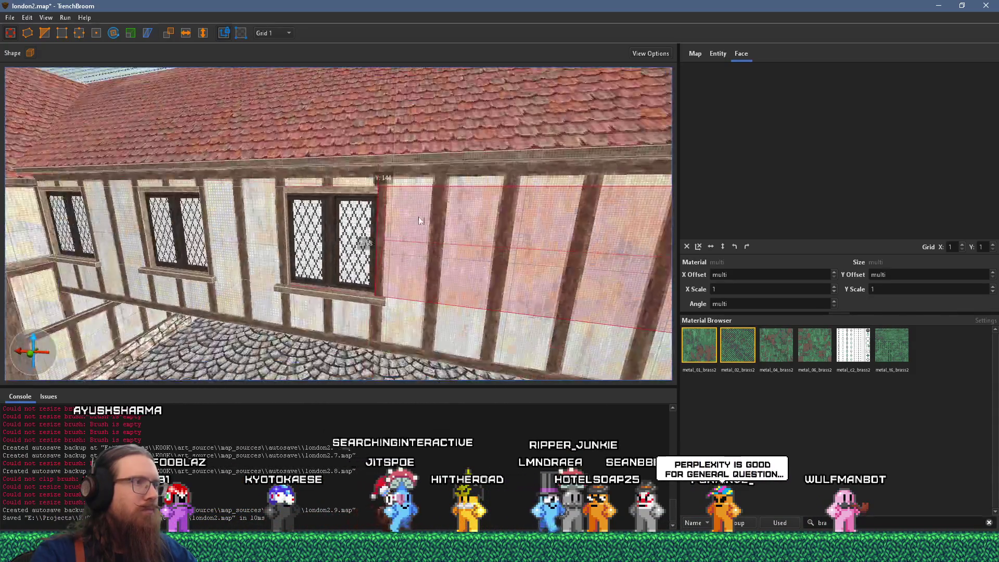
pyautogui.moveTo(420, 220)
pyautogui.mouseDown()
pyautogui.moveTo(367, 196)
pyautogui.moveTo(307, 190)
pyautogui.moveTo(468, 212)
pyautogui.moveTo(484, 204)
pyautogui.mouseUp()
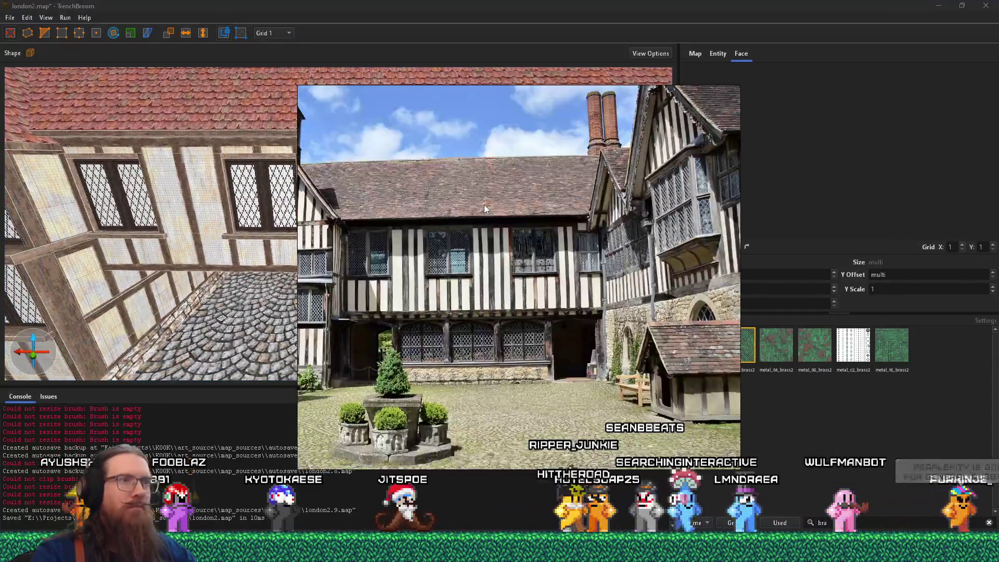
# Push the wall brush face inward to cut a new opening further along the upper wall
pyautogui.scroll(6, 444, 226)
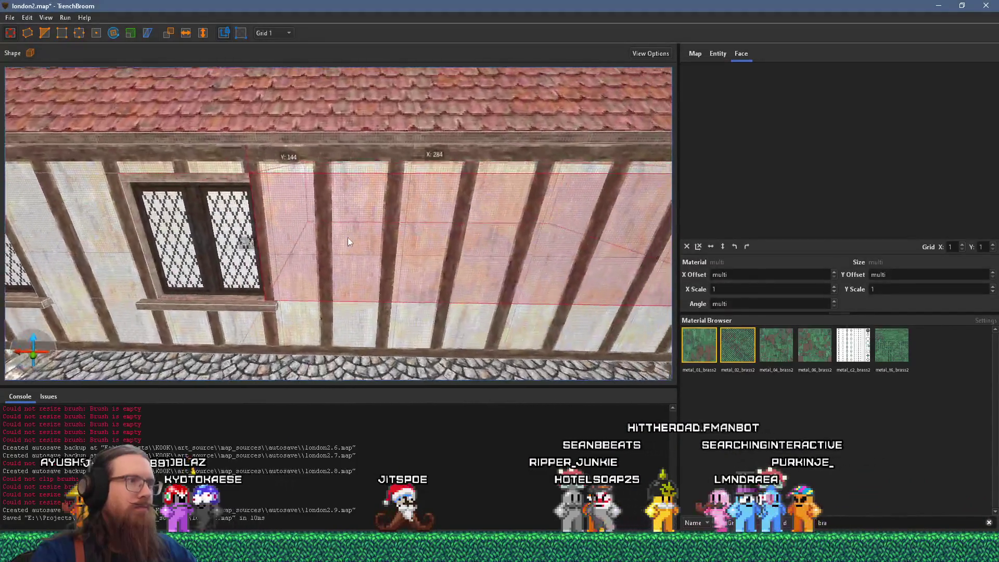
pyautogui.moveTo(347, 238); pyautogui.dragTo(220, 227)
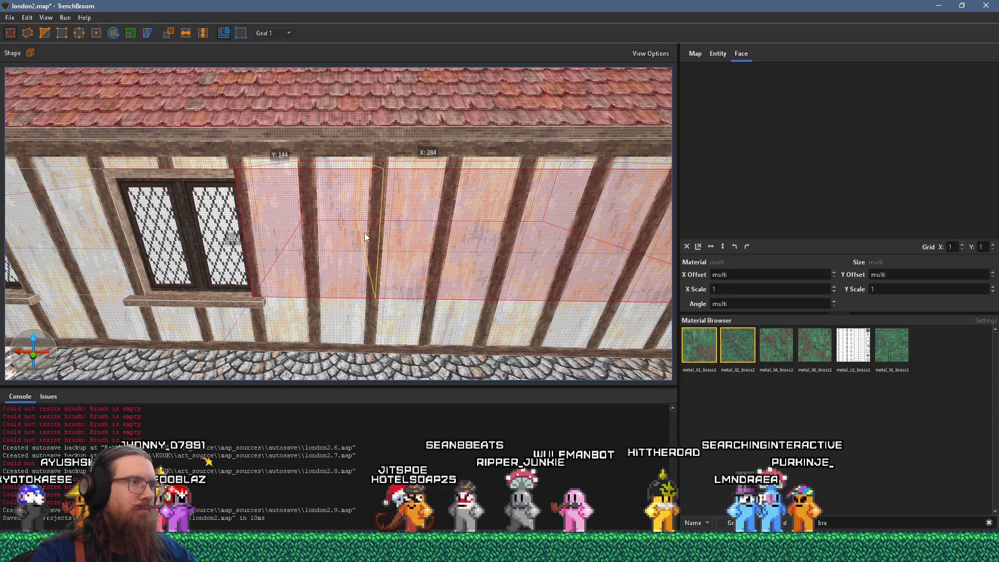
pyautogui.hotkey('ctrl', 'z')
pyautogui.moveTo(398, 235); pyautogui.dragTo(489, 237)
# Move a copy of the window into the new opening and clear the selection
pyautogui.click(224, 295)
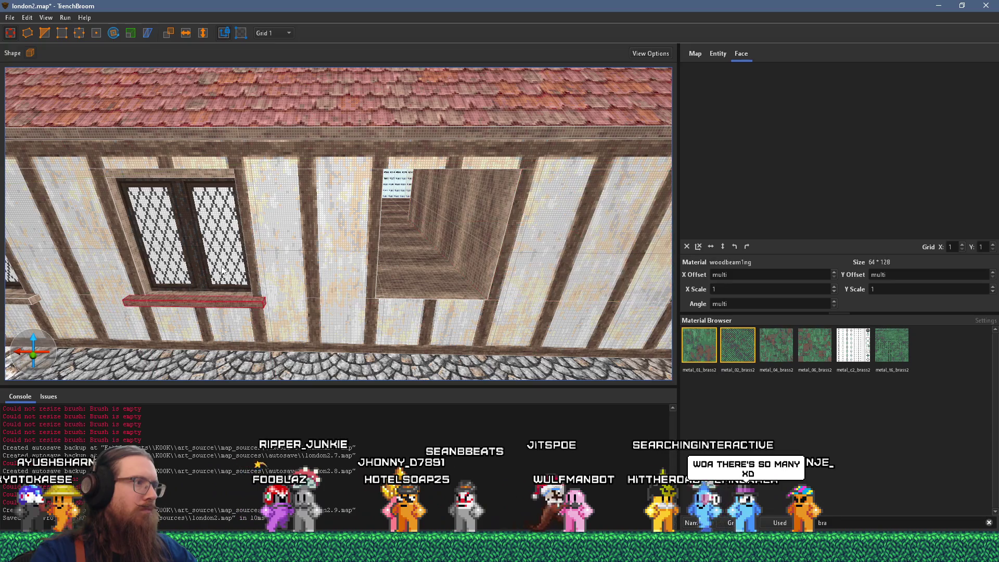
pyautogui.moveTo(212, 173)
pyautogui.mouseDown()
pyautogui.moveTo(435, 200)
pyautogui.moveTo(488, 163)
pyautogui.moveTo(499, 191)
pyautogui.mouseUp()
pyautogui.scroll(10, 453, 189)
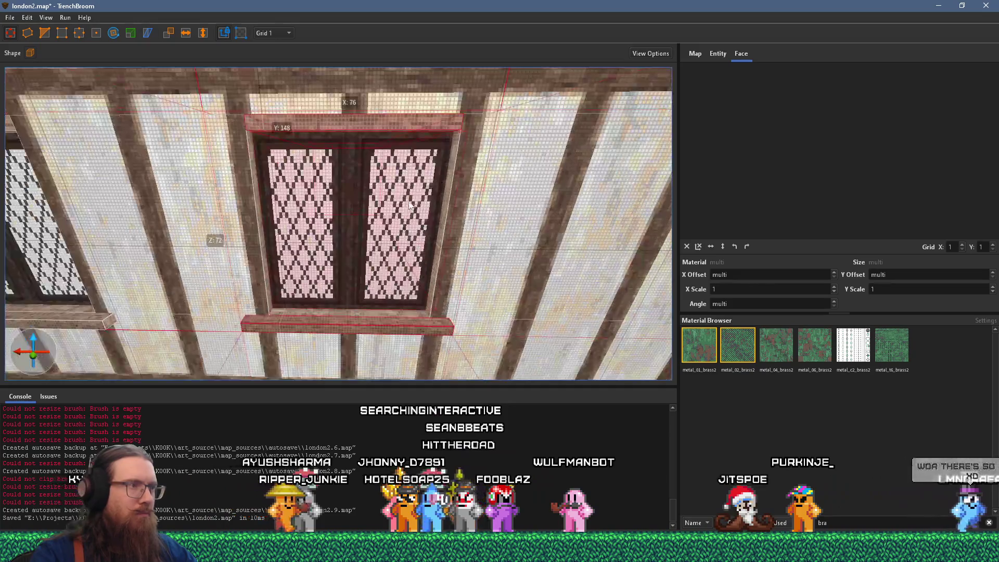
pyautogui.scroll(3, 412, 189)
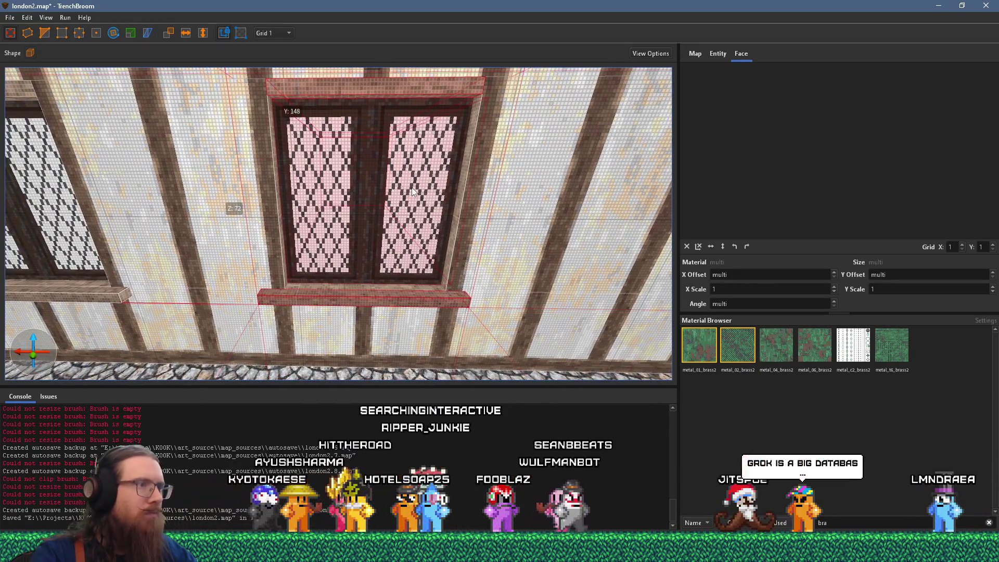
pyautogui.press('Escape')
# Turn the view toward the gable corner and bring up the Tudor house reference photos
pyautogui.scroll(-15, 416, 201)
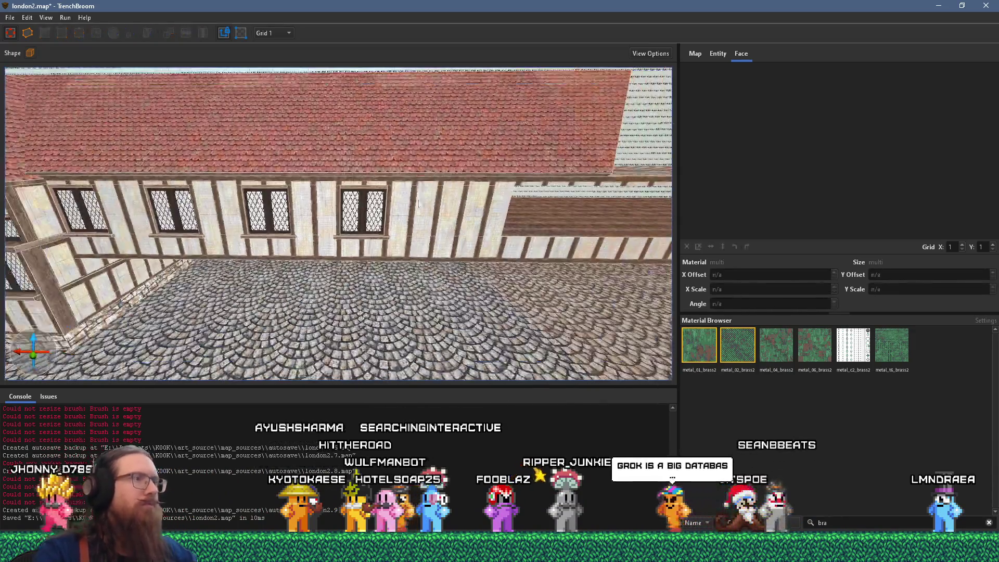
pyautogui.moveTo(419, 203)
pyautogui.mouseDown()
pyautogui.moveTo(330, 208)
pyautogui.moveTo(327, 192)
pyautogui.mouseUp()
pyautogui.hotkey('alt', 'Tab')
pyautogui.press('Right')
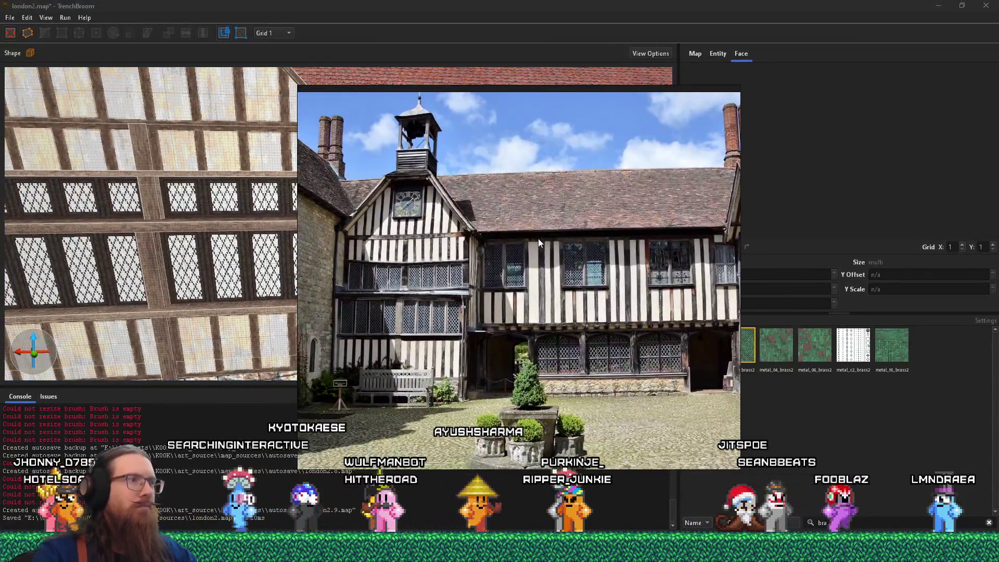
# Close the reference photo, move down to the lower window rows and select the vertical timber post
pyautogui.hotkey('alt', 'Tab')
pyautogui.moveTo(536, 237); pyautogui.dragTo(364, 272)
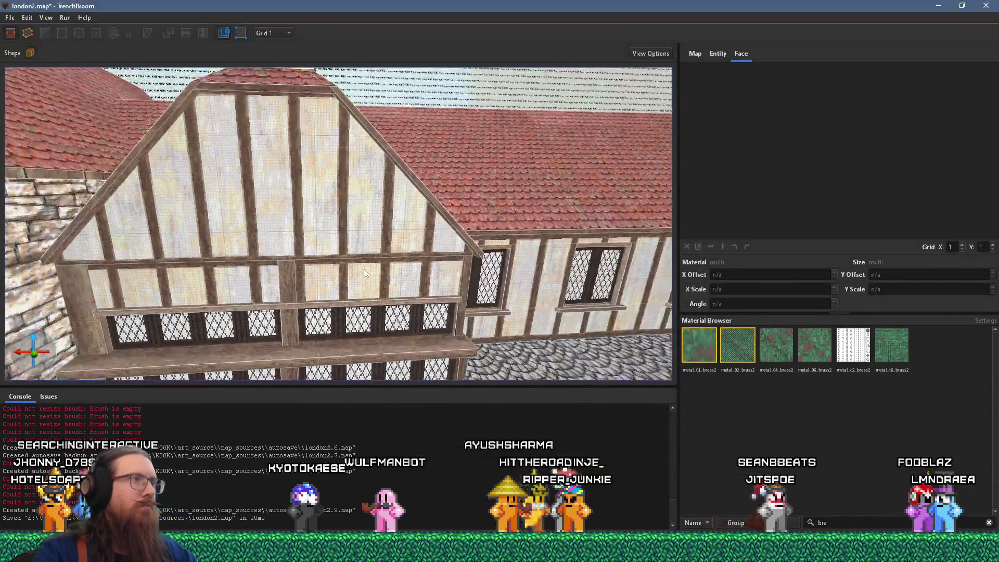
pyautogui.moveTo(303, 221)
pyautogui.mouseDown()
pyautogui.moveTo(311, 148)
pyautogui.moveTo(313, 208)
pyautogui.moveTo(304, 162)
pyautogui.moveTo(62, 95)
pyautogui.moveTo(157, 191)
pyautogui.moveTo(304, 235)
pyautogui.moveTo(295, 280)
pyautogui.mouseUp()
pyautogui.click(290, 235)
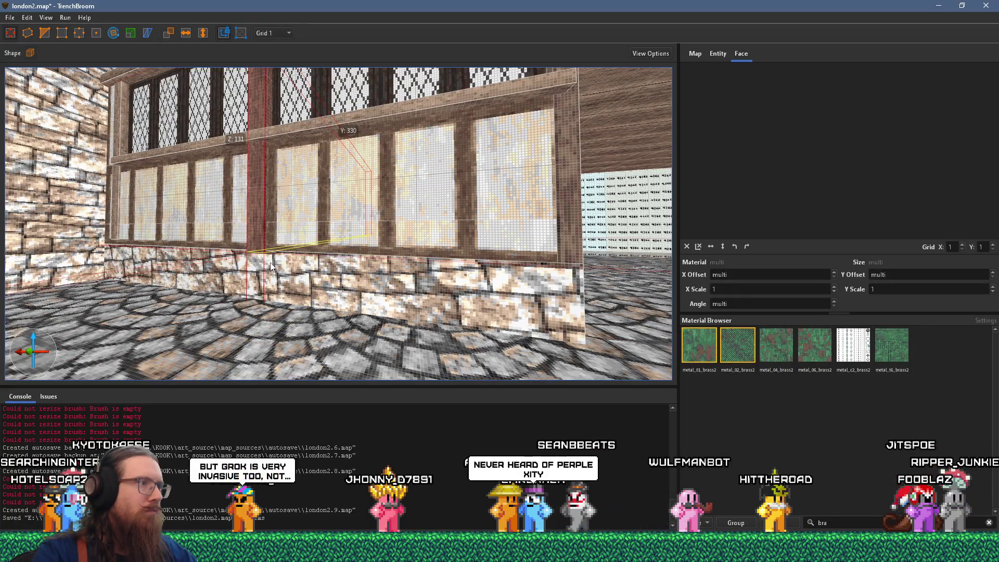
pyautogui.scroll(8, 277, 257)
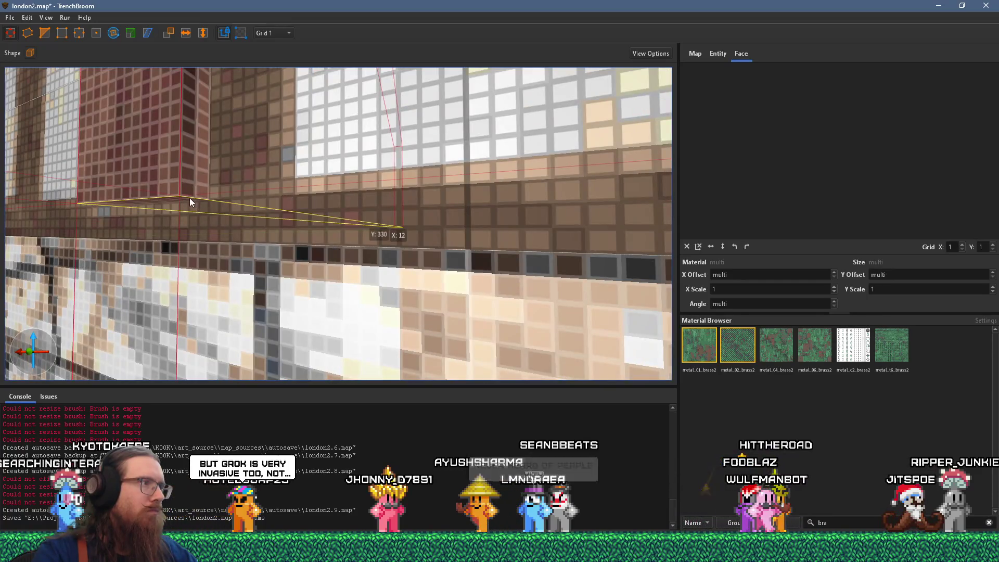
pyautogui.scroll(-10, 208, 195)
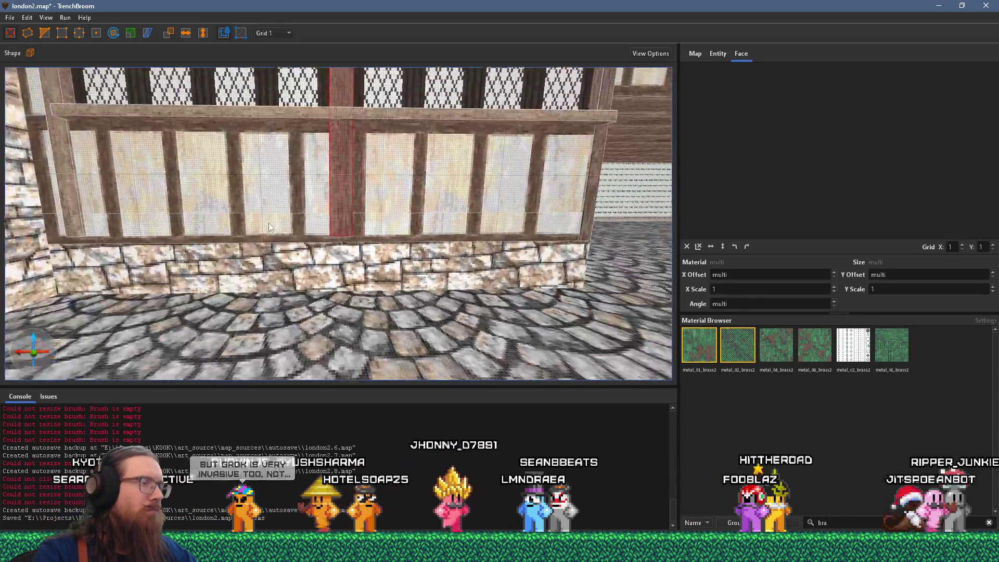
pyautogui.scroll(3, 279, 249)
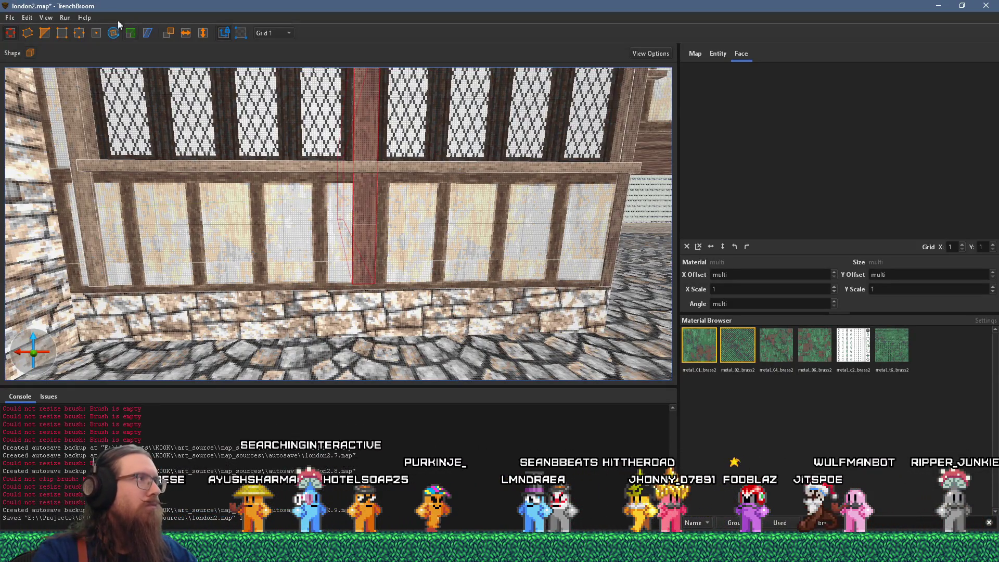
# Save london2.map
pyautogui.click(9, 17)
pyautogui.click(35, 70)
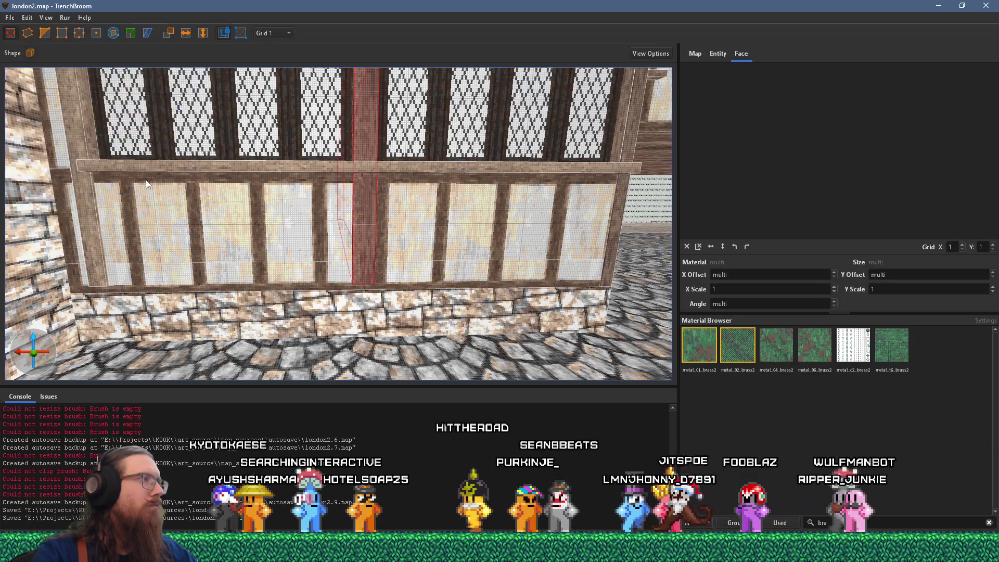
pyautogui.scroll(-10, 233, 240)
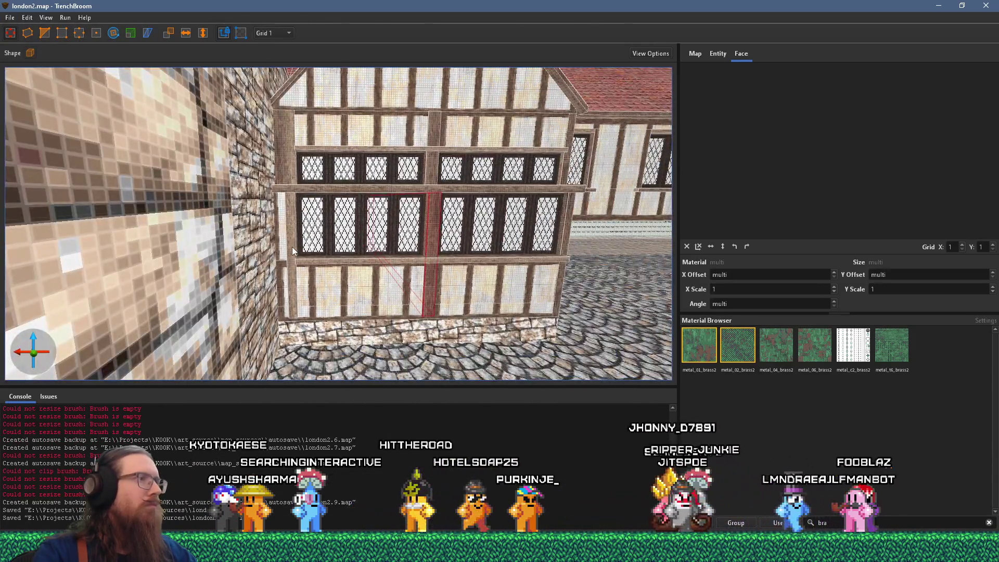
pyautogui.scroll(10, 358, 235)
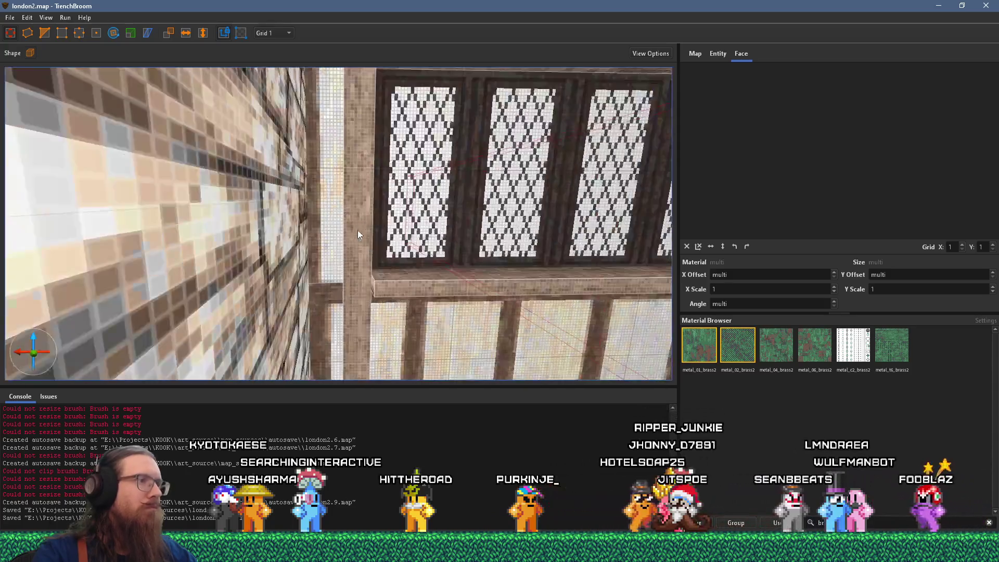
# Select the plaster face left of the beam, then orbit back to view the building's side and roof
pyautogui.keyDown('shift'); pyautogui.click(328, 234); pyautogui.keyUp('shift')
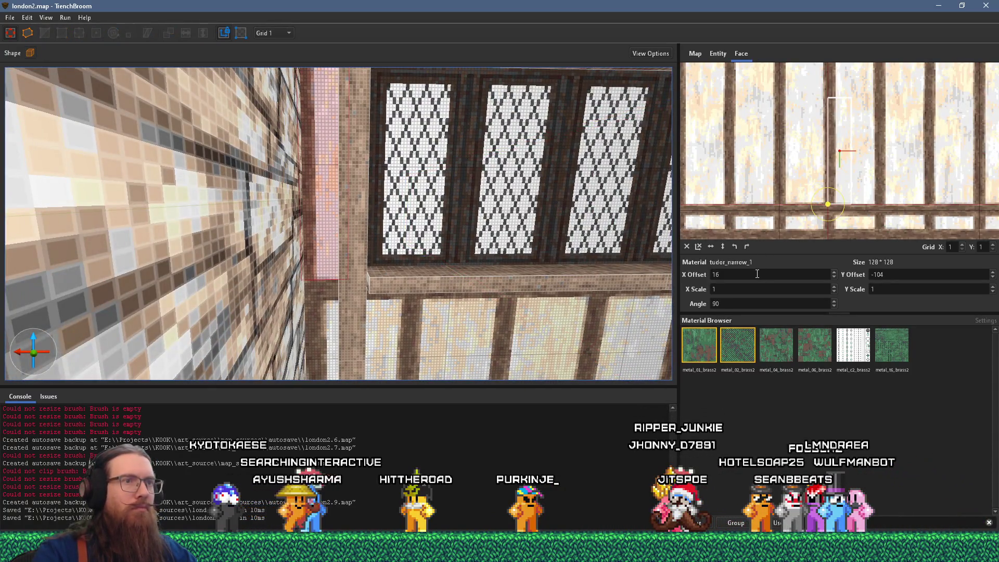
pyautogui.scroll(-3, 757, 275)
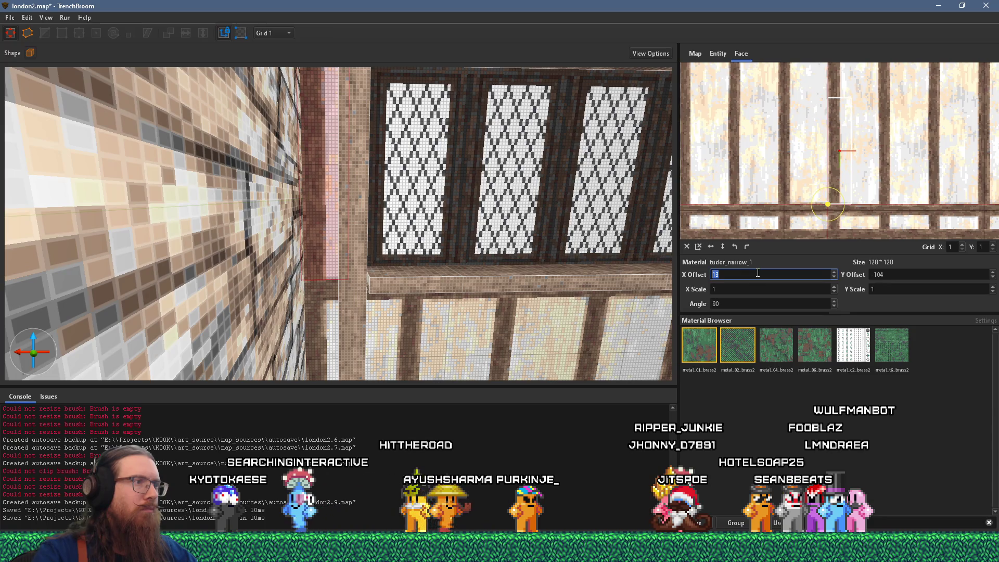
pyautogui.scroll(-10, 471, 285)
pyautogui.press('Escape')
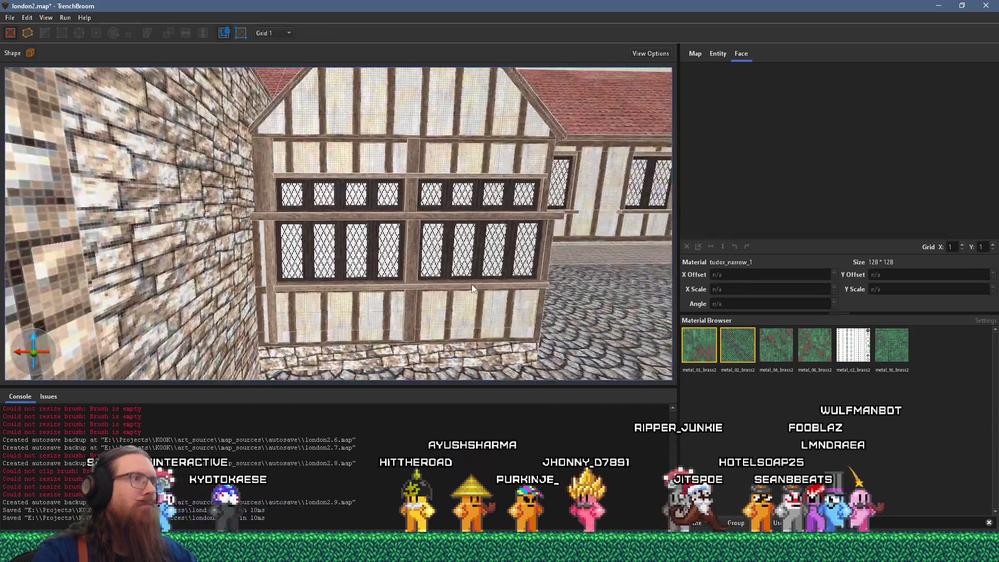
pyautogui.moveTo(421, 284); pyautogui.dragTo(63, 299)
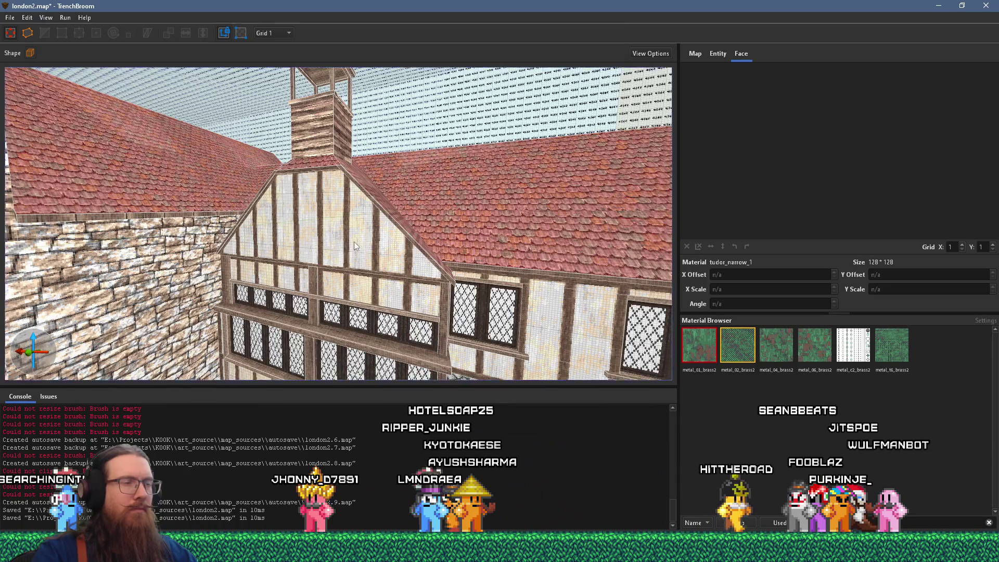
# Draw a tall green metal_01_brass2 board on the timber gable below the chimney and check the reference photo
pyautogui.scroll(3, 385, 265)
pyautogui.moveTo(384, 264); pyautogui.dragTo(548, 187)
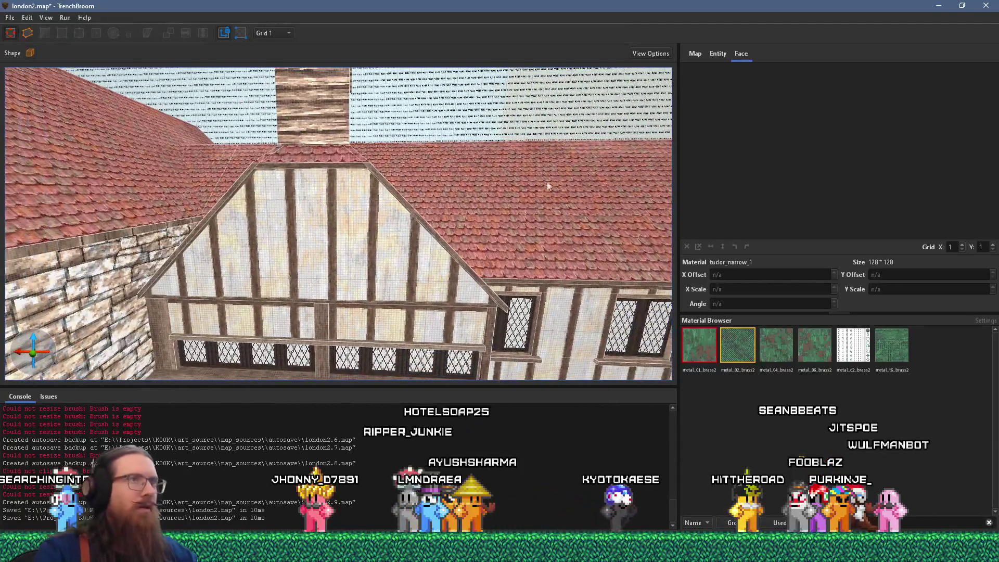
pyautogui.moveTo(358, 246)
pyautogui.mouseDown()
pyautogui.moveTo(342, 219)
pyautogui.moveTo(345, 196)
pyautogui.moveTo(285, 219)
pyautogui.moveTo(386, 233)
pyautogui.mouseUp()
pyautogui.moveTo(385, 351)
pyautogui.mouseDown()
pyautogui.moveTo(411, 257)
pyautogui.moveTo(392, 270)
pyautogui.mouseUp()
pyautogui.press('Escape')
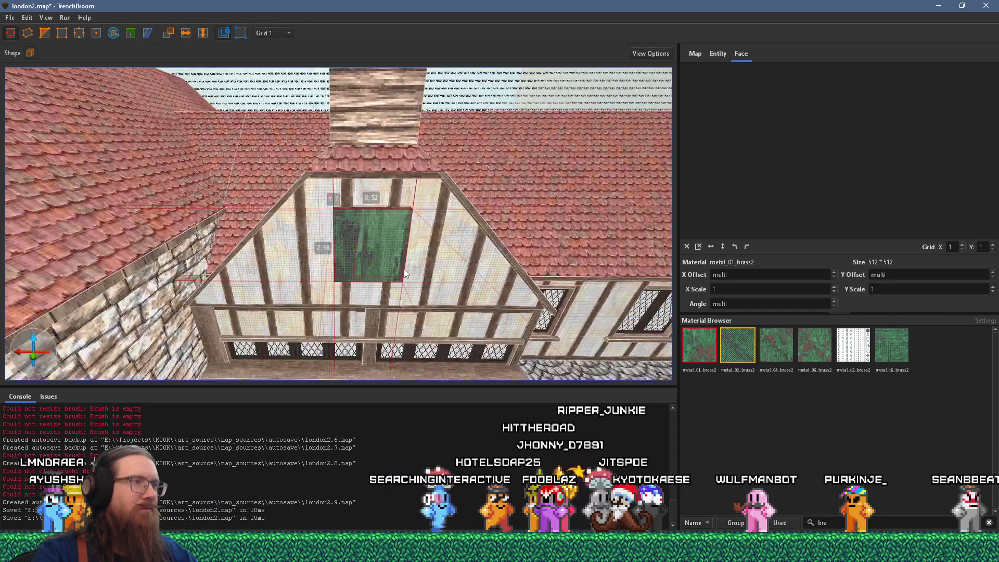
pyautogui.hotkey('alt', 'Tab')
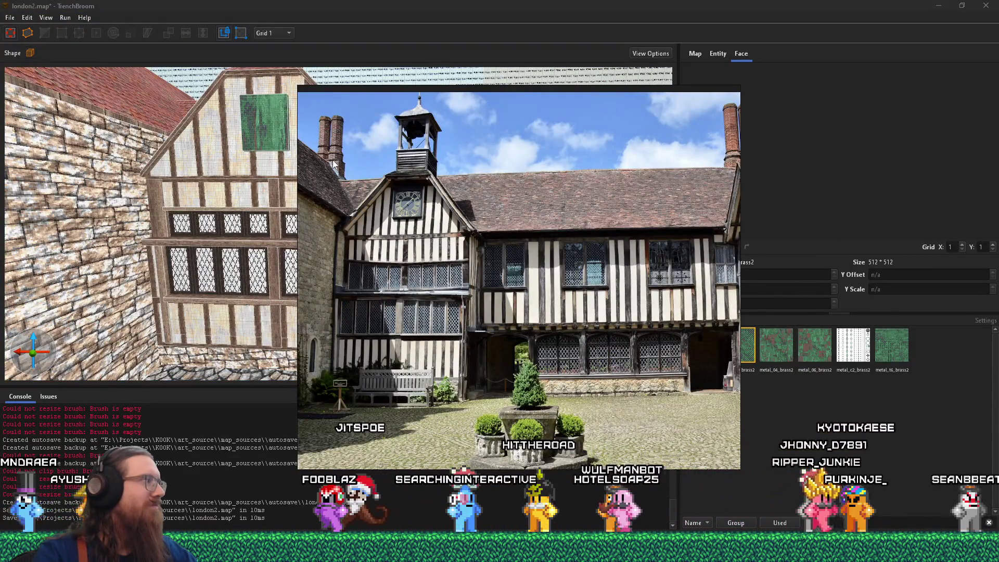
pyautogui.hotkey('alt', 'Tab')
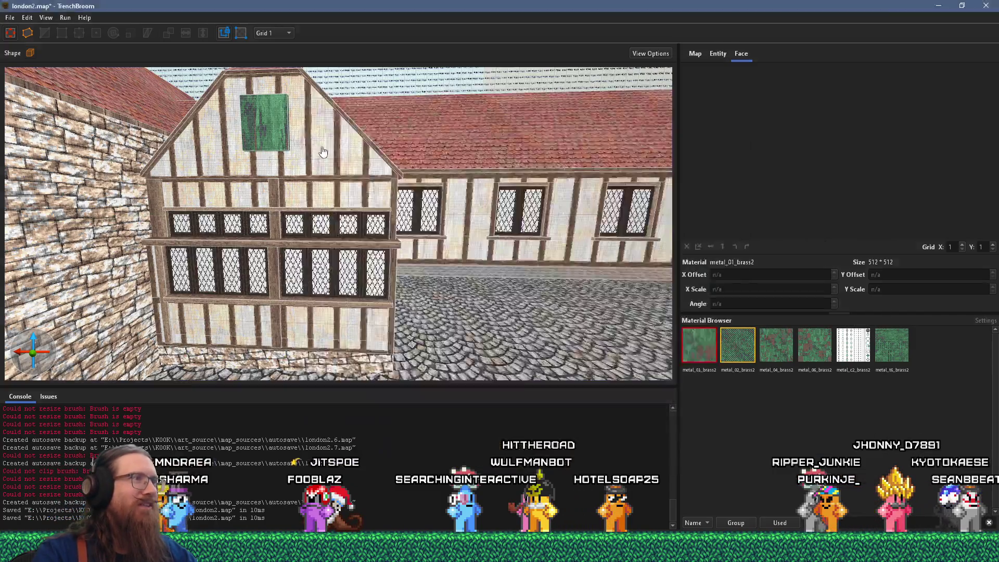
# Narrow the green board, extend its bottom edge and raise it higher on the gable, then switch to Godot
pyautogui.scroll(5, 348, 225)
pyautogui.click(348, 225)
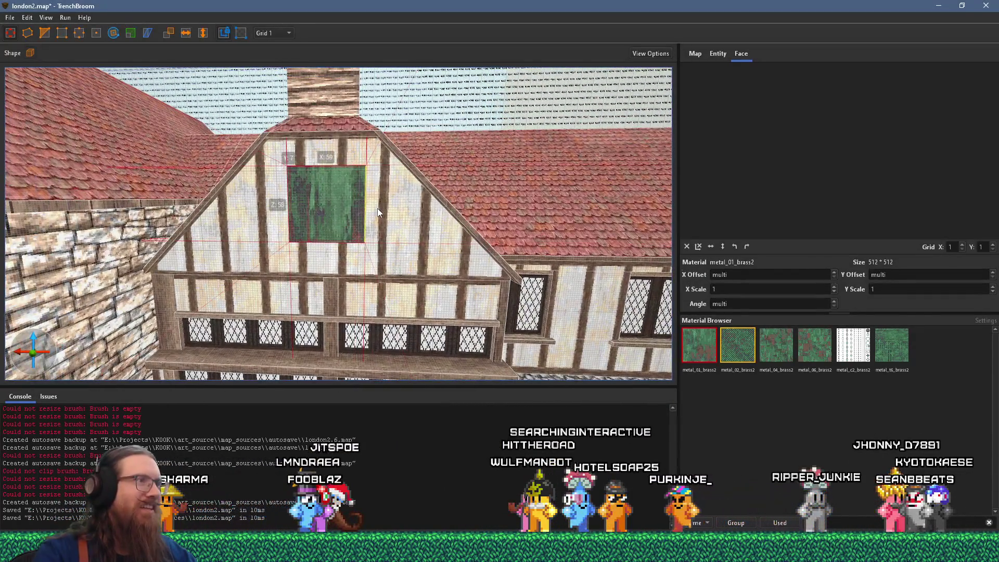
pyautogui.moveTo(275, 201); pyautogui.dragTo(277, 202)
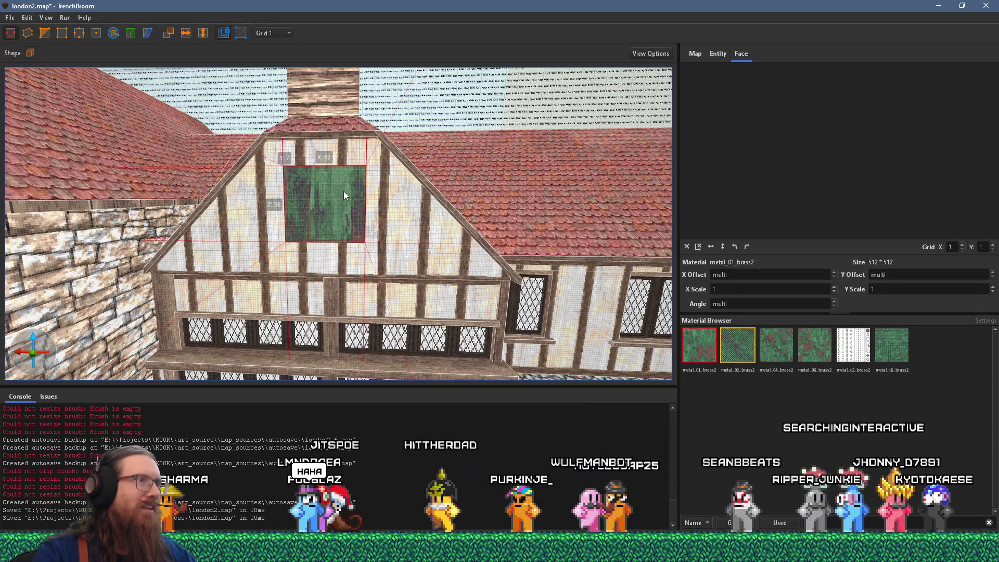
pyautogui.moveTo(369, 186); pyautogui.dragTo(374, 193)
pyautogui.moveTo(338, 243)
pyautogui.mouseDown()
pyautogui.moveTo(359, 291)
pyautogui.moveTo(354, 318)
pyautogui.mouseUp()
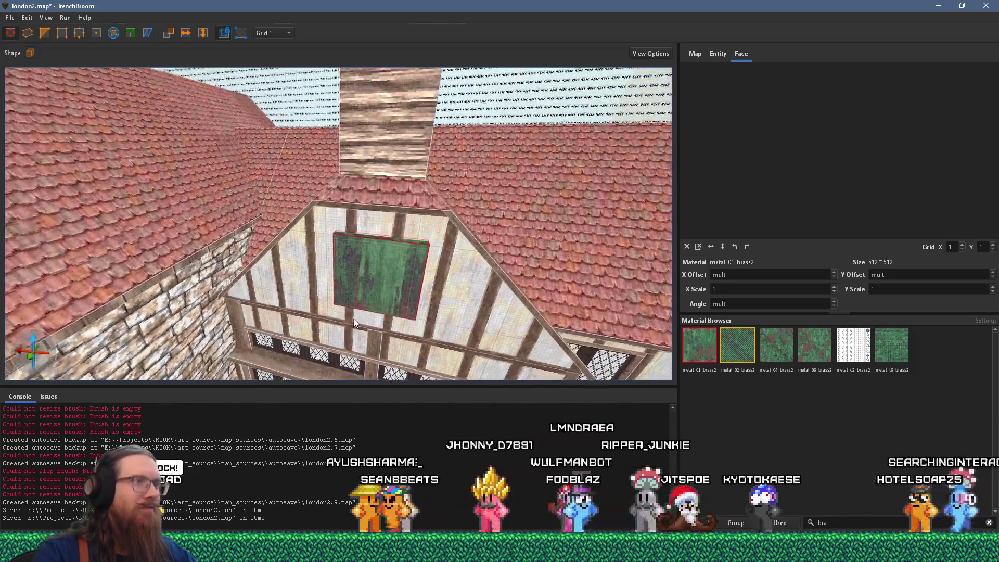
pyautogui.moveTo(368, 283); pyautogui.dragTo(369, 174)
pyautogui.scroll(-5, 369, 175)
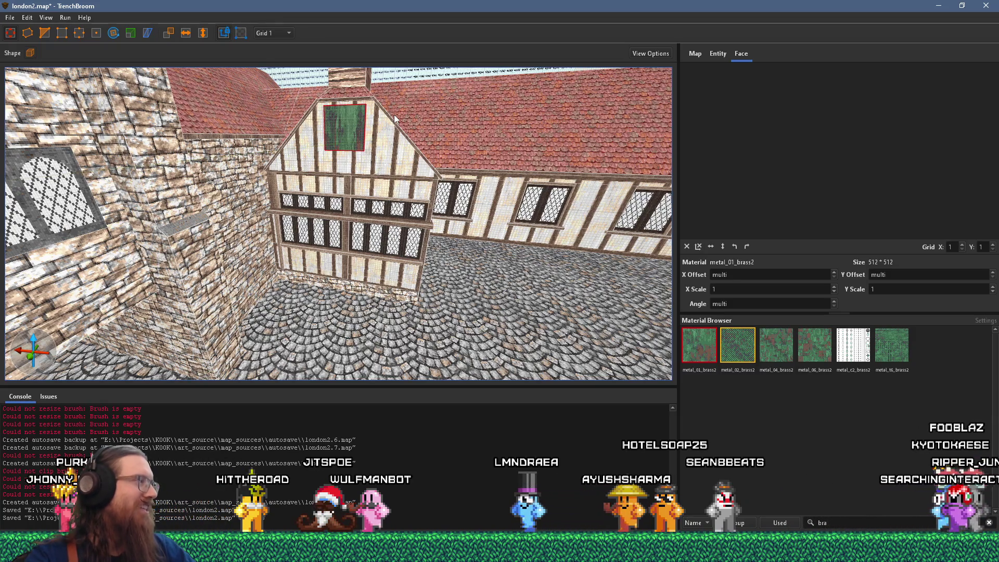
pyautogui.hotkey('alt', 'Tab')
pyautogui.scroll(5, 492, 235)
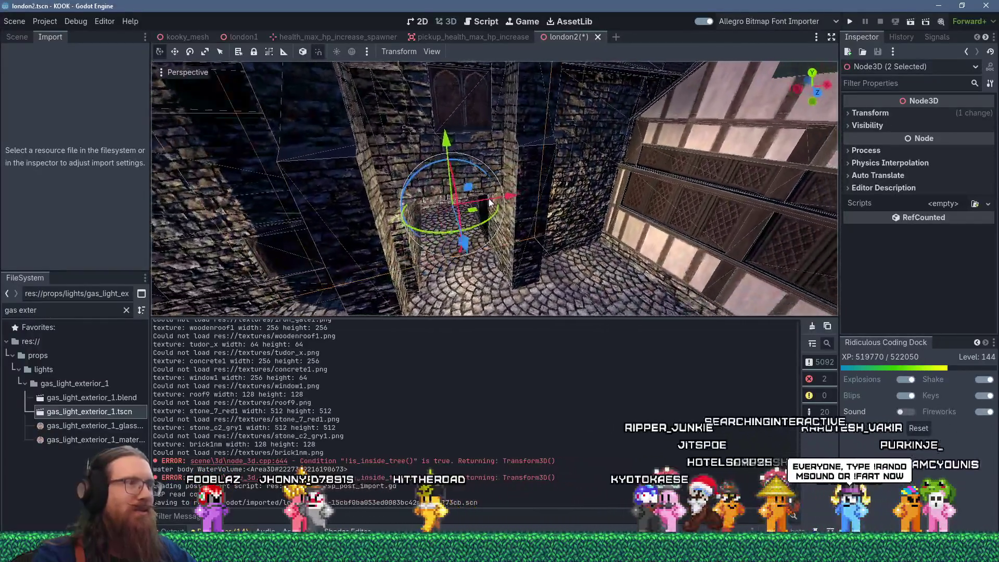
# Drag the lamp node along the Z axis, then save the scene and run the game
pyautogui.click(477, 250)
pyautogui.moveTo(478, 249)
pyautogui.mouseDown()
pyautogui.moveTo(492, 295)
pyautogui.moveTo(476, 263)
pyautogui.moveTo(447, 254)
pyautogui.moveTo(520, 268)
pyautogui.moveTo(519, 224)
pyautogui.moveTo(551, 251)
pyautogui.moveTo(533, 249)
pyautogui.moveTo(553, 265)
pyautogui.moveTo(489, 274)
pyautogui.moveTo(440, 195)
pyautogui.moveTo(375, 229)
pyautogui.moveTo(334, 224)
pyautogui.moveTo(335, 235)
pyautogui.mouseUp()
pyautogui.scroll(-3, 524, 245)
pyautogui.scroll(3, 532, 248)
pyautogui.scroll(-2, 488, 267)
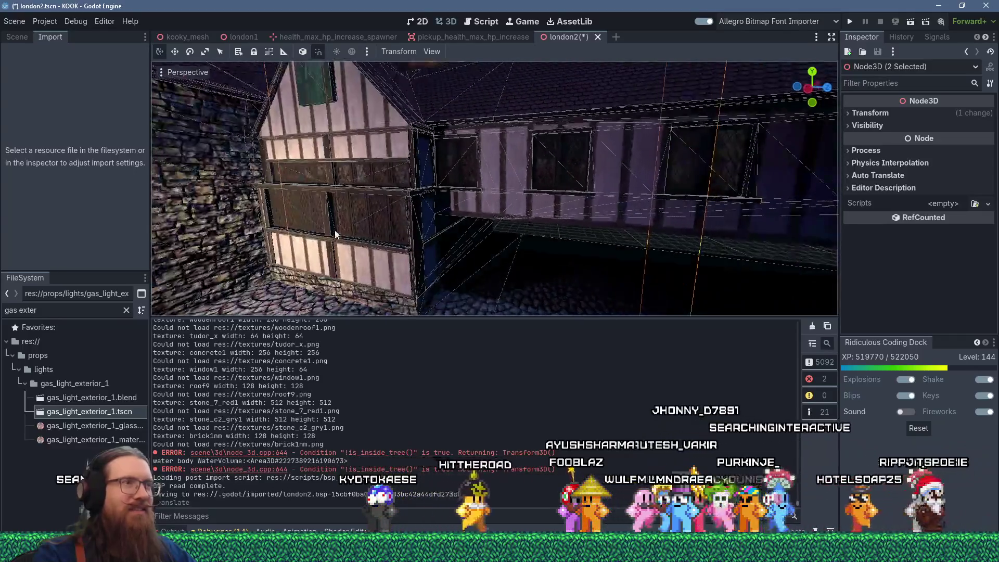
pyautogui.click(849, 21)
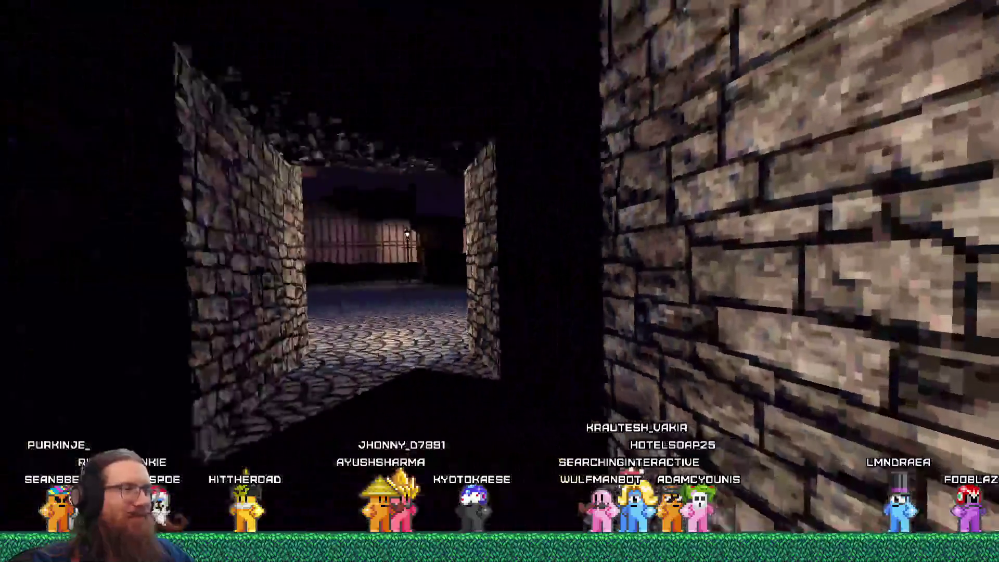
# Walk from the alley through the tower gate and down the cobbled street past the timber-framed houses
pyautogui.press('w')
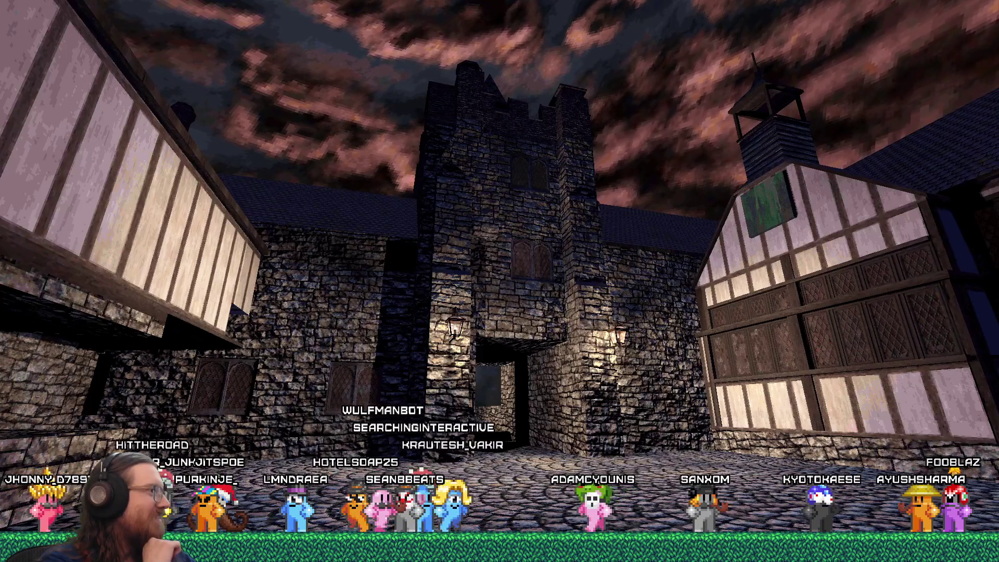
pyautogui.press('w')
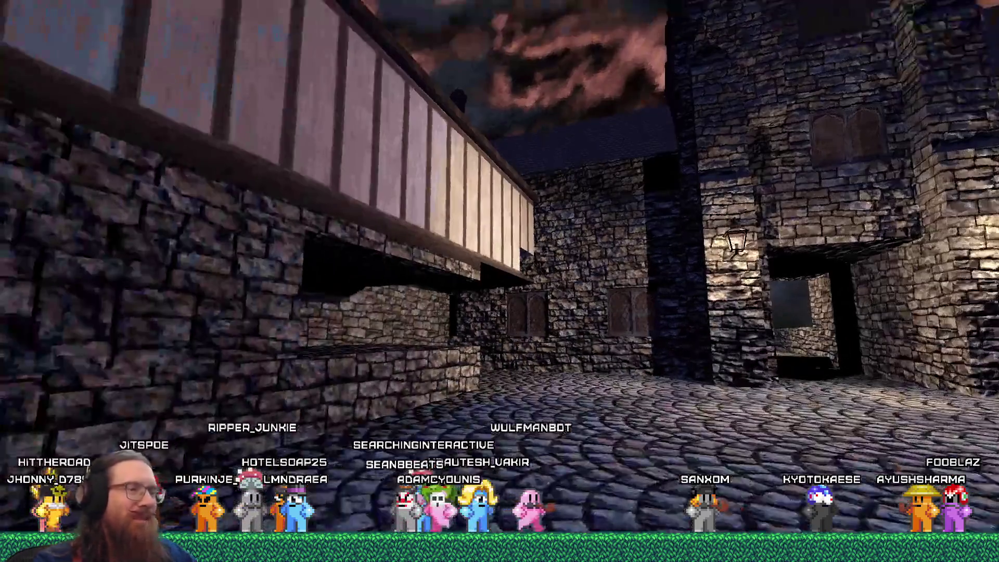
pyautogui.press('w')
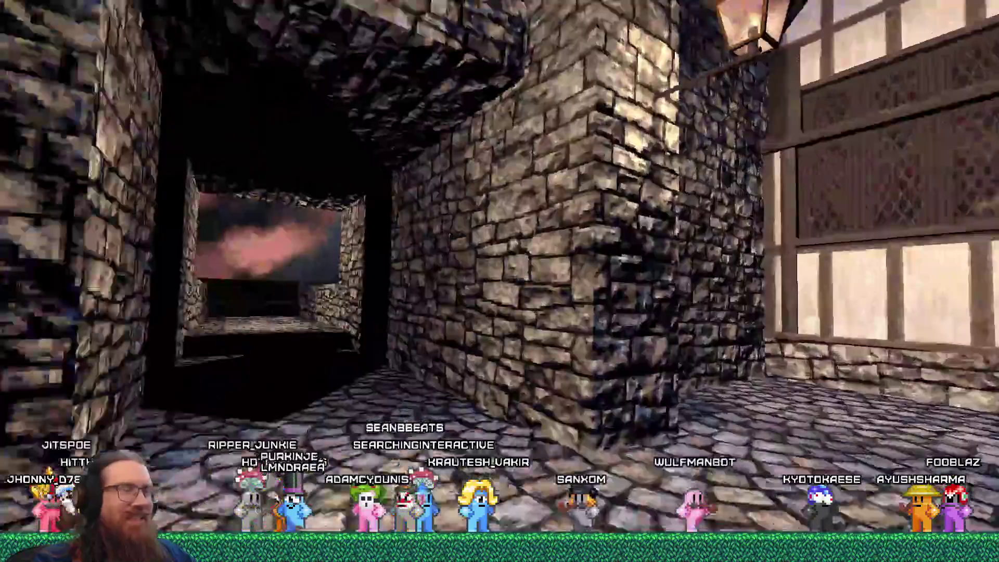
pyautogui.press('w')
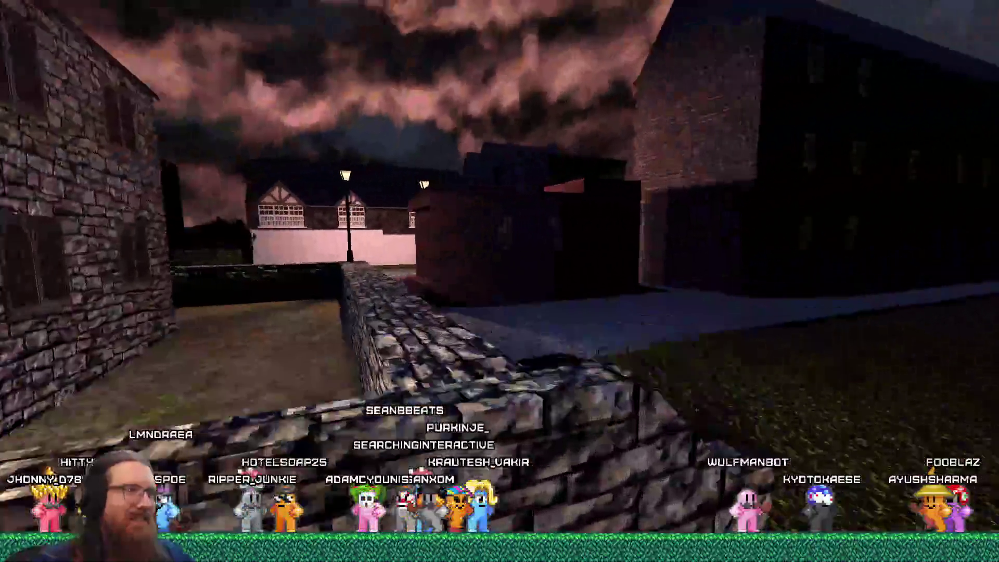
pyautogui.press('w')
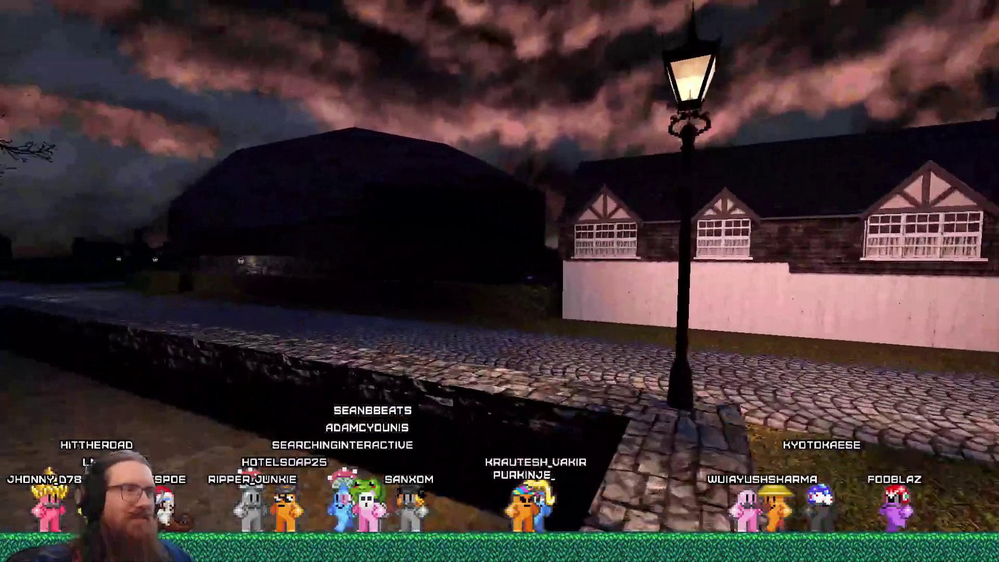
pyautogui.press('w')
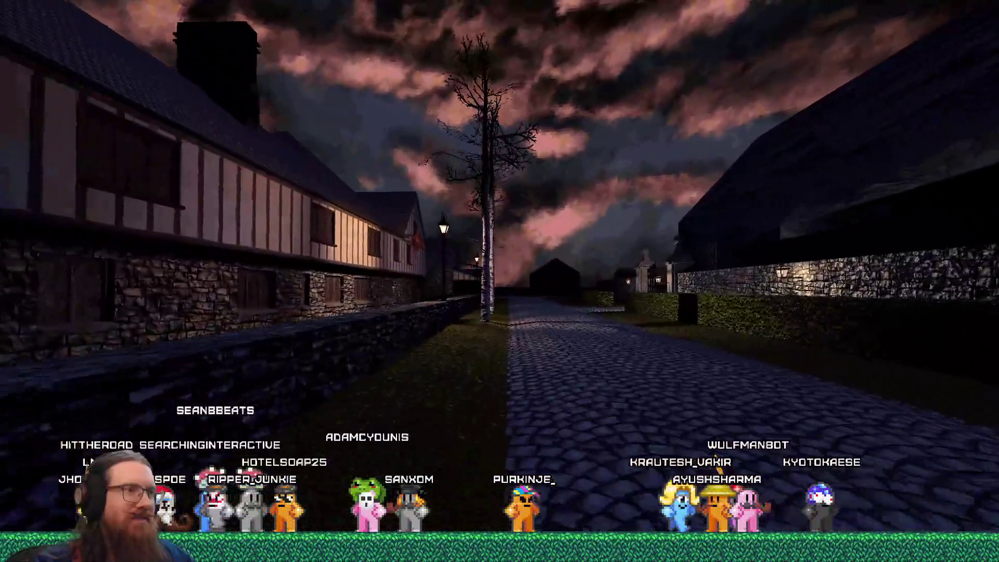
pyautogui.press('w')
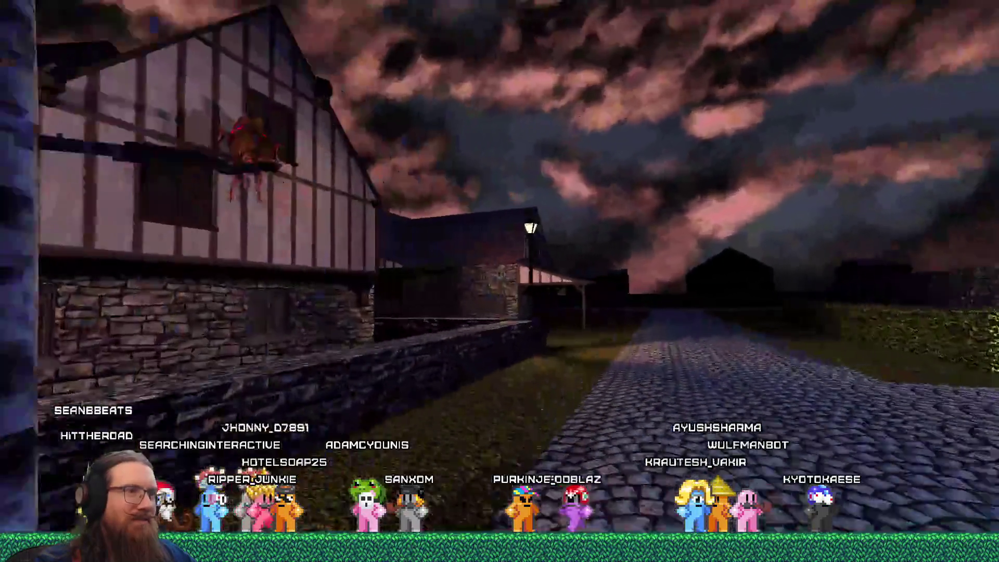
pyautogui.press('w')
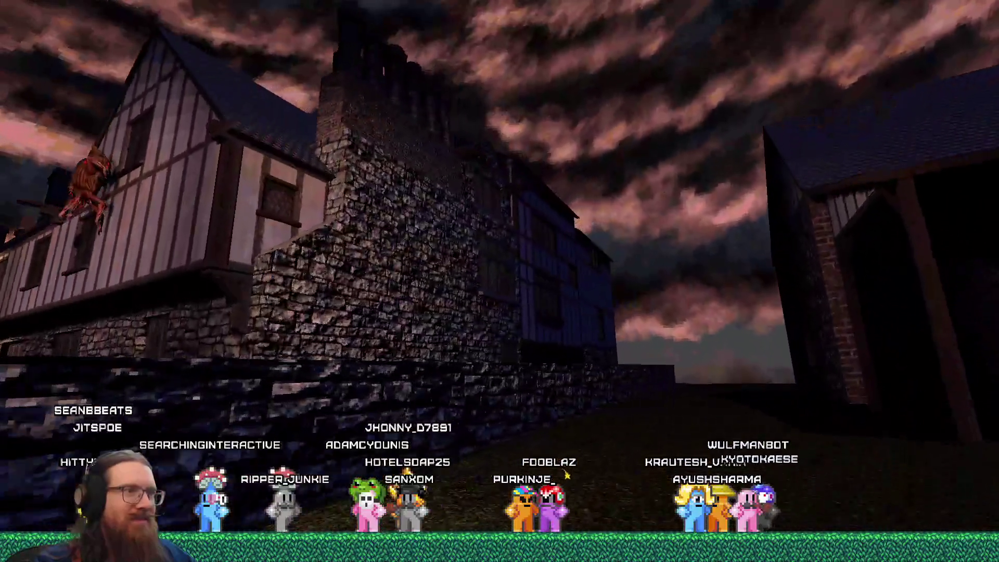
pyautogui.press('w')
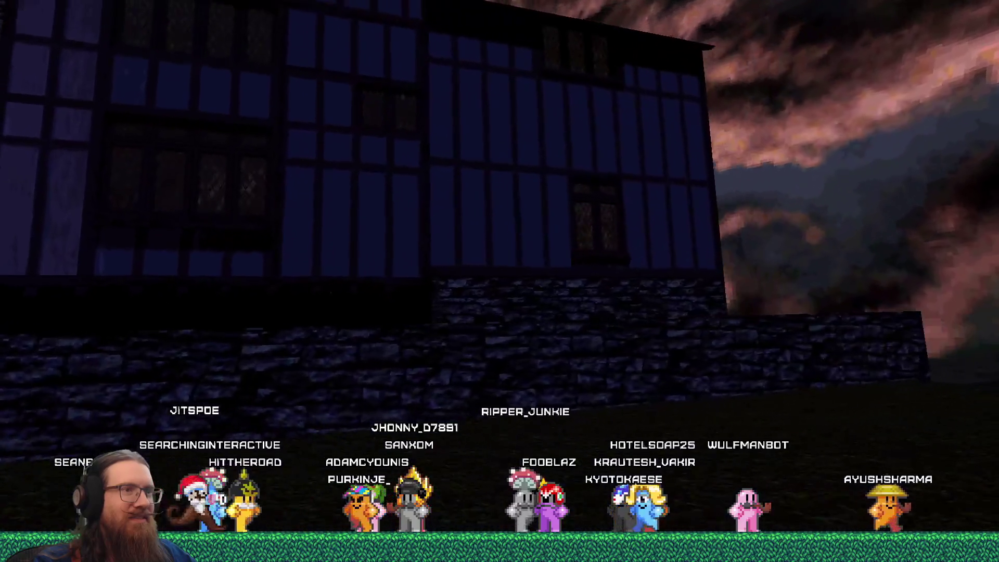
pyautogui.press('w')
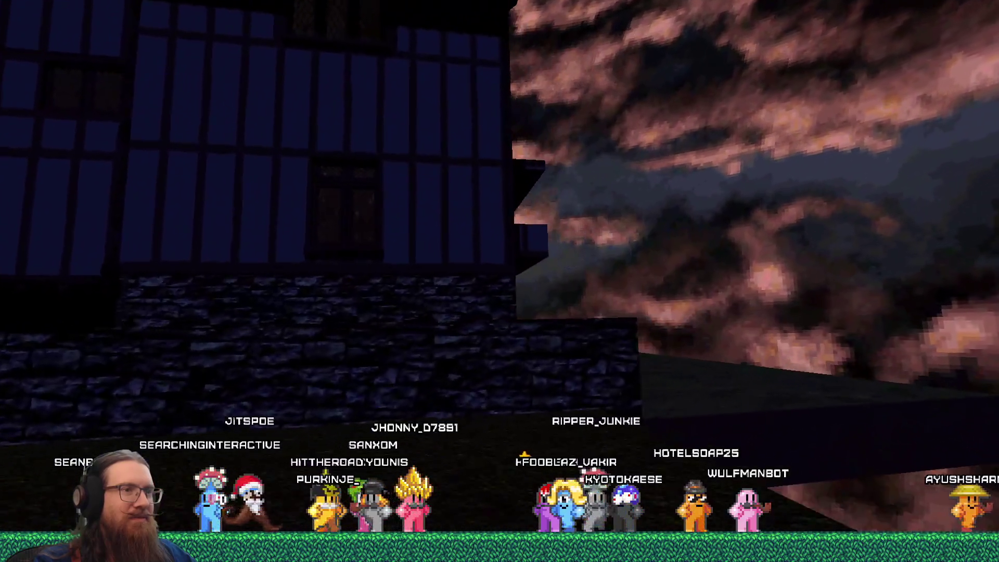
pyautogui.press('w')
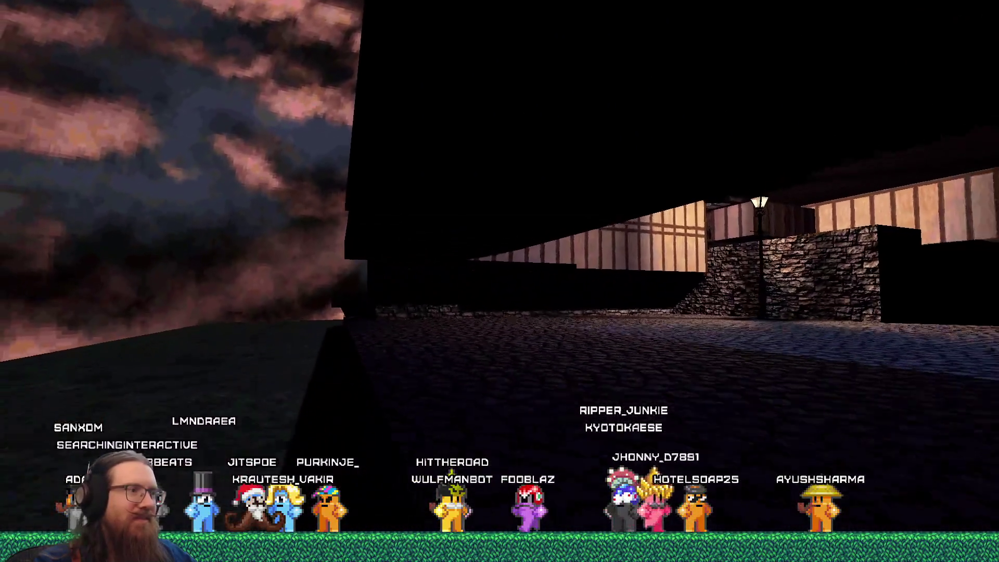
pyautogui.press('w')
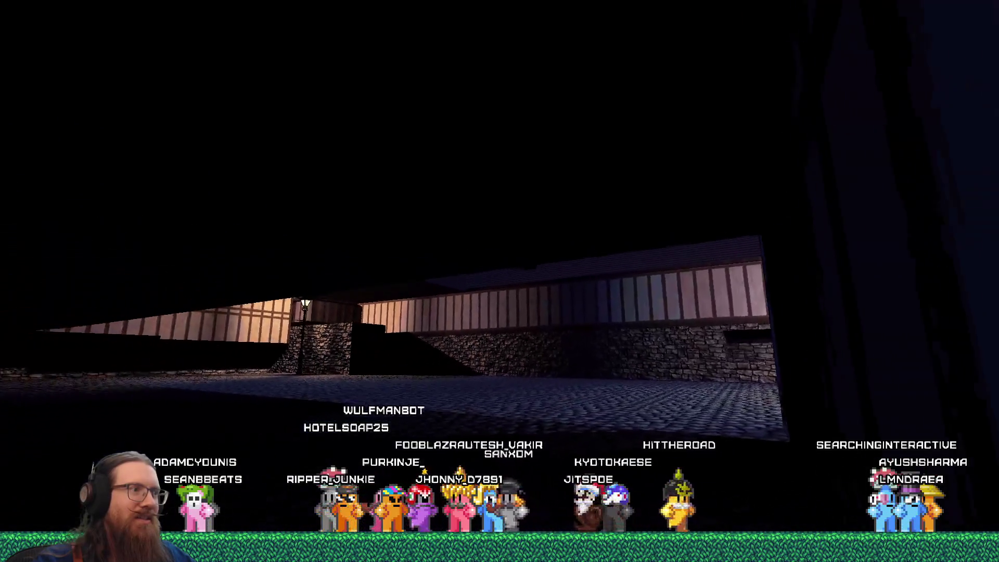
# Open the developer console and enter 'quit' to close the game
pyautogui.press('`')
pyautogui.write('quit')
pyautogui.press('Return')
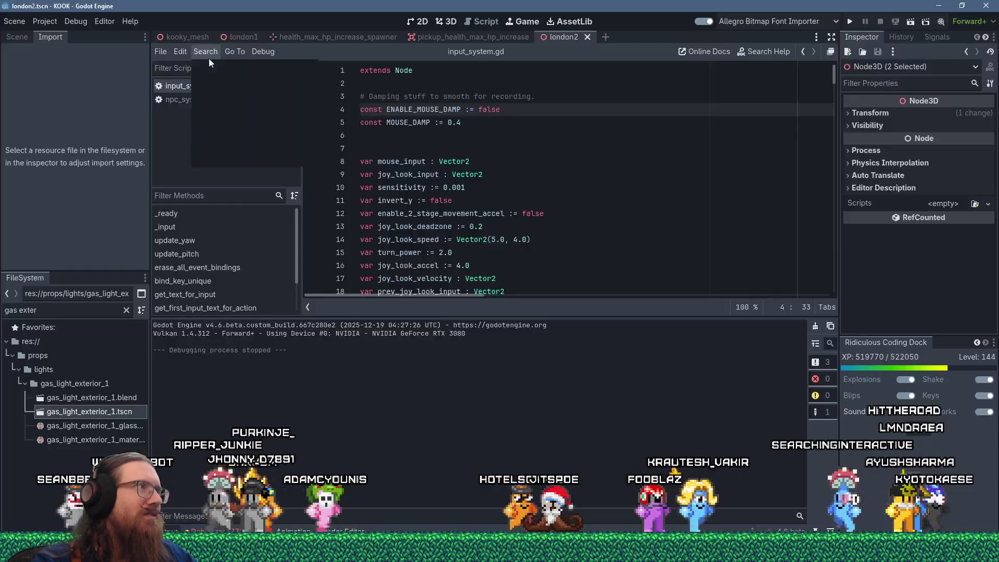
# Search all project files for 'water_jump' and enlarge the search results panel
pyautogui.click(208, 53)
pyautogui.click(220, 125)
pyautogui.write('water_')
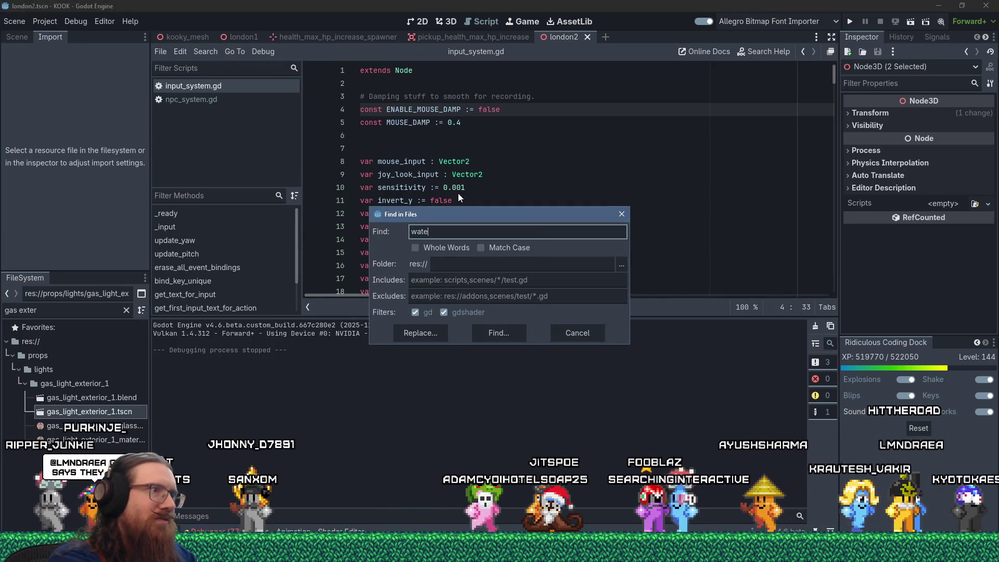
pyautogui.write('jump')
pyautogui.press('Return')
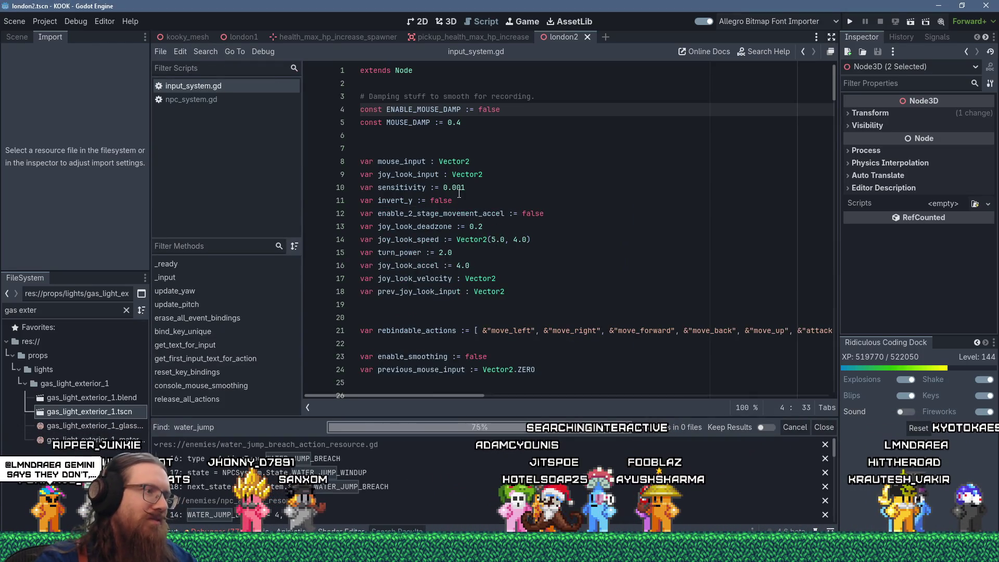
pyautogui.moveTo(492, 420)
pyautogui.mouseDown()
pyautogui.moveTo(521, 288)
pyautogui.moveTo(533, 284)
pyautogui.mouseUp()
pyautogui.scroll(-5, 524, 398)
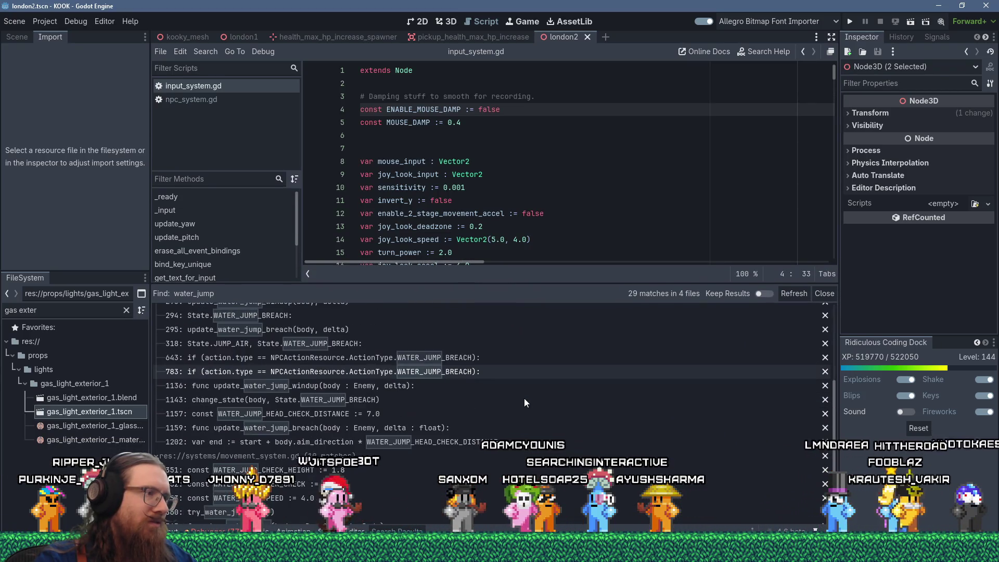
pyautogui.scroll(4, 524, 401)
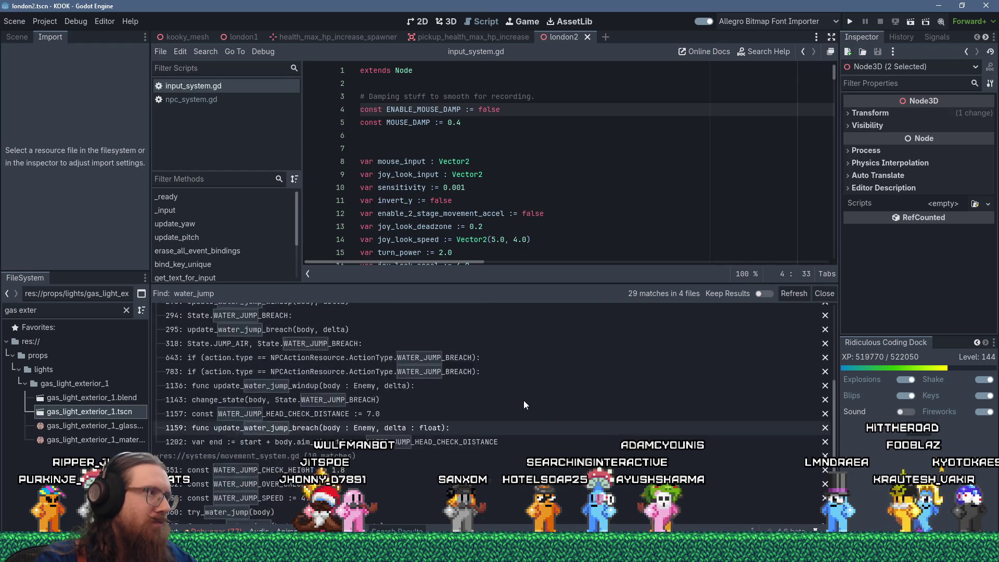
# Filter the FileSystem for 'movement_syst', open movement_system.gd in a larger editor, and start a find
pyautogui.tripleClick(62, 309)
pyautogui.write('move')
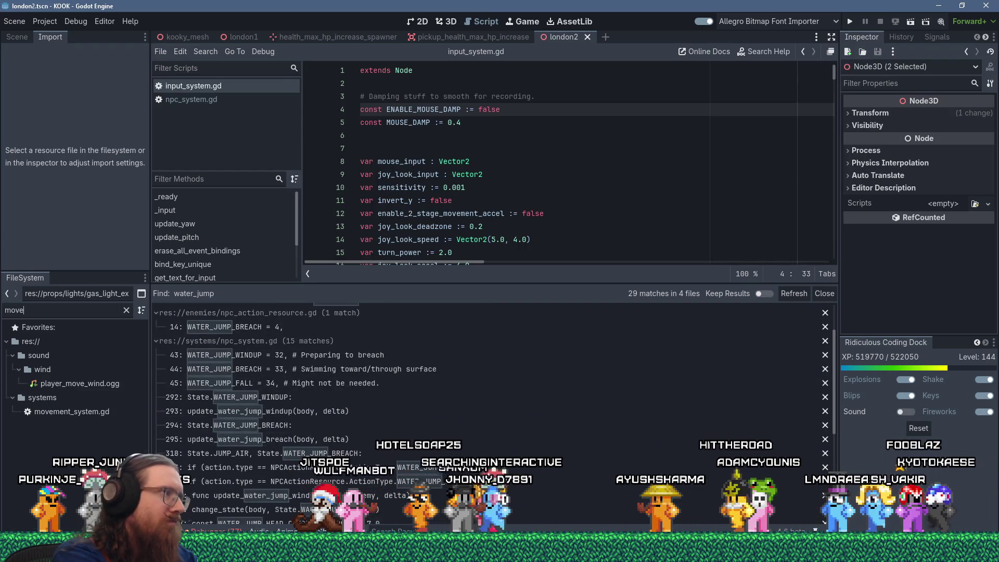
pyautogui.write('ment_syst')
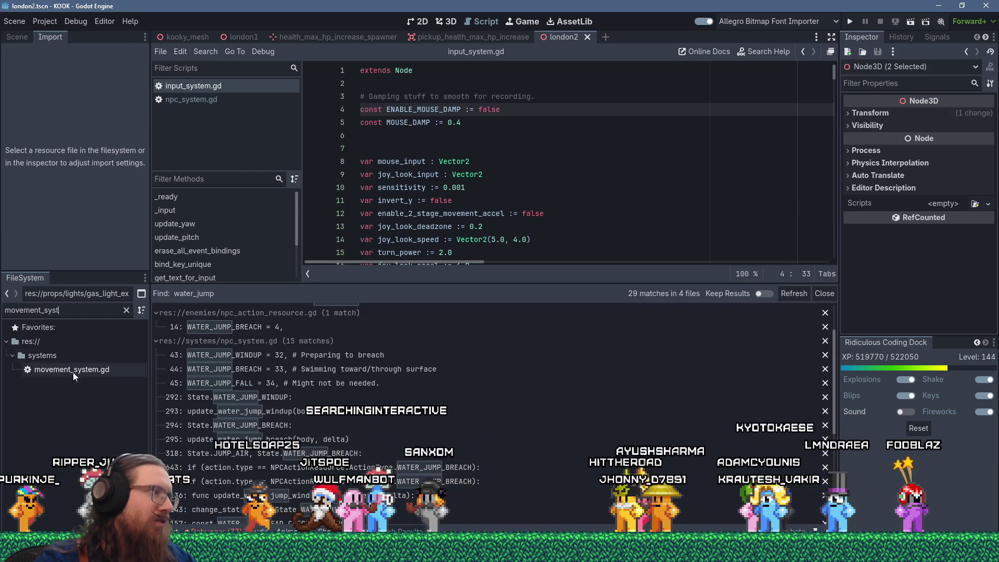
pyautogui.doubleClick(101, 371)
pyautogui.moveTo(417, 281); pyautogui.dragTo(396, 385)
pyautogui.click(538, 292)
pyautogui.hotkey('ctrl', 'f')
# Search the script for 'try_water_jump' and jump to the function's definition
pyautogui.write('water')
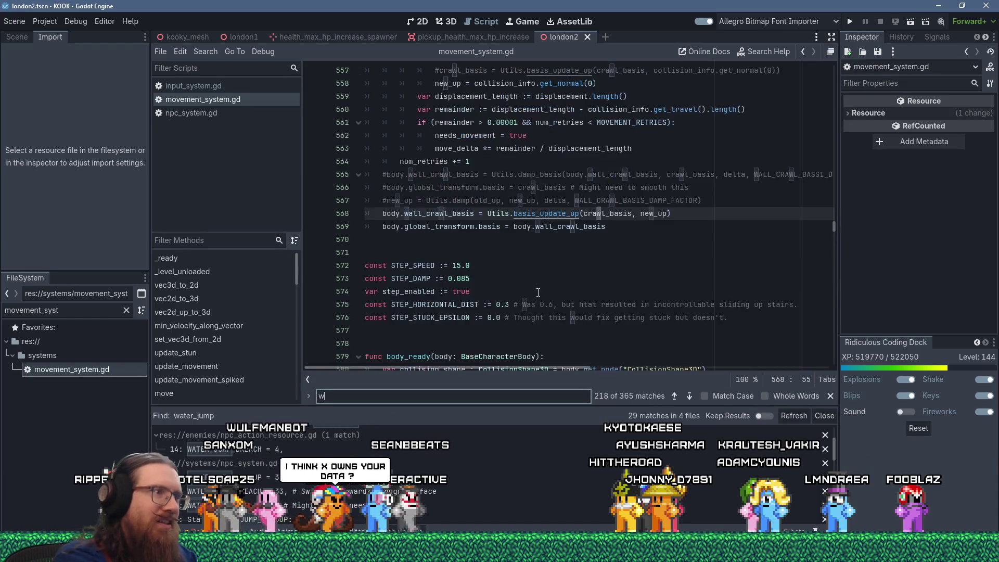
pyautogui.press('Return')
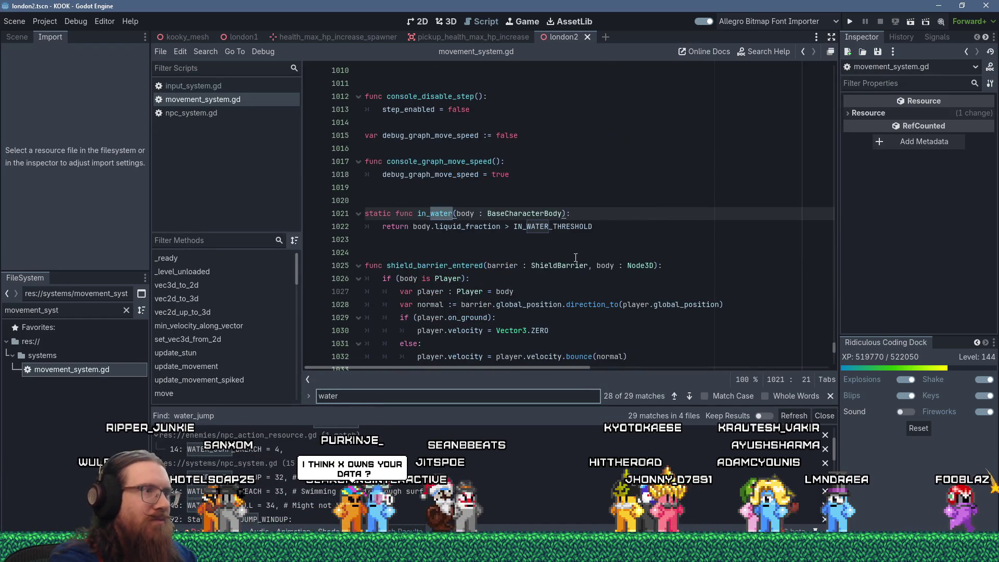
pyautogui.hotkey('ctrl', 'a')
pyautogui.write('tray')
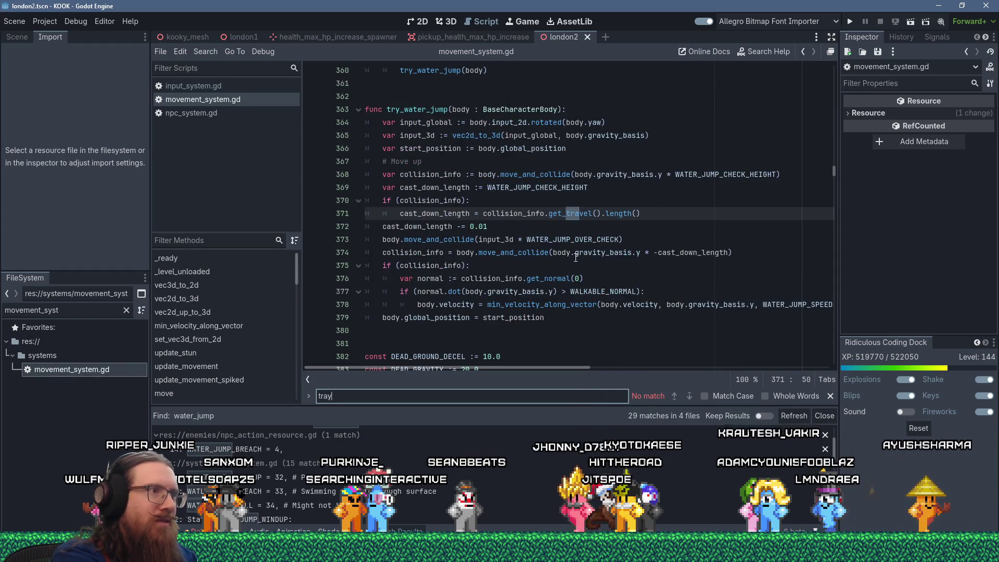
pyautogui.press('BackSpace')
pyautogui.press('BackSpace')
pyautogui.write('y_water_jump')
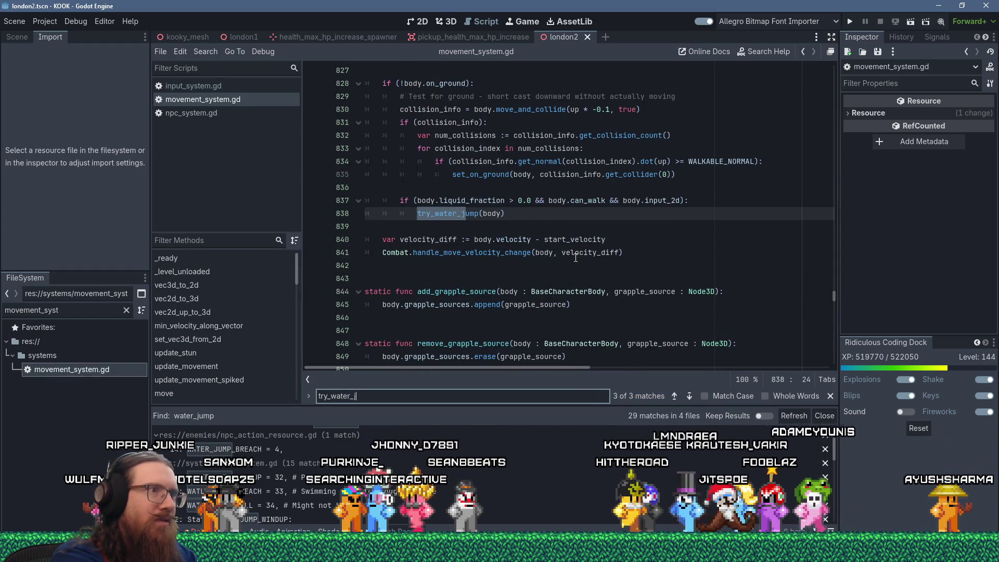
pyautogui.press('F12')
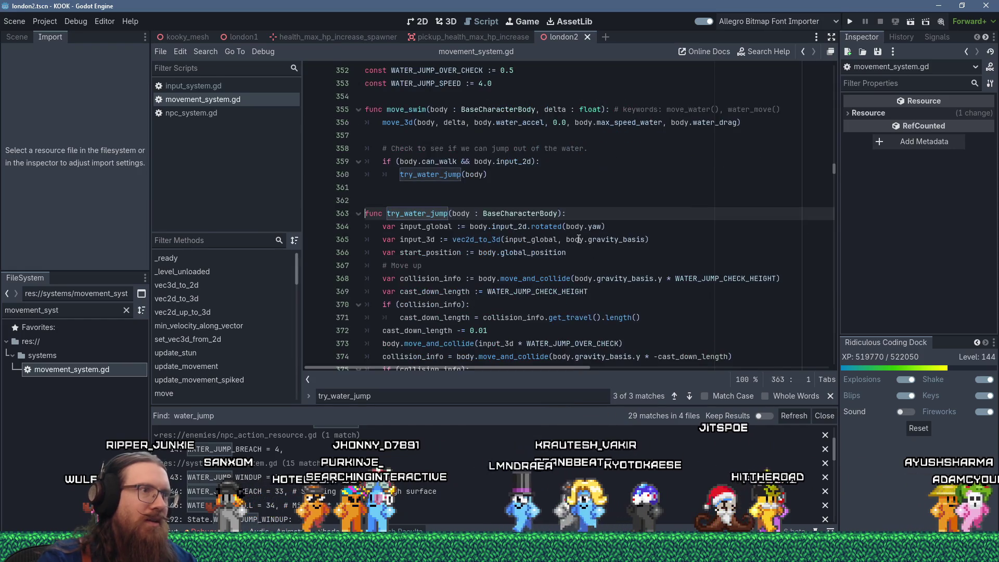
# Follow the water-jump constants and jump to the WATER_JUMP_SPEED declaration
pyautogui.scroll(-1, 477, 290)
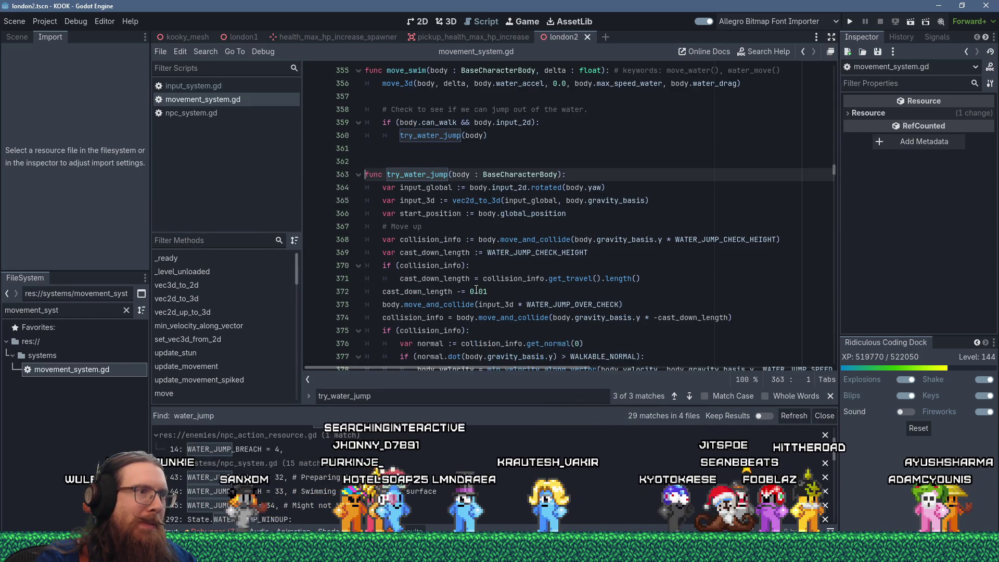
pyautogui.click(527, 252)
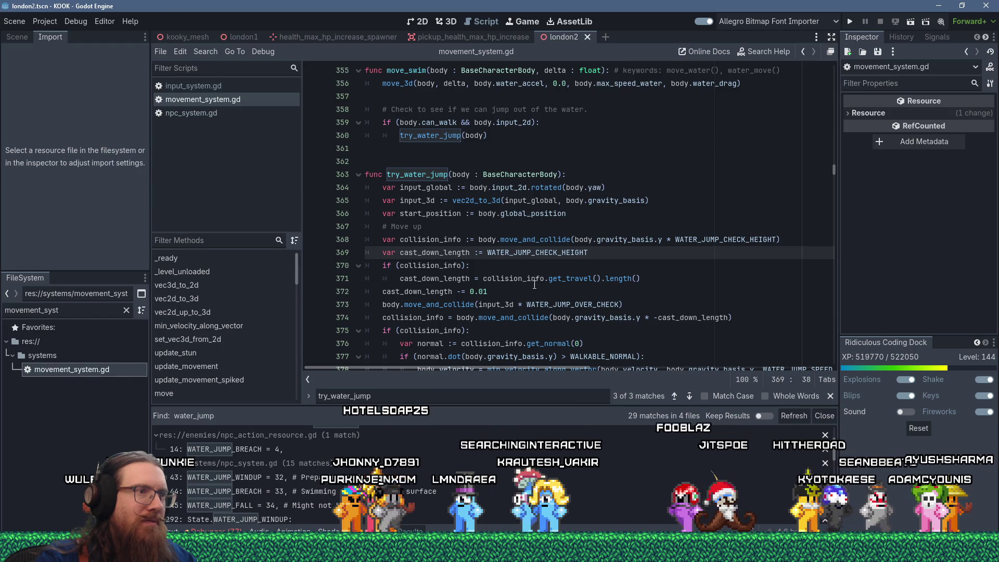
pyautogui.scroll(-1, 533, 292)
pyautogui.moveTo(565, 264)
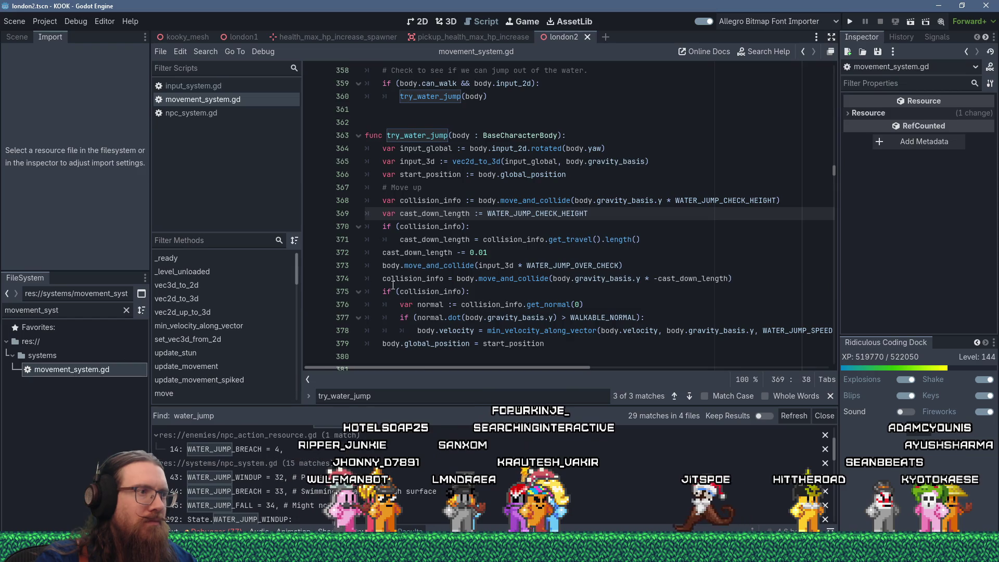
pyautogui.scroll(-1, 507, 331)
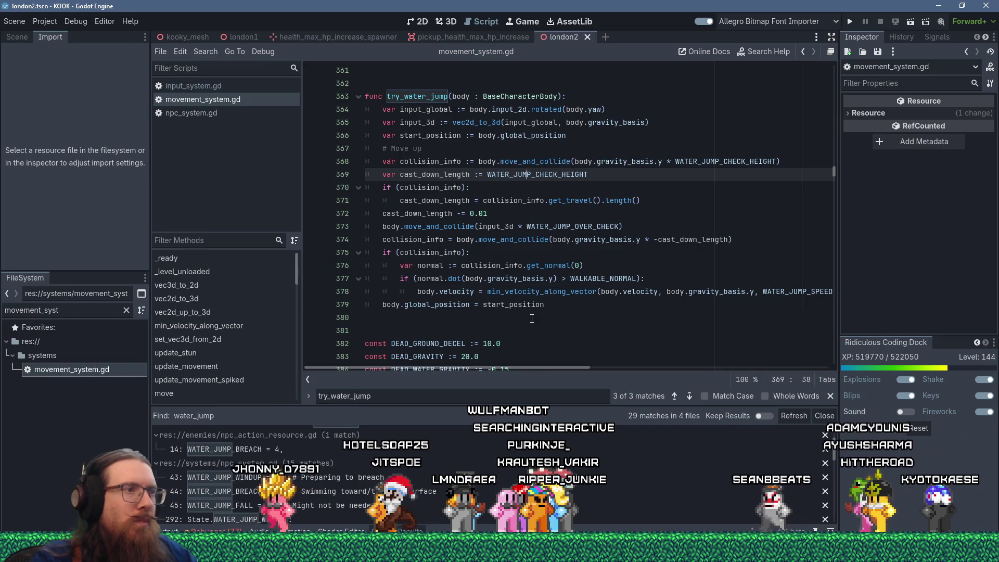
pyautogui.moveTo(561, 364); pyautogui.dragTo(592, 367)
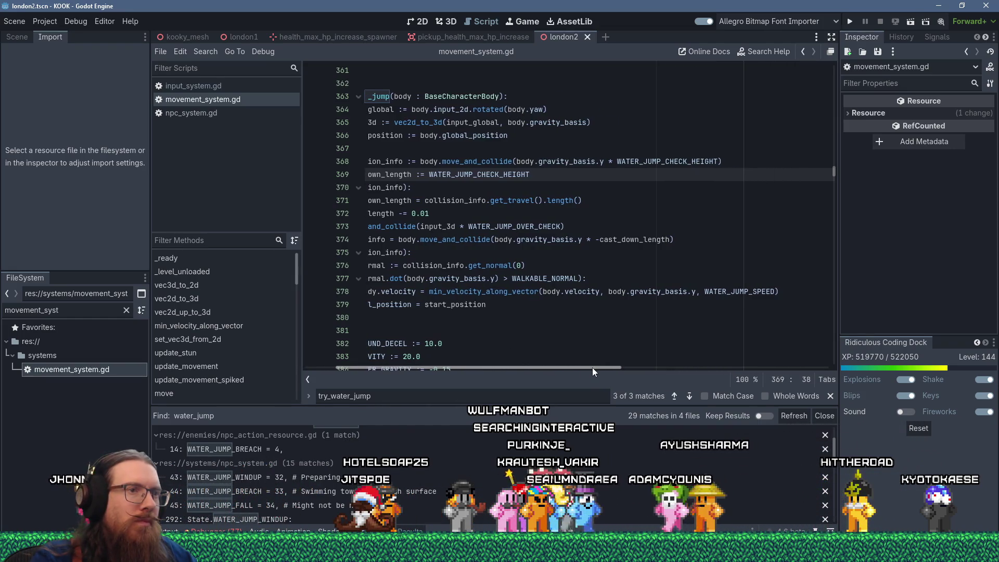
pyautogui.click(715, 292)
pyautogui.keyDown('ctrl'); pyautogui.click(715, 292); pyautogui.keyUp('ctrl')
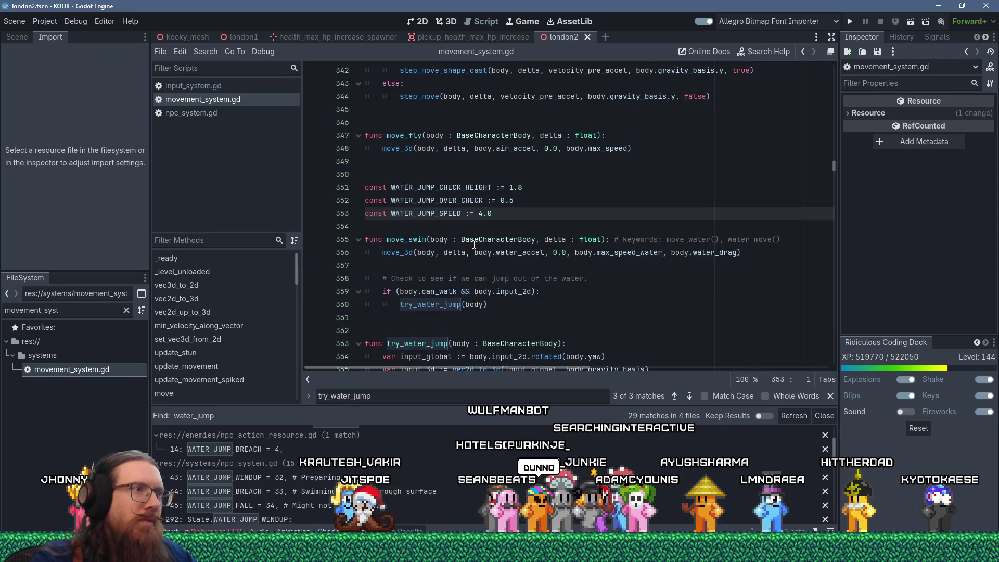
# Change WATER_JUMP_SPEED from 4.0 to 4.5, then save and run the project with F5
pyautogui.doubleClick(487, 214)
pyautogui.write('5')
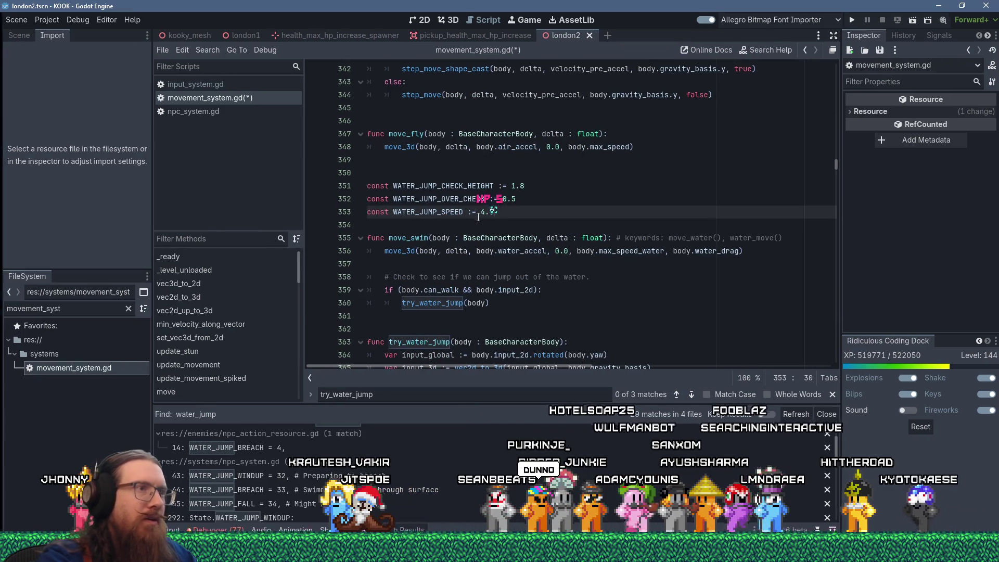
pyautogui.press('F5')
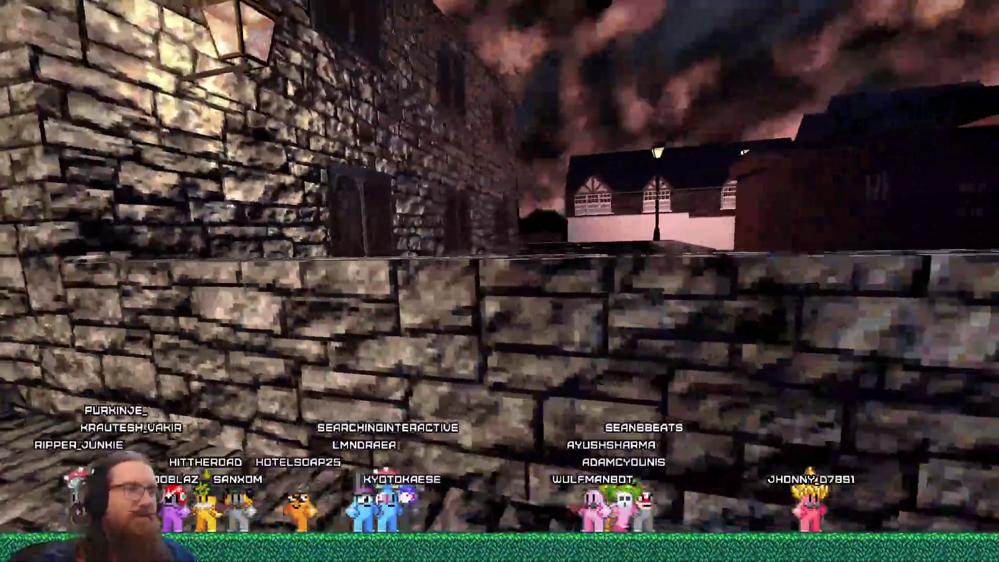
# Quit the running london2 game by entering 'quit' in its development console
pyautogui.press('`')
pyautogui.write('quit')
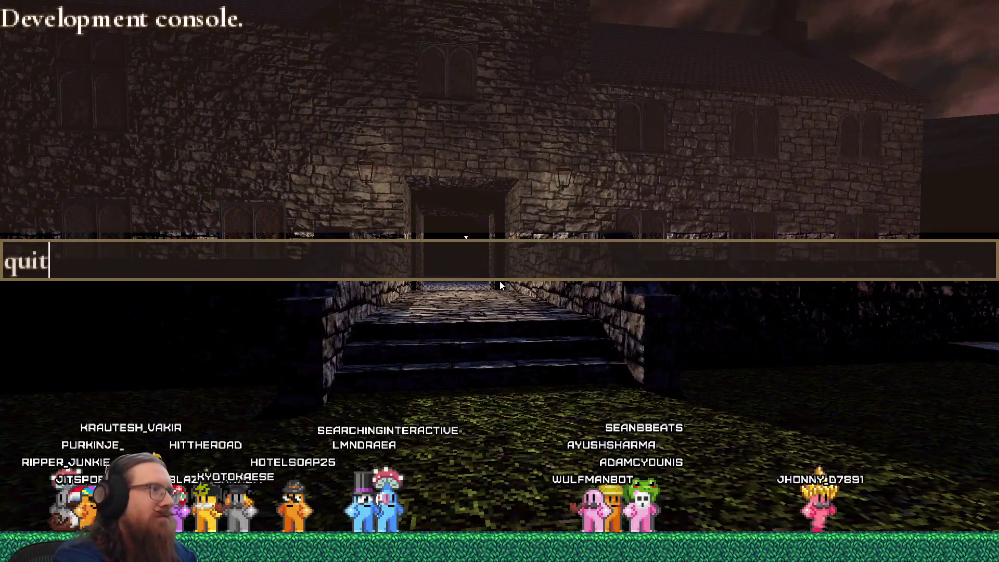
pyautogui.press('Return')
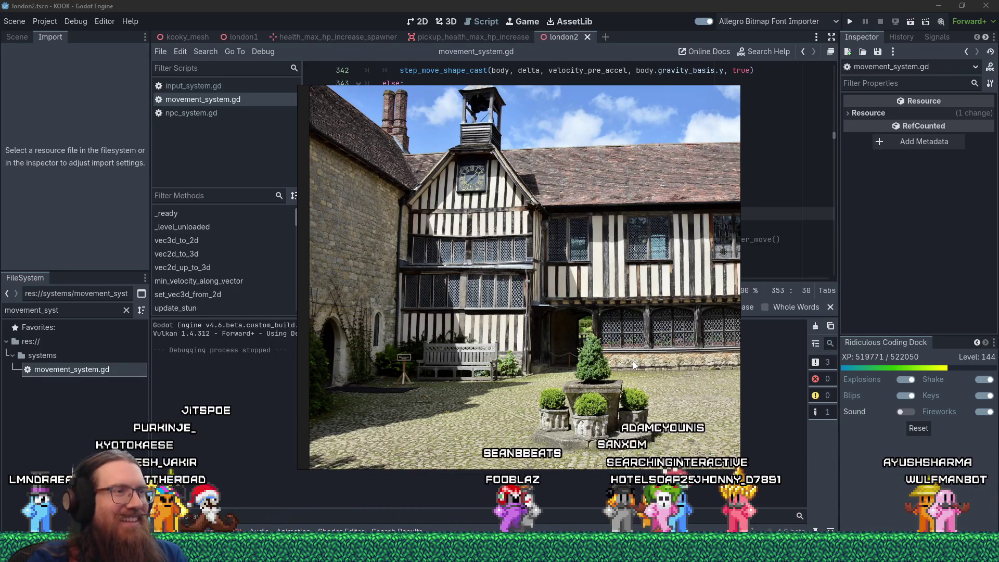
# Switch to TrenchBroom and orbit out to view the whole cobblestone courtyard
pyautogui.hotkey('alt', 'Tab')
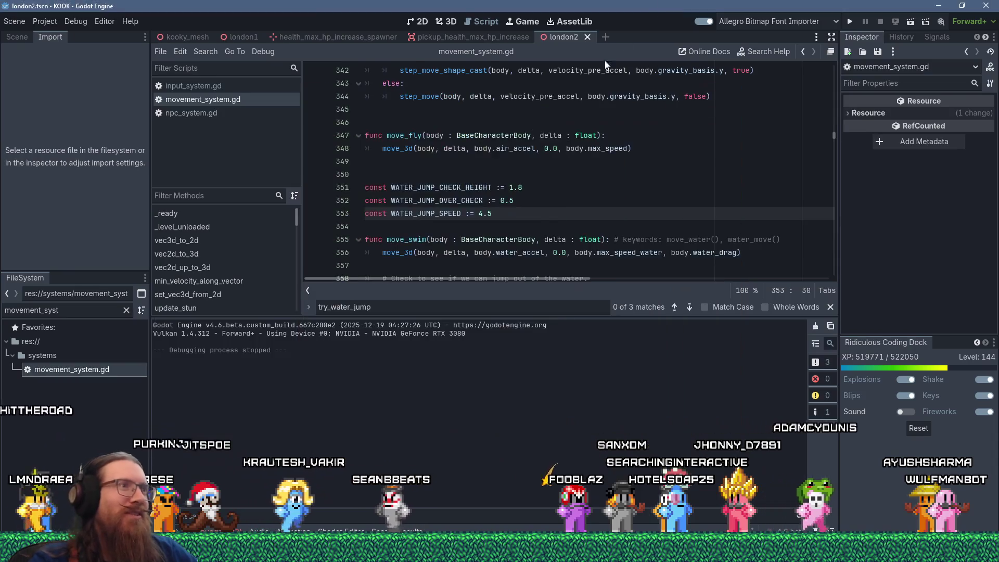
pyautogui.hotkey('alt', 'Tab')
pyautogui.hotkey('alt', 'Tab')
pyautogui.hotkey('alt', 'Tab')
pyautogui.hotkey('alt', 'Tab')
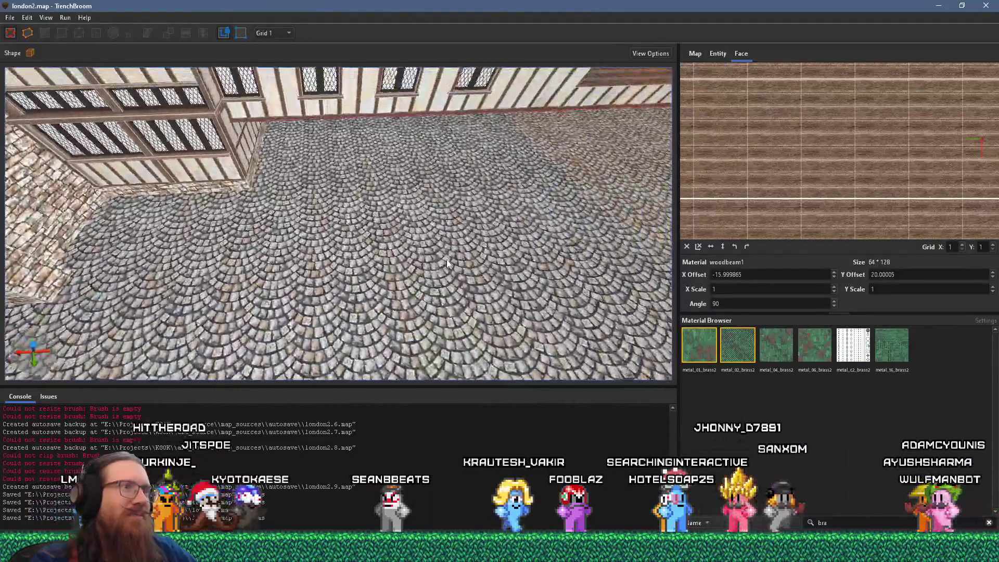
pyautogui.moveTo(447, 261); pyautogui.dragTo(417, 234)
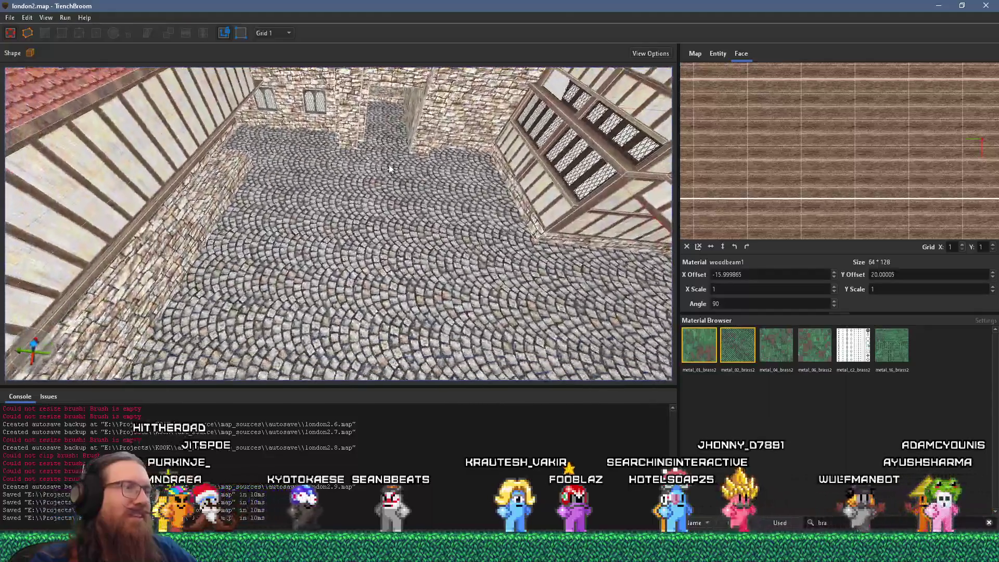
# Back in Godot, show the london2 scene in the 3D view, looking down on the courtyard
pyautogui.hotkey('alt', 'Tab')
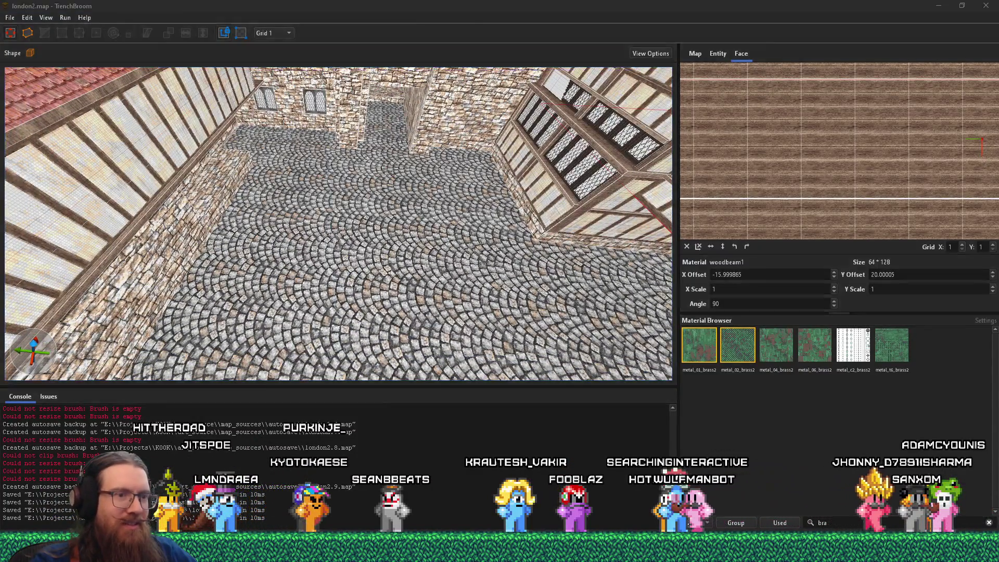
pyautogui.click(444, 21)
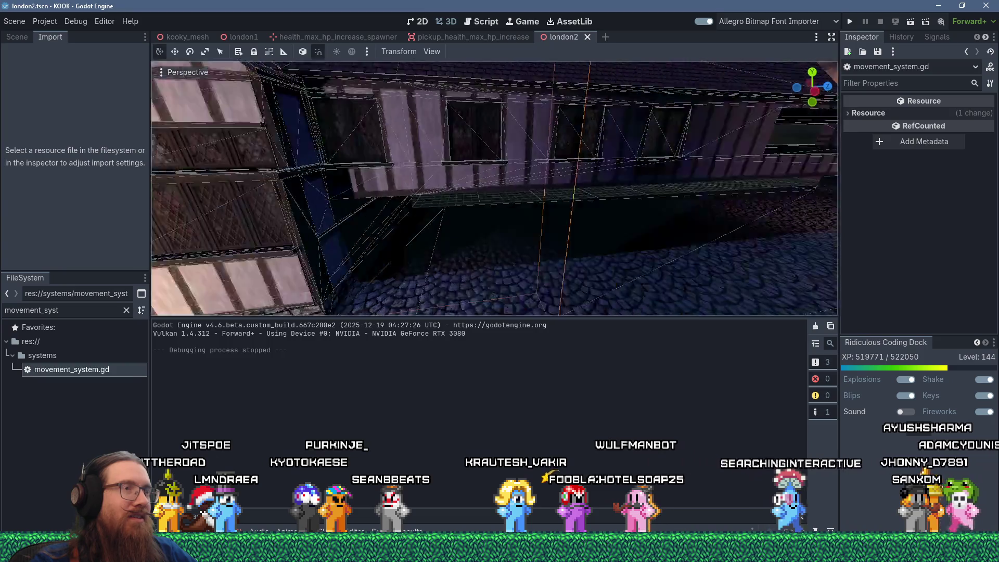
pyautogui.scroll(-5, 427, 255)
pyautogui.moveTo(427, 249); pyautogui.dragTo(424, 276)
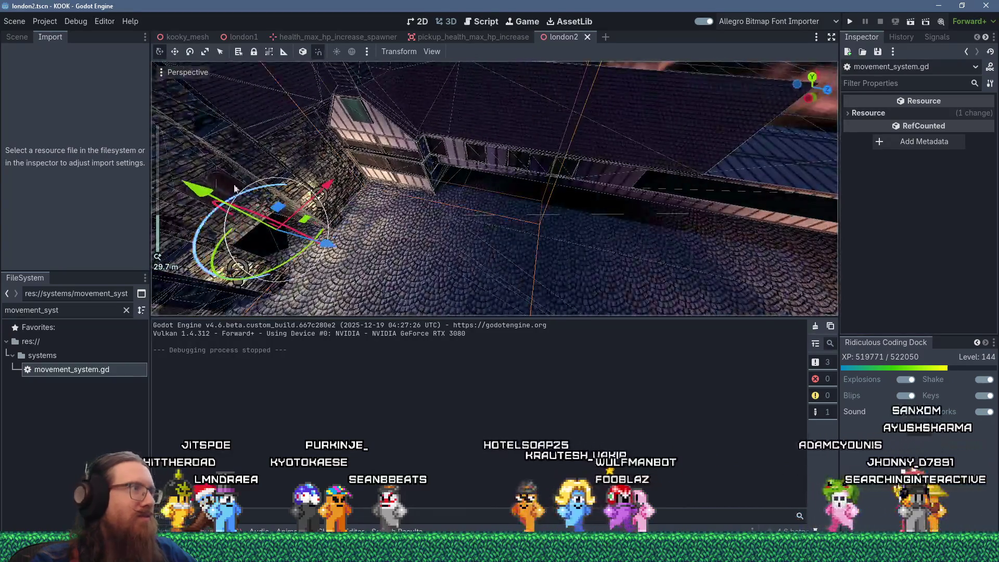
# Filter the FileSystem for 'lesser' and drop lesser_horror_statue.tscn into the street
pyautogui.doubleClick(63, 309)
pyautogui.write('lesser')
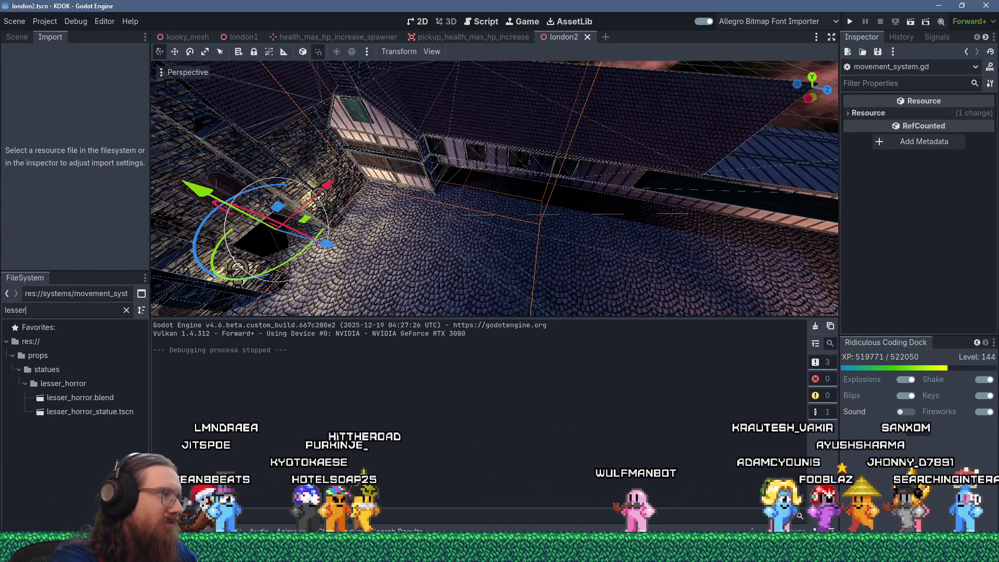
pyautogui.moveTo(76, 414)
pyautogui.mouseDown()
pyautogui.moveTo(453, 291)
pyautogui.moveTo(364, 245)
pyautogui.mouseUp()
# Orbit low and close around the statue, then return to TrenchBroom
pyautogui.scroll(6, 404, 214)
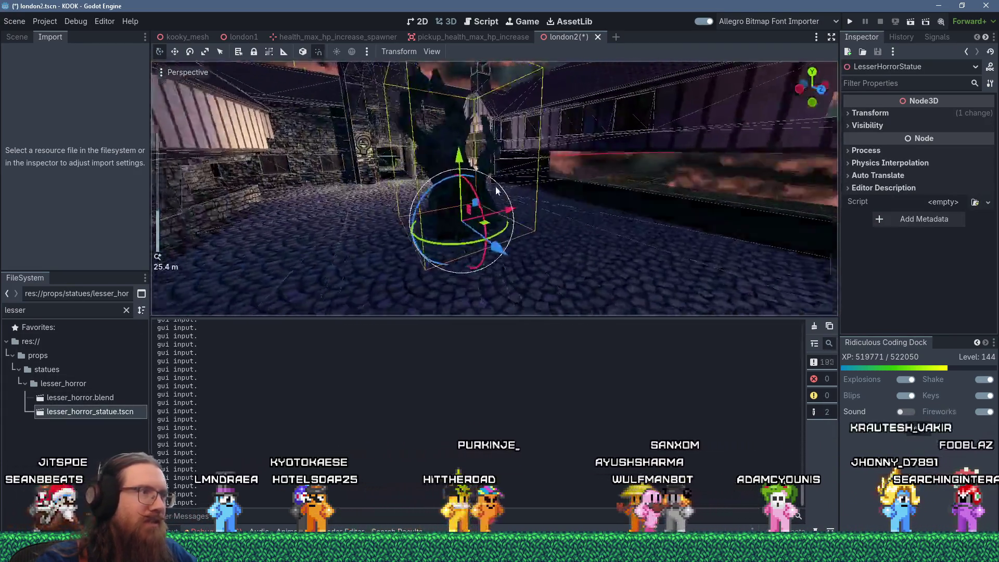
pyautogui.moveTo(492, 178)
pyautogui.mouseDown()
pyautogui.moveTo(514, 190)
pyautogui.moveTo(420, 218)
pyautogui.moveTo(558, 227)
pyautogui.moveTo(584, 194)
pyautogui.moveTo(468, 208)
pyautogui.mouseUp()
pyautogui.scroll(-5, 454, 249)
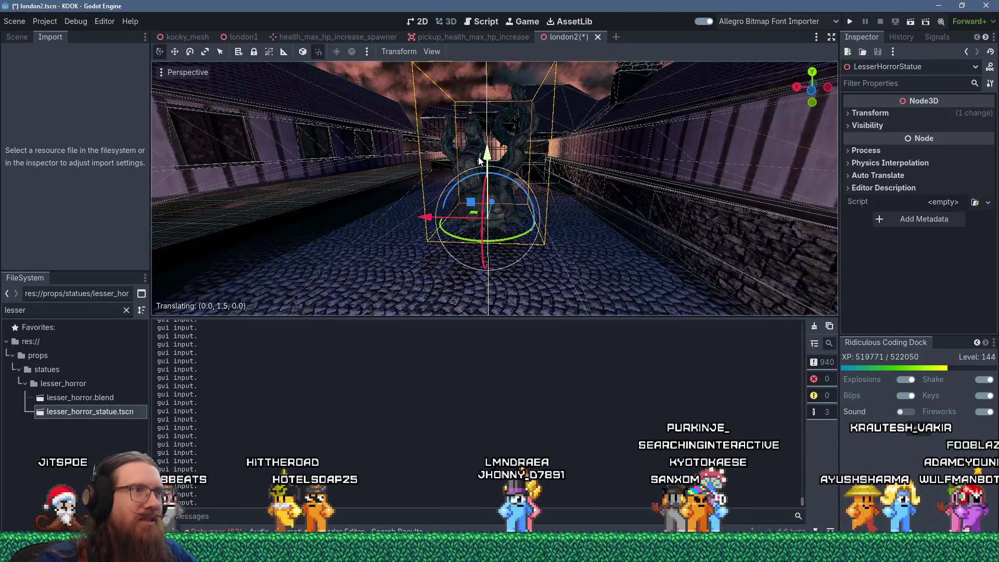
pyautogui.scroll(2, 457, 255)
pyautogui.moveTo(458, 257)
pyautogui.mouseDown()
pyautogui.moveTo(420, 252)
pyautogui.moveTo(482, 212)
pyautogui.moveTo(461, 278)
pyautogui.moveTo(447, 256)
pyautogui.mouseUp()
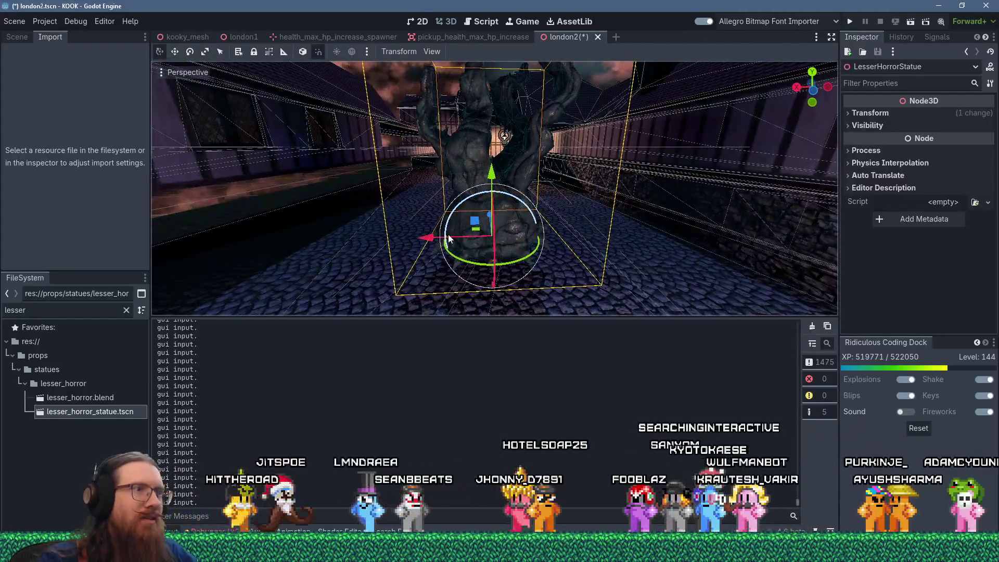
pyautogui.hotkey('alt', 'Tab')
pyautogui.scroll(3, 446, 255)
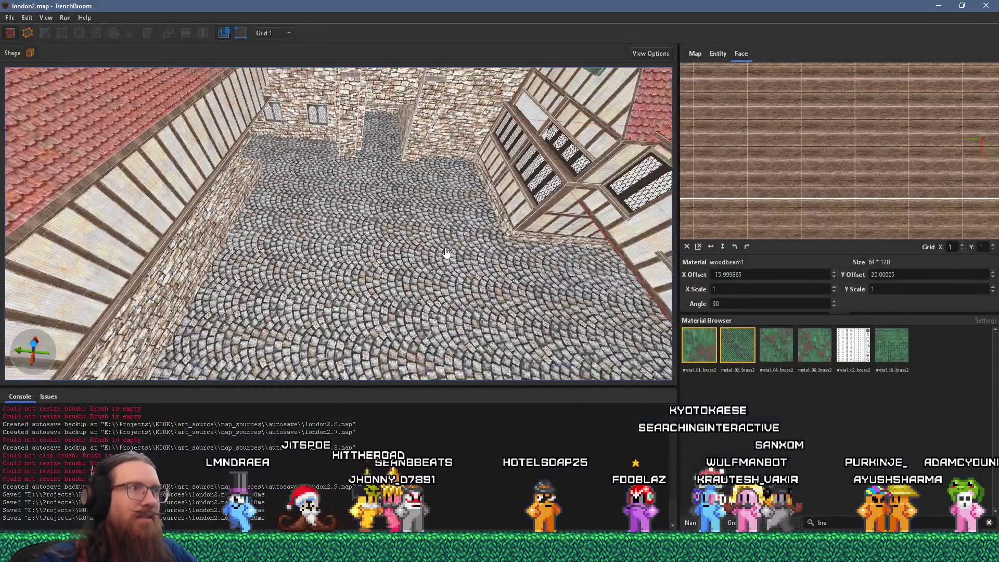
# Survey the courtyard and rooftops, select the pillar face beside the stone wall, and open the grid sizes
pyautogui.scroll(3, 417, 265)
pyautogui.press('Escape')
pyautogui.moveTo(381, 281)
pyautogui.mouseDown()
pyautogui.moveTo(428, 215)
pyautogui.moveTo(169, 250)
pyautogui.moveTo(301, 243)
pyautogui.moveTo(317, 201)
pyautogui.mouseUp()
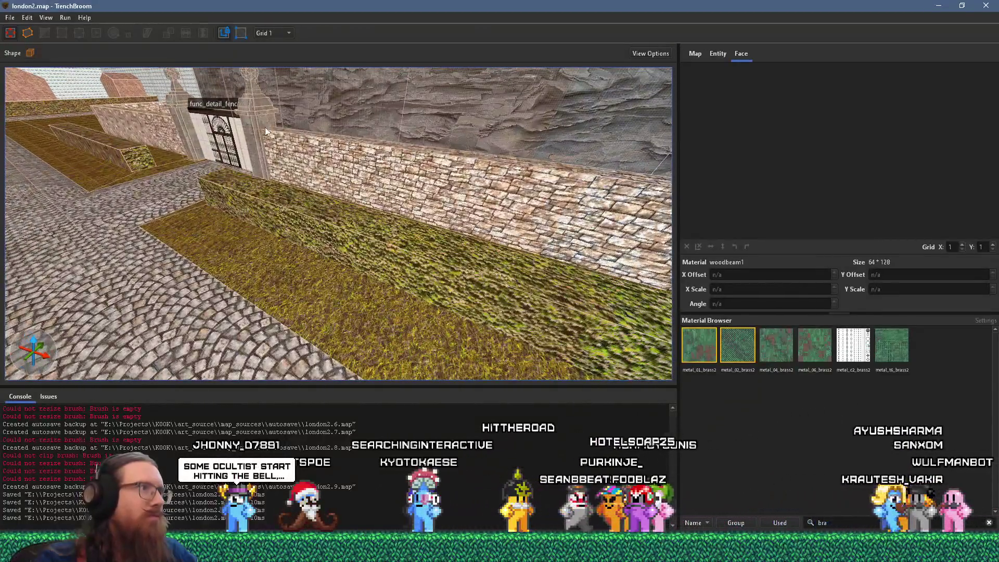
pyautogui.click(266, 123)
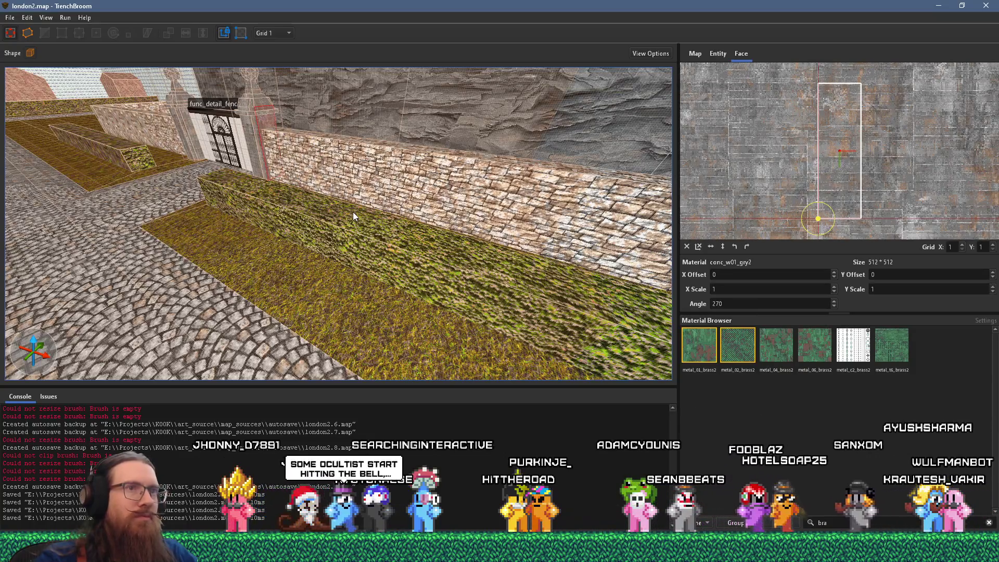
pyautogui.moveTo(351, 213)
pyautogui.mouseDown()
pyautogui.moveTo(440, 273)
pyautogui.moveTo(186, 243)
pyautogui.mouseUp()
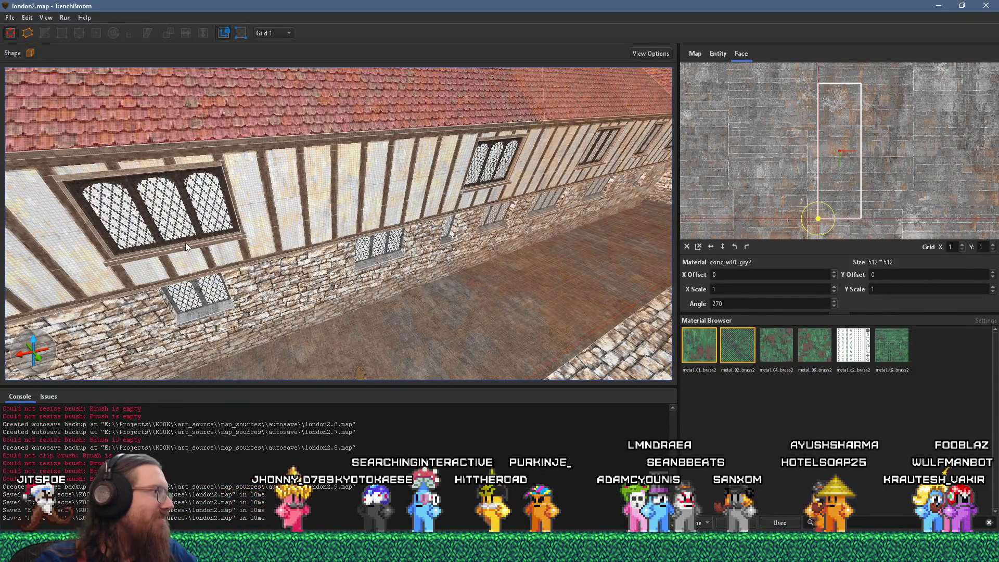
pyautogui.moveTo(189, 242)
pyautogui.mouseDown()
pyautogui.moveTo(430, 303)
pyautogui.moveTo(36, 388)
pyautogui.moveTo(130, 260)
pyautogui.moveTo(322, 70)
pyautogui.mouseUp()
pyautogui.click(287, 33)
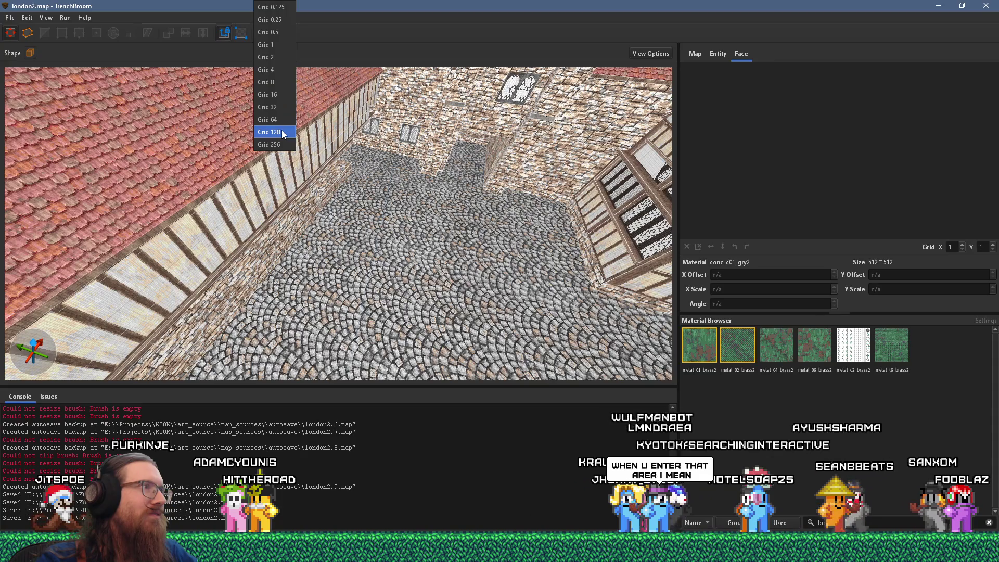
# Set the grid to 16 and choose a 12-sided cylinder brush shape
pyautogui.click(286, 94)
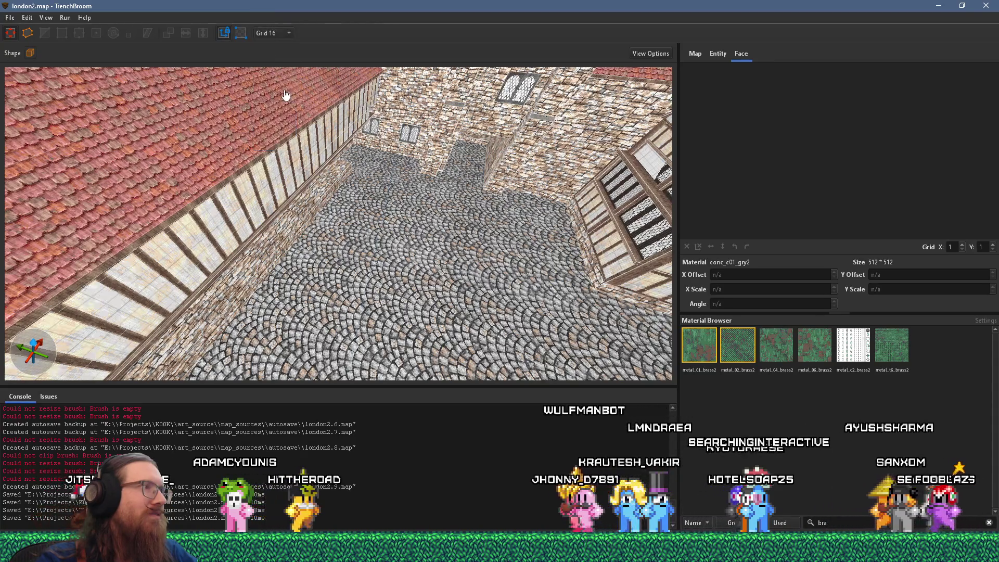
pyautogui.click(30, 53)
pyautogui.click(67, 73)
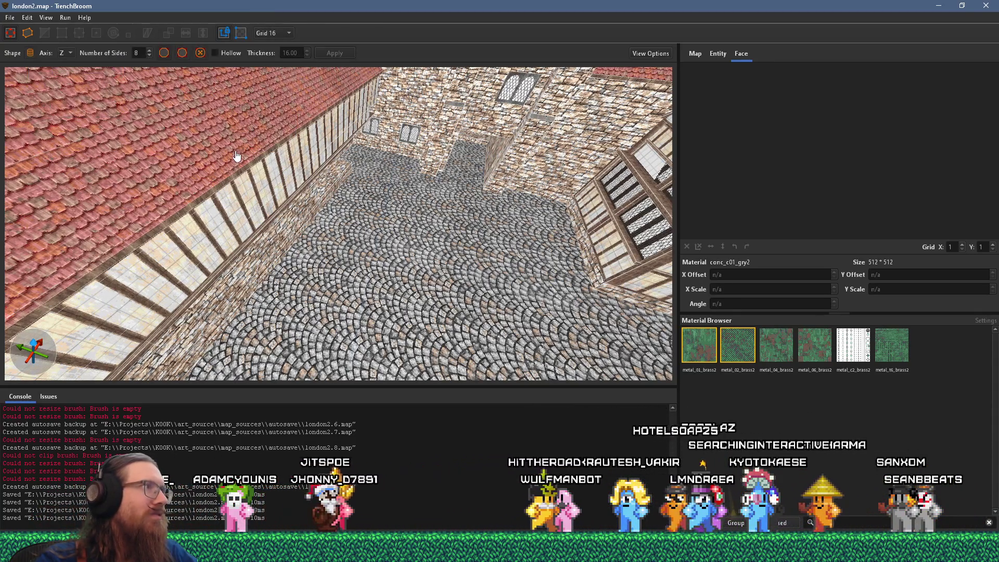
pyautogui.write('12')
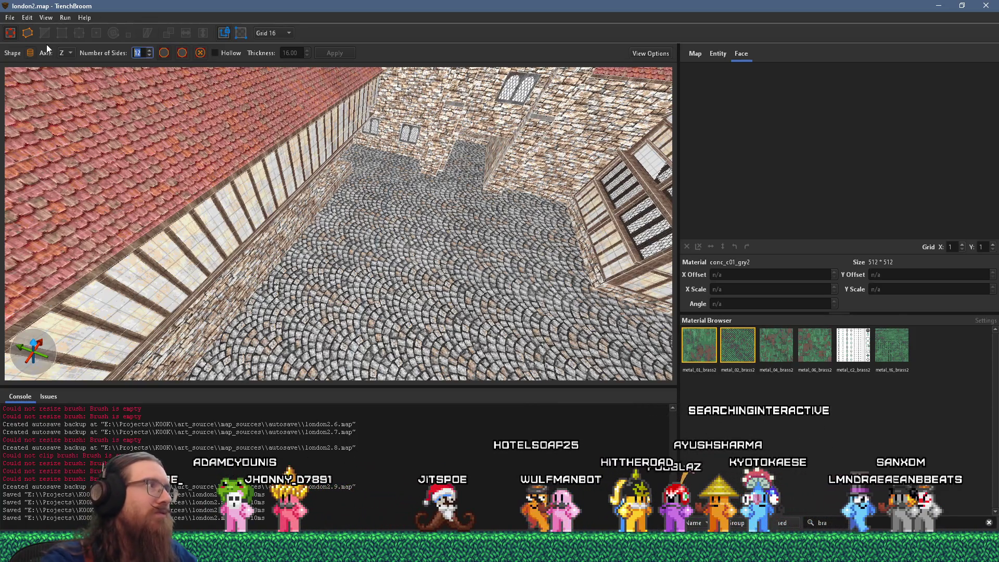
# Draw a cylinder on the courtyard floor and extrude it upward into a low round platform
pyautogui.scroll(-5, 190, 117)
pyautogui.scroll(-2, 263, 142)
pyautogui.moveTo(320, 102)
pyautogui.mouseDown()
pyautogui.moveTo(416, 241)
pyautogui.moveTo(404, 230)
pyautogui.mouseUp()
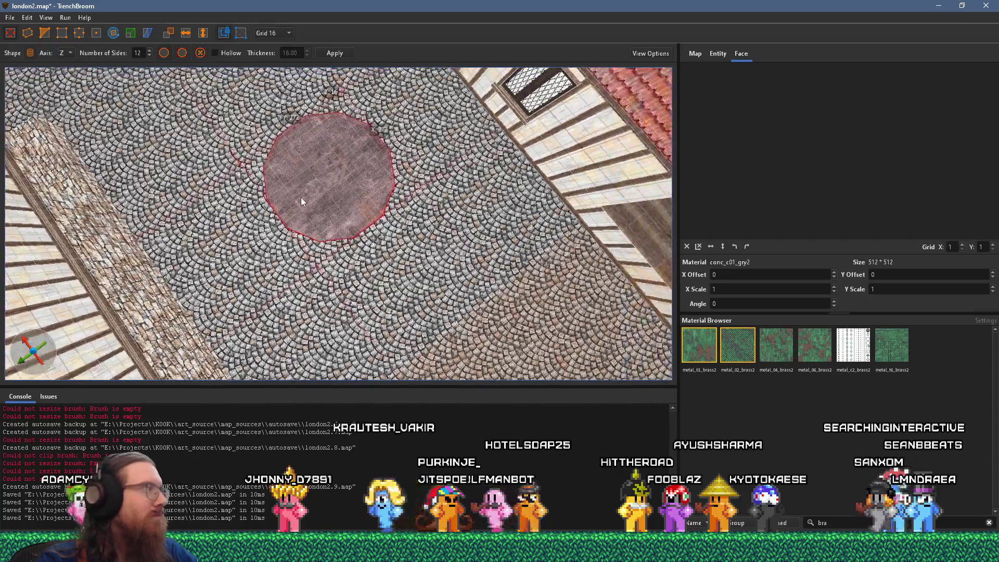
pyautogui.moveTo(301, 198)
pyautogui.mouseDown()
pyautogui.moveTo(295, 192)
pyautogui.moveTo(329, 183)
pyautogui.mouseUp()
pyautogui.moveTo(238, 178)
pyautogui.mouseDown()
pyautogui.moveTo(336, 155)
pyautogui.moveTo(323, 141)
pyautogui.moveTo(398, 70)
pyautogui.moveTo(435, 59)
pyautogui.moveTo(272, 216)
pyautogui.moveTo(360, 187)
pyautogui.moveTo(245, 176)
pyautogui.moveTo(217, 206)
pyautogui.moveTo(241, 199)
pyautogui.moveTo(252, 156)
pyautogui.moveTo(267, 207)
pyautogui.moveTo(229, 208)
pyautogui.mouseUp()
pyautogui.moveTo(360, 207)
pyautogui.mouseDown()
pyautogui.moveTo(176, 126)
pyautogui.moveTo(285, 130)
pyautogui.moveTo(428, 212)
pyautogui.mouseUp()
pyautogui.click(10, 17)
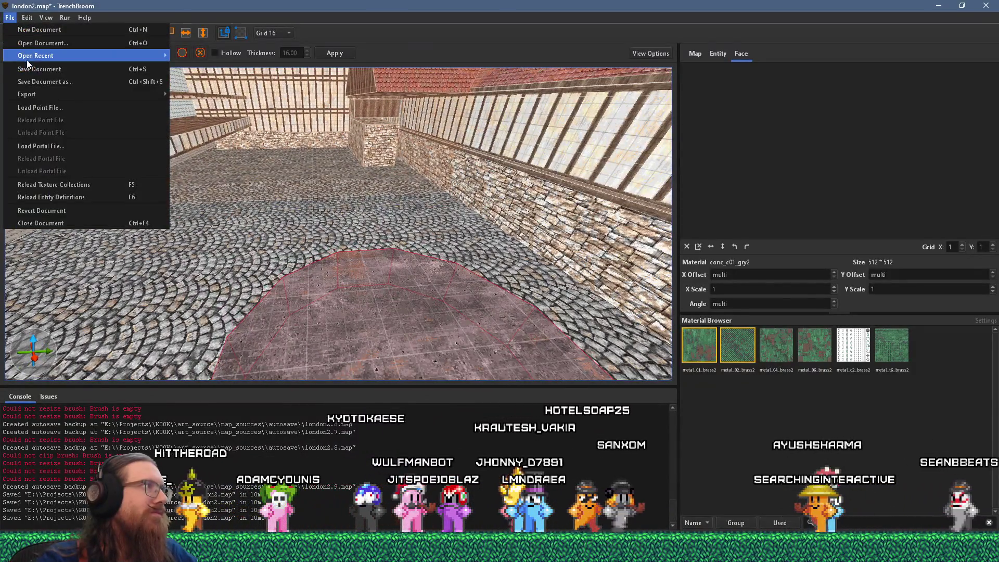
# Save london2.map, compile it with the qbsp profile, and switch to Godot
pyautogui.click(32, 48)
pyautogui.click(91, 30)
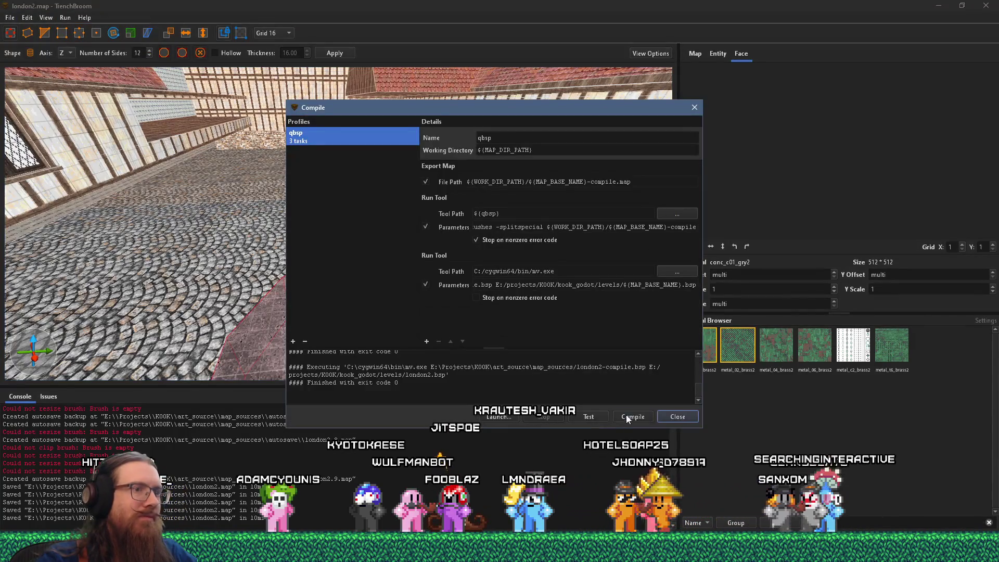
pyautogui.click(677, 416)
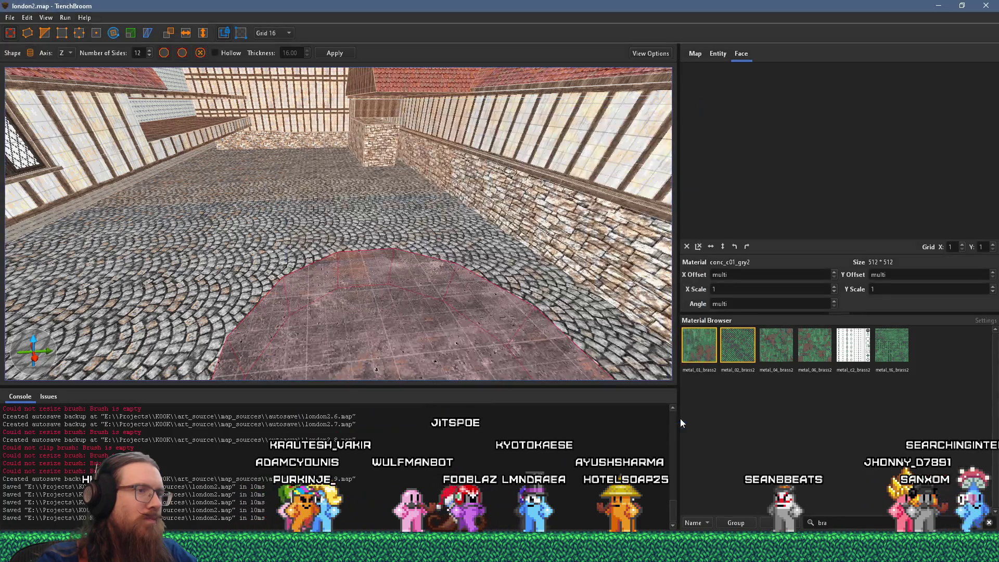
pyautogui.hotkey('alt', 'Tab')
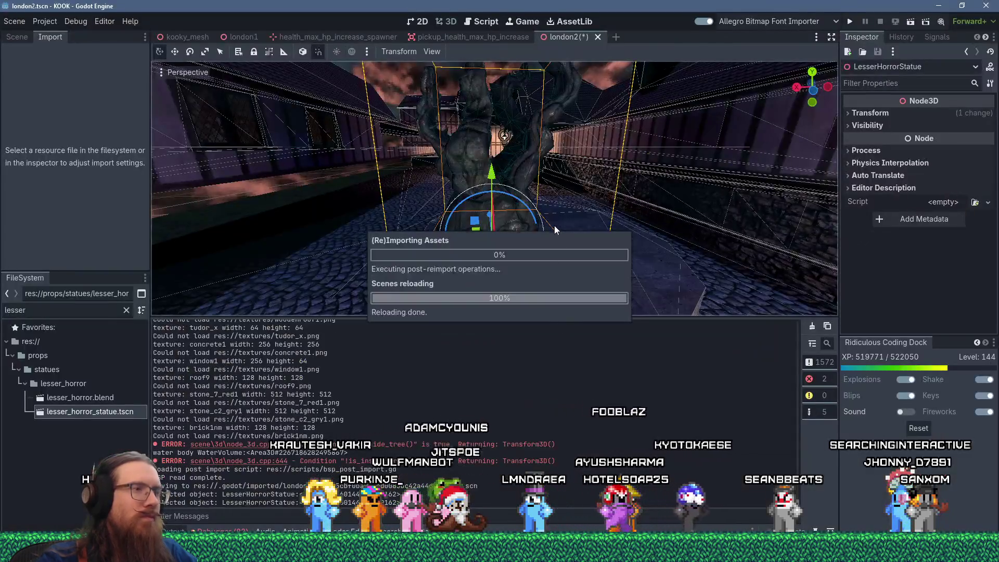
# Raise the LesserHorrorStatue 0.5 units with the green Y gizmo, then return to TrenchBroom
pyautogui.scroll(-5, 544, 233)
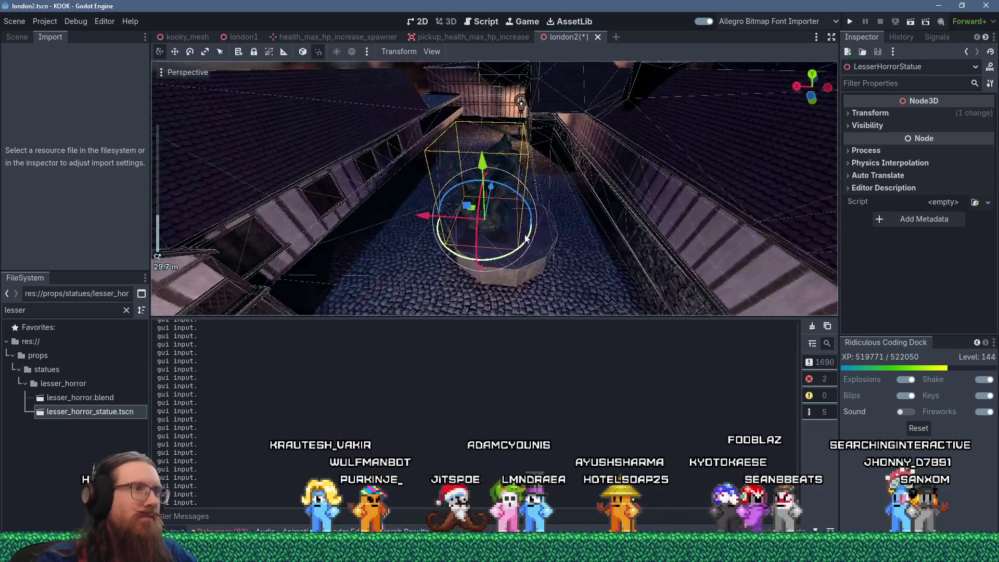
pyautogui.scroll(4, 504, 233)
pyautogui.moveTo(470, 197)
pyautogui.mouseDown()
pyautogui.moveTo(473, 182)
pyautogui.moveTo(471, 201)
pyautogui.moveTo(500, 249)
pyautogui.moveTo(509, 229)
pyautogui.moveTo(503, 251)
pyautogui.moveTo(445, 266)
pyautogui.mouseUp()
pyautogui.hotkey('alt', 'Tab')
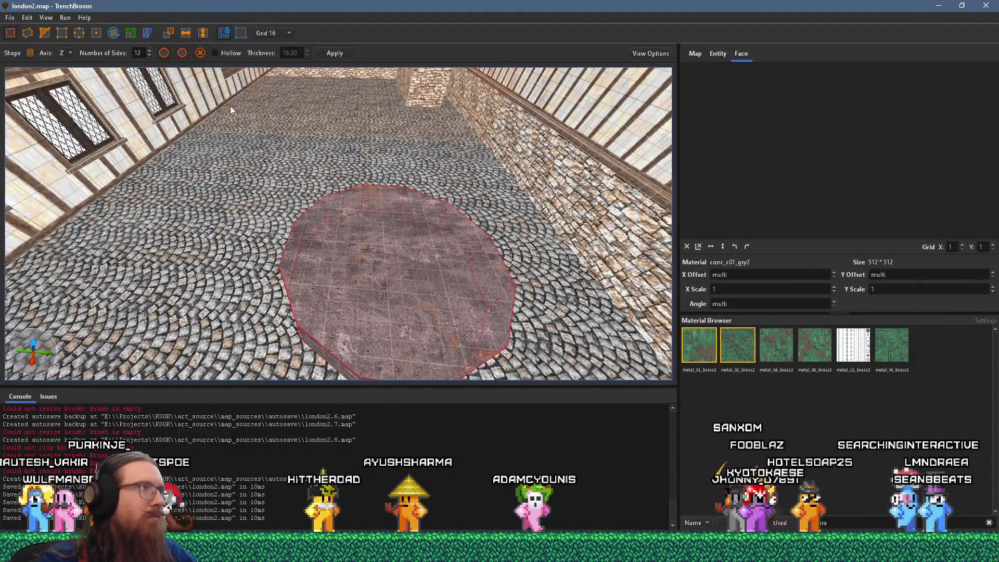
# Scale the cylinder plinth taller and reset its face texture alignment
pyautogui.click(129, 33)
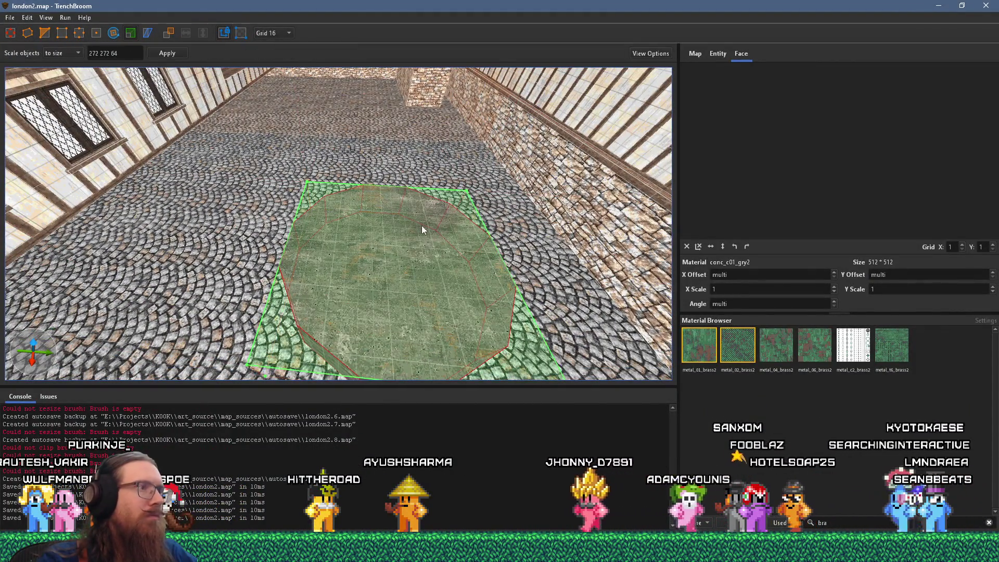
pyautogui.moveTo(529, 257)
pyautogui.mouseDown()
pyautogui.moveTo(390, 360)
pyautogui.moveTo(388, 317)
pyautogui.mouseUp()
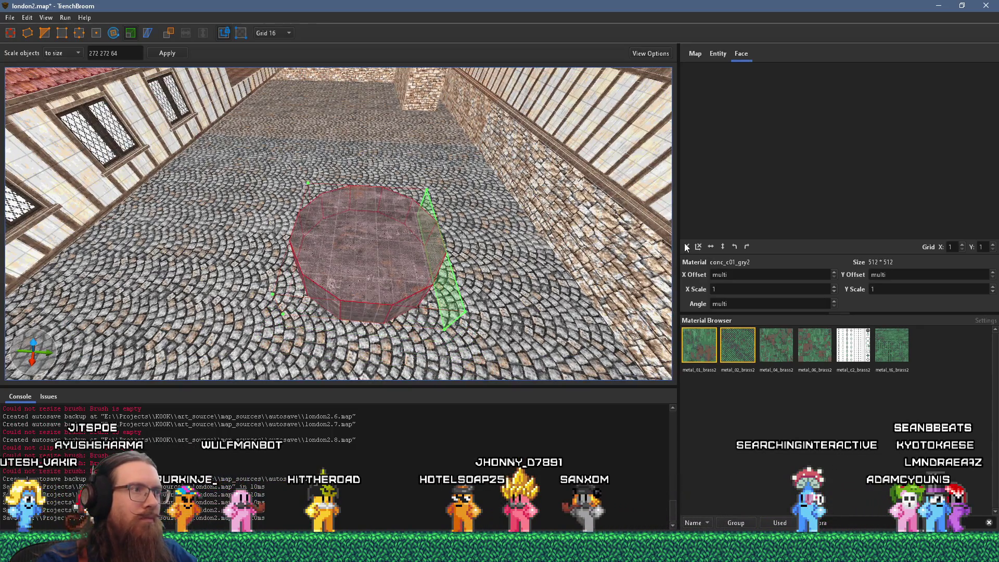
pyautogui.click(687, 246)
pyautogui.moveTo(361, 251)
pyautogui.mouseDown()
pyautogui.moveTo(335, 185)
pyautogui.moveTo(395, 222)
pyautogui.moveTo(377, 255)
pyautogui.moveTo(368, 207)
pyautogui.moveTo(417, 183)
pyautogui.moveTo(405, 177)
pyautogui.mouseUp()
pyautogui.press('Escape')
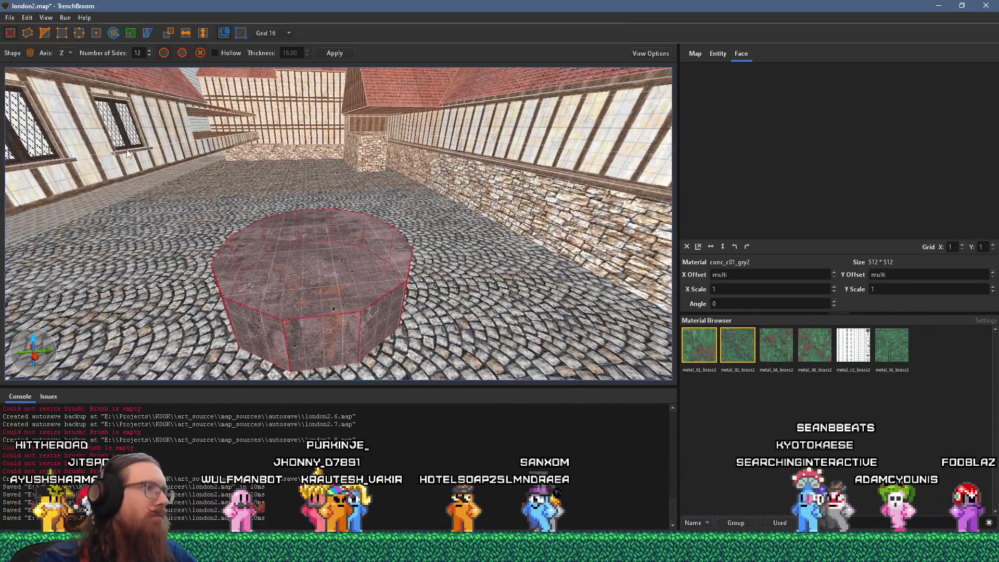
# Save london2.map, recompile it, close the compile window and switch to Godot
pyautogui.click(10, 18)
pyautogui.click(28, 67)
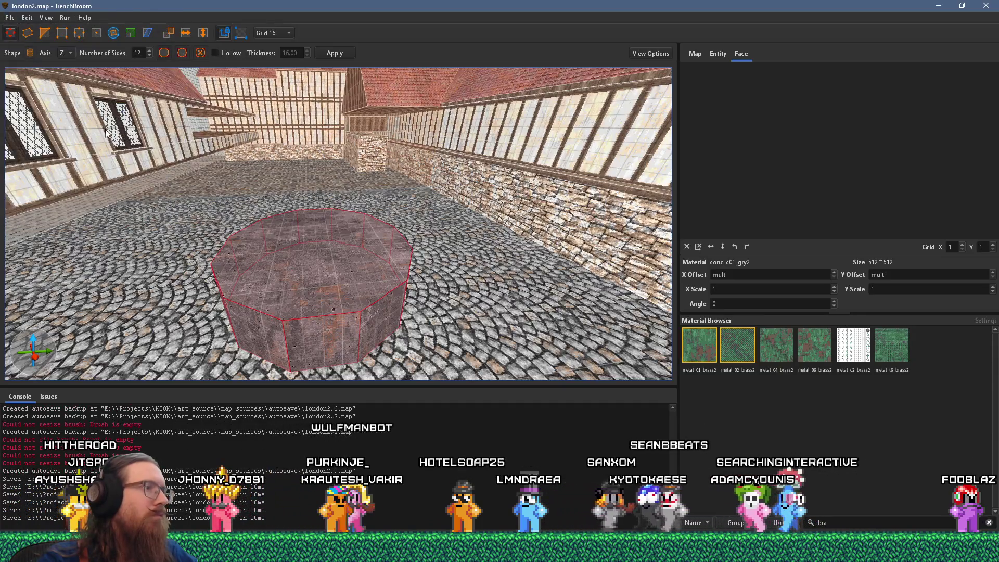
pyautogui.hotkey('alt', 'Tab')
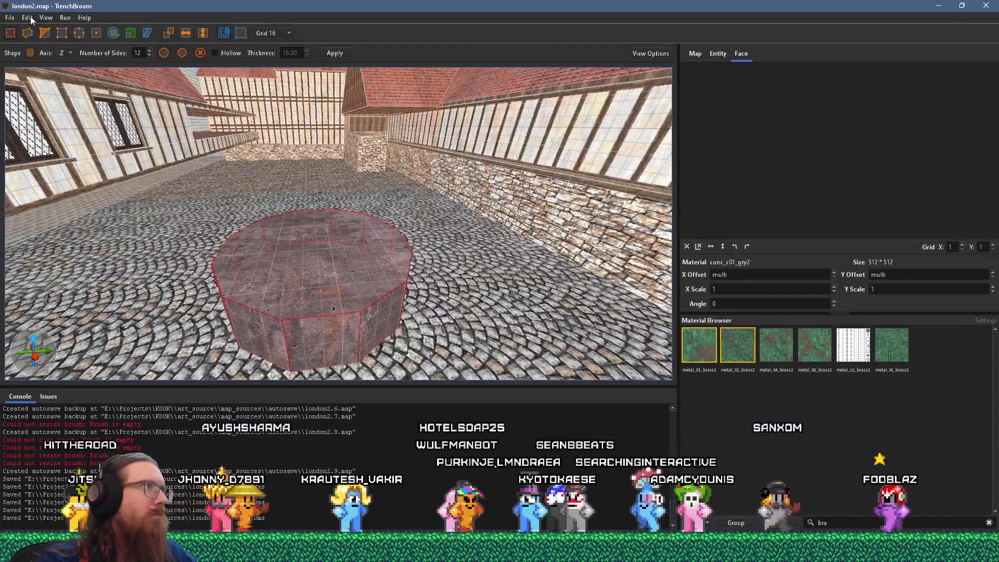
pyautogui.click(65, 18)
pyautogui.click(73, 27)
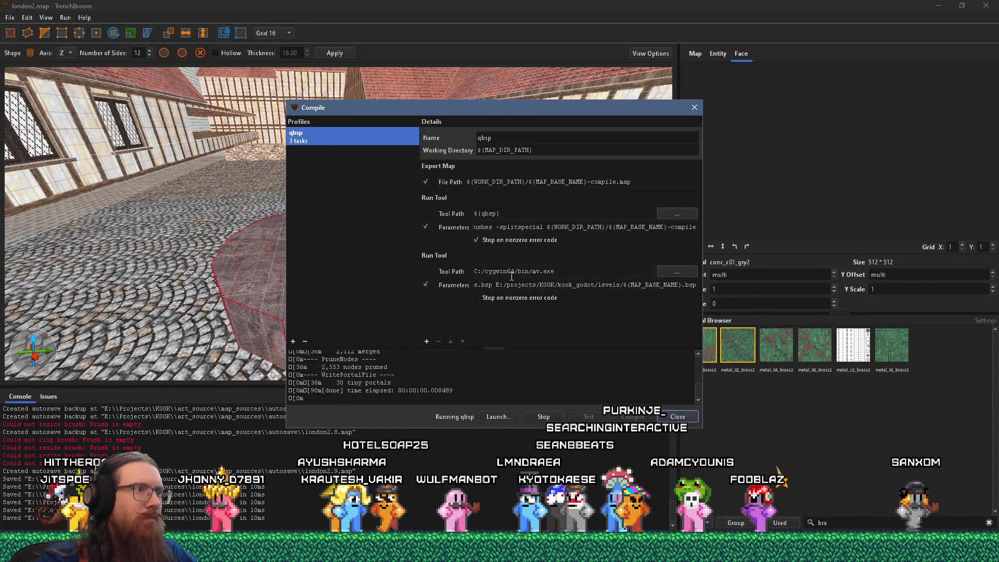
pyautogui.moveTo(542, 108); pyautogui.dragTo(881, 147)
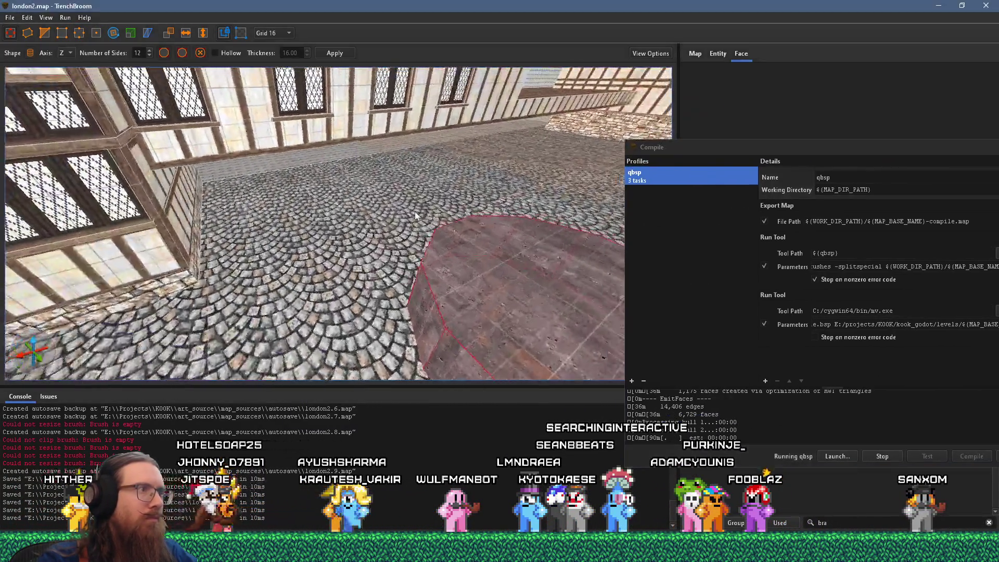
pyautogui.scroll(-10, 349, 240)
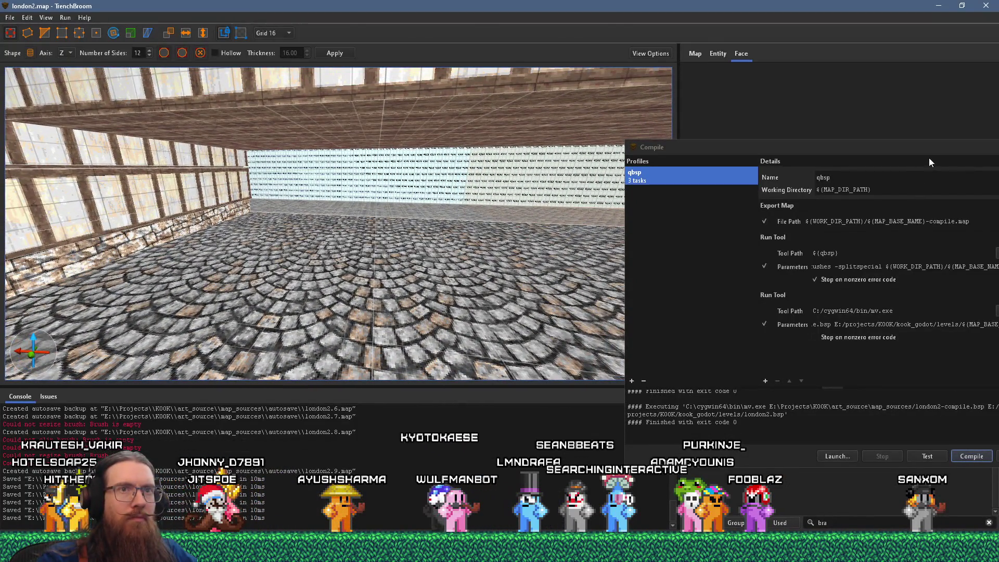
pyautogui.moveTo(926, 148); pyautogui.dragTo(718, 151)
pyautogui.click(818, 151)
pyautogui.hotkey('alt', 'Tab')
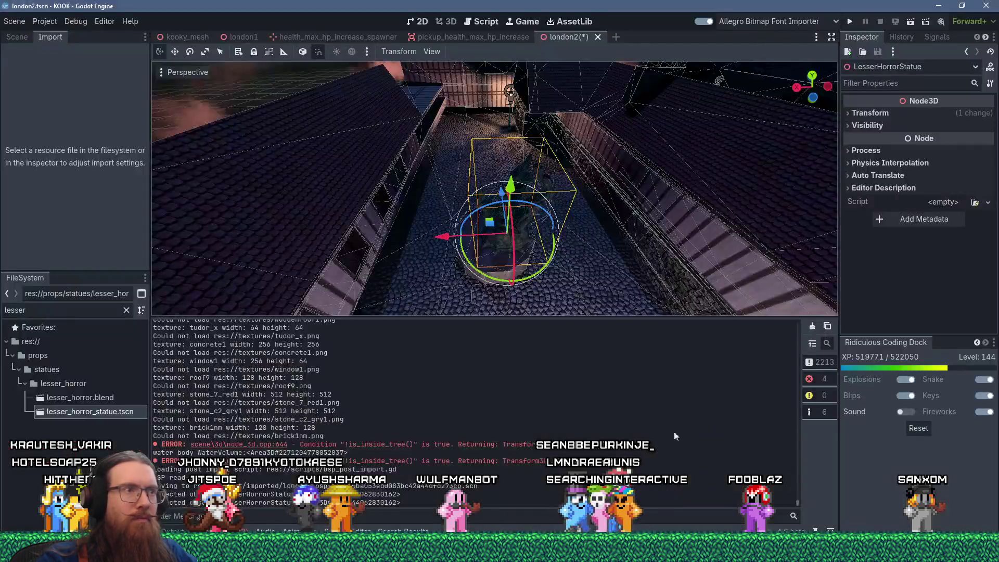
# Nudge the LesserHorrorStatue along X in small steps, including a -0.25 move
pyautogui.scroll(3, 491, 262)
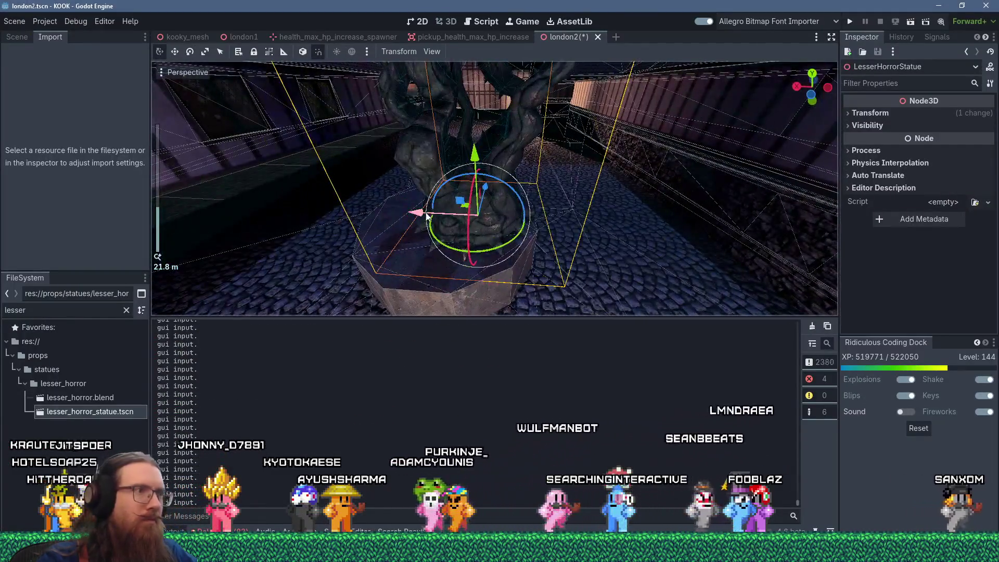
pyautogui.moveTo(427, 216)
pyautogui.mouseDown()
pyautogui.moveTo(378, 214)
pyautogui.moveTo(489, 203)
pyautogui.moveTo(549, 227)
pyautogui.moveTo(557, 201)
pyautogui.mouseUp()
pyautogui.click(583, 238)
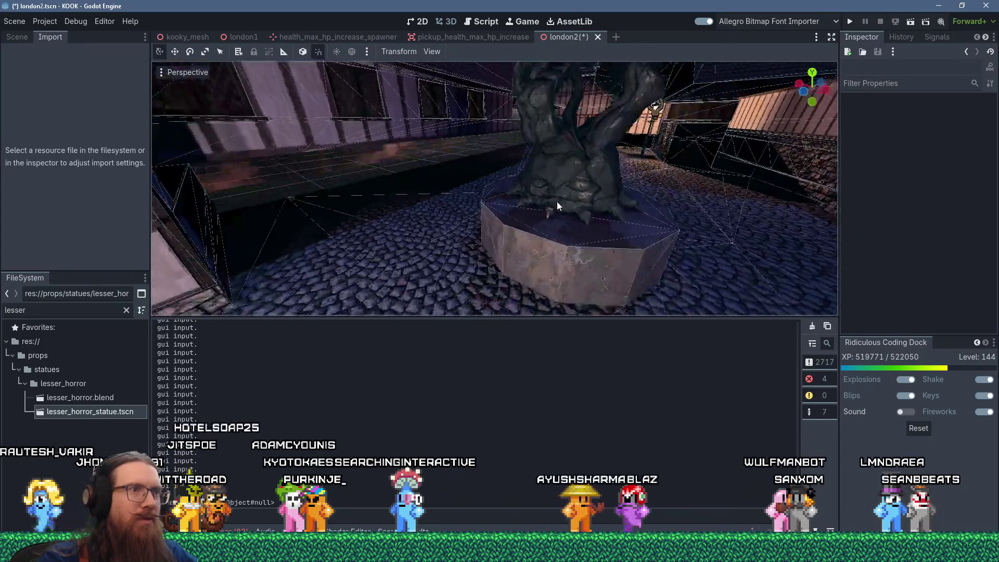
pyautogui.scroll(6, 570, 195)
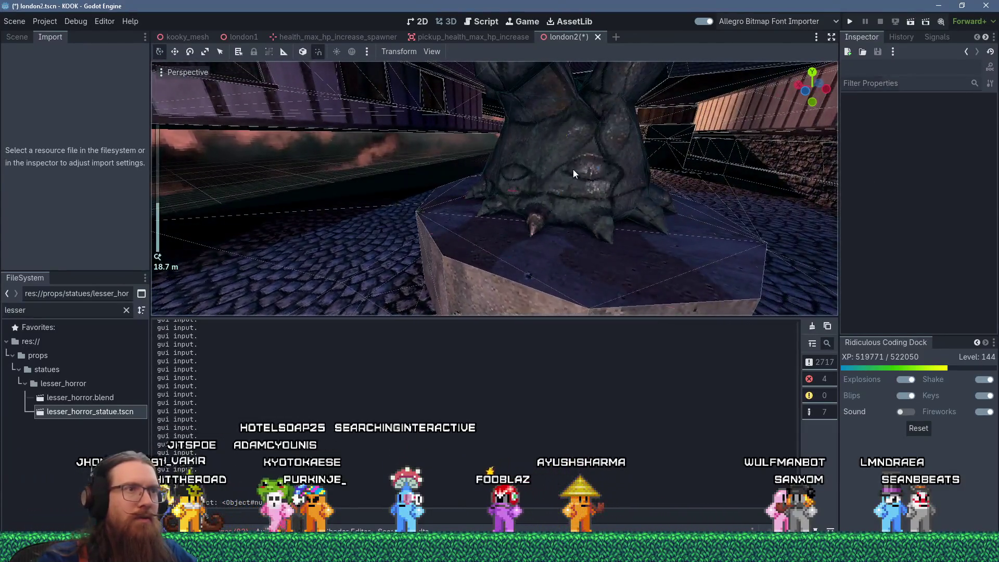
pyautogui.click(573, 170)
pyautogui.moveTo(491, 188)
pyautogui.mouseDown()
pyautogui.moveTo(566, 232)
pyautogui.moveTo(551, 285)
pyautogui.moveTo(516, 136)
pyautogui.moveTo(527, 107)
pyautogui.moveTo(511, 177)
pyautogui.mouseUp()
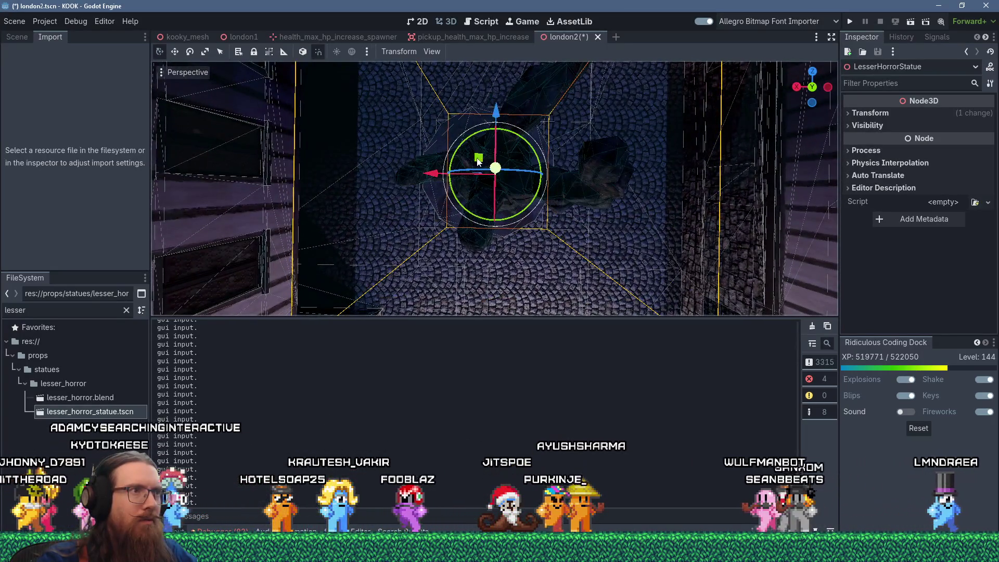
pyautogui.moveTo(479, 157)
pyautogui.mouseDown()
pyautogui.moveTo(460, 179)
pyautogui.moveTo(395, 110)
pyautogui.mouseUp()
pyautogui.press('g')
pyautogui.press('x')
# Orbit around the statue base and lower the statue slightly so it rests on the plinth
pyautogui.click(396, 111)
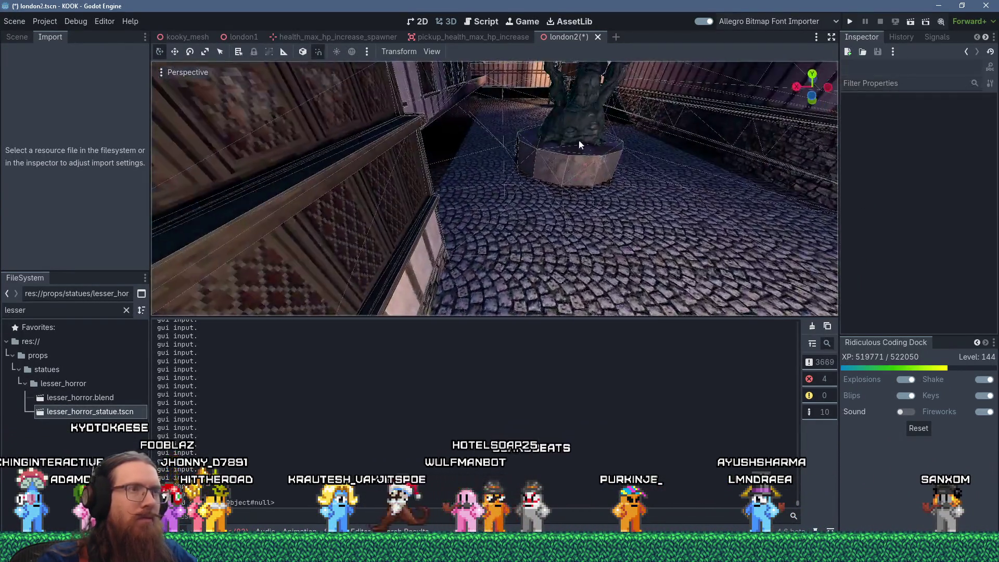
pyautogui.scroll(3, 525, 137)
pyautogui.moveTo(526, 136)
pyautogui.mouseDown()
pyautogui.moveTo(539, 127)
pyautogui.moveTo(480, 111)
pyautogui.moveTo(439, 157)
pyautogui.moveTo(377, 182)
pyautogui.moveTo(565, 124)
pyautogui.moveTo(572, 129)
pyautogui.moveTo(537, 239)
pyautogui.moveTo(512, 184)
pyautogui.moveTo(479, 153)
pyautogui.moveTo(494, 155)
pyautogui.mouseUp()
pyautogui.scroll(-2, 568, 124)
pyautogui.scroll(-3, 561, 158)
pyautogui.scroll(6, 512, 183)
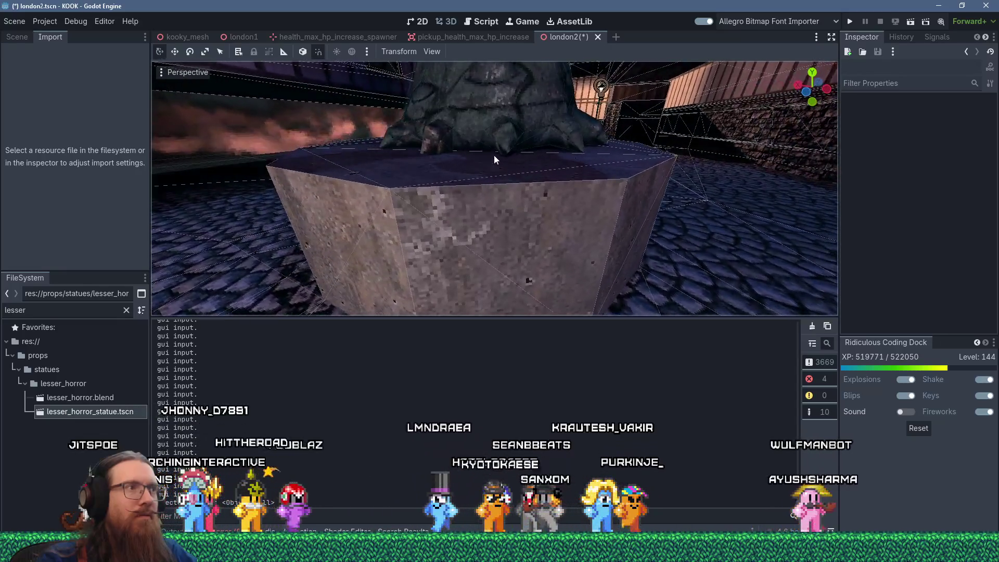
pyautogui.click(509, 115)
pyautogui.moveTo(494, 72)
pyautogui.mouseDown()
pyautogui.moveTo(429, 151)
pyautogui.moveTo(384, 145)
pyautogui.moveTo(400, 152)
pyautogui.moveTo(443, 117)
pyautogui.moveTo(521, 108)
pyautogui.moveTo(519, 140)
pyautogui.moveTo(638, 140)
pyautogui.mouseUp()
pyautogui.click(637, 137)
pyautogui.scroll(-6, 612, 161)
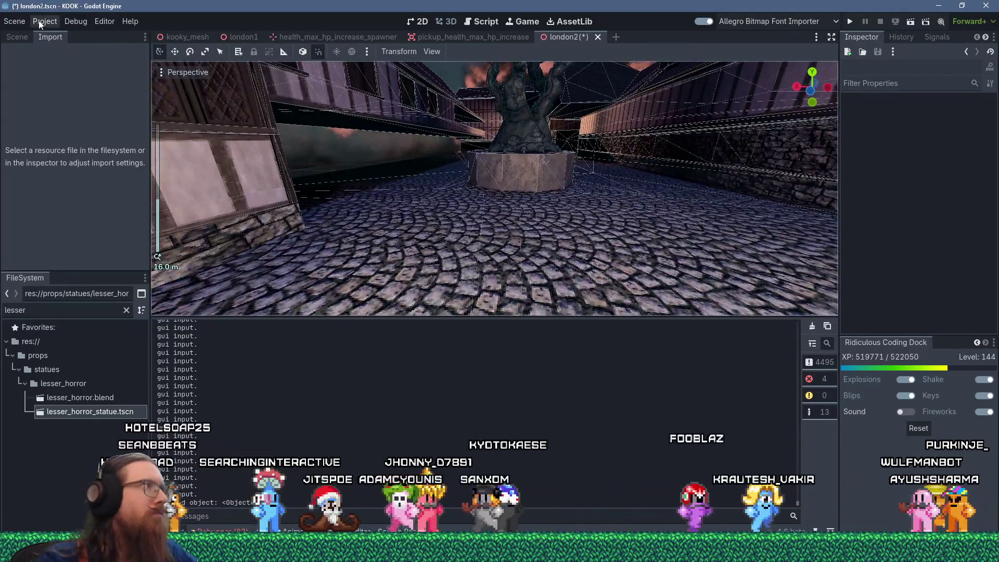
pyautogui.click(18, 22)
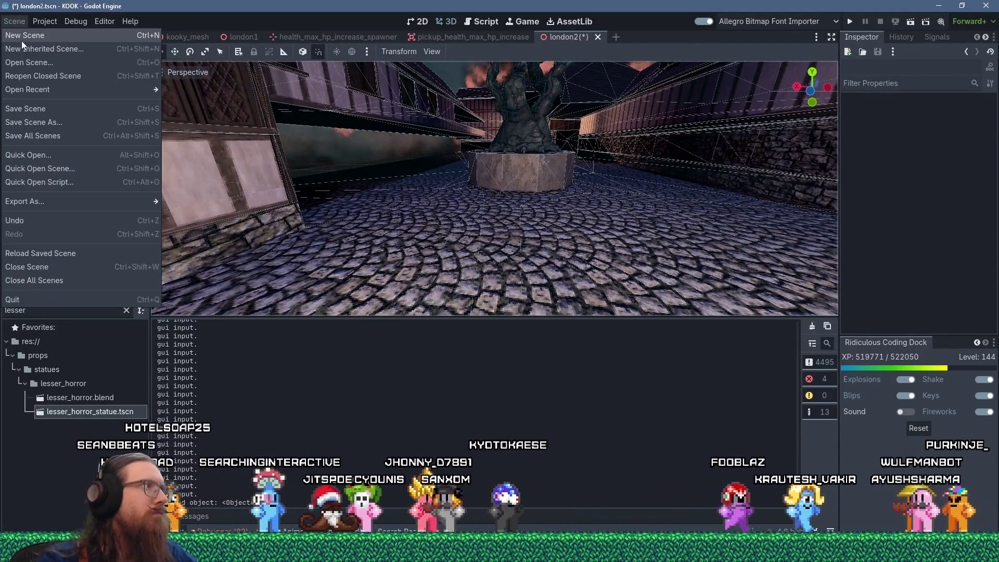
# Save the london2 scene, test-run the game with F5, then exit it from the console
pyautogui.click(32, 108)
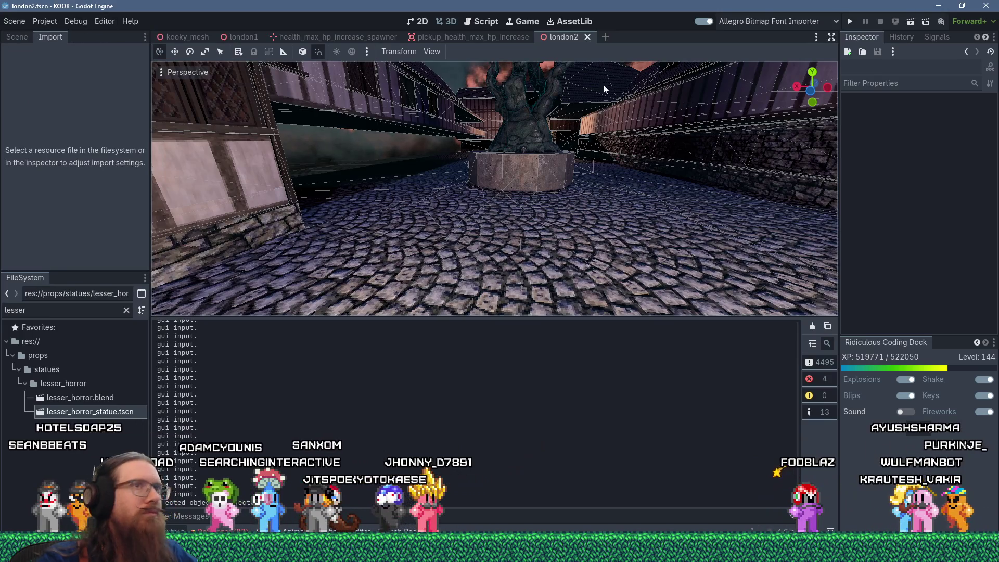
pyautogui.press('F5')
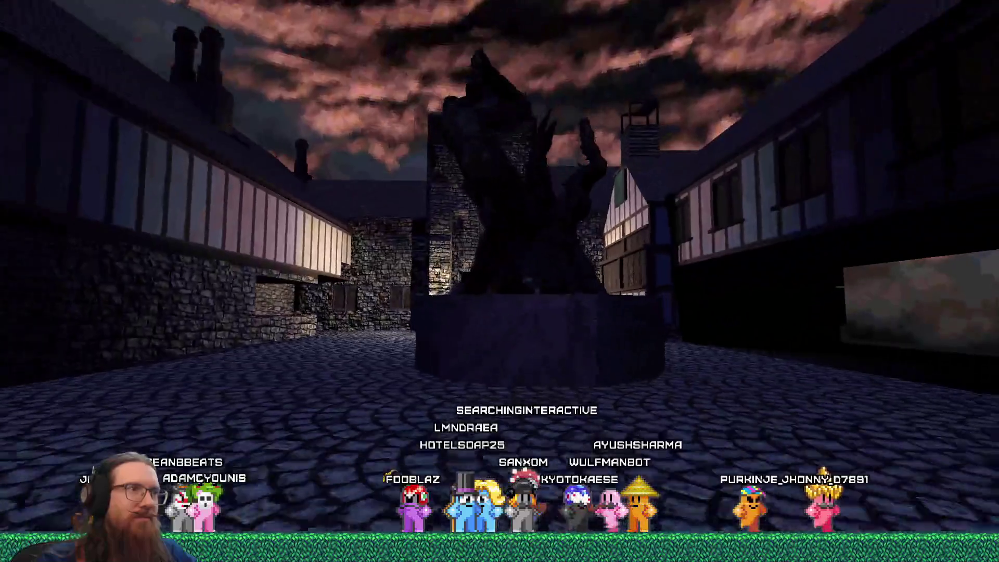
pyautogui.press('`')
pyautogui.write('quit')
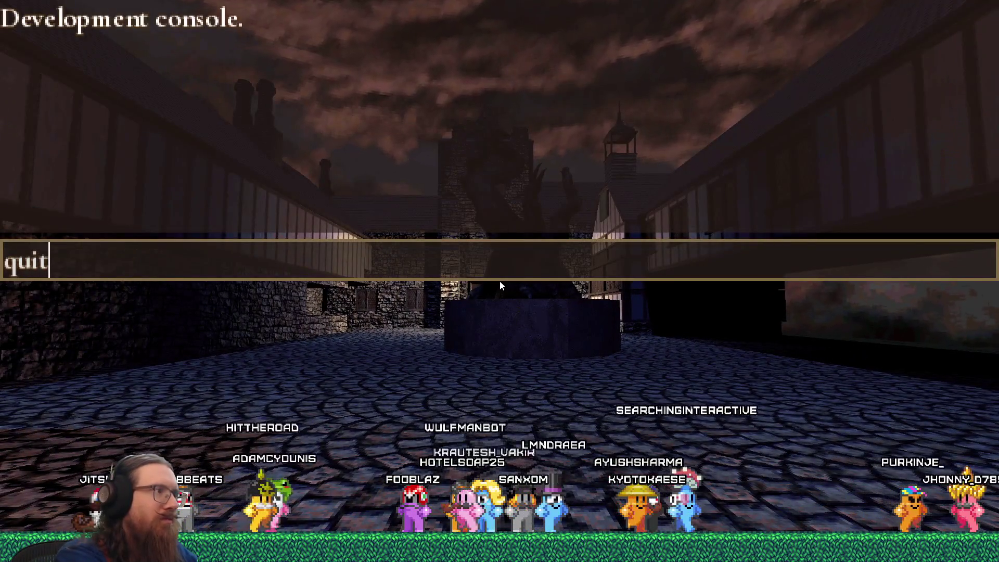
pyautogui.press('Return')
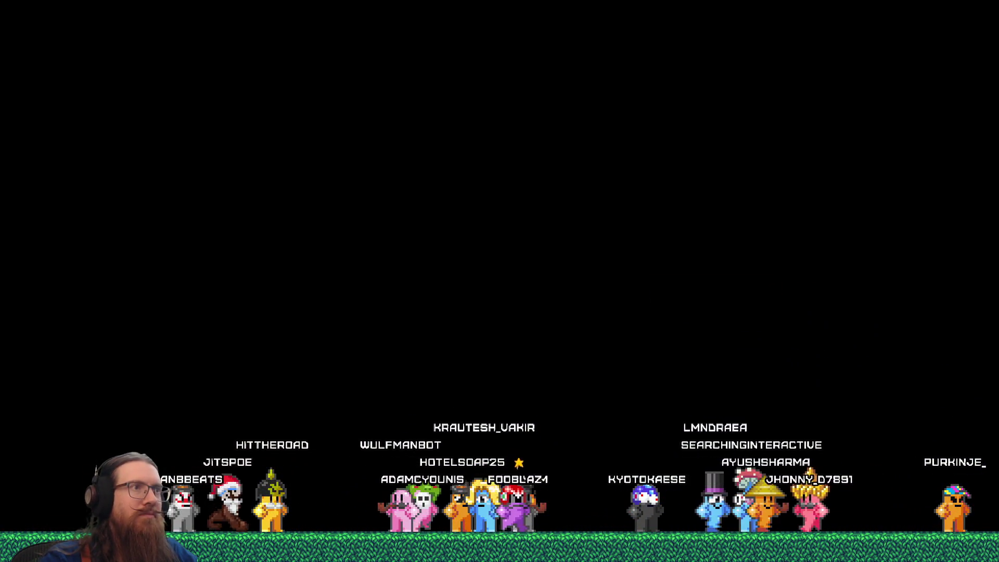
# Raise the top face of the 12-sided plinth from Z 32 to Z 48
pyautogui.hotkey('alt', 'Tab')
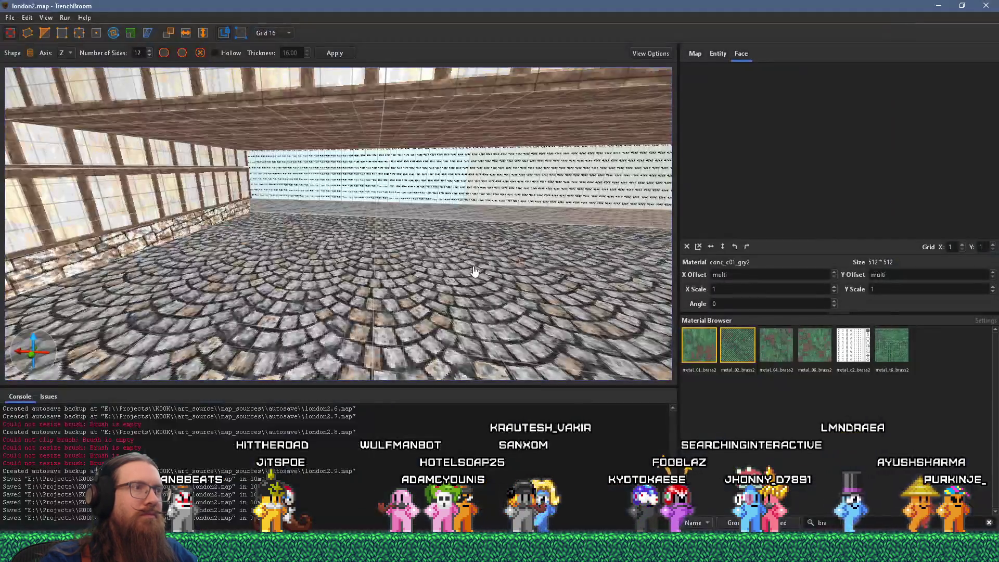
pyautogui.scroll(-5, 492, 283)
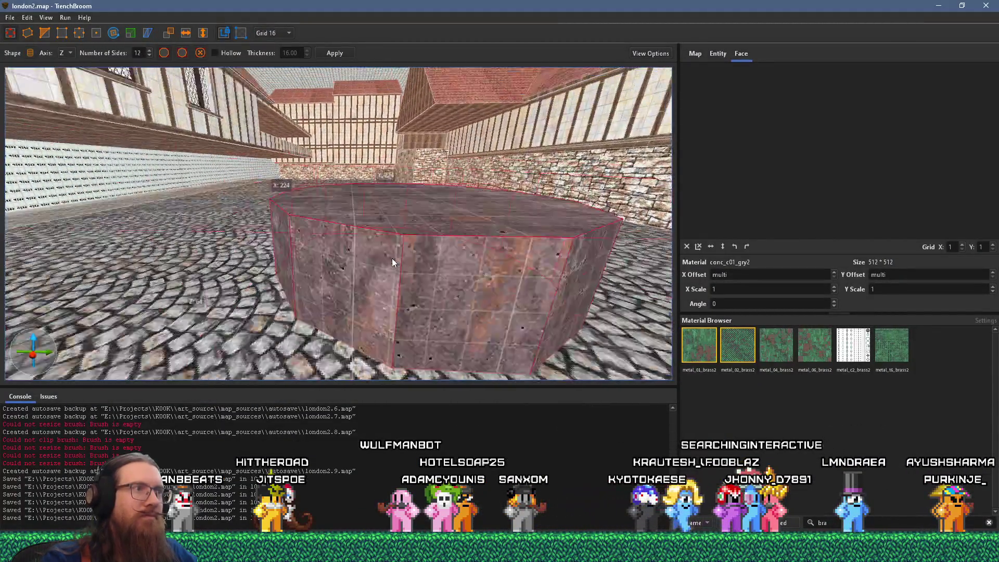
pyautogui.scroll(-3, 391, 258)
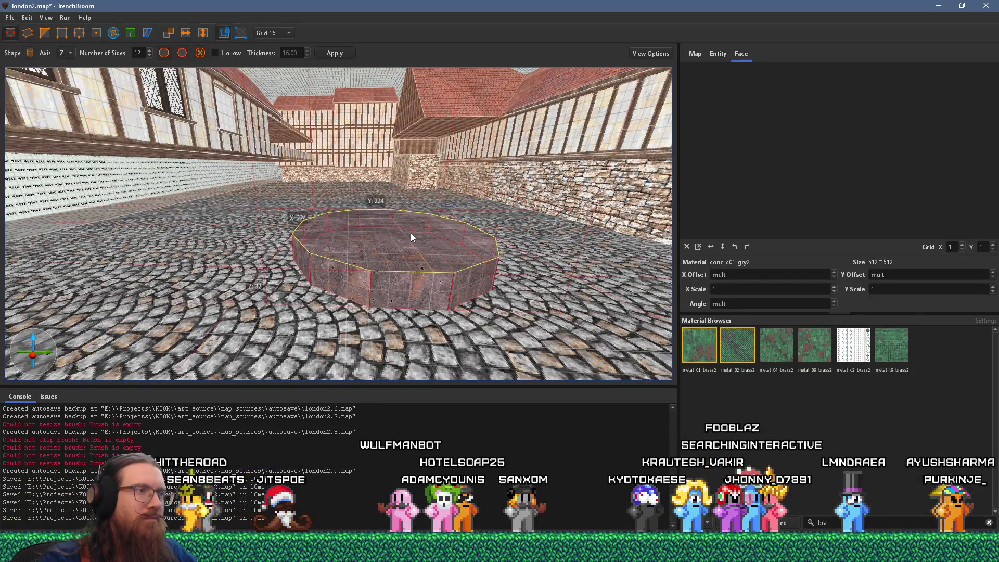
pyautogui.moveTo(411, 233); pyautogui.dragTo(412, 225)
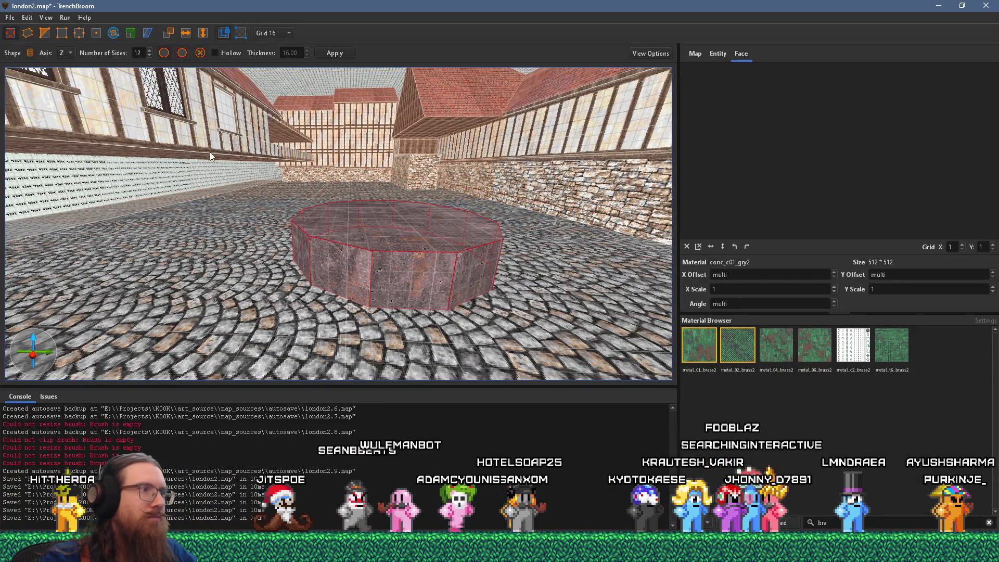
# Lower the plinth's top back to Z 32 and save london2.map
pyautogui.moveTo(425, 243); pyautogui.dragTo(425, 251)
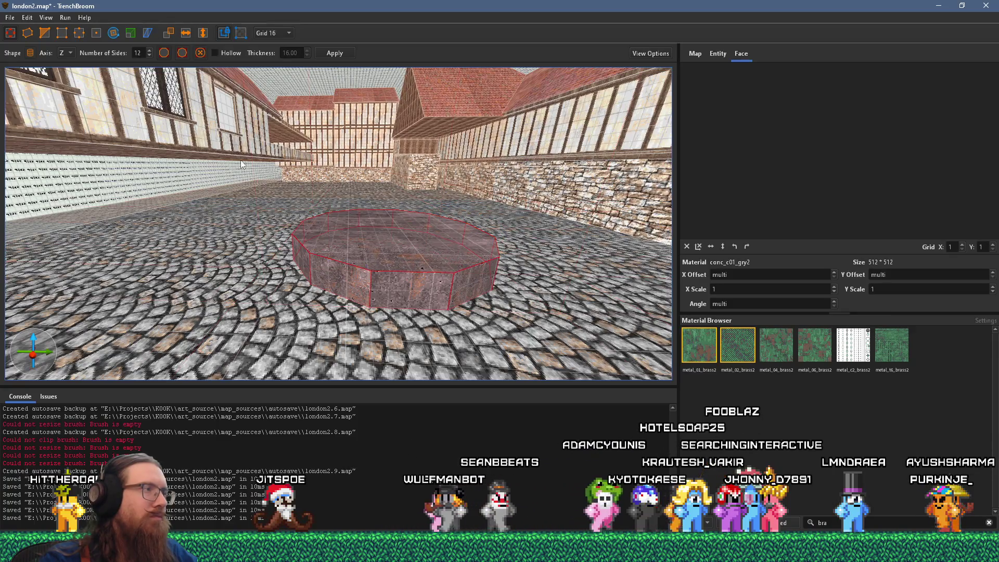
pyautogui.click(17, 19)
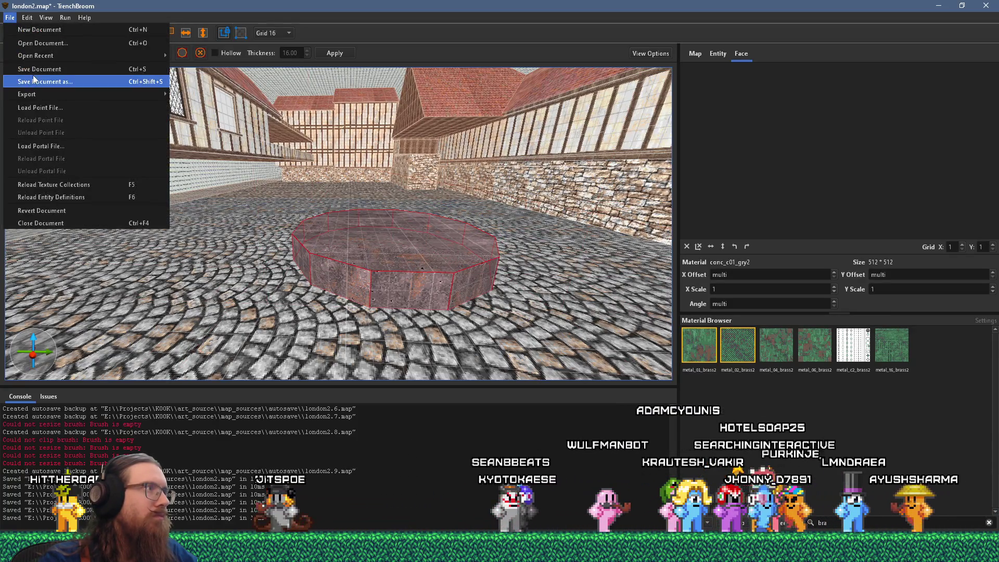
pyautogui.click(33, 79)
# Compile london2.map with qbsp and close the compile window
pyautogui.click(65, 17)
pyautogui.click(71, 32)
pyautogui.click(621, 413)
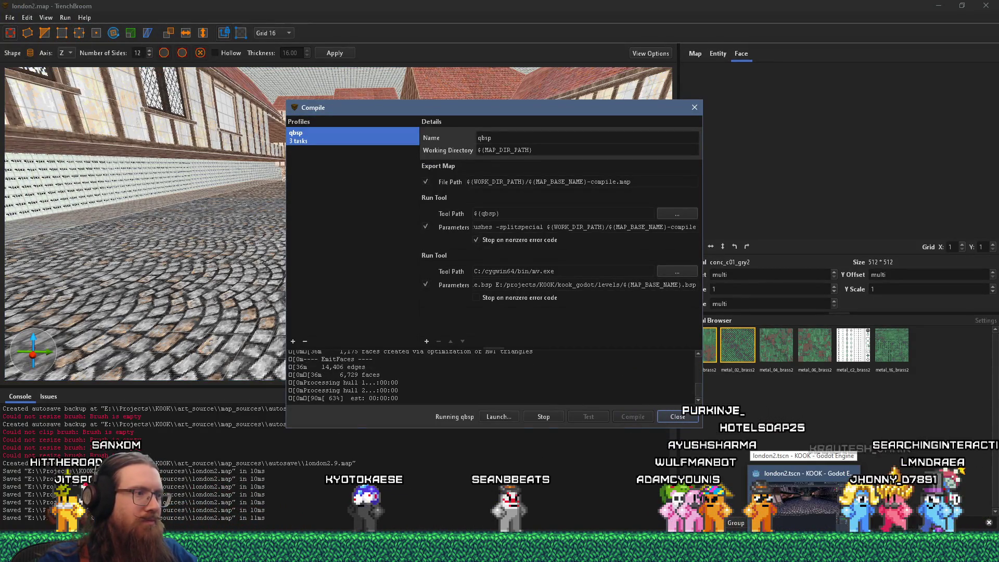
pyautogui.click(678, 416)
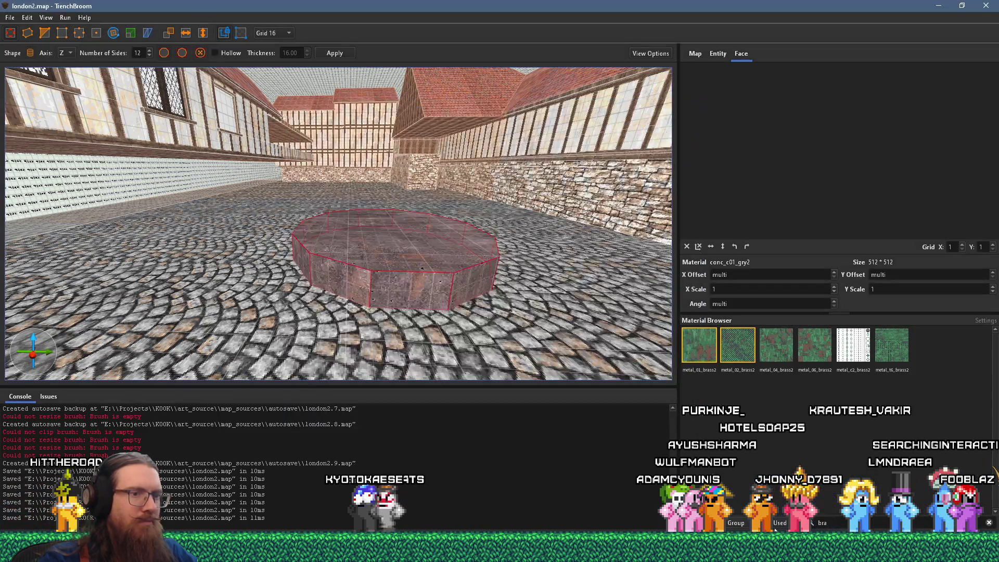
pyautogui.hotkey('alt', 'Tab')
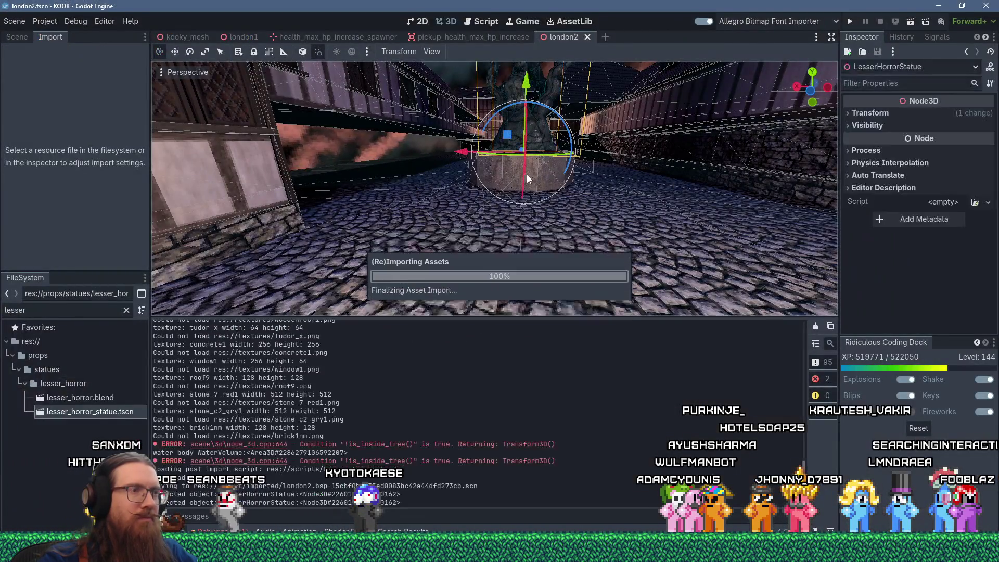
# Lower the LesserHorrorStatue slightly onto its plinth, deselect it and orbit around it
pyautogui.scroll(5, 527, 177)
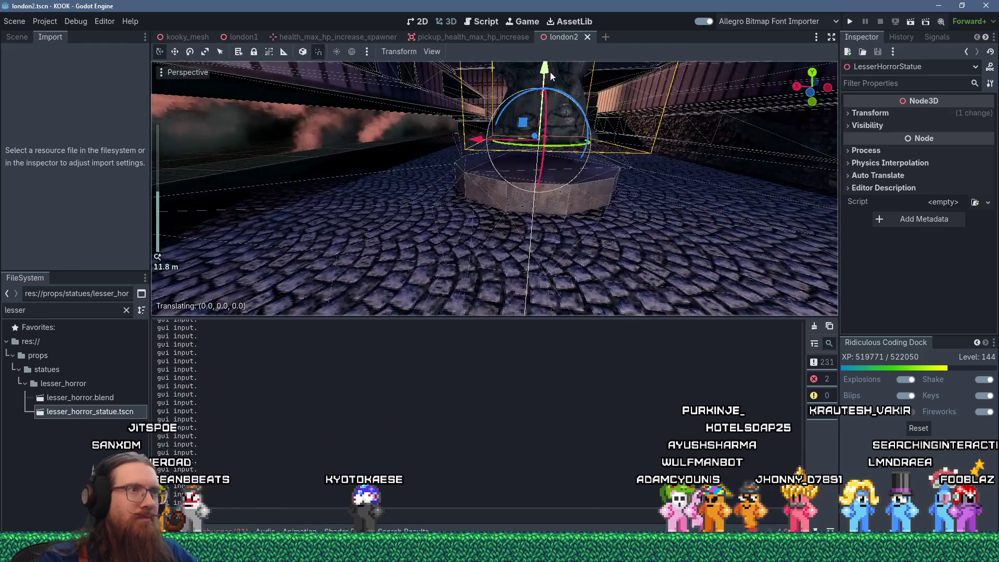
pyautogui.moveTo(550, 92); pyautogui.dragTo(551, 94)
pyautogui.scroll(2, 552, 134)
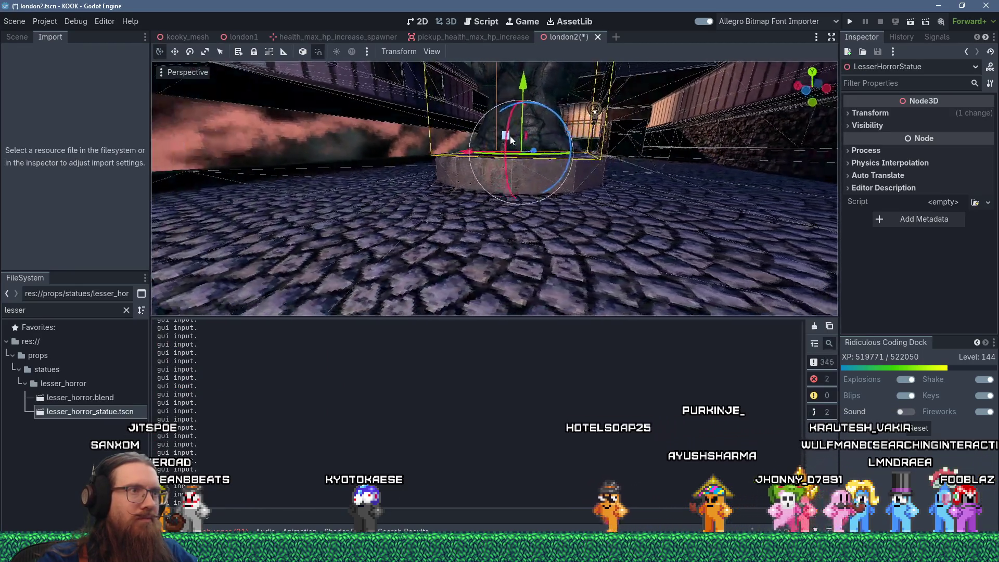
pyautogui.scroll(2, 495, 143)
pyautogui.moveTo(512, 111); pyautogui.dragTo(513, 116)
pyautogui.scroll(-3, 559, 186)
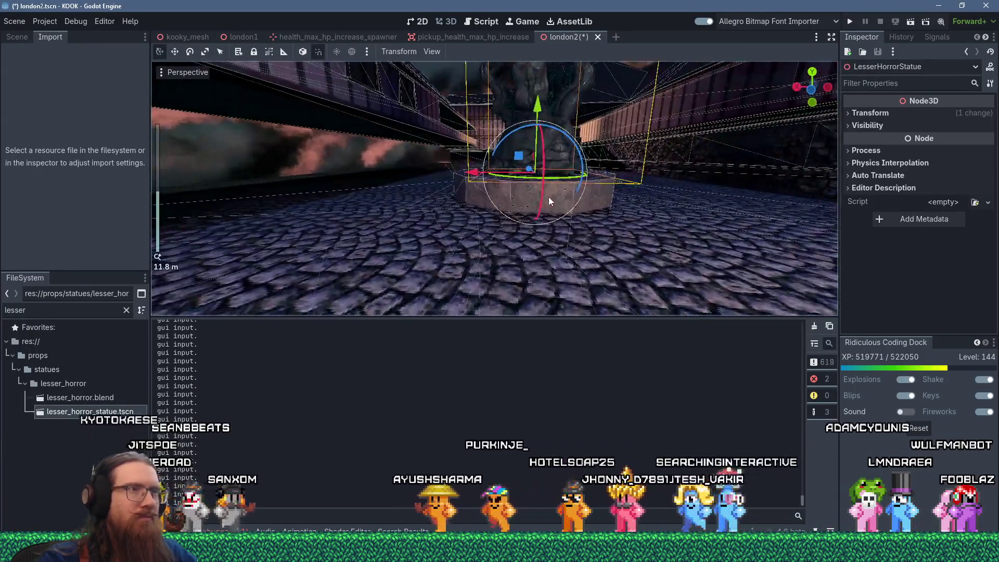
pyautogui.click(549, 197)
pyautogui.moveTo(542, 211)
pyautogui.mouseDown()
pyautogui.moveTo(512, 289)
pyautogui.moveTo(375, 295)
pyautogui.moveTo(489, 204)
pyautogui.moveTo(555, 226)
pyautogui.mouseUp()
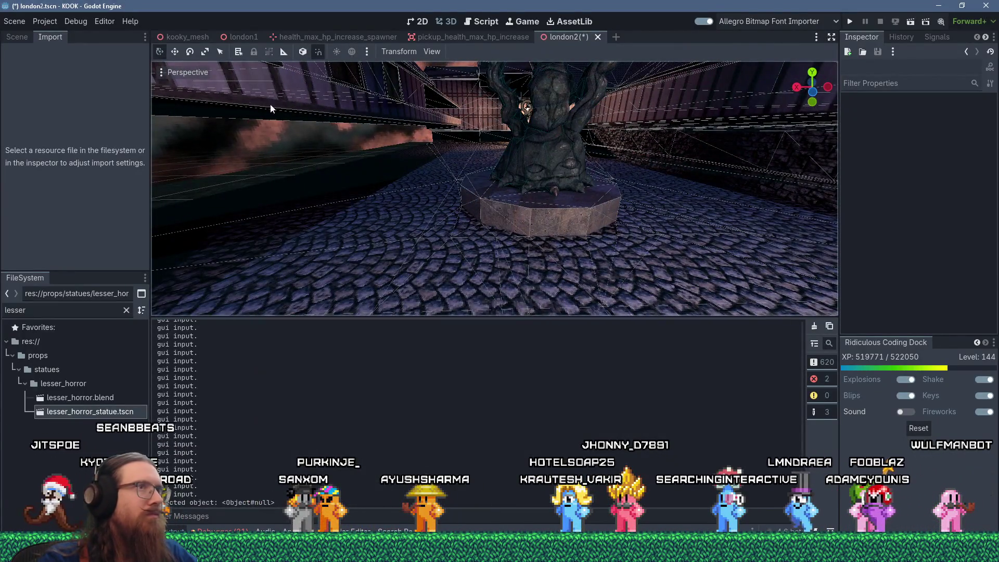
pyautogui.hotkey('alt', 'Tab')
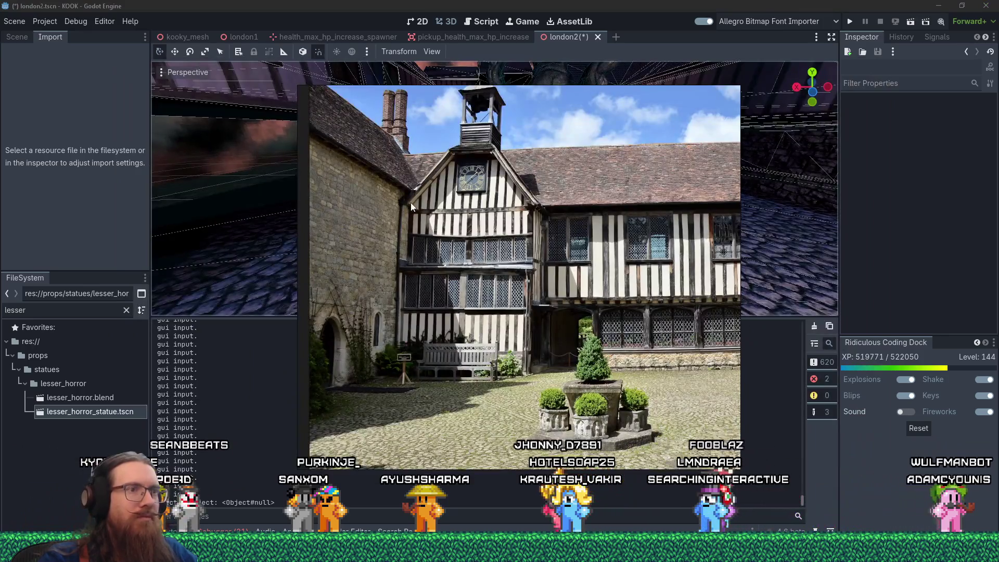
# Zoom into the reference photo's lower windows and brick base, panning right
pyautogui.scroll(2, 610, 304)
pyautogui.scroll(1, 634, 319)
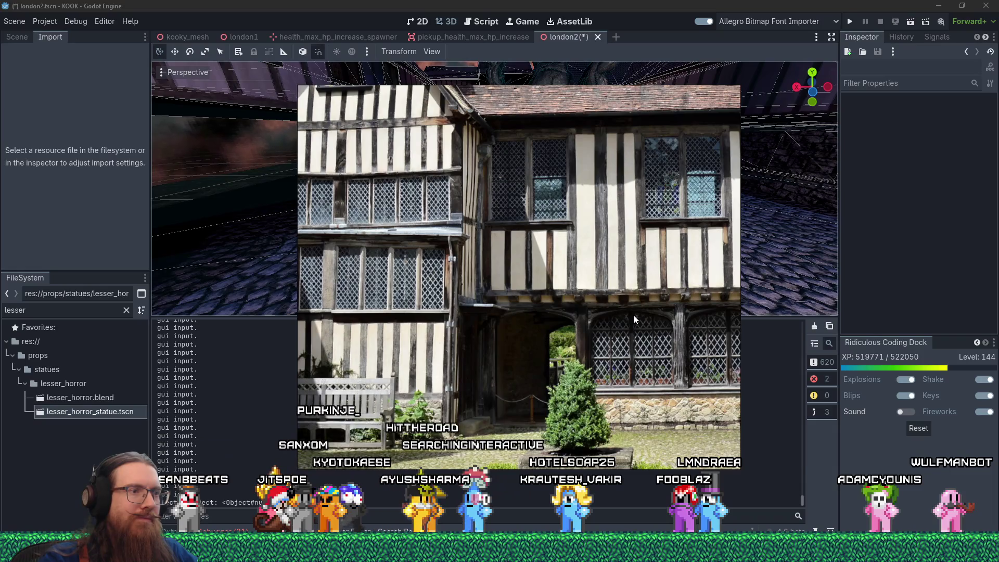
pyautogui.scroll(-5, 632, 315)
pyautogui.scroll(5, 503, 299)
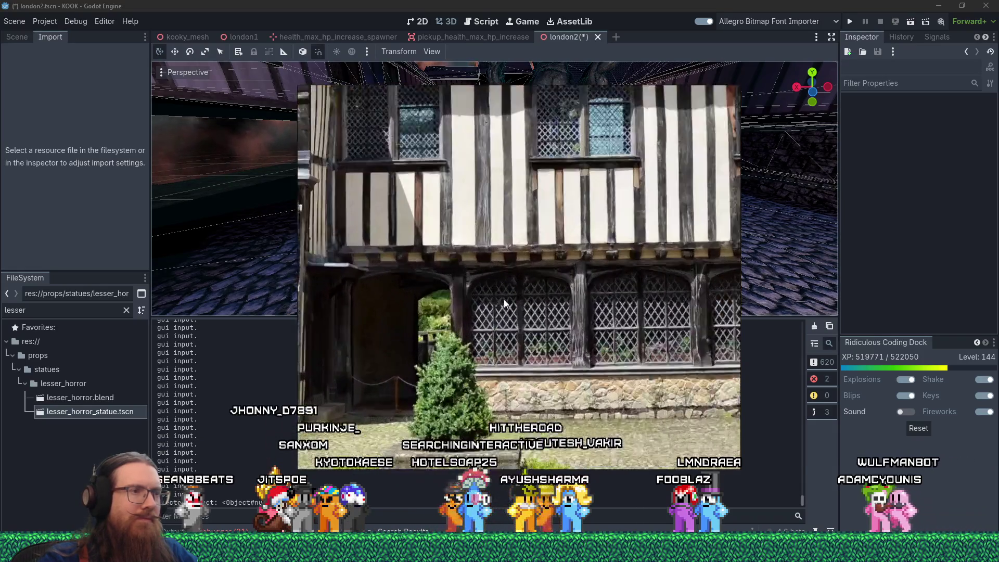
pyautogui.moveTo(451, 309); pyautogui.dragTo(467, 307)
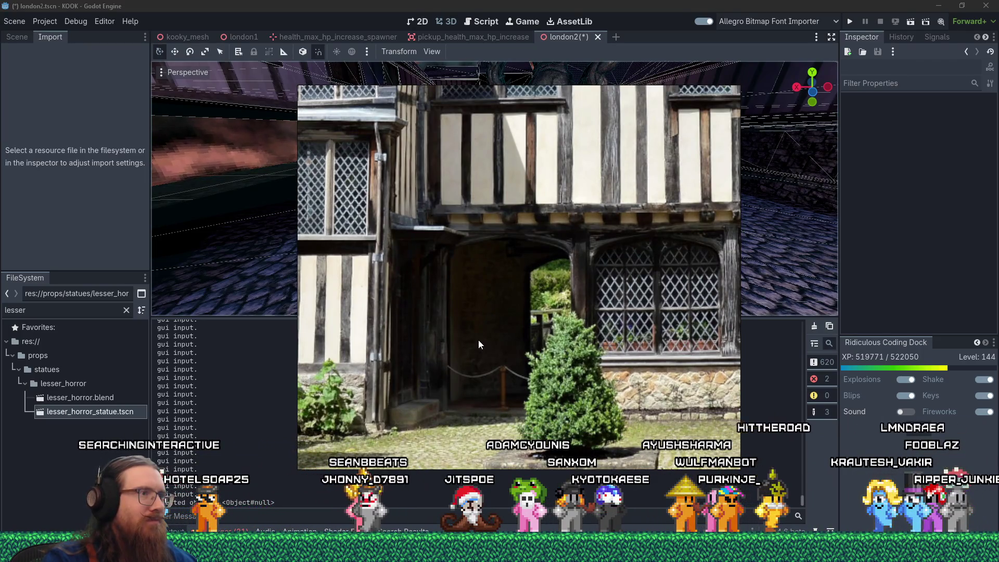
# Cycle through the open windows via Godot, ending back in TrenchBroom
pyautogui.hotkey('alt', 'Tab')
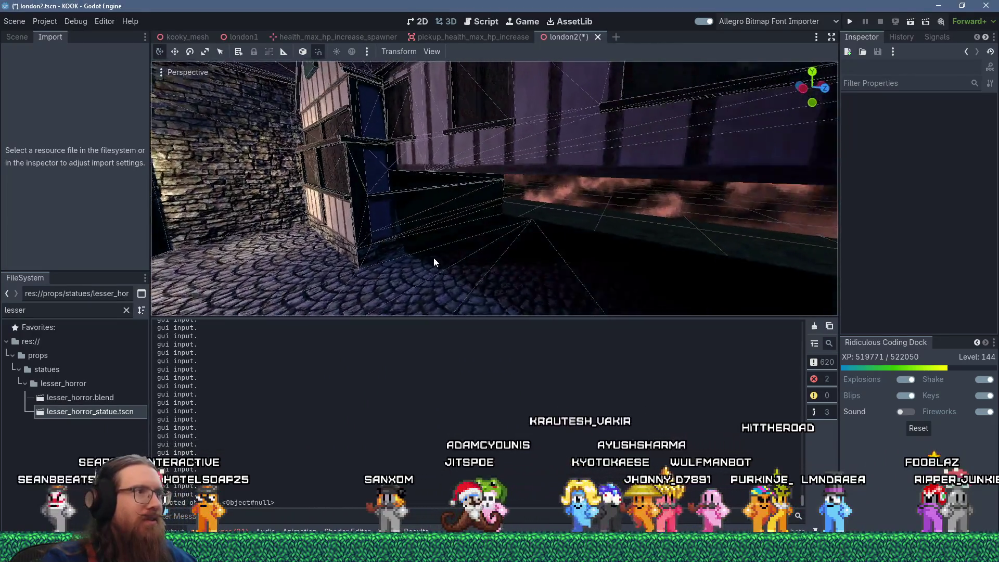
pyautogui.hotkey('alt', 'Tab')
pyautogui.hotkey('alt', 'Tab')
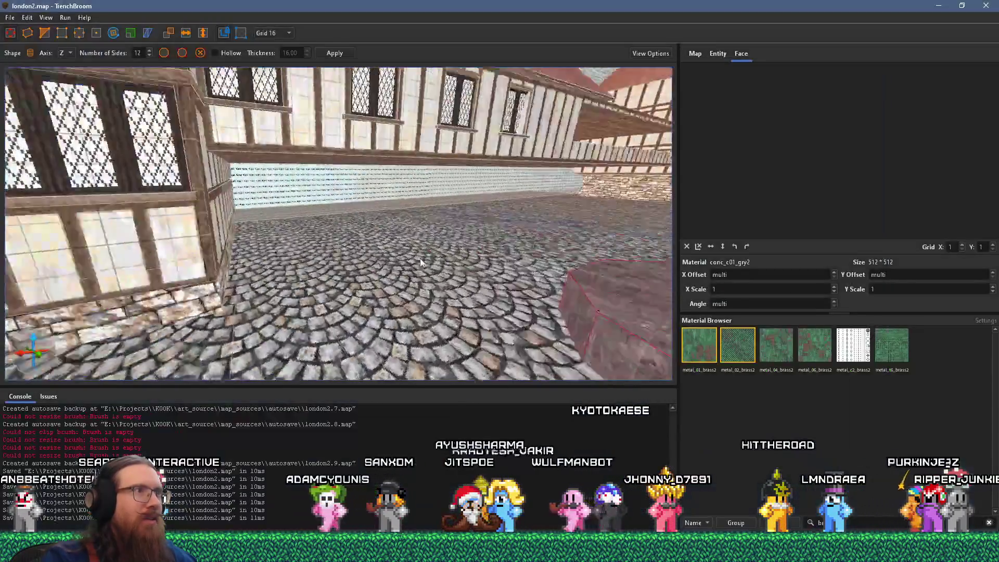
pyautogui.hotkey('alt', 'Tab')
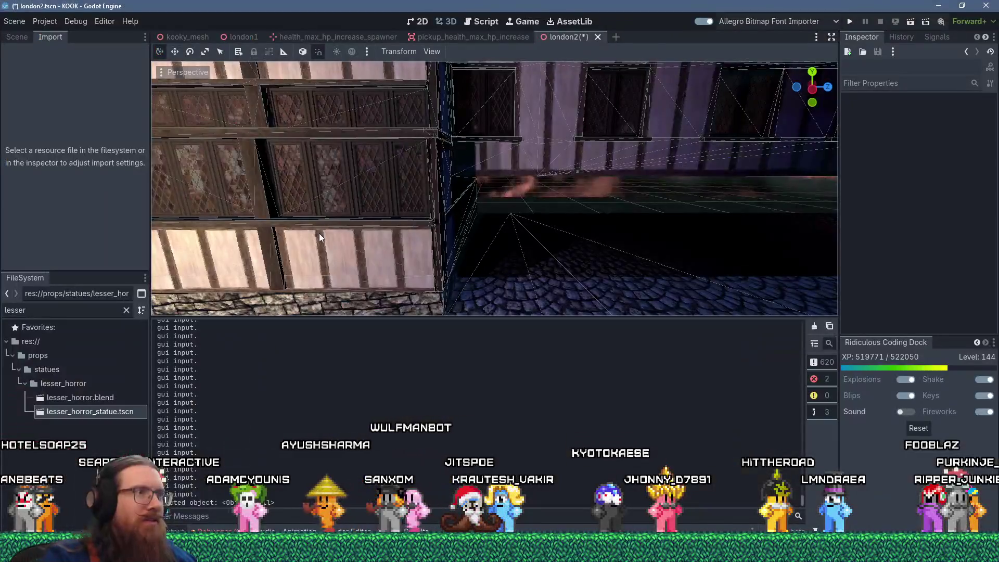
pyautogui.hotkey('alt', 'Tab')
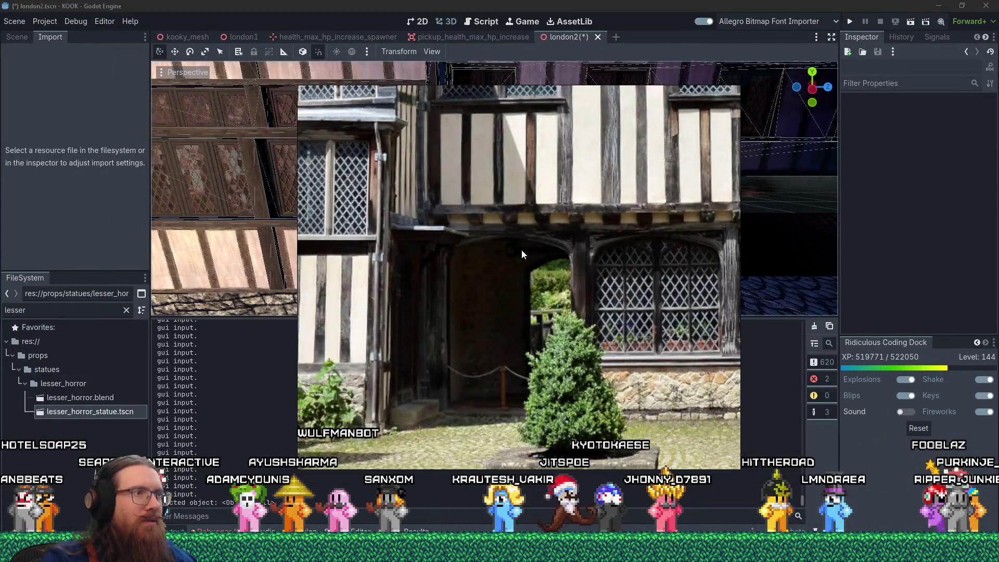
pyautogui.hotkey('alt', 'Tab')
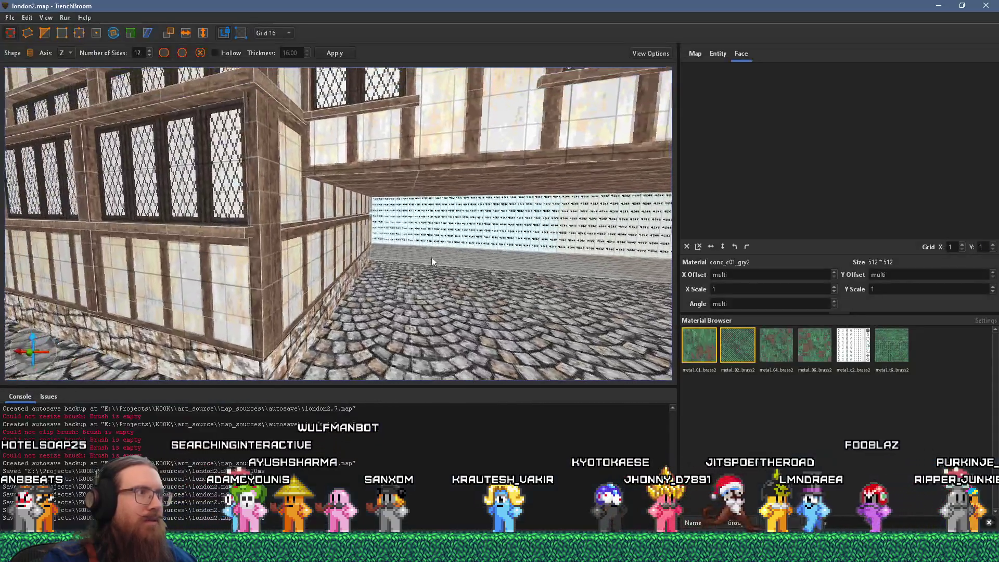
# Move the upright post brush right up against the timbered wall
pyautogui.click(274, 267)
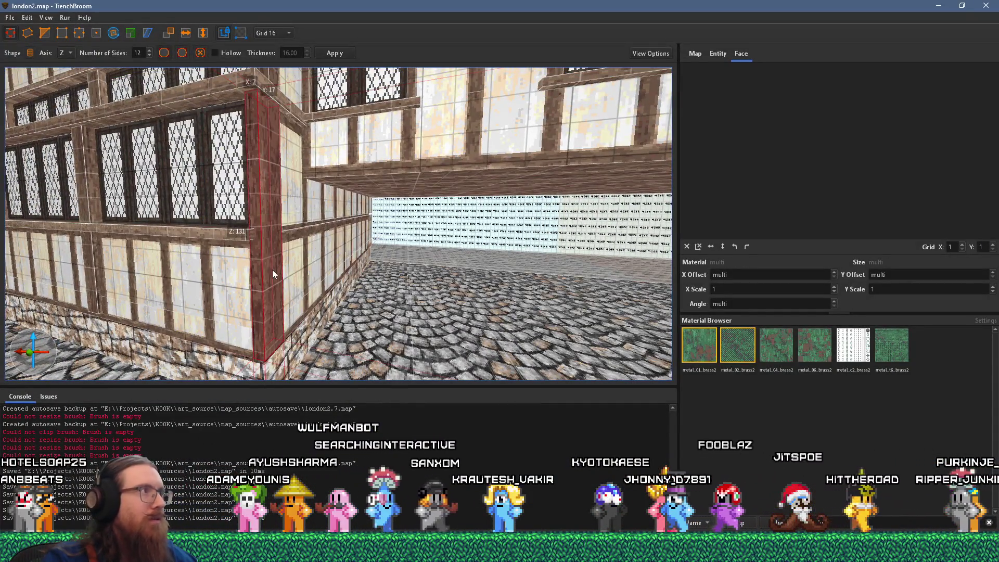
pyautogui.moveTo(275, 270); pyautogui.dragTo(376, 274)
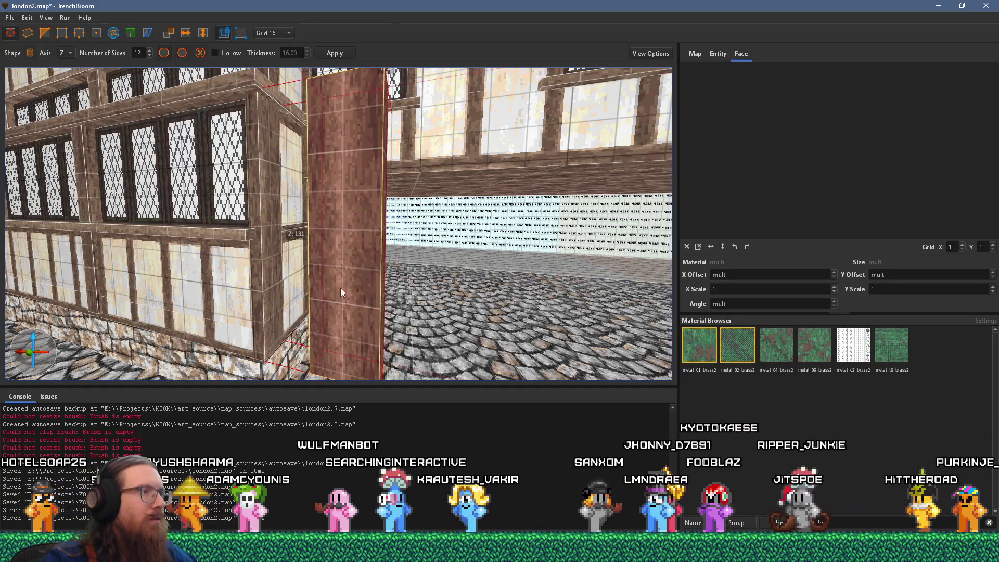
pyautogui.scroll(5, 374, 282)
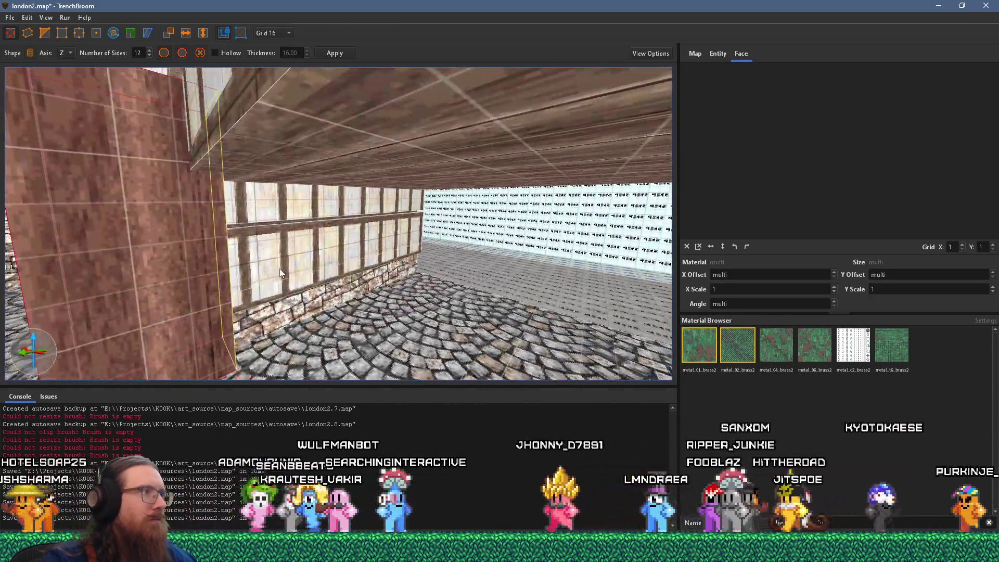
pyautogui.scroll(3, 233, 264)
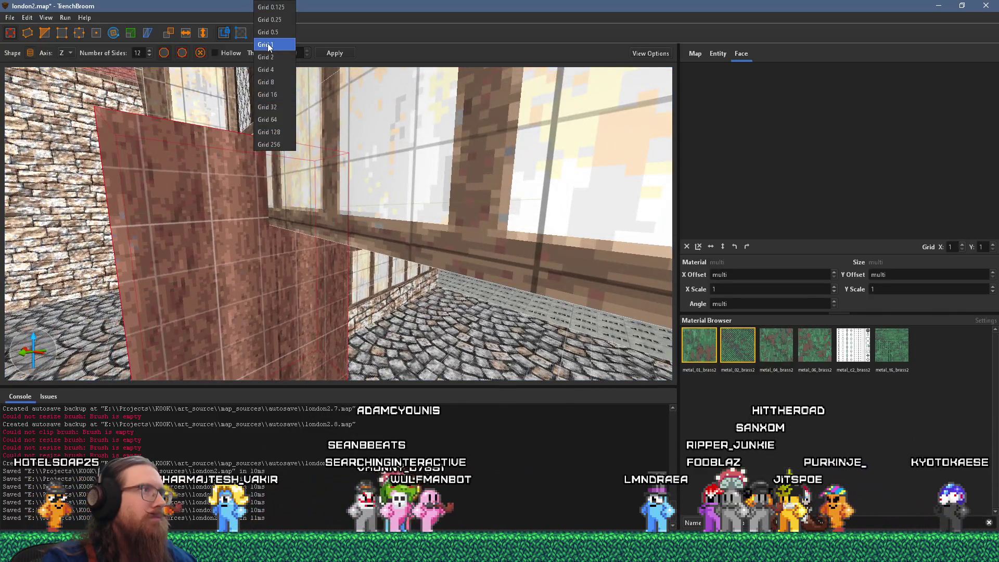
# Set the snapping grid to 1 and select the timber beam face on the wall
pyautogui.click(269, 45)
pyautogui.scroll(-4, 287, 156)
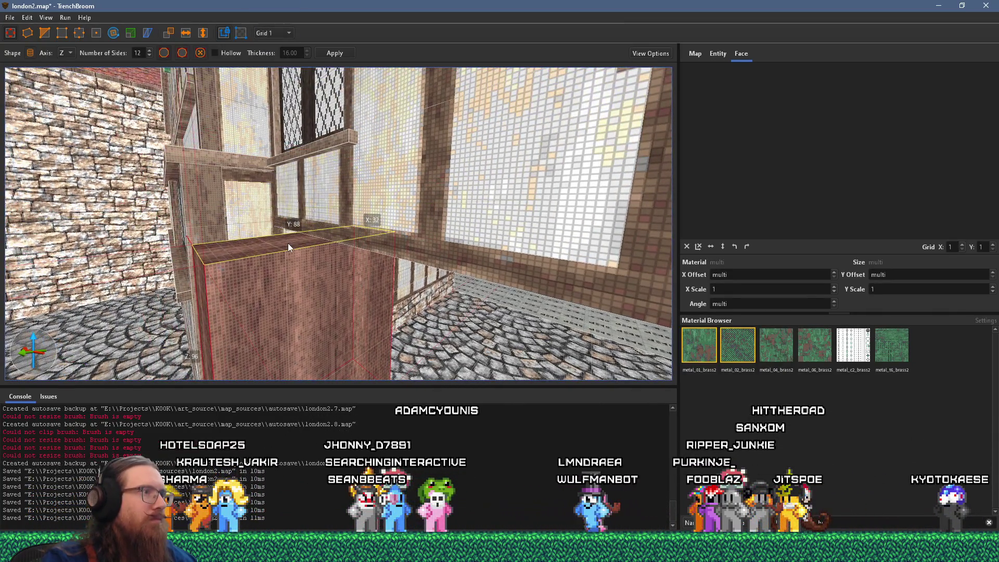
pyautogui.click(210, 307)
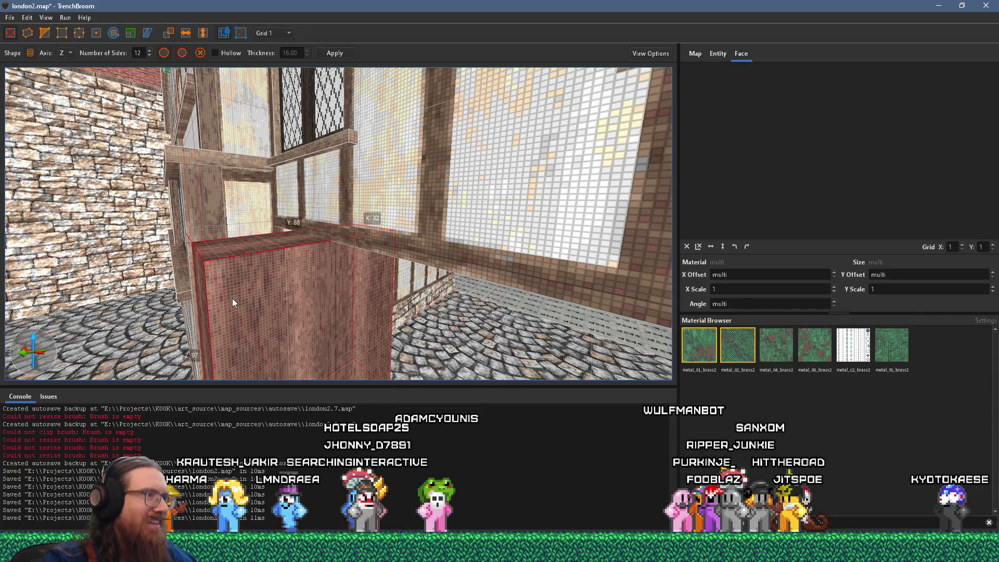
pyautogui.scroll(-3, 219, 300)
pyautogui.scroll(2, 365, 299)
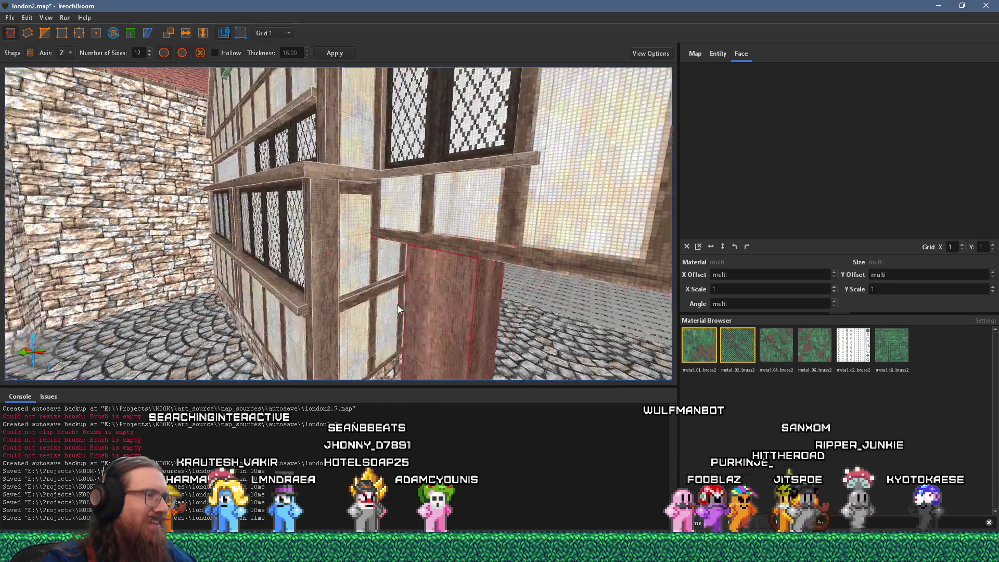
pyautogui.scroll(3, 397, 305)
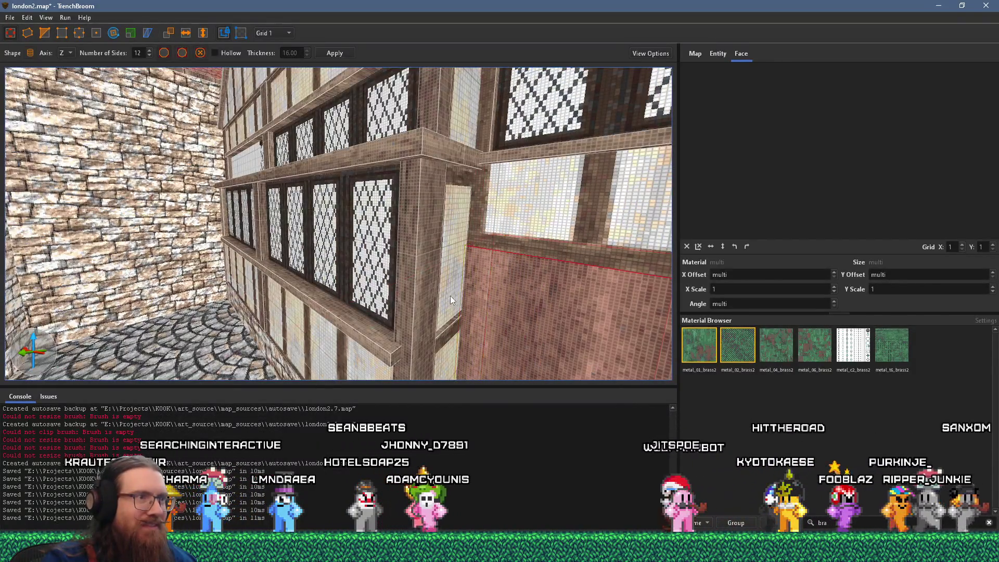
pyautogui.scroll(3, 451, 296)
pyautogui.scroll(5, 408, 280)
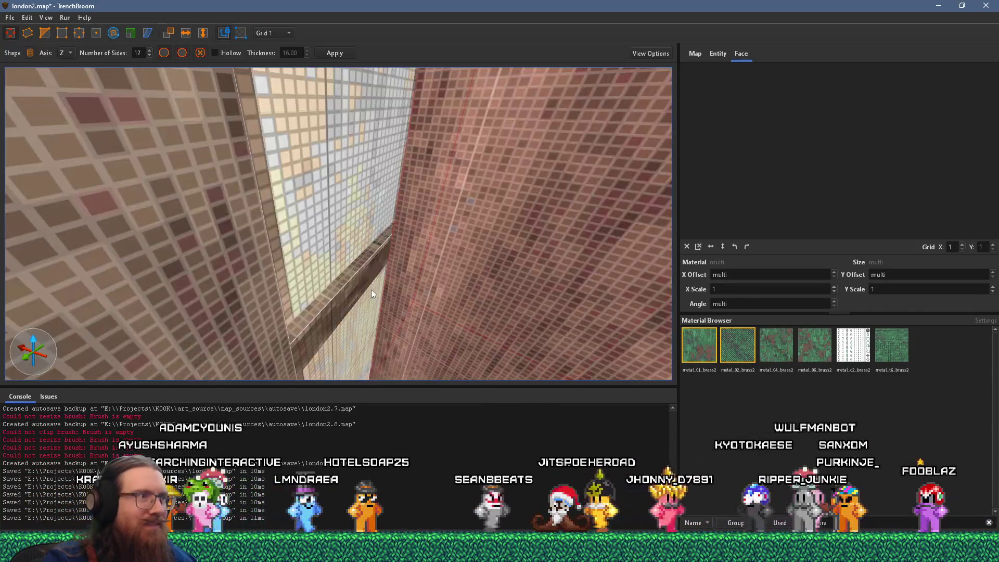
pyautogui.keyDown('shift'); pyautogui.click(350, 281); pyautogui.keyUp('shift')
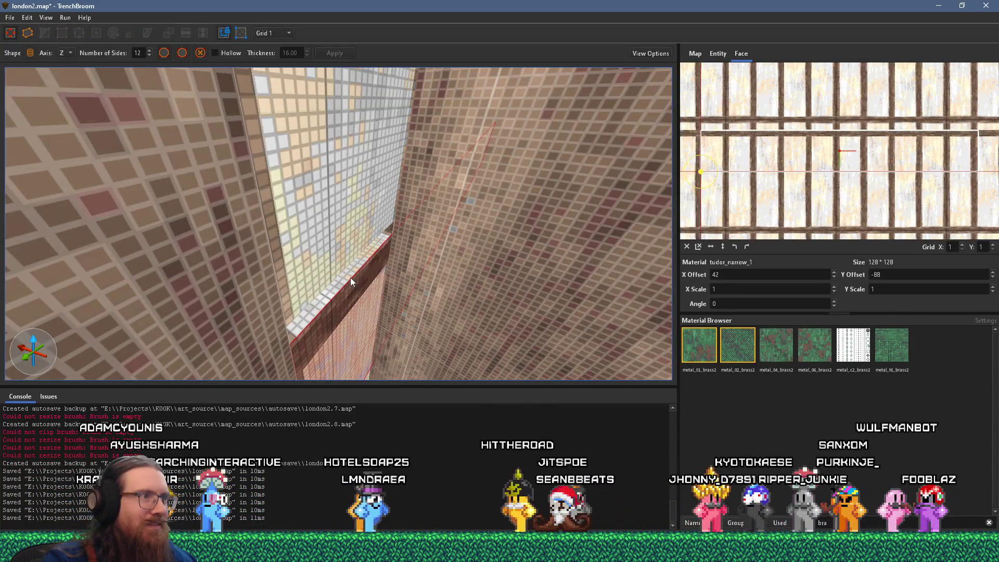
# Select the red post brush and zoom in and out around it
pyautogui.scroll(-5, 350, 279)
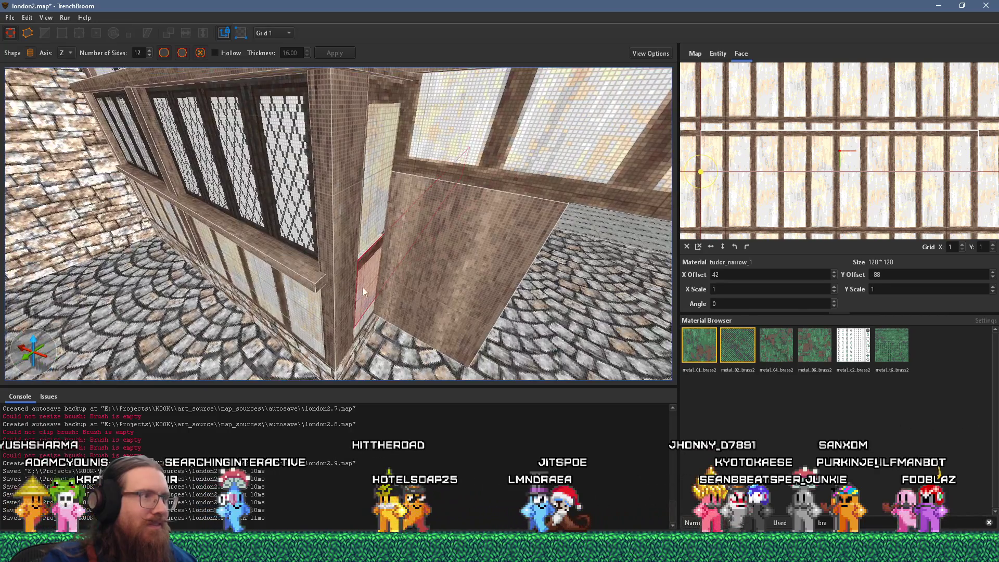
pyautogui.scroll(6, 363, 287)
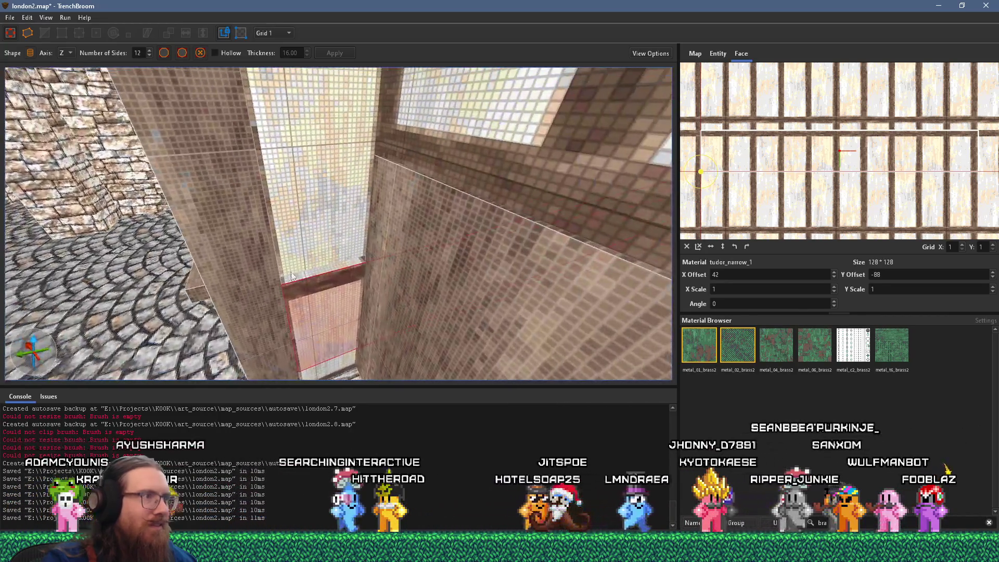
pyautogui.click(304, 236)
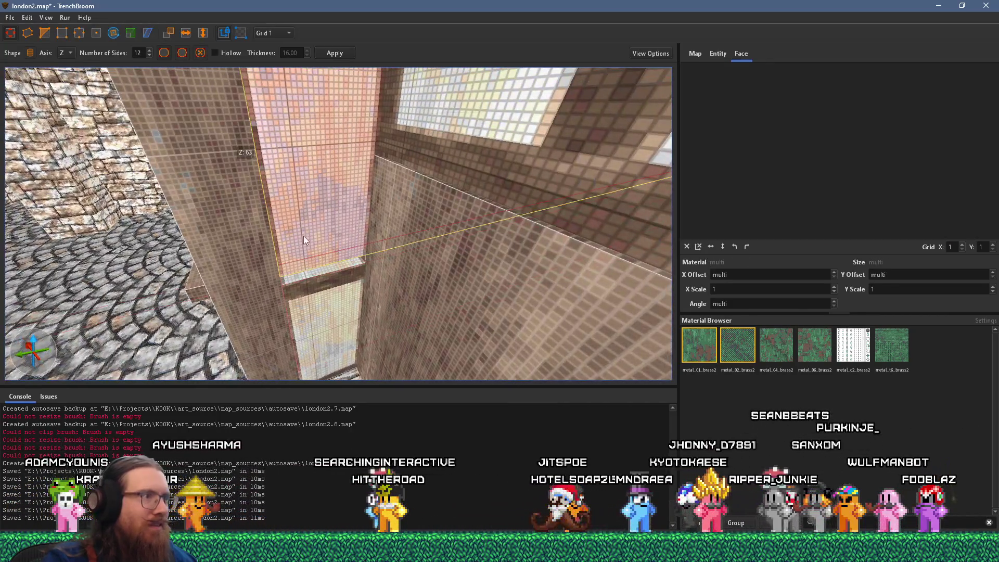
pyautogui.scroll(4, 312, 243)
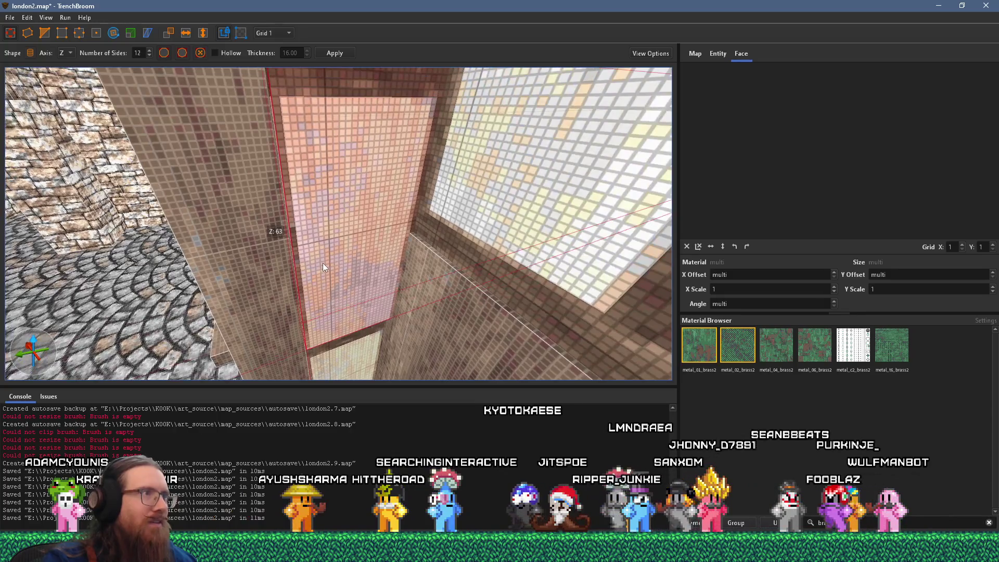
pyautogui.scroll(-4, 320, 268)
pyautogui.scroll(5, 271, 266)
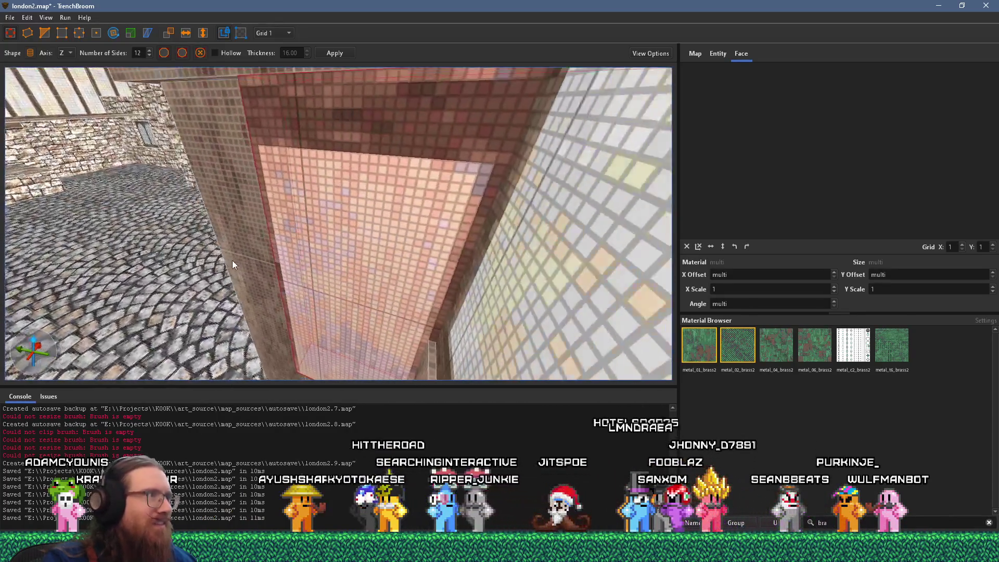
pyautogui.scroll(-6, 232, 265)
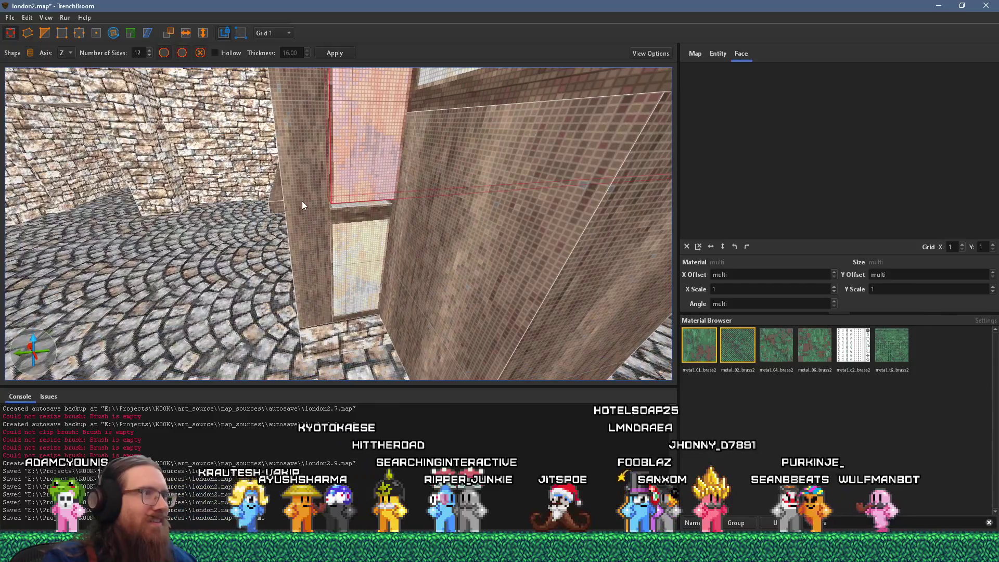
pyautogui.scroll(6, 312, 208)
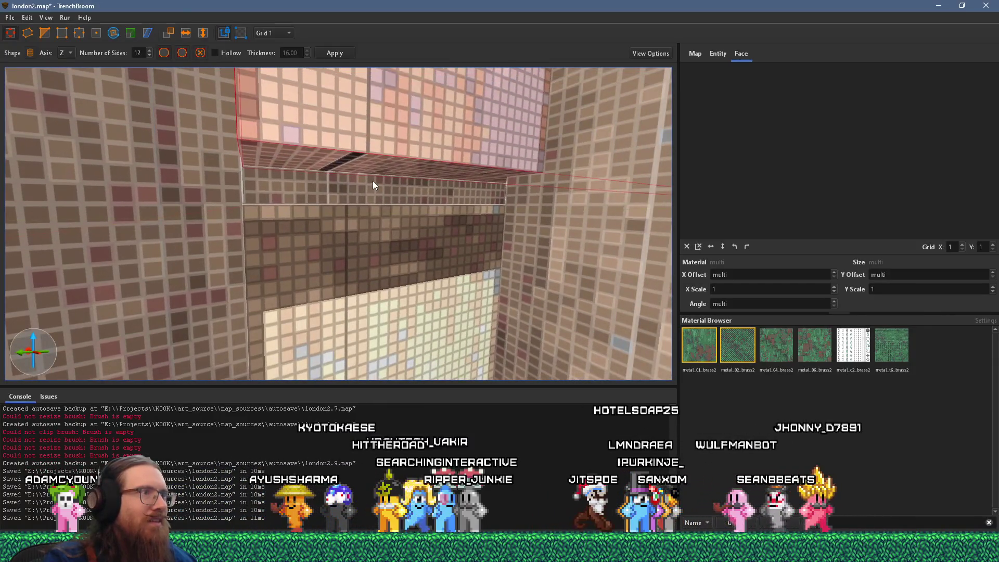
pyautogui.scroll(-5, 372, 180)
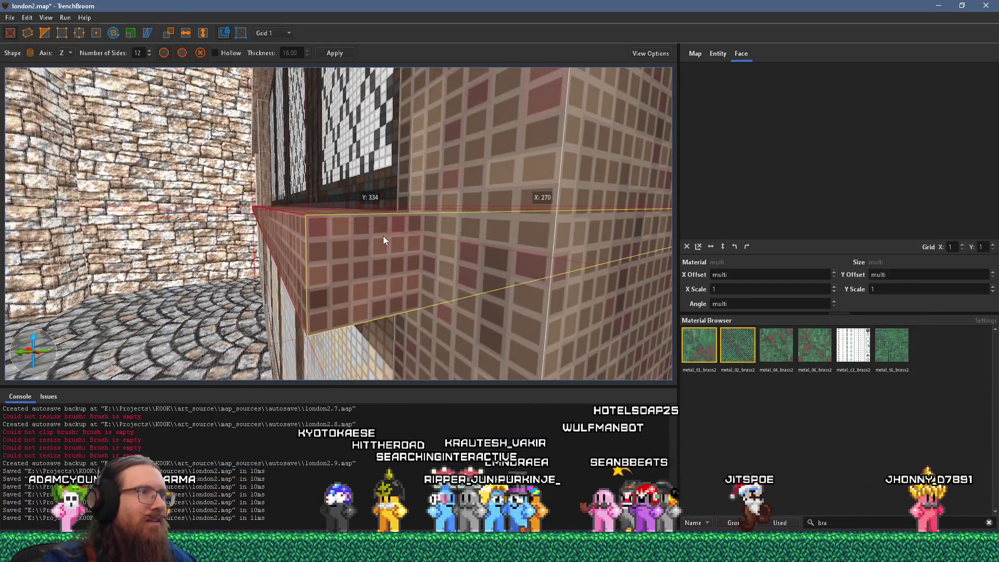
pyautogui.scroll(5, 372, 232)
pyautogui.scroll(-5, 357, 243)
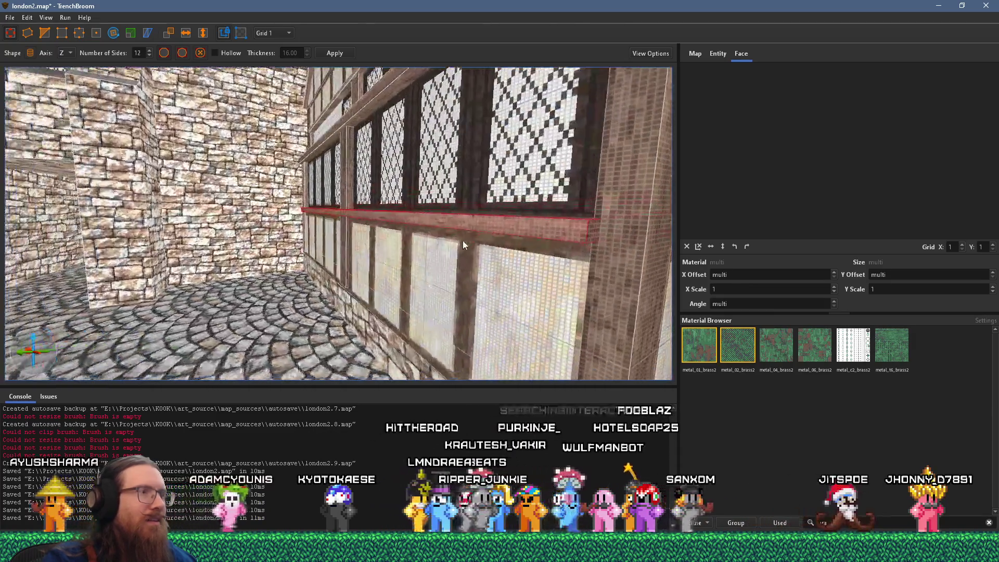
pyautogui.scroll(6, 464, 240)
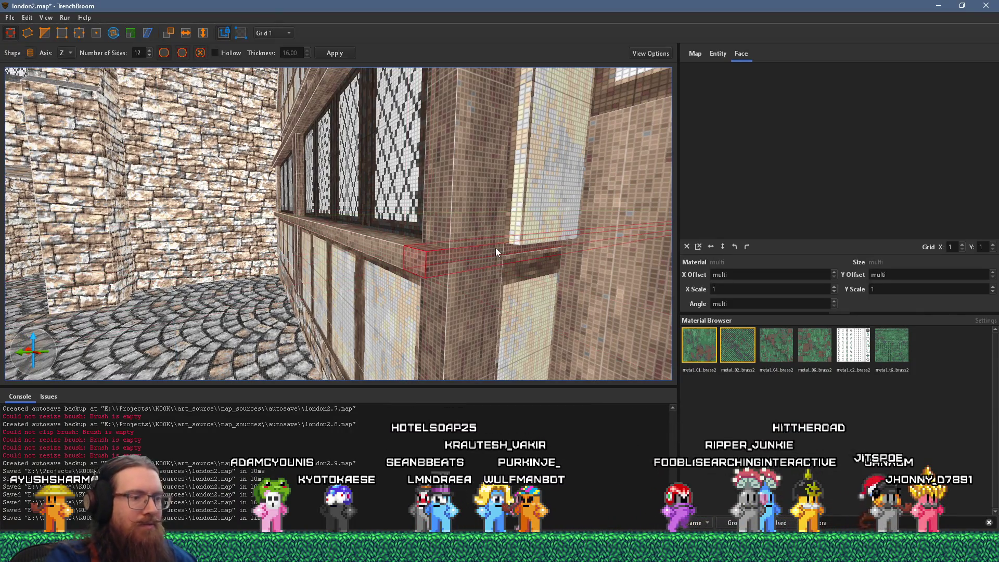
# Select the tall panel face beside the window: tudor_narrow_1, offsets 42 and -22, angle 90
pyautogui.press('Escape')
pyautogui.click(558, 217)
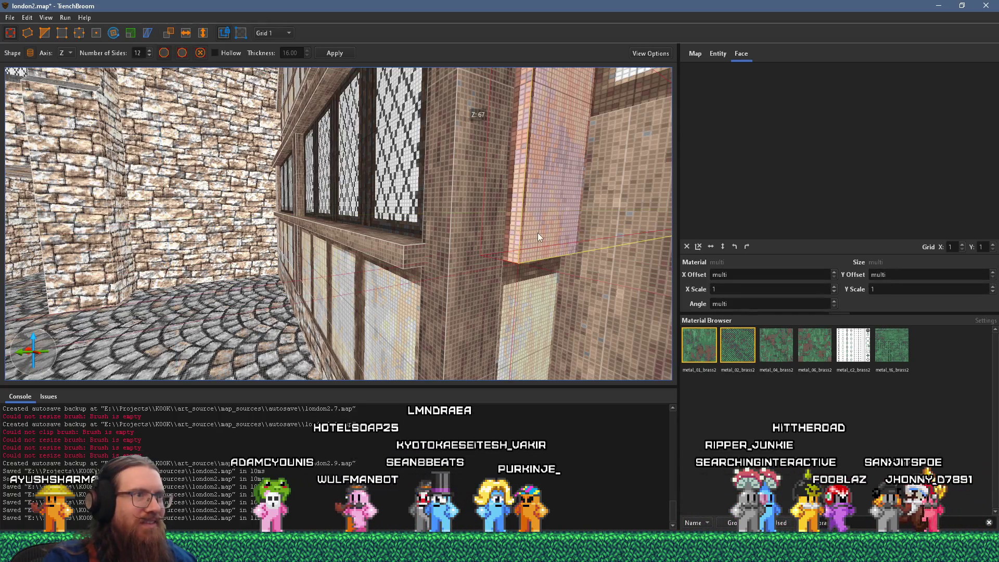
pyautogui.scroll(5, 523, 230)
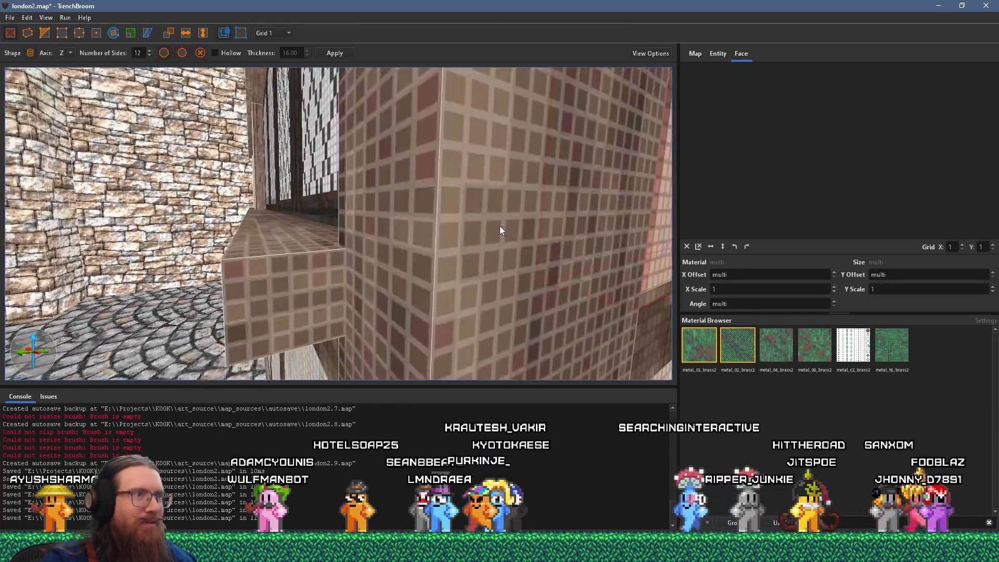
pyautogui.scroll(-5, 473, 230)
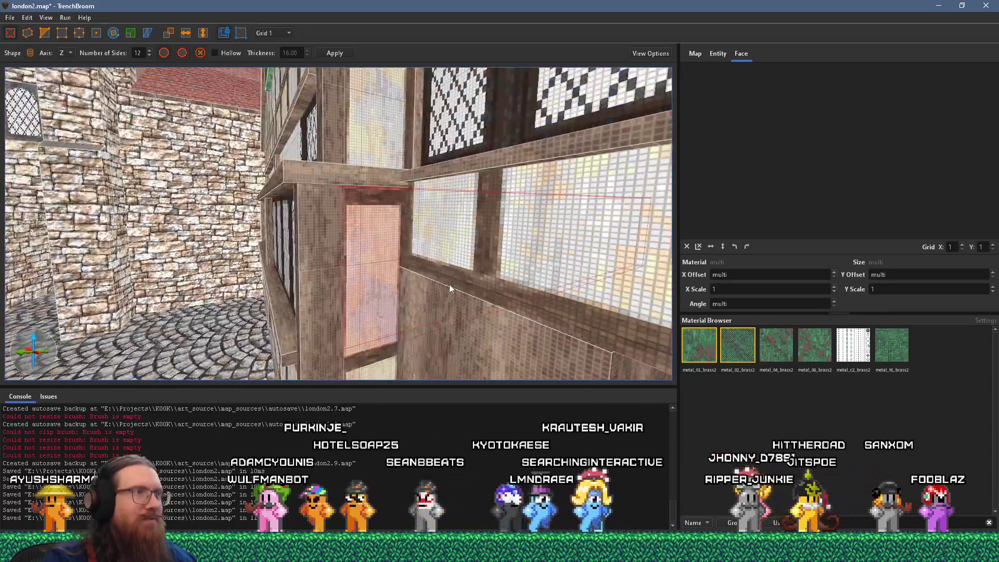
pyautogui.moveTo(448, 284)
pyautogui.mouseDown()
pyautogui.moveTo(486, 257)
pyautogui.moveTo(486, 236)
pyautogui.moveTo(414, 263)
pyautogui.moveTo(427, 248)
pyautogui.moveTo(395, 276)
pyautogui.moveTo(395, 298)
pyautogui.mouseUp()
pyautogui.scroll(3, 419, 283)
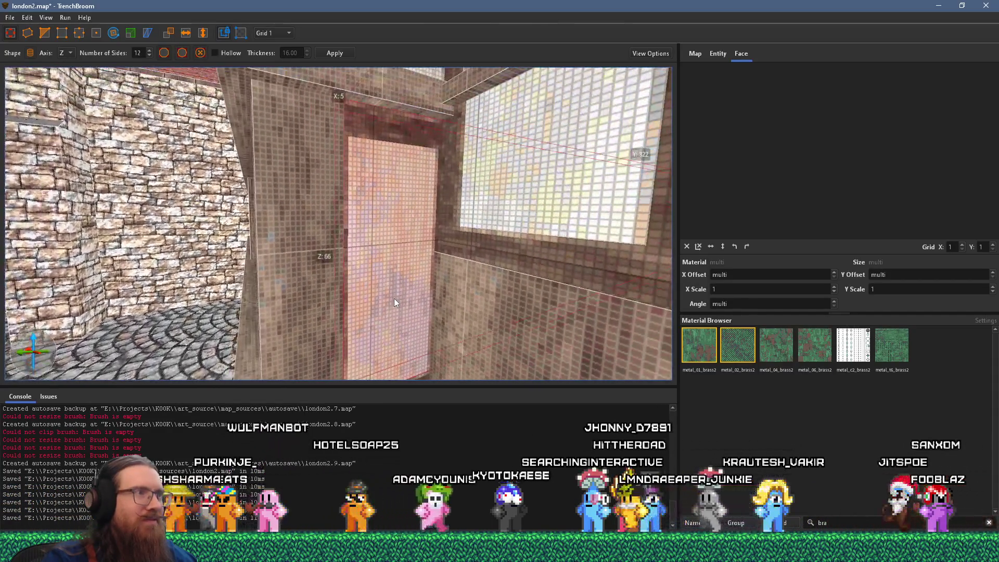
pyautogui.keyDown('shift'); pyautogui.click(395, 294); pyautogui.keyUp('shift')
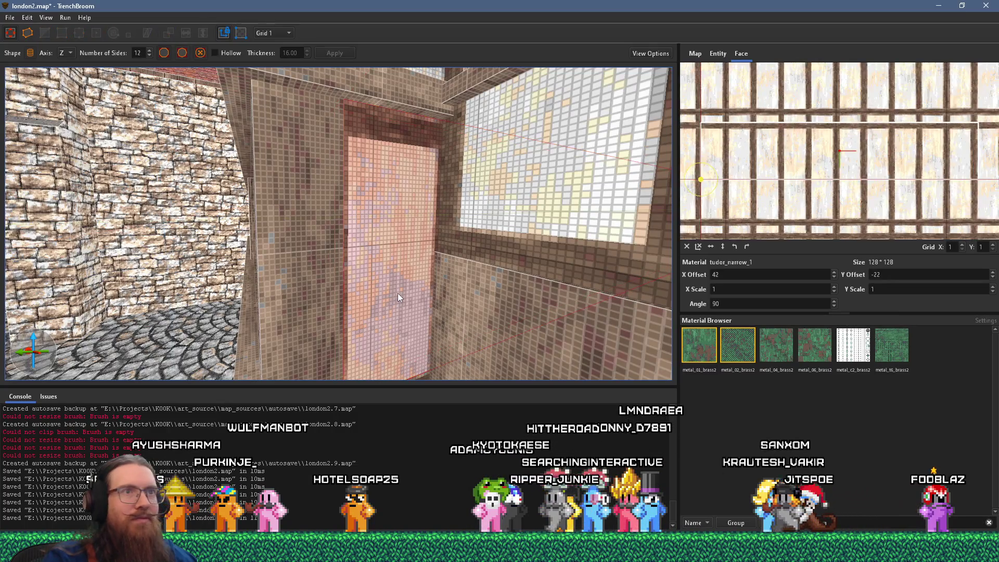
# Shift the panel's tudor_narrow_1 texture to offsets 41 and 28
pyautogui.scroll(-1, 765, 217)
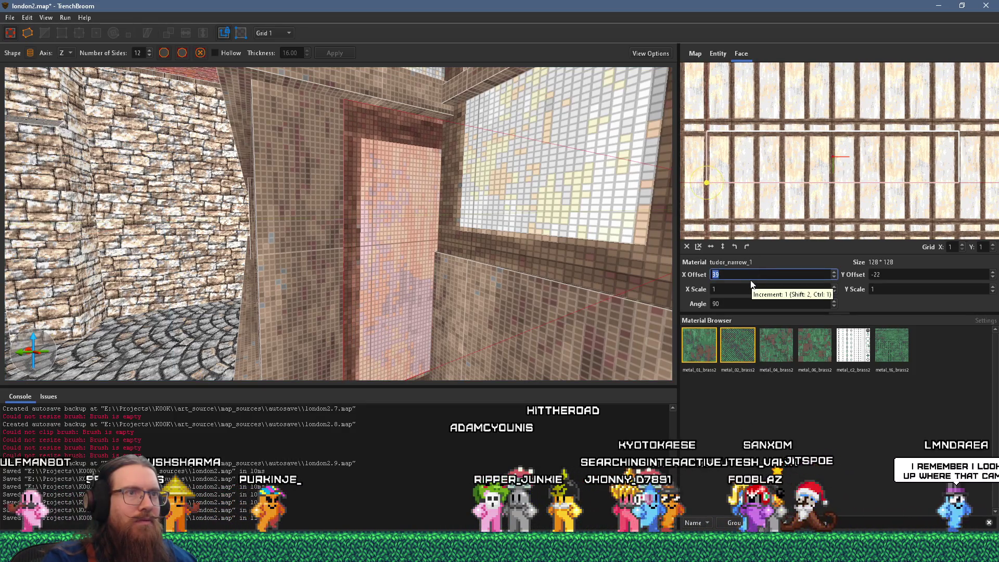
pyautogui.moveTo(748, 179)
pyautogui.mouseDown()
pyautogui.moveTo(744, 147)
pyautogui.moveTo(763, 148)
pyautogui.mouseUp()
pyautogui.scroll(5, 492, 205)
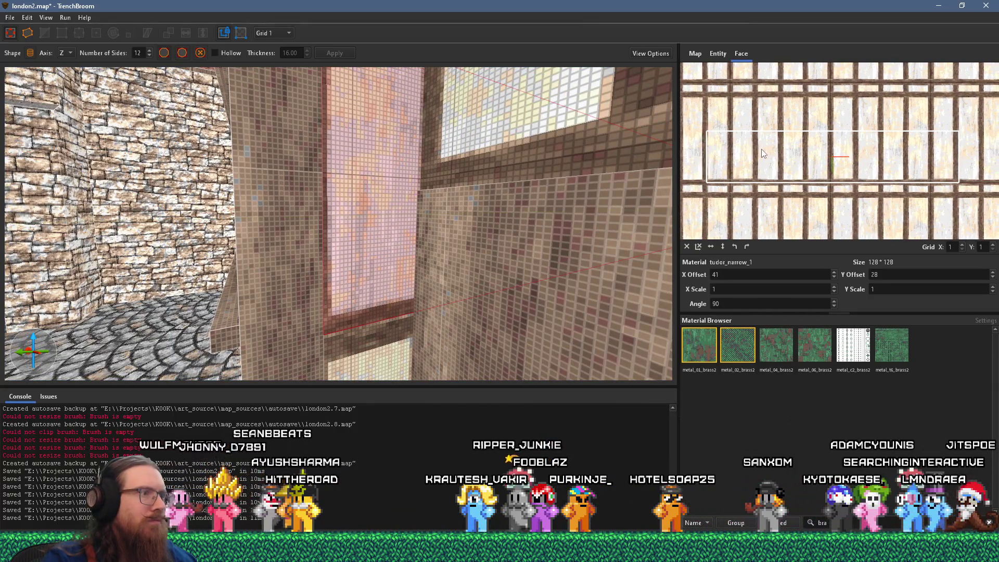
pyautogui.scroll(-3, 413, 240)
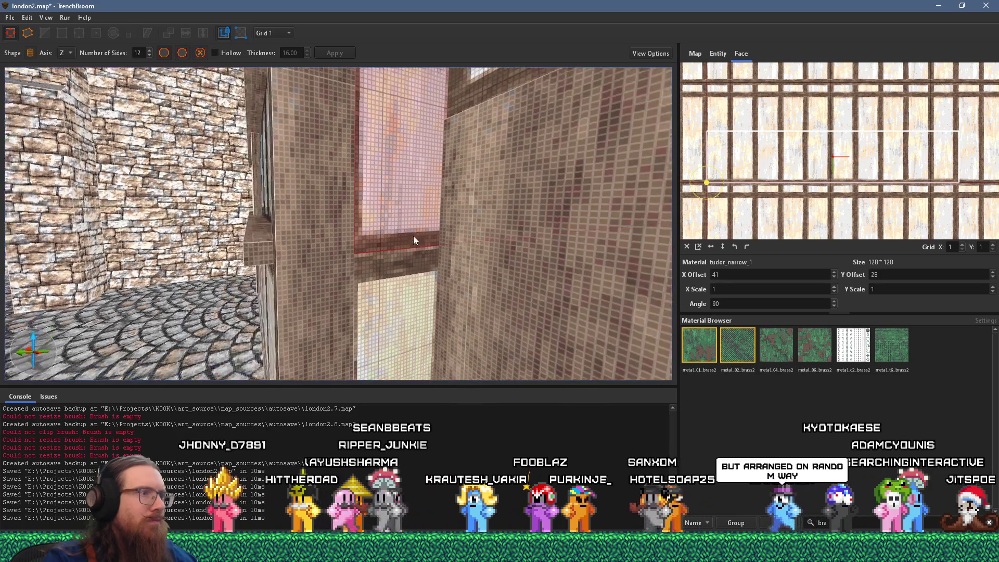
# Trim the window brush below the panel from 48 to 46 units tall, then deselect
pyautogui.click(404, 255)
pyautogui.scroll(-3, 405, 245)
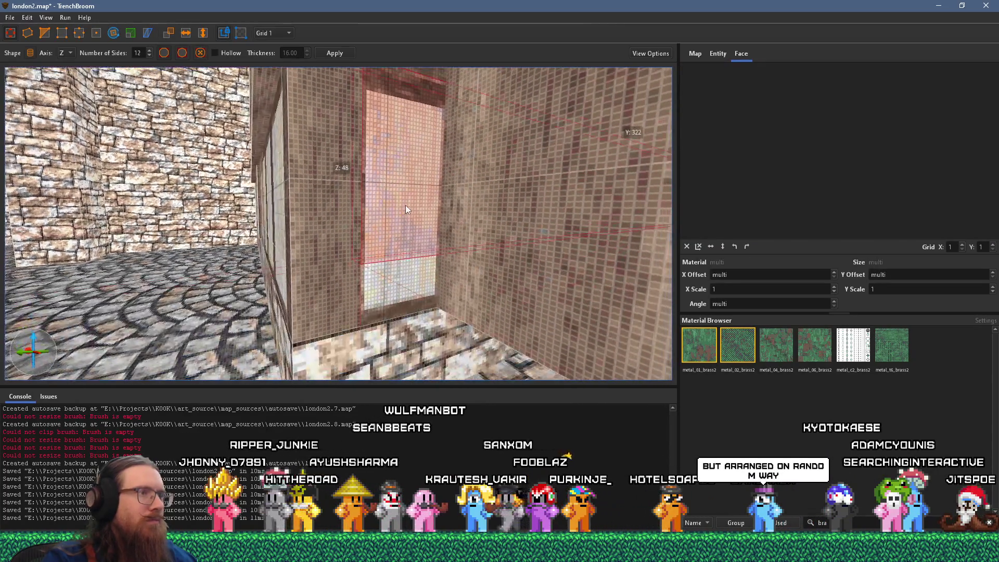
pyautogui.scroll(5, 411, 224)
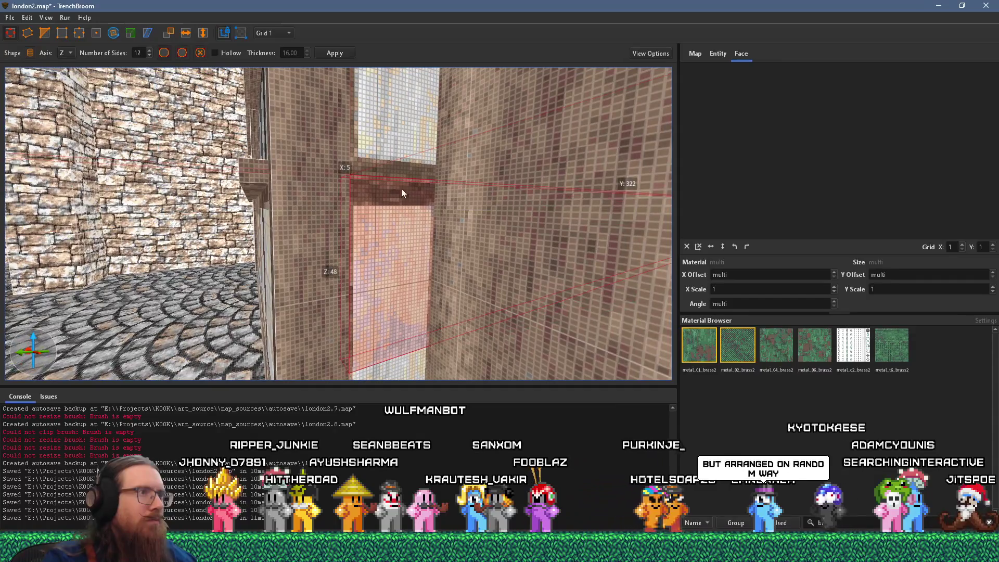
pyautogui.moveTo(392, 202); pyautogui.dragTo(389, 212)
pyautogui.scroll(-3, 408, 359)
pyautogui.scroll(-2, 411, 348)
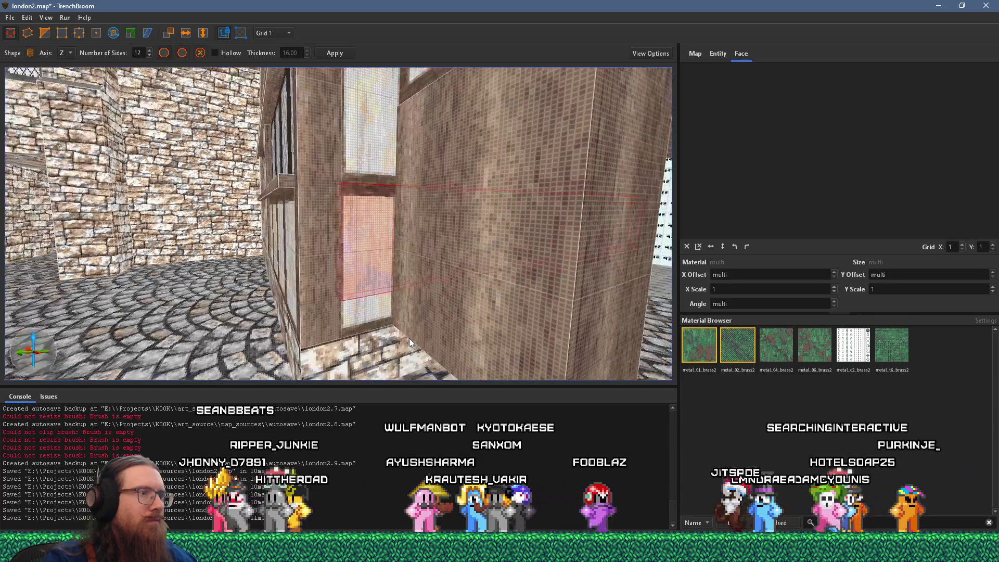
pyautogui.press('Escape')
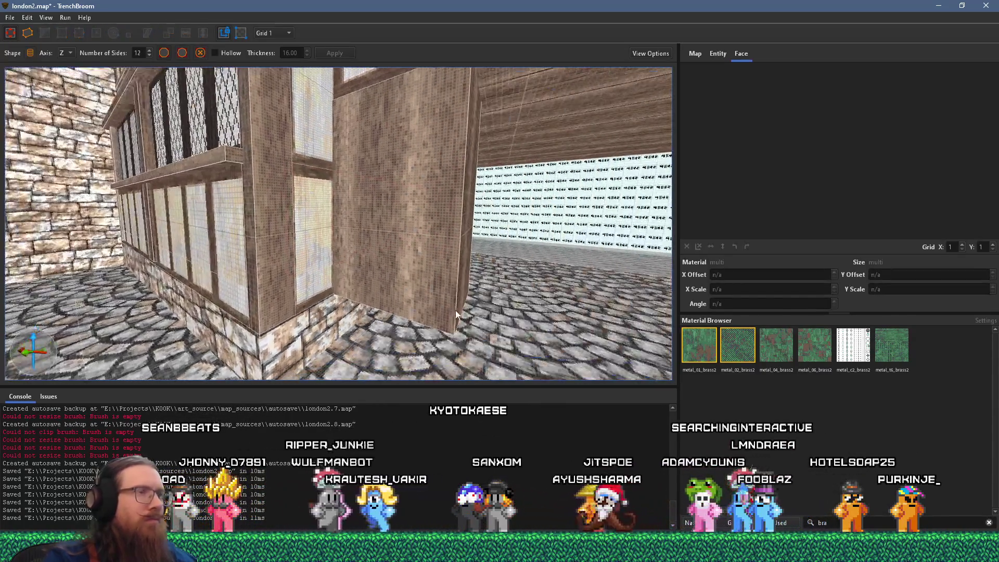
# Narrow the doorway brush from 57 to 22 units wide, then thin it into a slim post
pyautogui.click(408, 281)
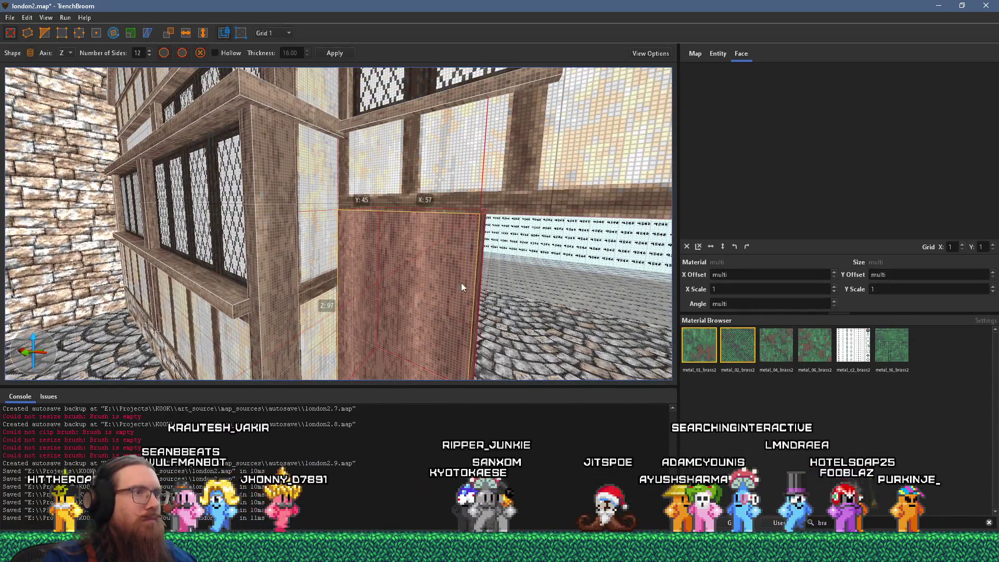
pyautogui.moveTo(476, 281); pyautogui.dragTo(389, 262)
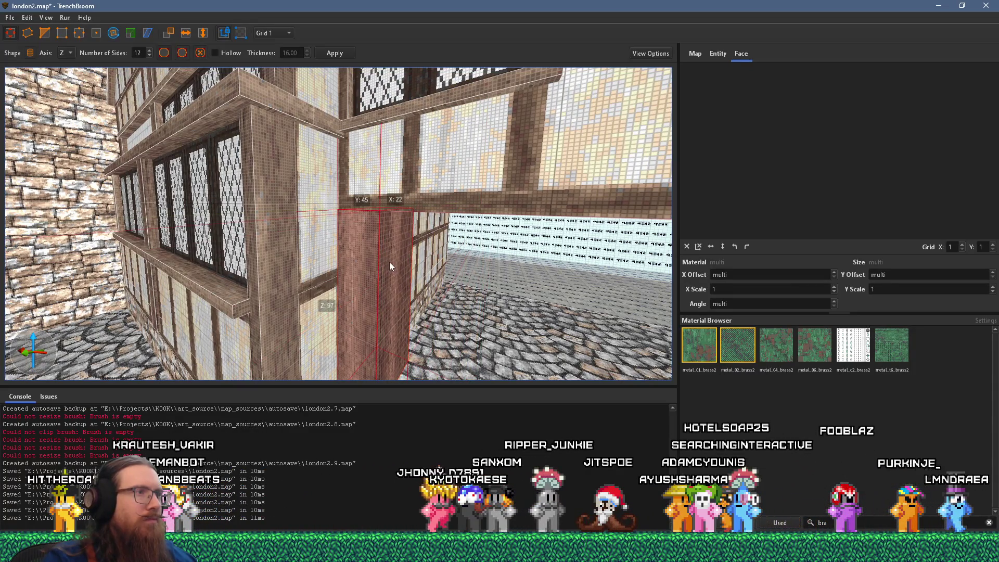
pyautogui.hotkey('alt', 'Tab')
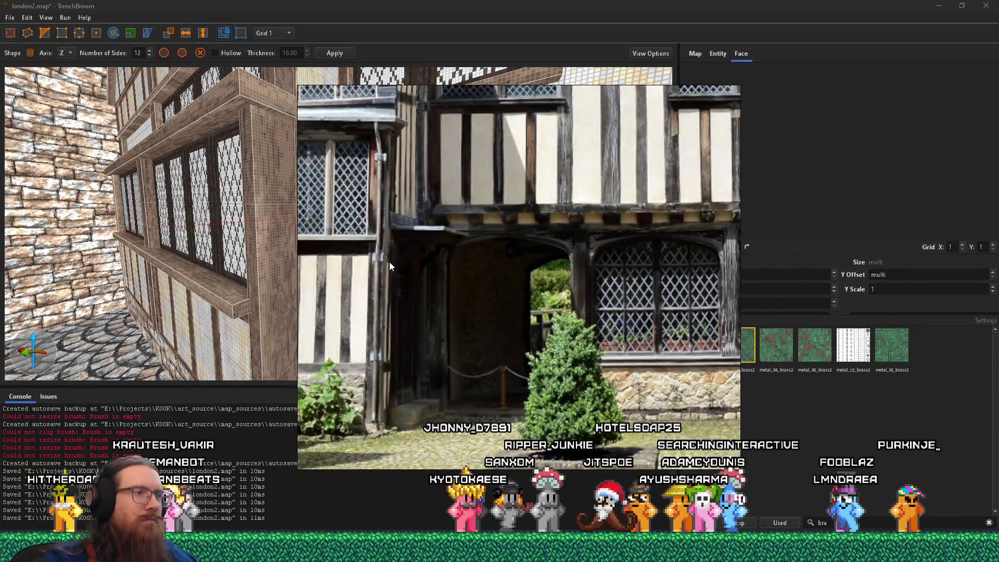
pyautogui.hotkey('alt', 'Tab')
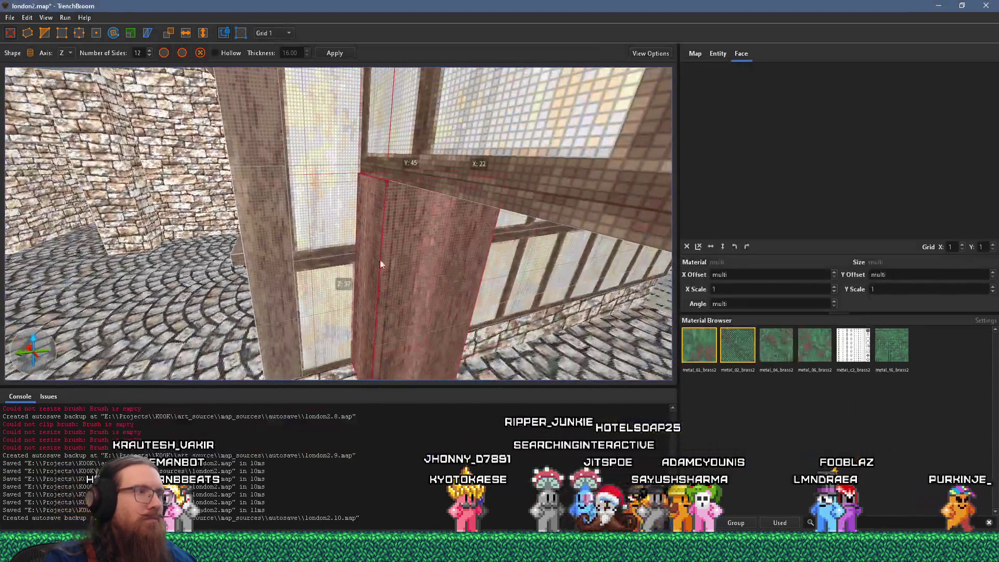
pyautogui.scroll(3, 372, 263)
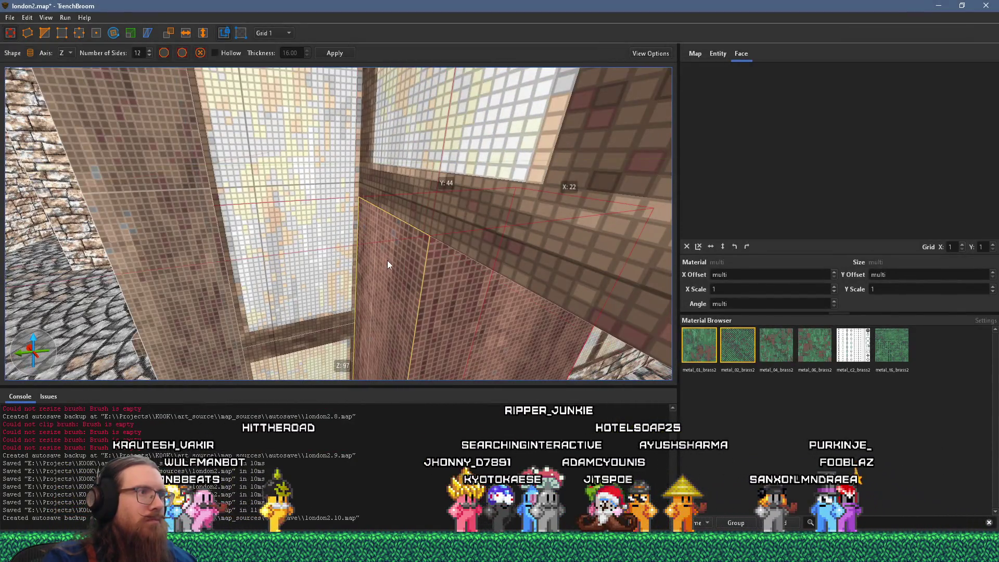
pyautogui.scroll(-5, 592, 298)
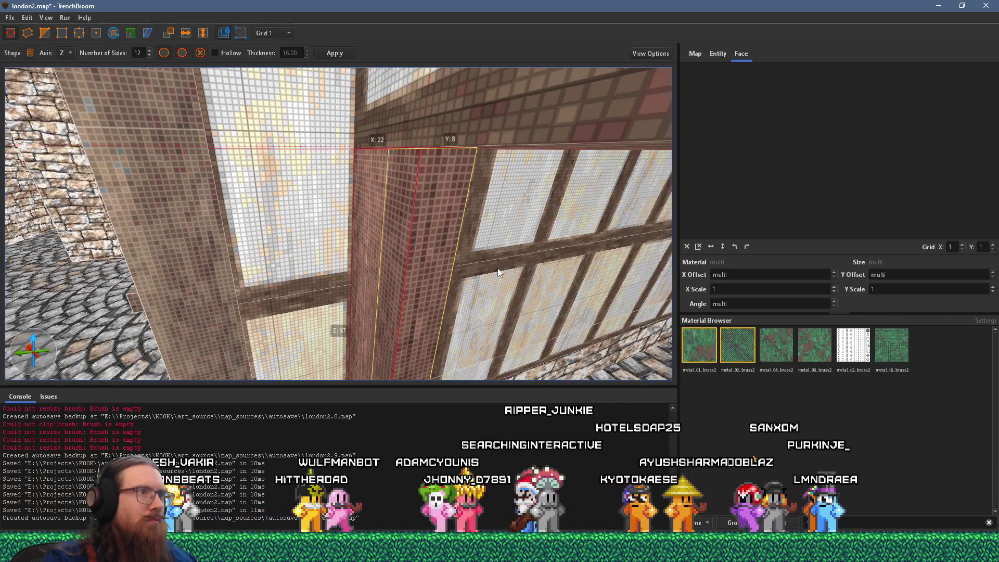
pyautogui.moveTo(526, 265)
pyautogui.mouseDown()
pyautogui.moveTo(424, 269)
pyautogui.moveTo(387, 253)
pyautogui.moveTo(457, 224)
pyautogui.mouseUp()
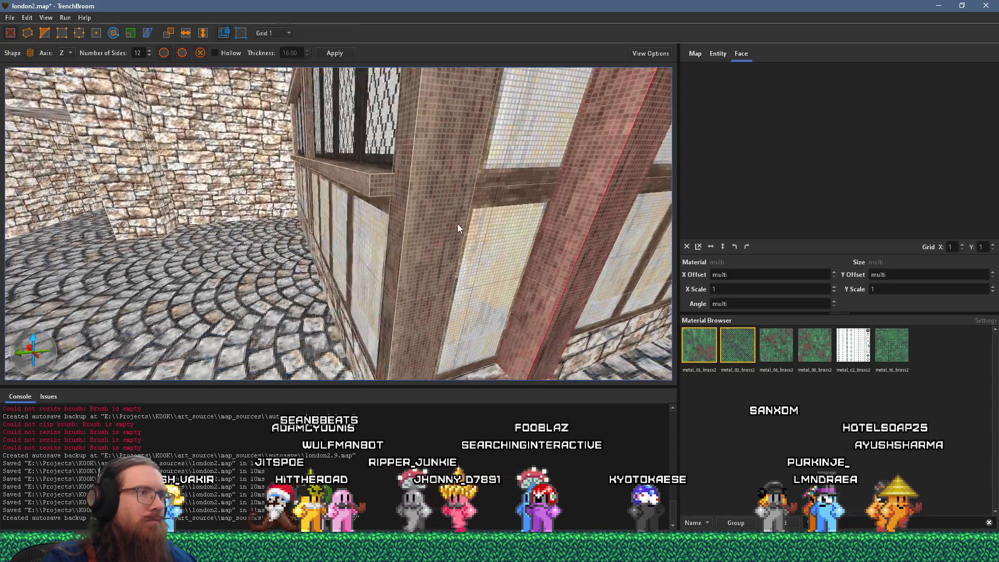
pyautogui.keyDown('shift'); pyautogui.click(568, 266); pyautogui.keyUp('shift')
# Select the post's faces and align its woodbeam1ng texture at X offset 44
pyautogui.moveTo(577, 269); pyautogui.dragTo(458, 264)
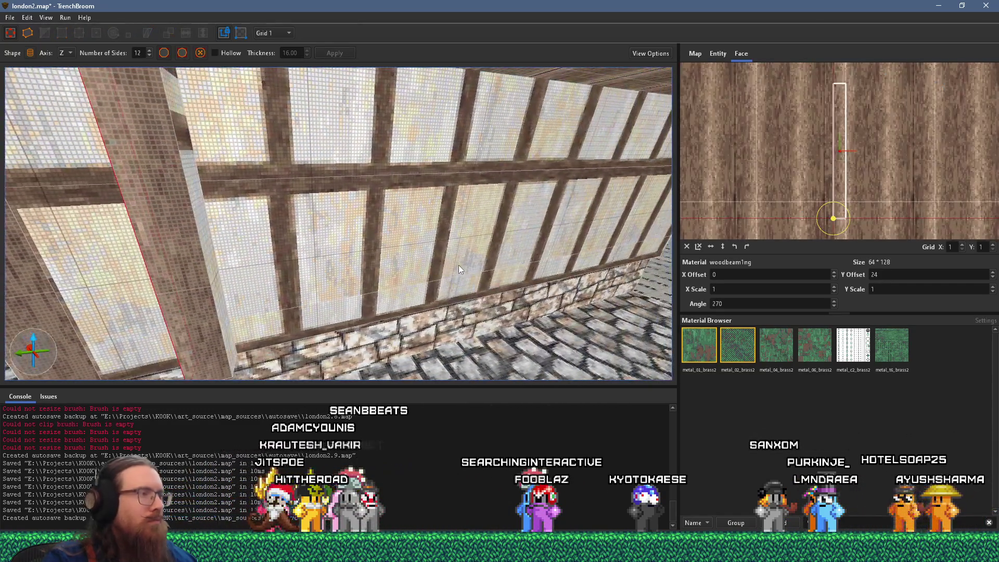
pyautogui.keyDown('shift'); pyautogui.click(201, 269); pyautogui.keyUp('shift')
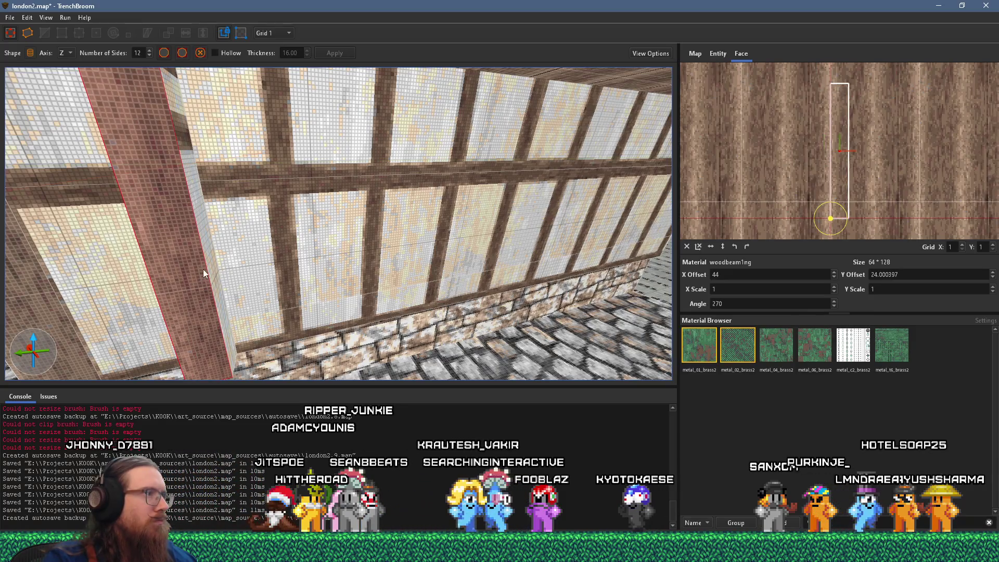
pyautogui.keyDown('shift'); pyautogui.click(203, 270); pyautogui.keyUp('shift')
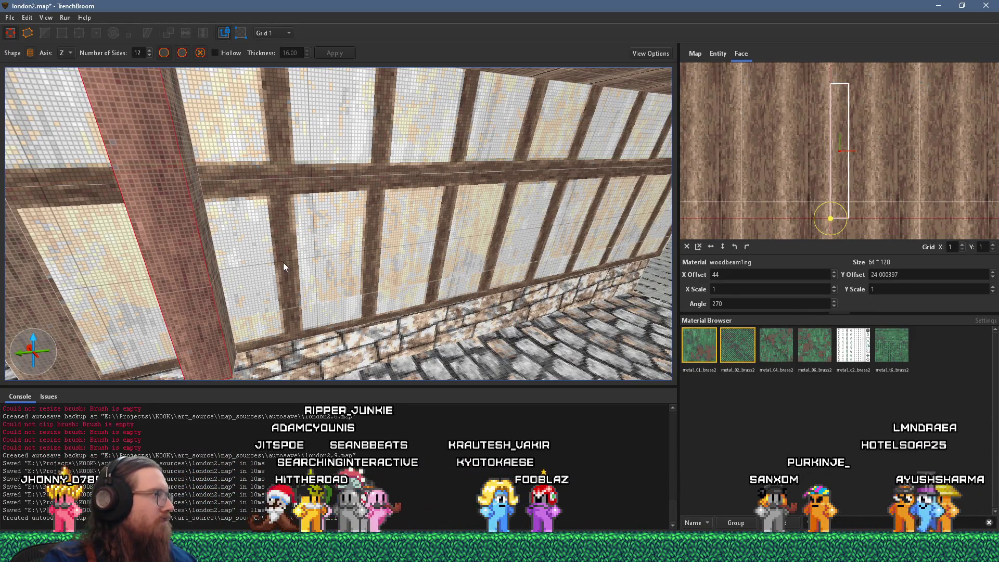
pyautogui.moveTo(274, 263)
pyautogui.mouseDown()
pyautogui.moveTo(235, 232)
pyautogui.moveTo(251, 236)
pyautogui.mouseUp()
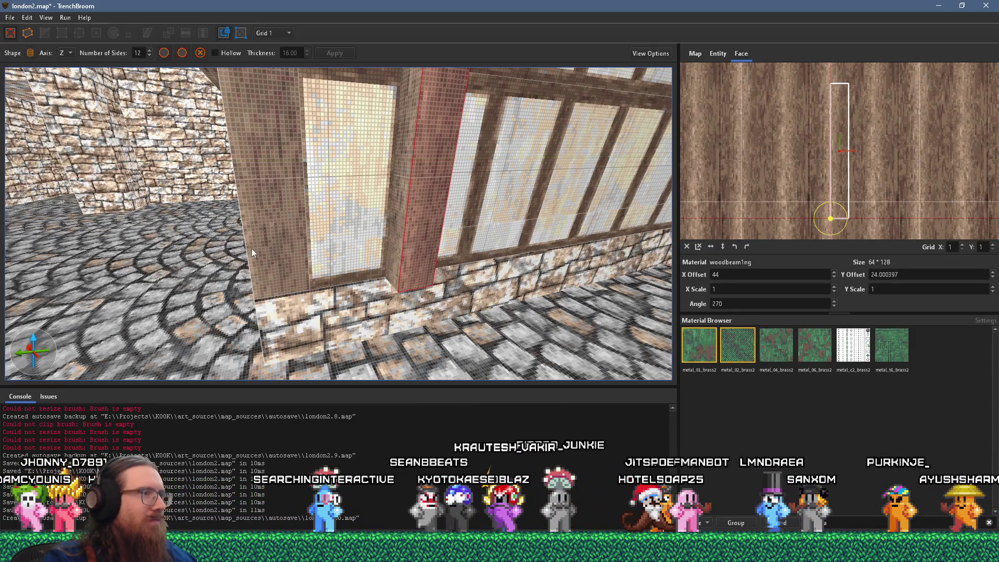
pyautogui.keyDown('shift'); pyautogui.doubleClick(386, 252); pyautogui.keyUp('shift')
pyautogui.click(402, 257)
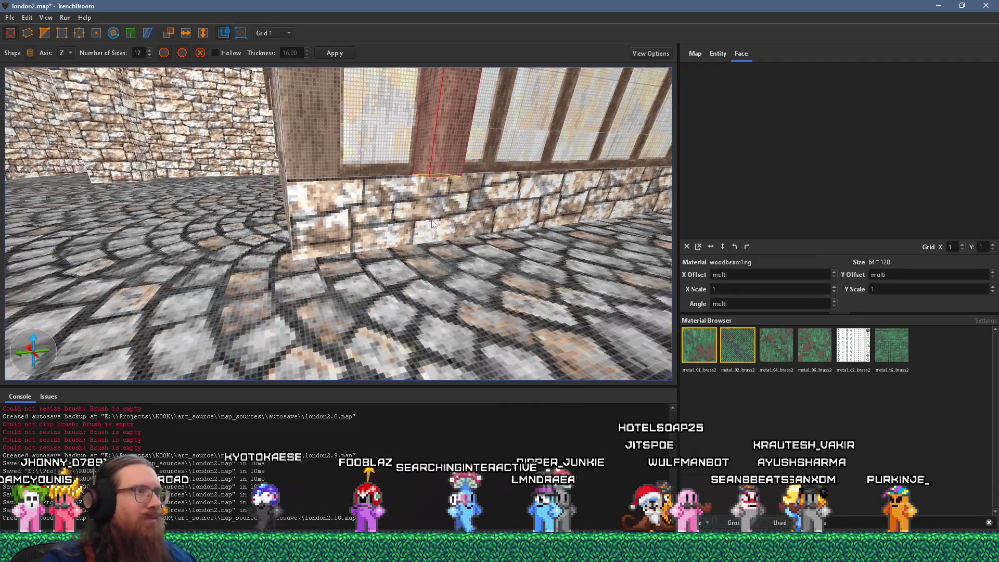
pyautogui.scroll(5, 424, 302)
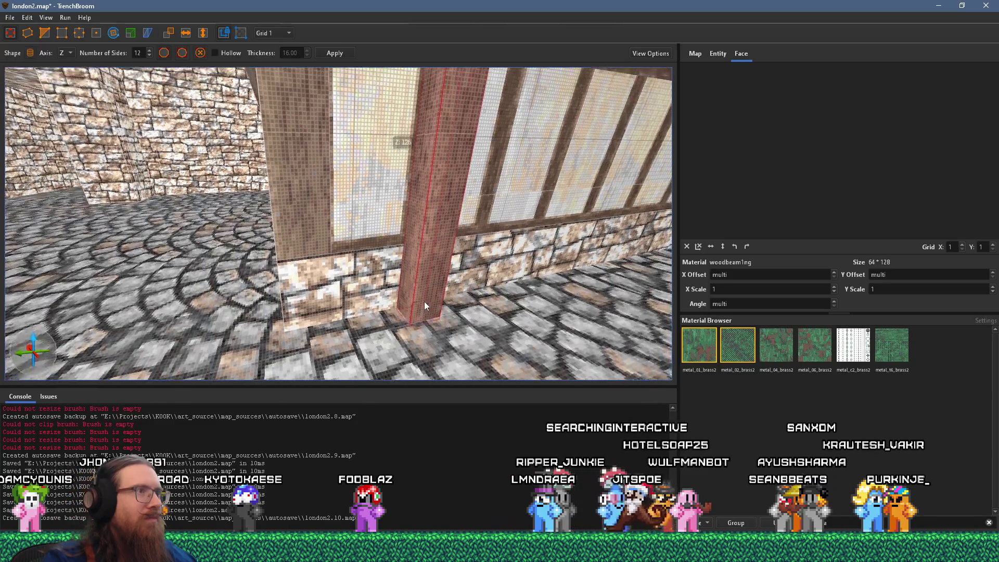
# Select the upper window panel's tudor_narrow_1 face to rotate its texture to 180°
pyautogui.click(418, 232)
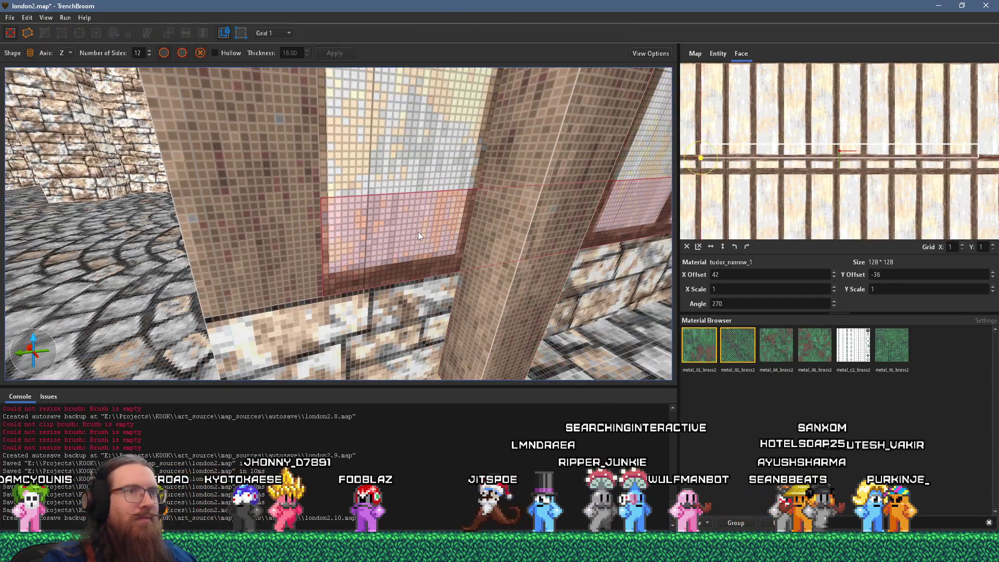
pyautogui.click(419, 154)
pyautogui.scroll(-6, 413, 240)
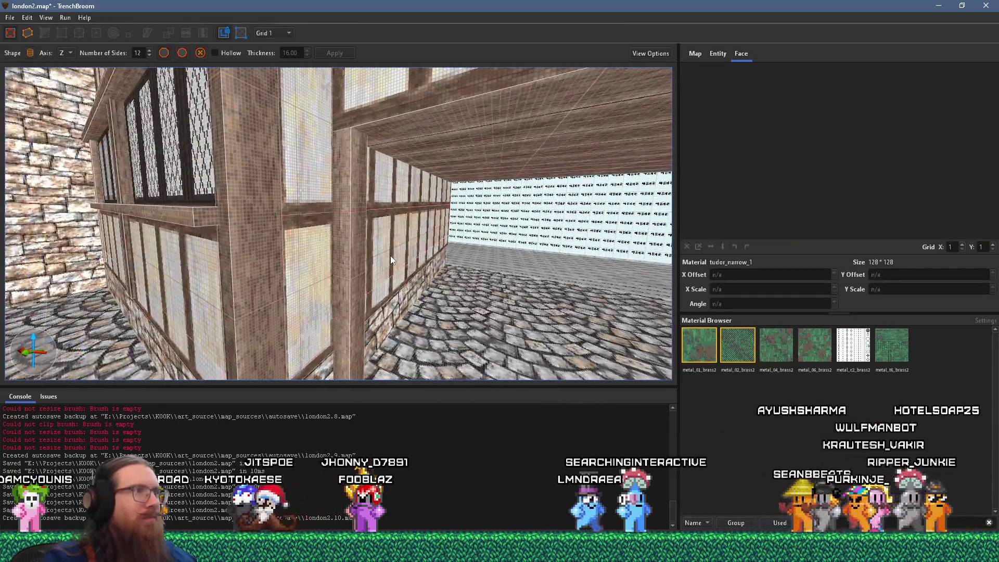
pyautogui.hotkey('alt', 'Tab')
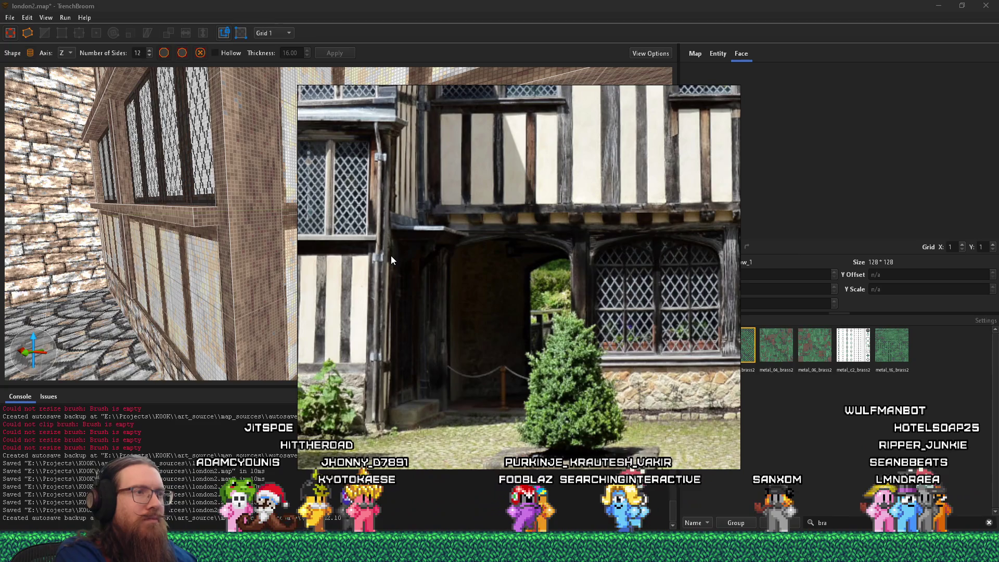
pyautogui.scroll(4, 460, 351)
pyautogui.scroll(-4, 478, 345)
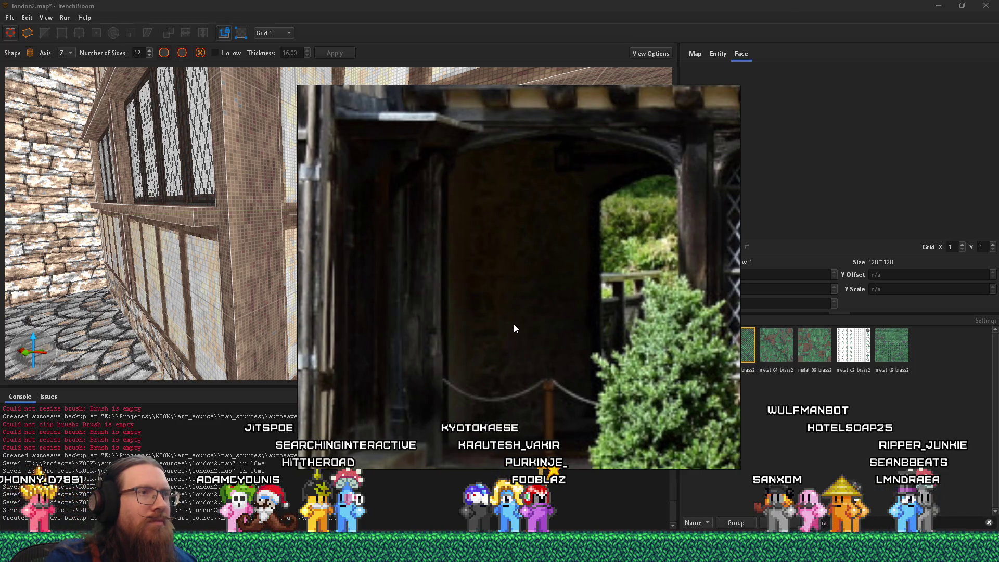
pyautogui.scroll(-5, 535, 364)
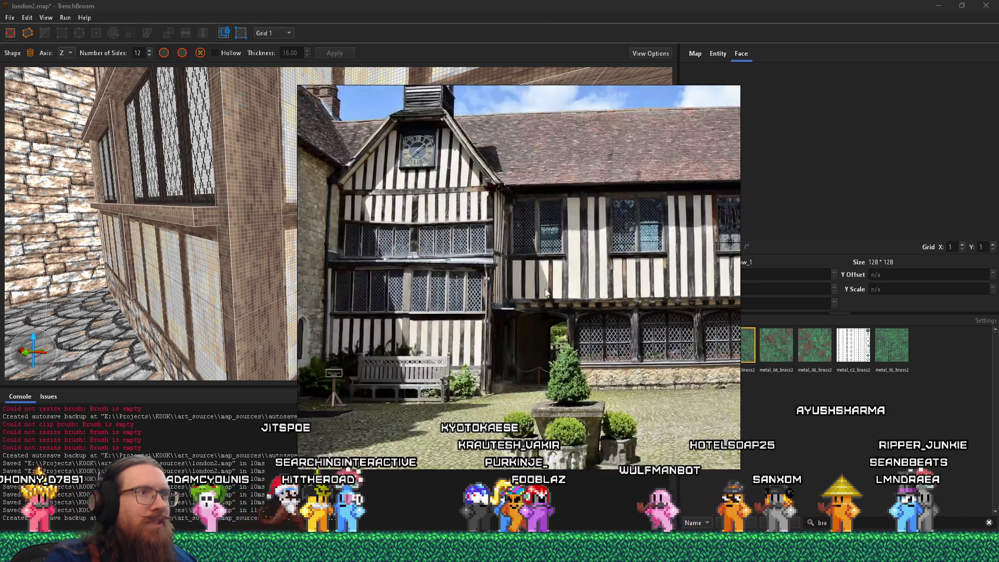
pyautogui.scroll(6, 515, 337)
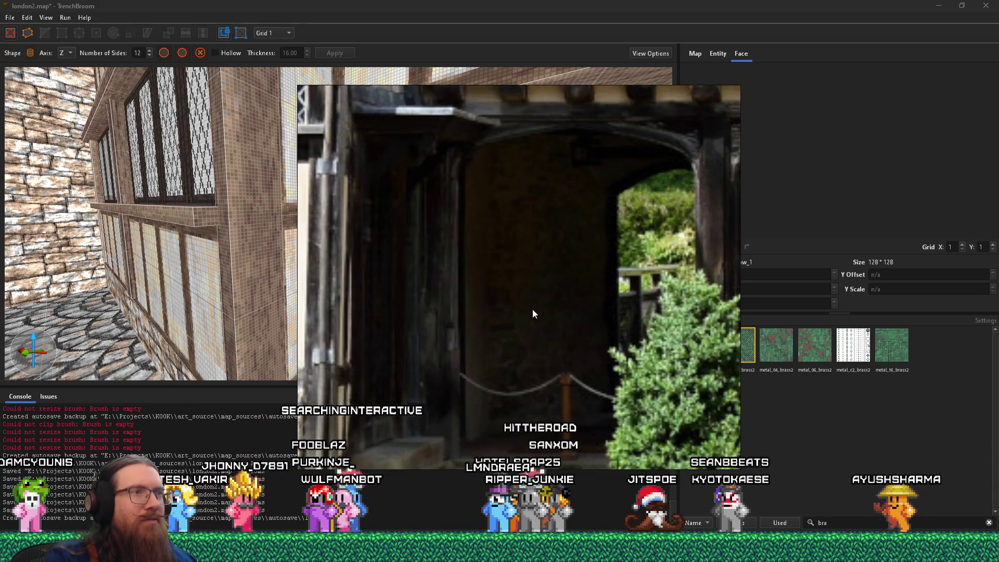
pyautogui.scroll(-3, 537, 193)
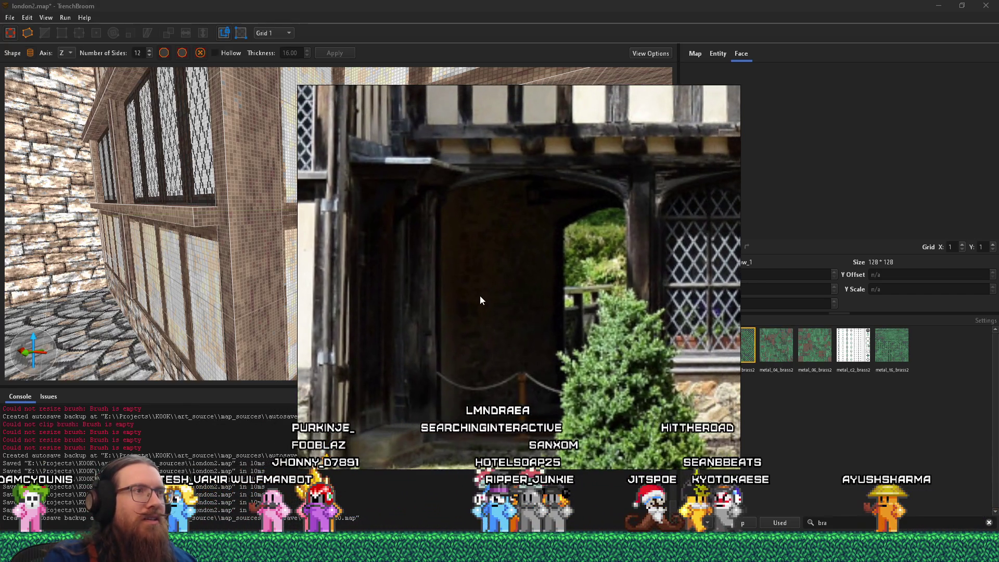
pyautogui.scroll(-3, 463, 307)
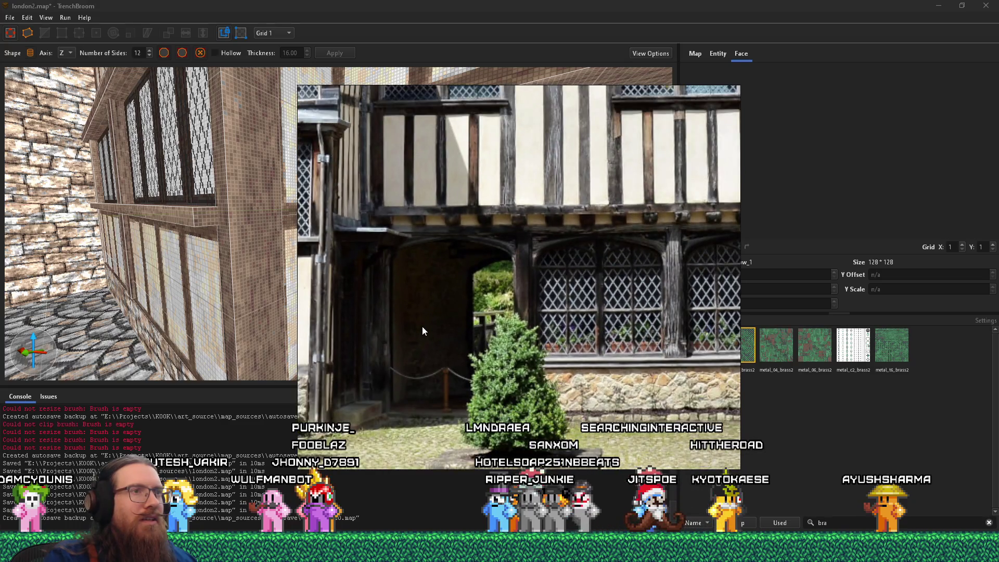
pyautogui.press('Escape')
pyautogui.hotkey('alt', 'Tab')
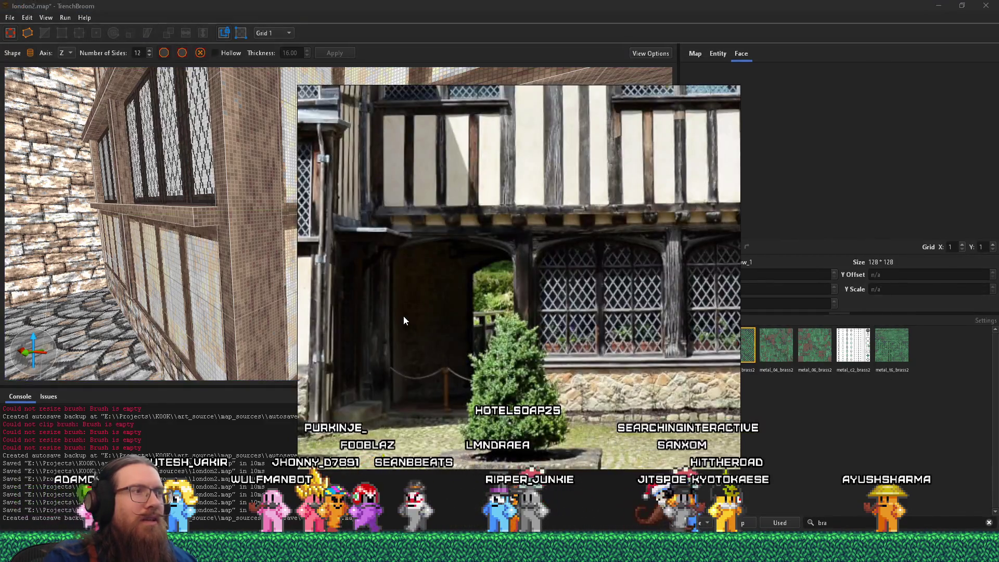
pyautogui.scroll(-2, 404, 316)
pyautogui.press('Escape')
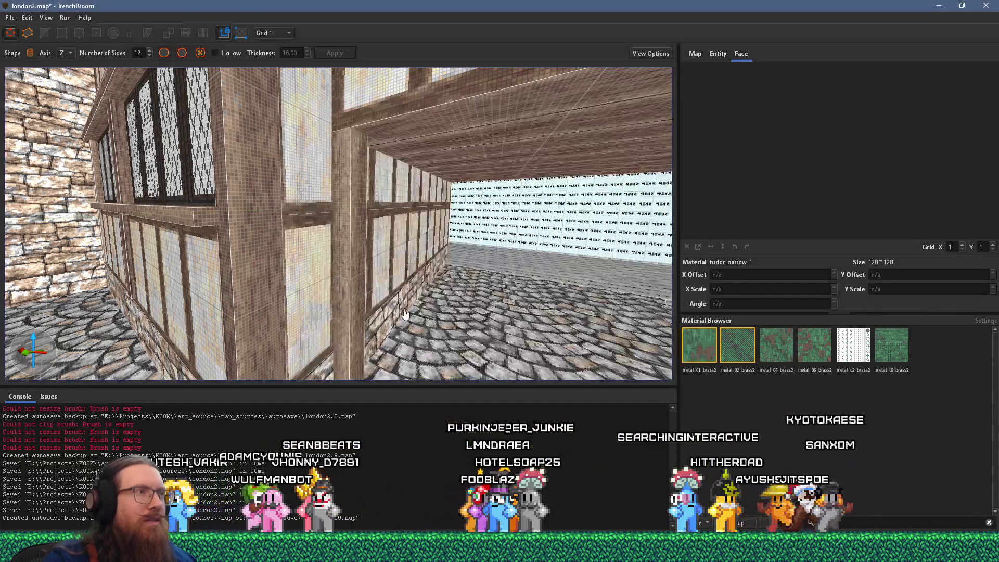
# Resize the wooden post beside the window wall to roughly 9 by 20 units
pyautogui.scroll(3, 351, 302)
pyautogui.scroll(3, 351, 301)
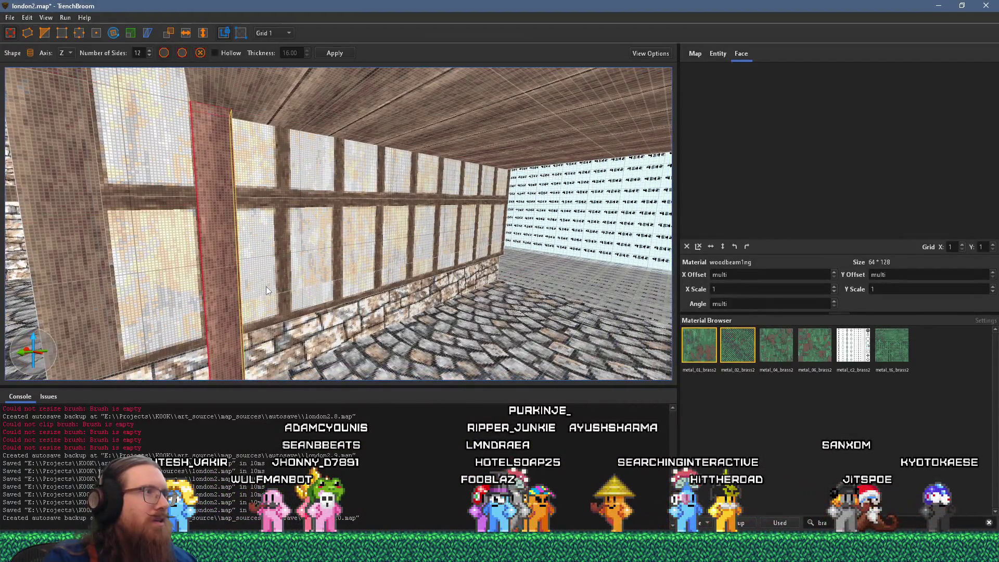
pyautogui.click(267, 286)
pyautogui.moveTo(192, 273); pyautogui.dragTo(273, 267)
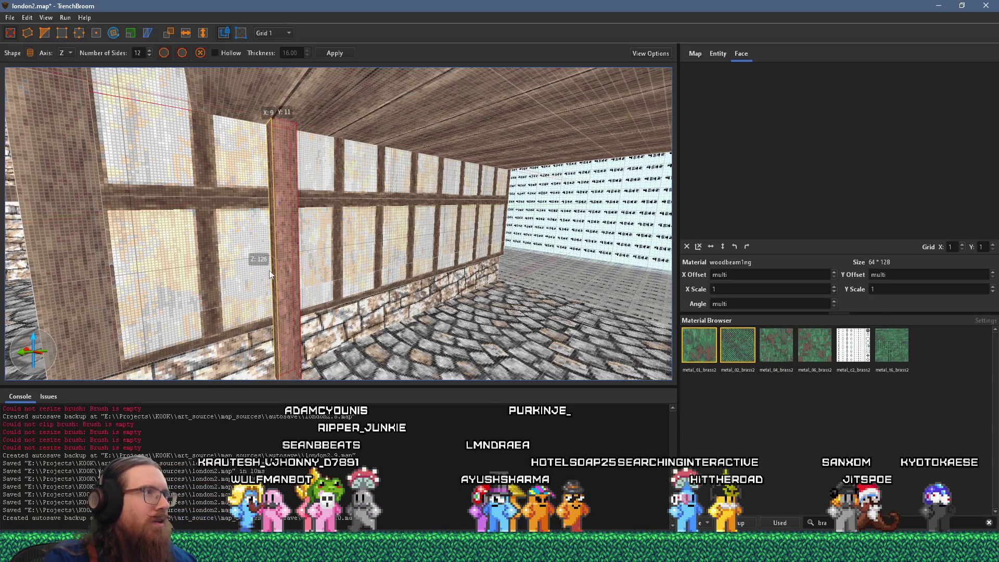
pyautogui.scroll(2, 277, 270)
pyautogui.scroll(2, 271, 275)
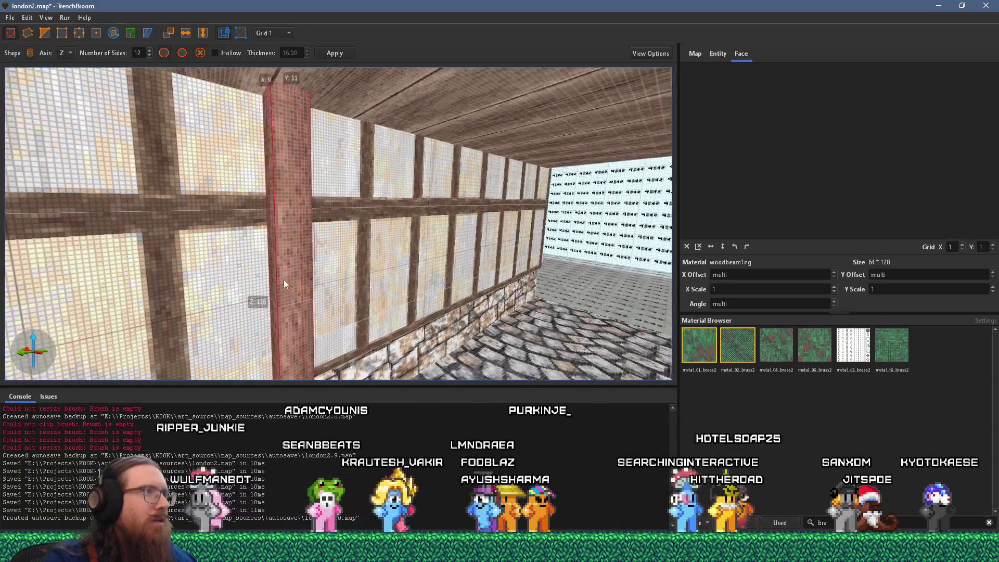
pyautogui.moveTo(284, 277); pyautogui.dragTo(360, 273)
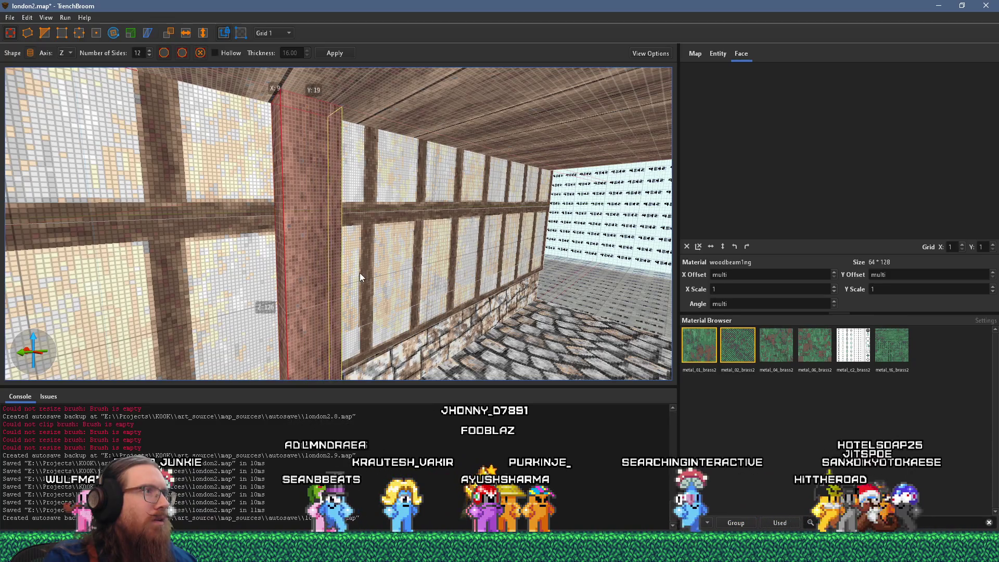
# Set the grid spacing to 16 and select the ceiling beam's underside face
pyautogui.scroll(-3, 315, 275)
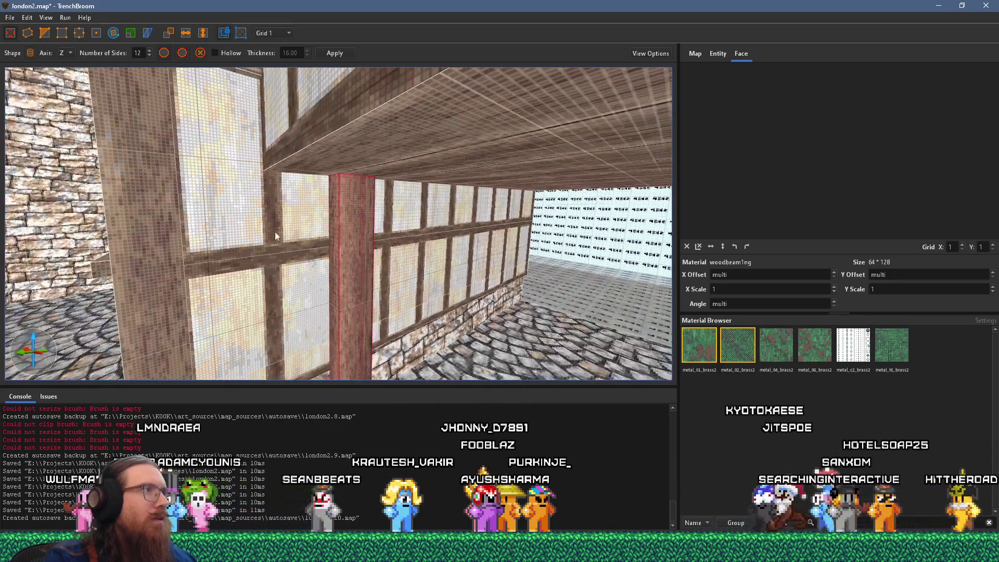
pyautogui.click(281, 95)
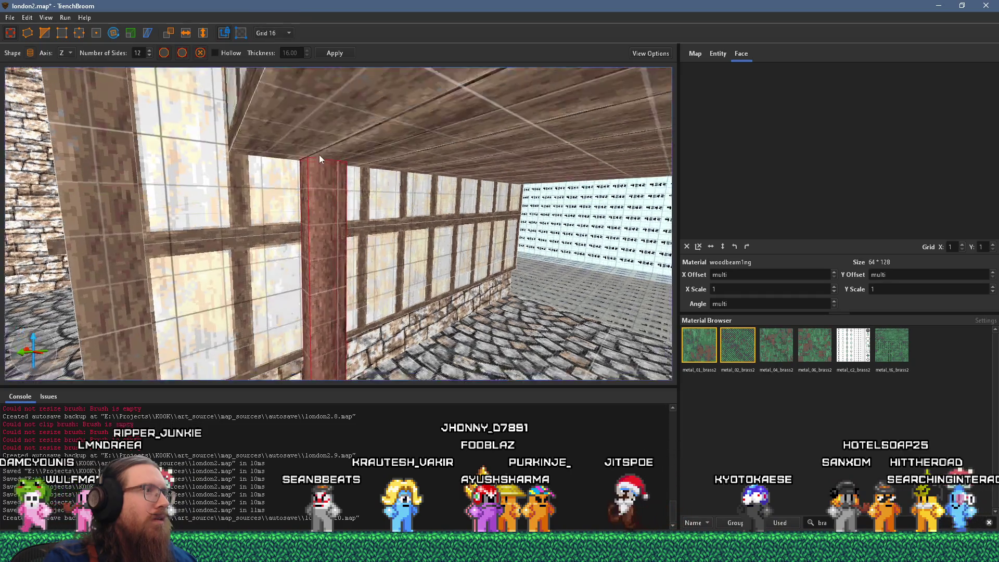
pyautogui.scroll(3, 359, 170)
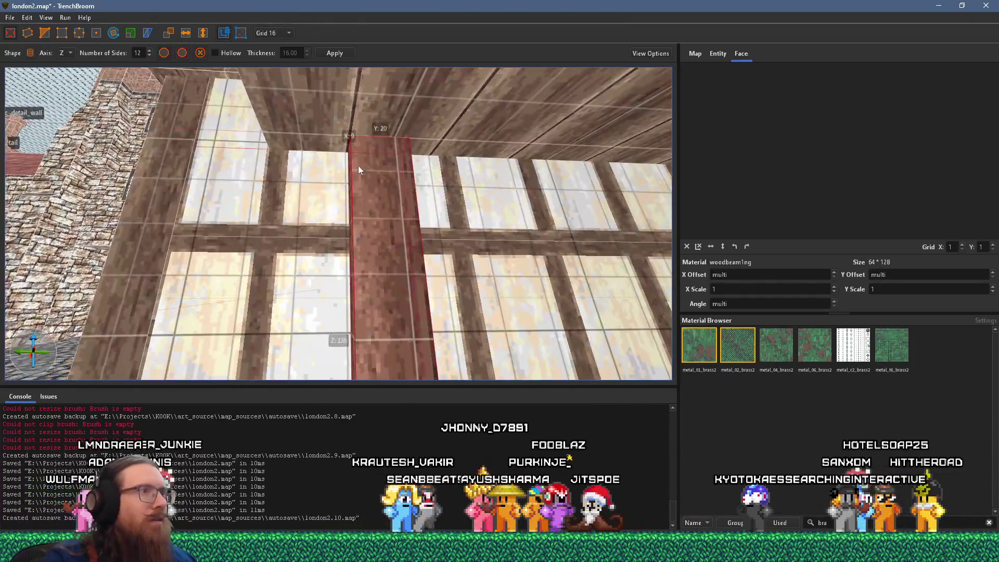
pyautogui.moveTo(347, 193)
pyautogui.mouseDown()
pyautogui.moveTo(236, 206)
pyautogui.moveTo(280, 217)
pyautogui.moveTo(380, 149)
pyautogui.mouseUp()
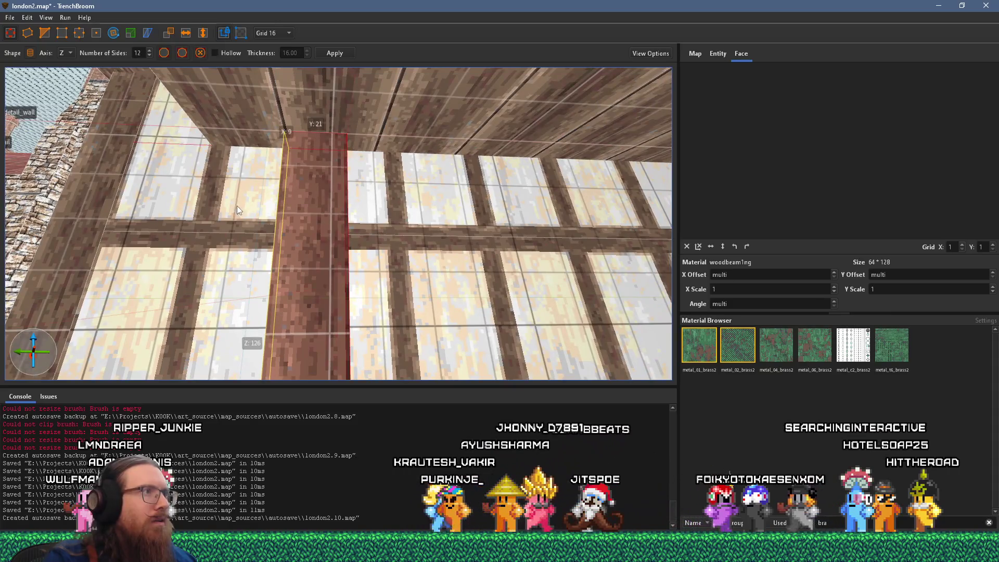
pyautogui.keyDown('shift'); pyautogui.click(408, 130); pyautogui.keyUp('shift')
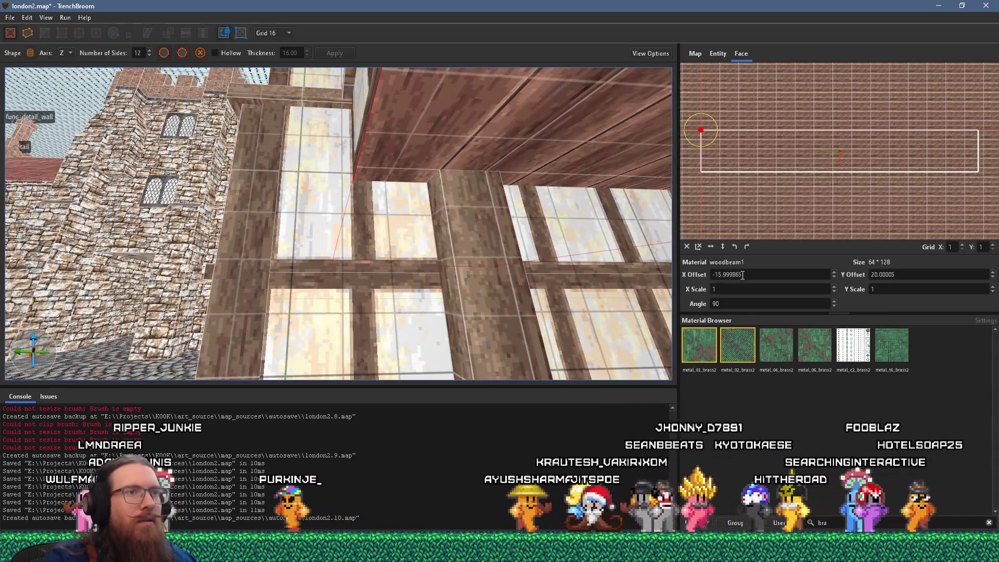
# Set the ceiling beam's wood texture X offset to -17
pyautogui.doubleClick(767, 275)
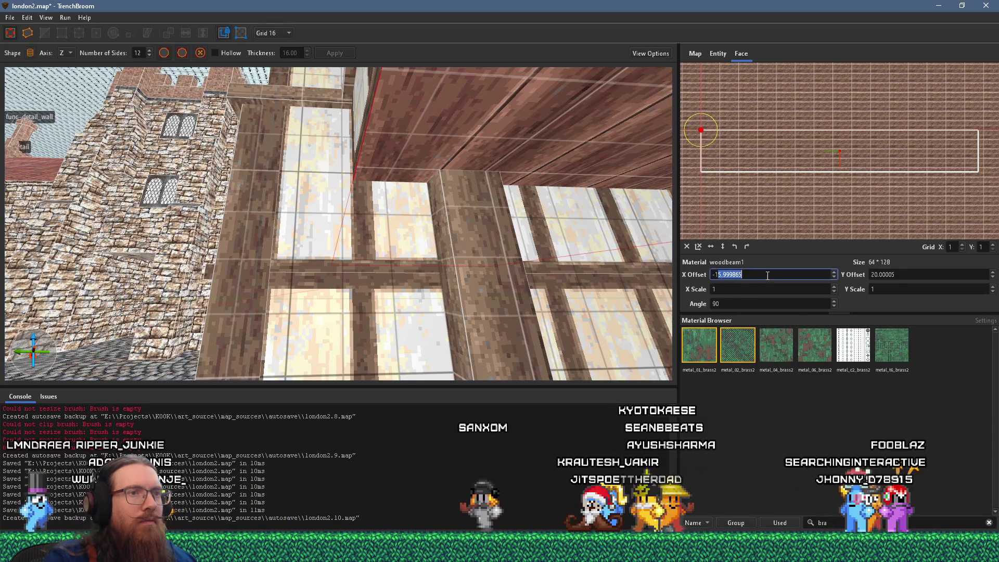
pyautogui.write('17')
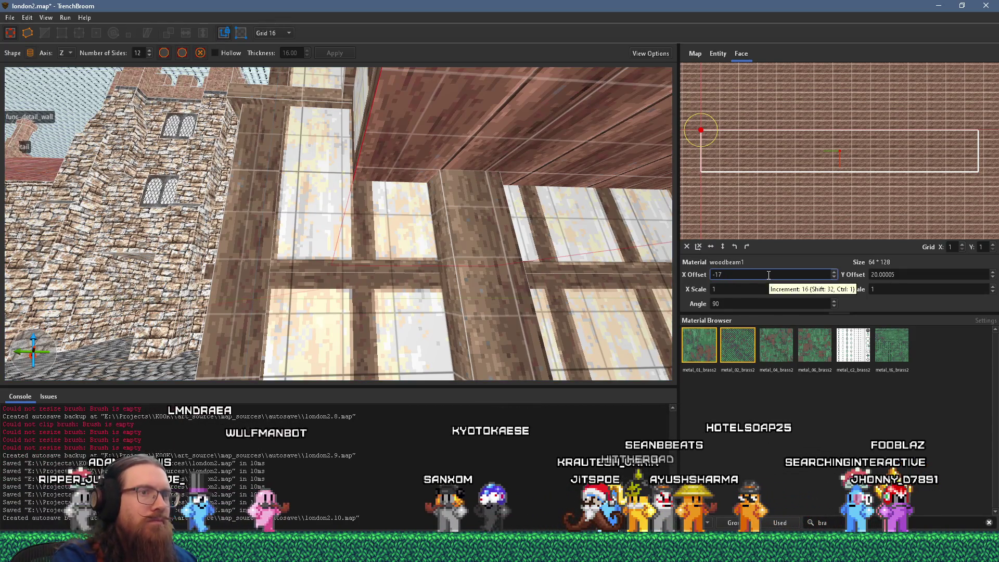
pyautogui.press('Return')
# Select one post face and shift its woodbeam1ng texture into alignment, near offsets 16 and 25
pyautogui.moveTo(545, 335)
pyautogui.mouseDown()
pyautogui.moveTo(434, 285)
pyautogui.moveTo(450, 292)
pyautogui.moveTo(450, 333)
pyautogui.moveTo(379, 237)
pyautogui.moveTo(332, 251)
pyautogui.moveTo(319, 269)
pyautogui.moveTo(378, 296)
pyautogui.mouseUp()
pyautogui.click(338, 236)
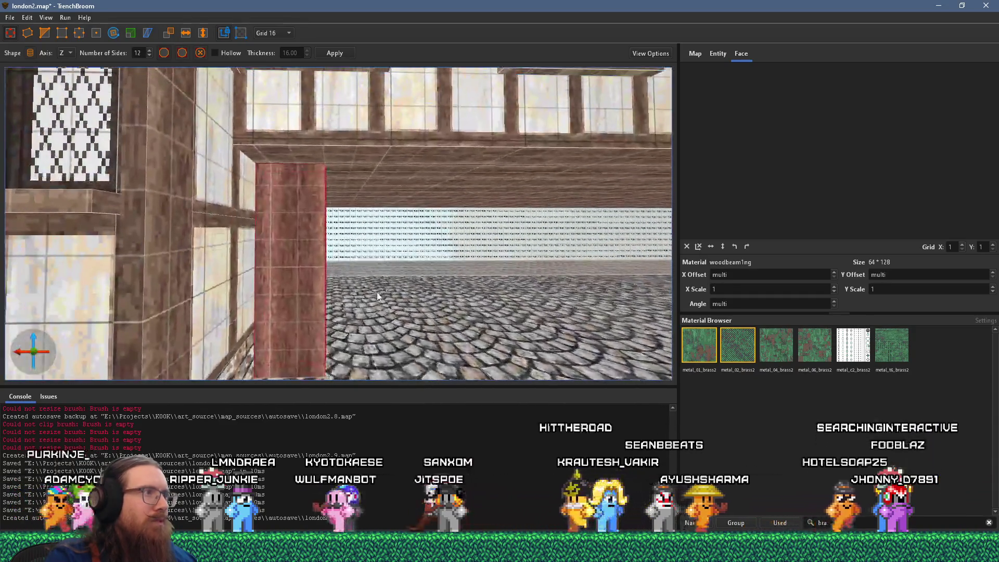
pyautogui.keyDown('shift'); pyautogui.click(309, 309); pyautogui.keyUp('shift')
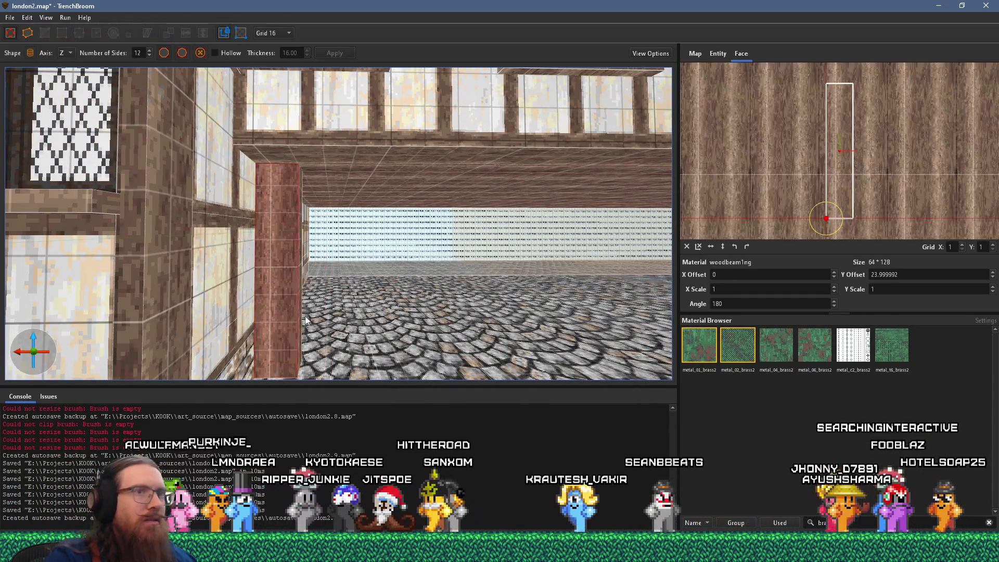
pyautogui.scroll(2, 848, 176)
pyautogui.moveTo(847, 176)
pyautogui.mouseDown()
pyautogui.moveTo(875, 154)
pyautogui.moveTo(897, 155)
pyautogui.mouseUp()
pyautogui.moveTo(439, 214); pyautogui.dragTo(298, 223)
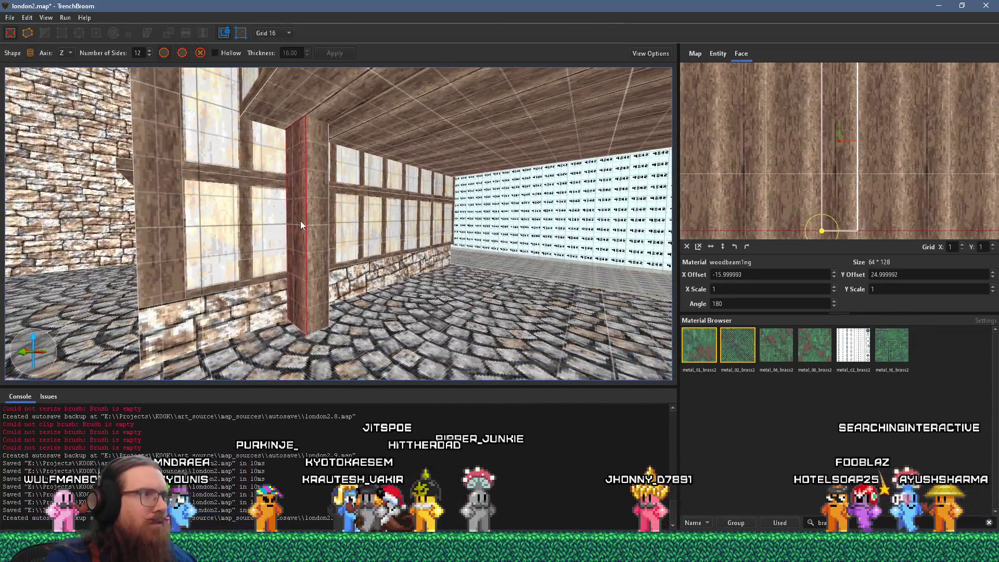
pyautogui.press('d')
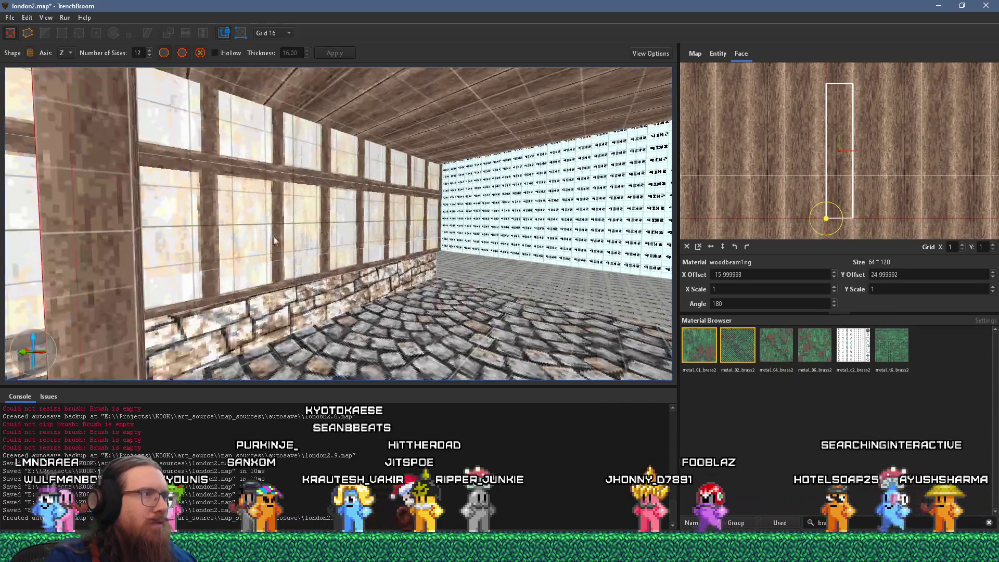
pyautogui.moveTo(274, 240); pyautogui.dragTo(114, 275)
pyautogui.click(114, 275)
pyautogui.moveTo(144, 270)
pyautogui.mouseDown()
pyautogui.moveTo(372, 262)
pyautogui.moveTo(324, 264)
pyautogui.mouseUp()
# Move into the courtyard for a wide view and select the post brush
pyautogui.press('w')
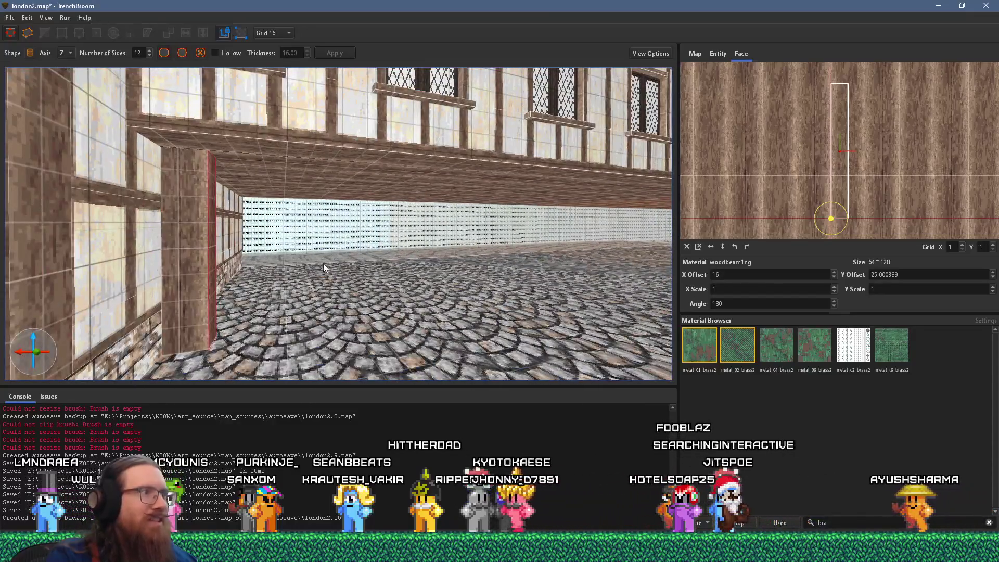
pyautogui.press('a')
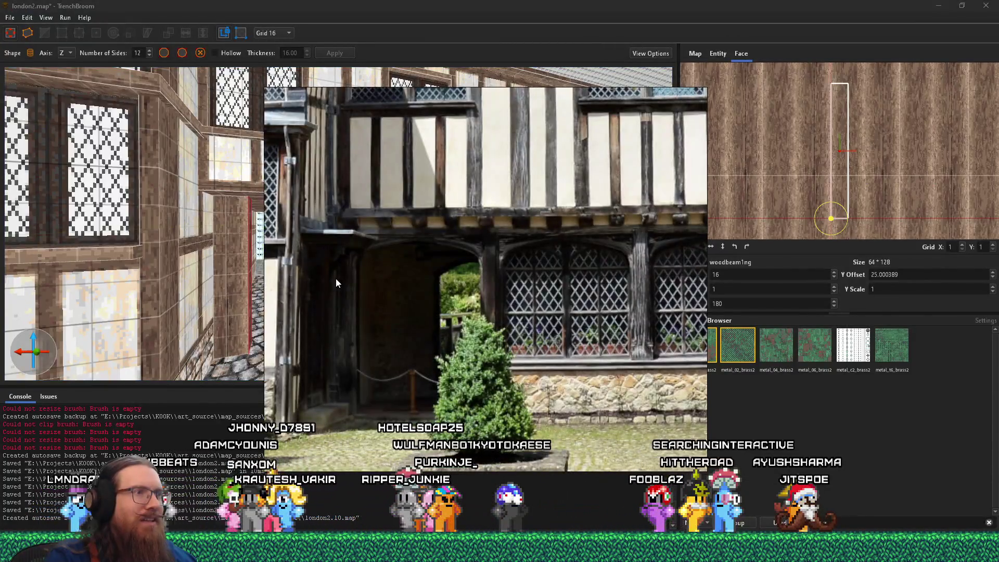
pyautogui.moveTo(336, 283)
pyautogui.mouseDown()
pyautogui.moveTo(205, 299)
pyautogui.moveTo(340, 322)
pyautogui.mouseUp()
pyautogui.click(189, 329)
pyautogui.click(189, 328)
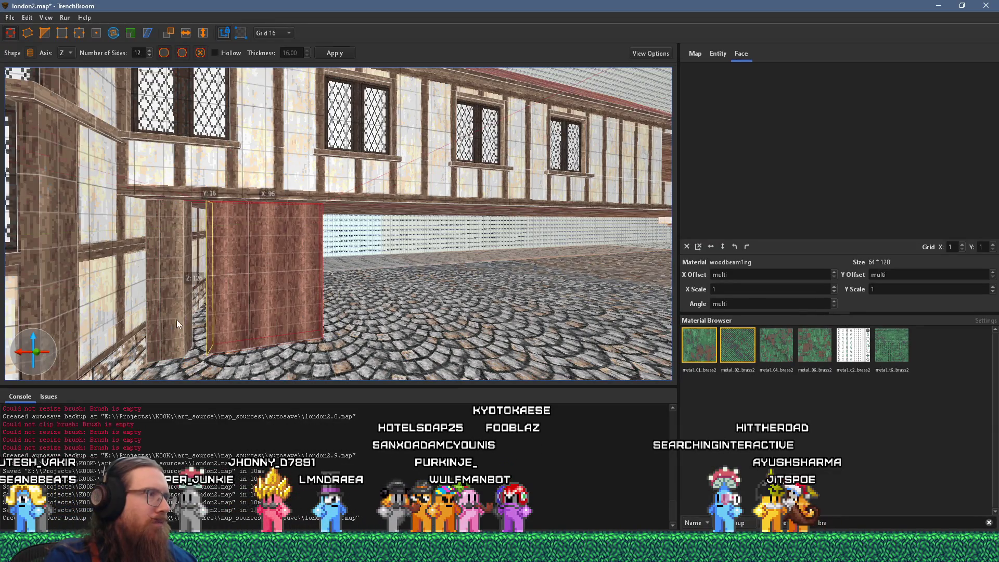
# Compare the post against the Tudor reference photo
pyautogui.hotkey('alt', 'Tab')
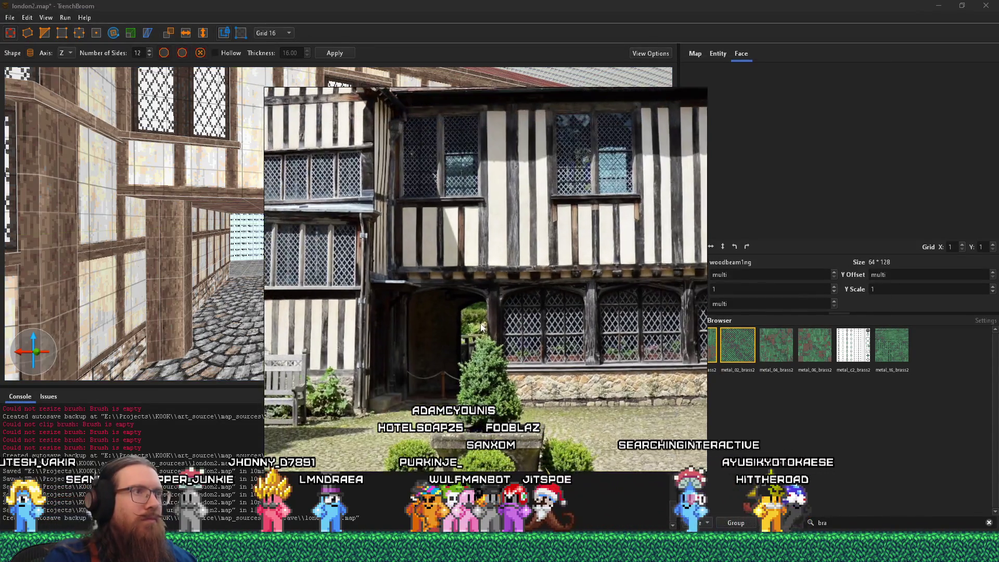
pyautogui.hotkey('alt', 'Tab')
pyautogui.scroll(-3, 364, 333)
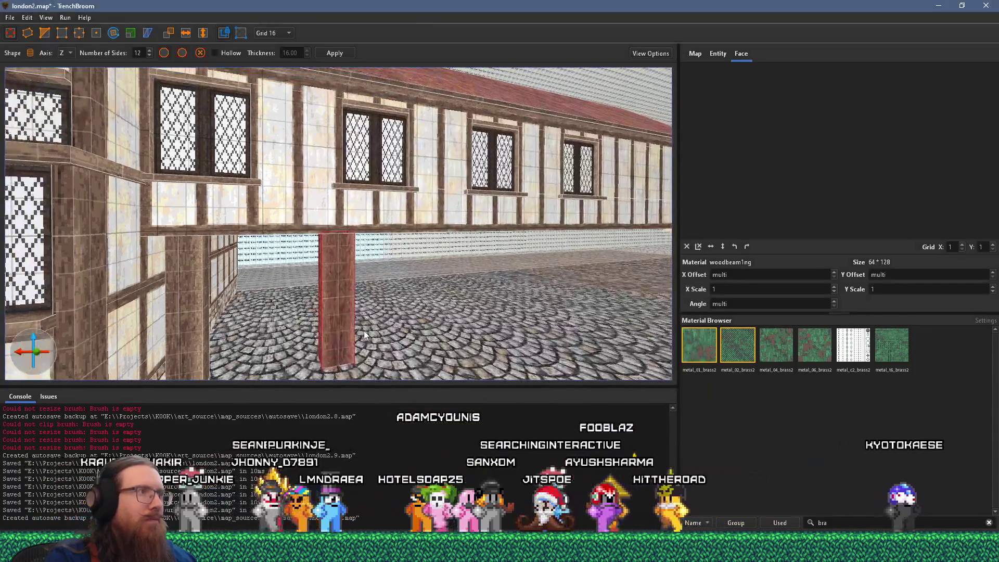
pyautogui.hotkey('alt', 'Tab')
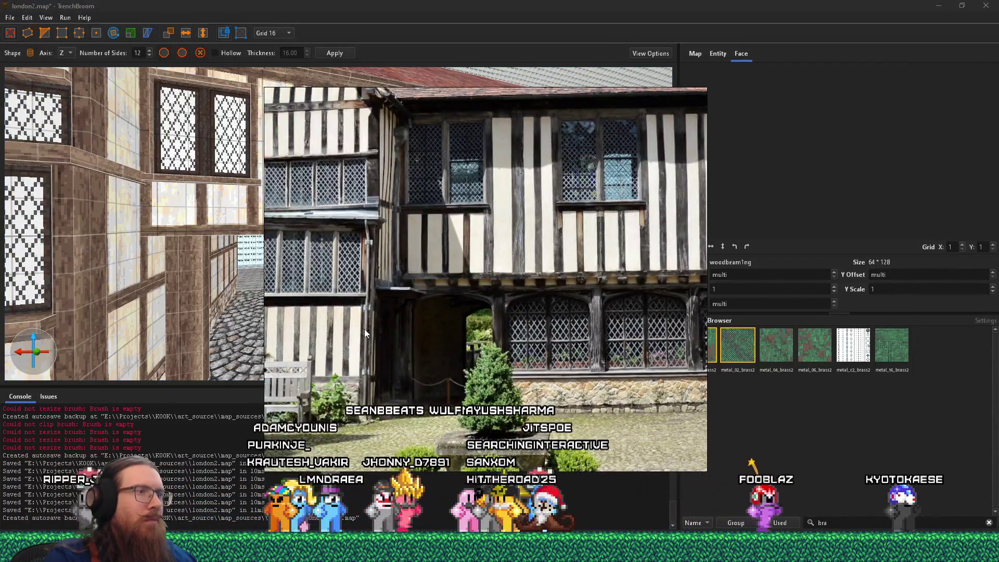
pyautogui.hotkey('alt', 'Tab')
pyautogui.scroll(-5, 365, 334)
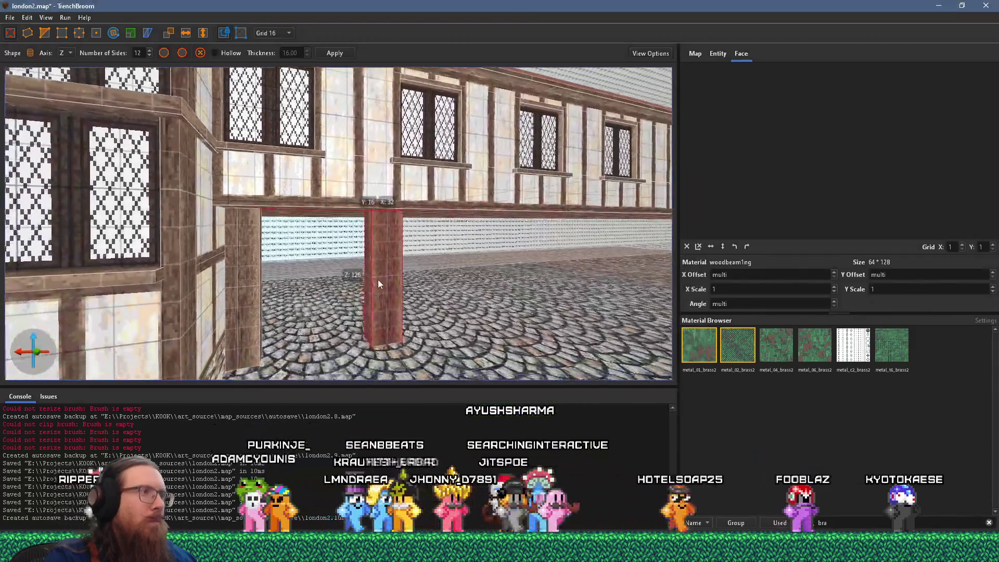
pyautogui.scroll(-2, 313, 270)
pyautogui.scroll(-2, 313, 258)
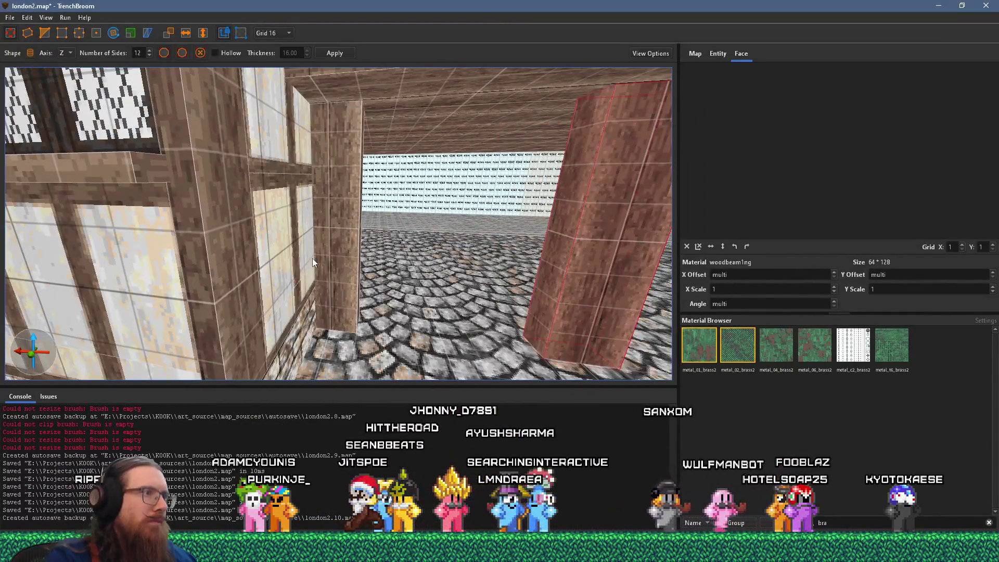
pyautogui.scroll(3, 335, 255)
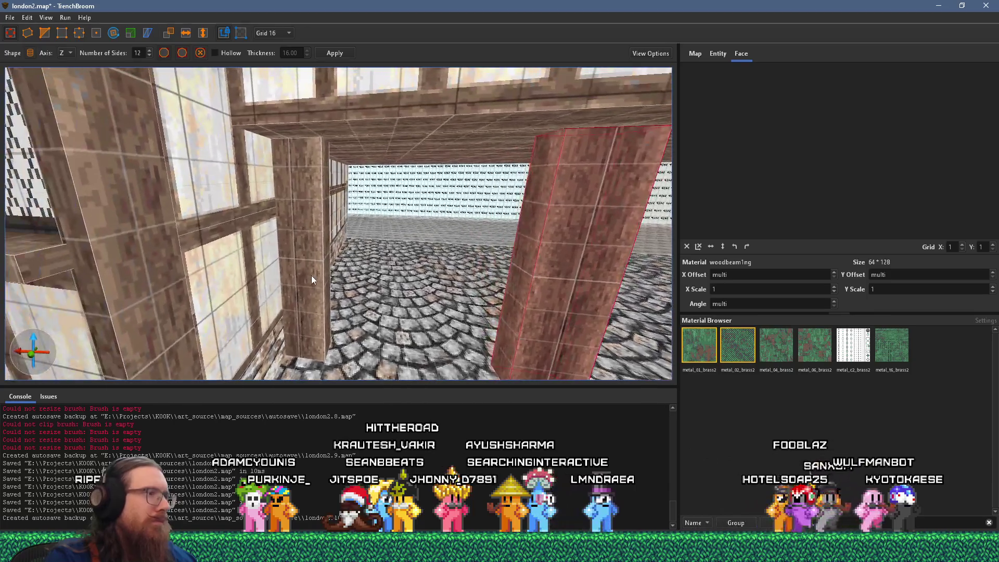
# Select the wide central pillar and drag its side face in to make a thin post
pyautogui.click(285, 267)
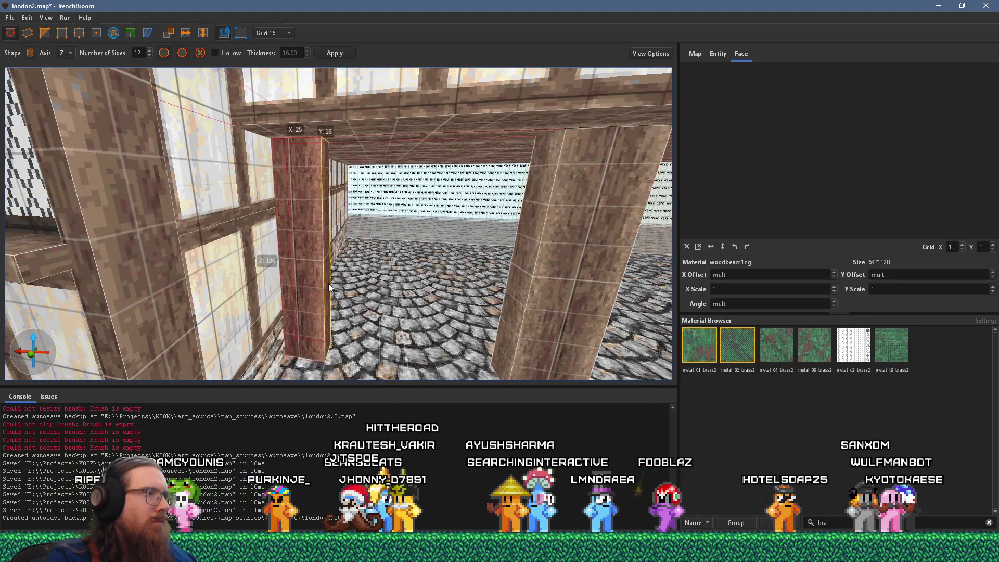
pyautogui.scroll(-3, 310, 280)
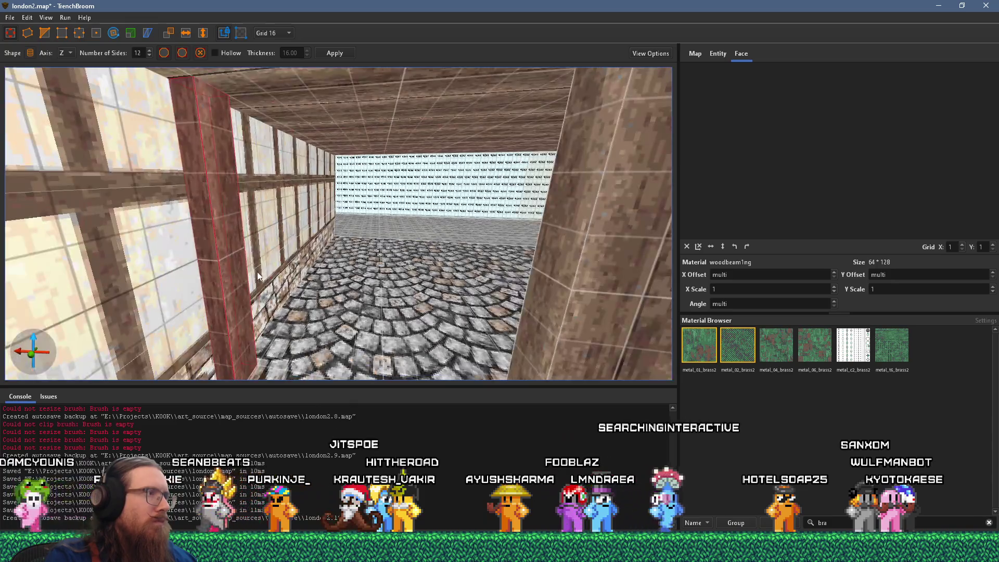
pyautogui.keyDown('shift'); pyautogui.click(223, 294); pyautogui.keyUp('shift')
pyautogui.scroll(2, 248, 284)
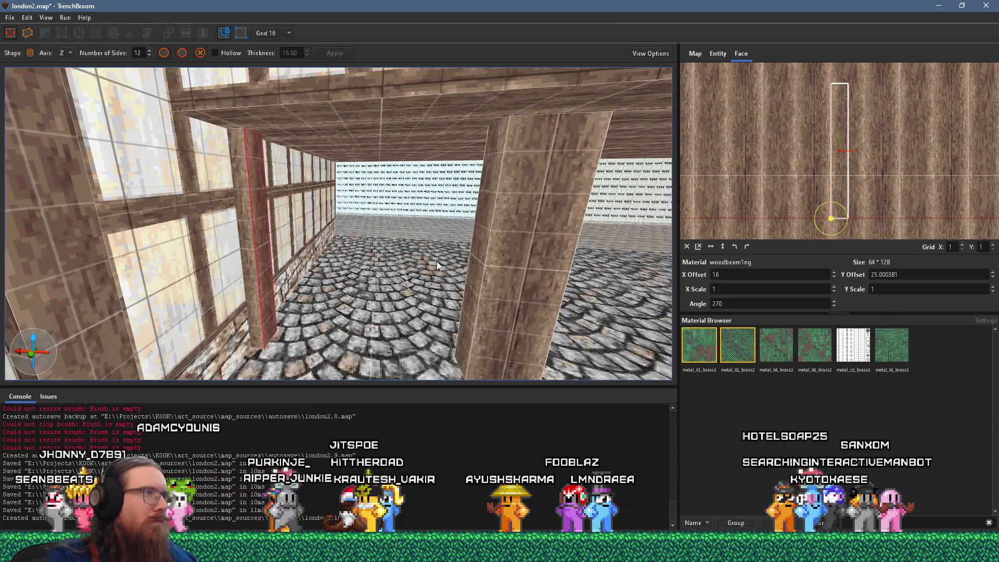
pyautogui.scroll(2, 436, 265)
pyautogui.click(458, 260)
pyautogui.scroll(-2, 436, 290)
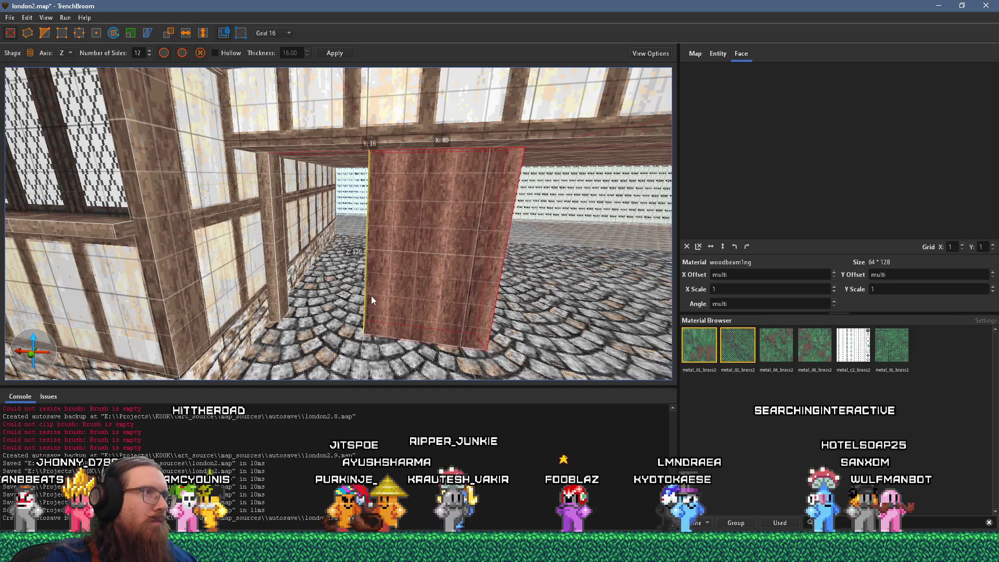
pyautogui.moveTo(373, 289)
pyautogui.mouseDown()
pyautogui.moveTo(500, 282)
pyautogui.moveTo(414, 288)
pyautogui.mouseUp()
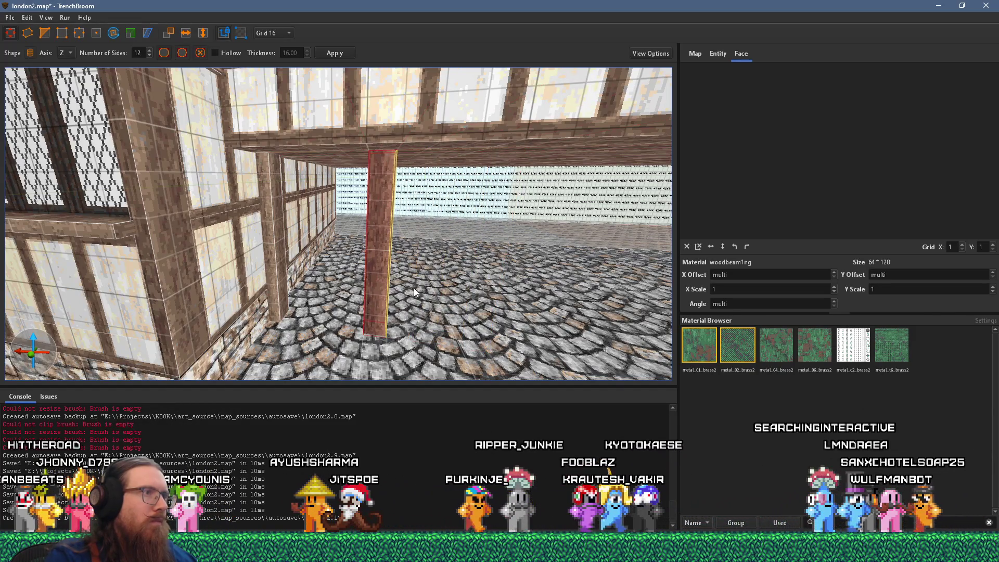
# Reset the thin post's face texture alignment and frame the post and beam
pyautogui.keyDown('shift'); pyautogui.click(375, 271); pyautogui.keyUp('shift')
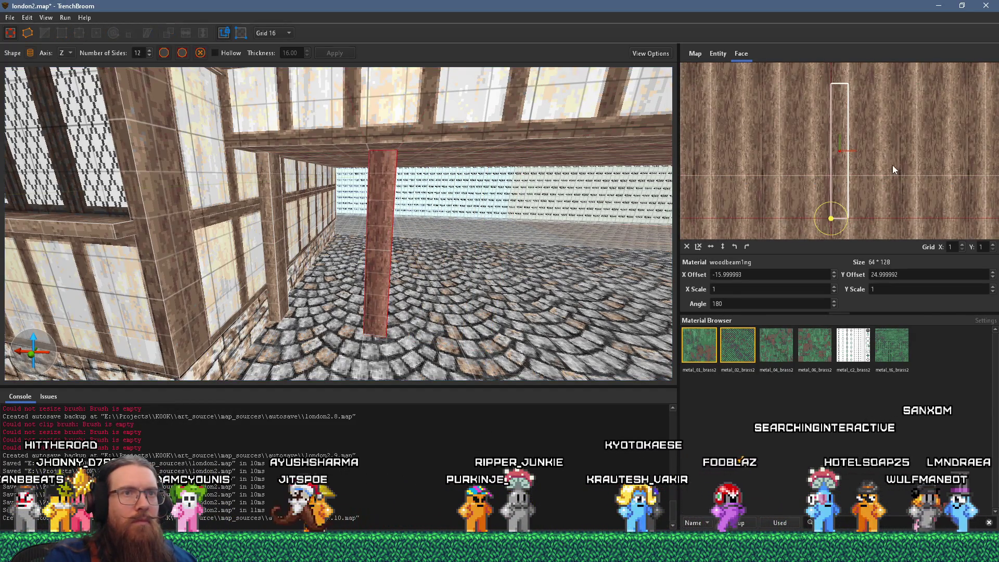
pyautogui.hotkey('shift', 'r')
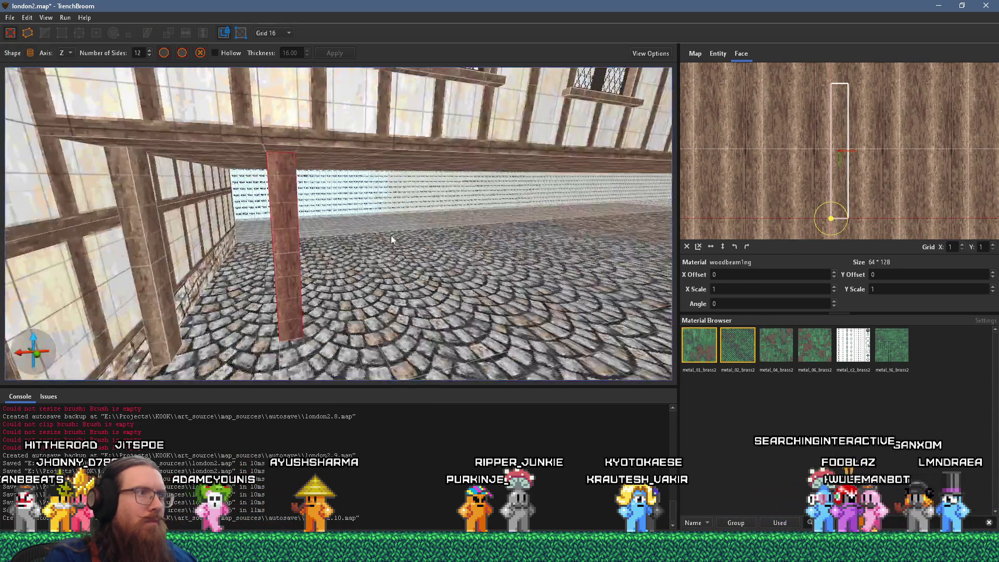
pyautogui.moveTo(391, 235)
pyautogui.mouseDown()
pyautogui.moveTo(270, 292)
pyautogui.moveTo(358, 268)
pyautogui.moveTo(347, 263)
pyautogui.mouseUp()
pyautogui.scroll(-3, 359, 262)
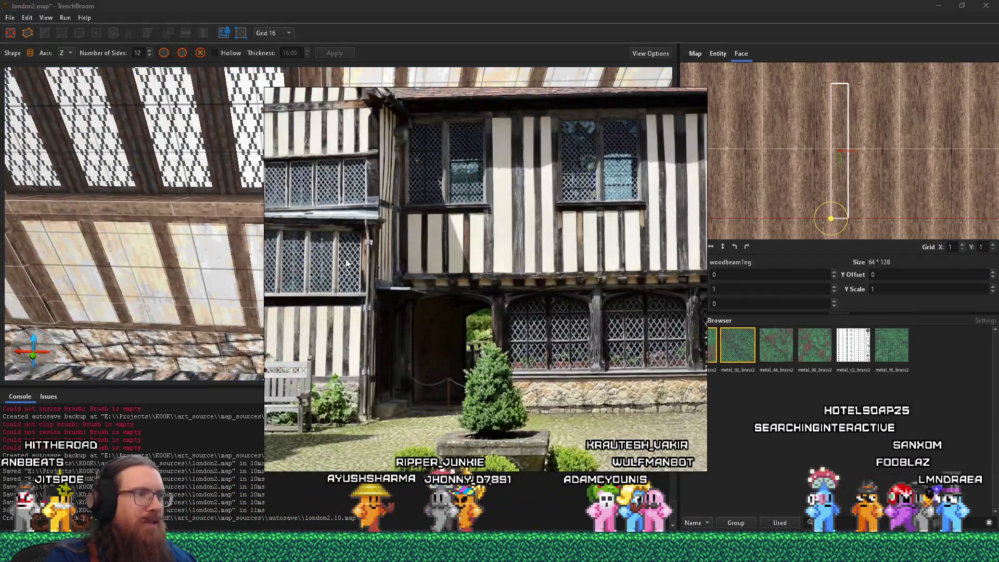
pyautogui.click(336, 270)
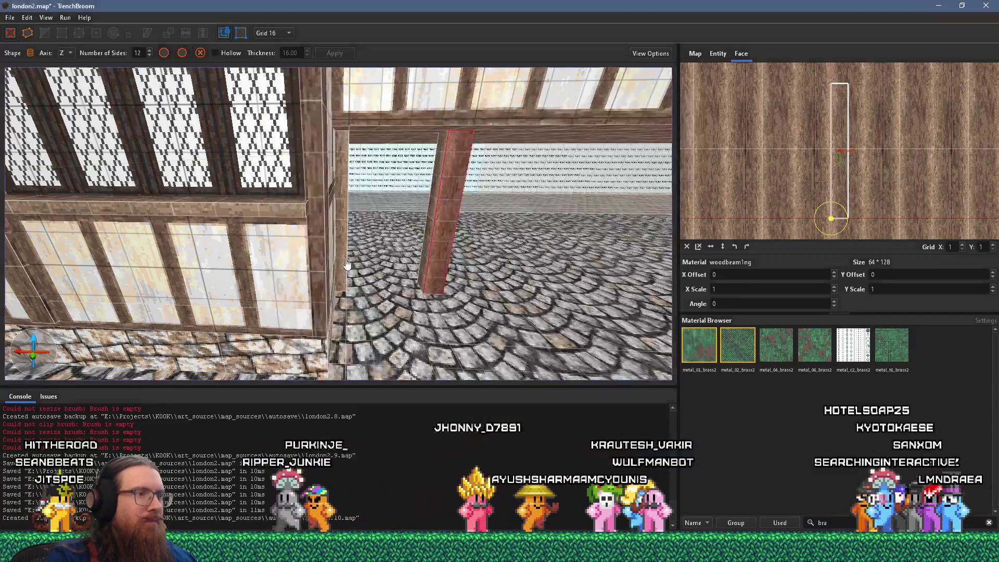
pyautogui.moveTo(336, 270)
pyautogui.mouseDown()
pyautogui.moveTo(393, 249)
pyautogui.moveTo(432, 212)
pyautogui.moveTo(423, 185)
pyautogui.moveTo(406, 214)
pyautogui.moveTo(377, 231)
pyautogui.moveTo(349, 294)
pyautogui.moveTo(382, 290)
pyautogui.moveTo(386, 266)
pyautogui.moveTo(330, 216)
pyautogui.mouseUp()
# Select the whole post and check it against the Tudor reference photo
pyautogui.hotkey('alt', 'Tab')
pyautogui.click(342, 286)
pyautogui.hotkey('alt', 'Tab')
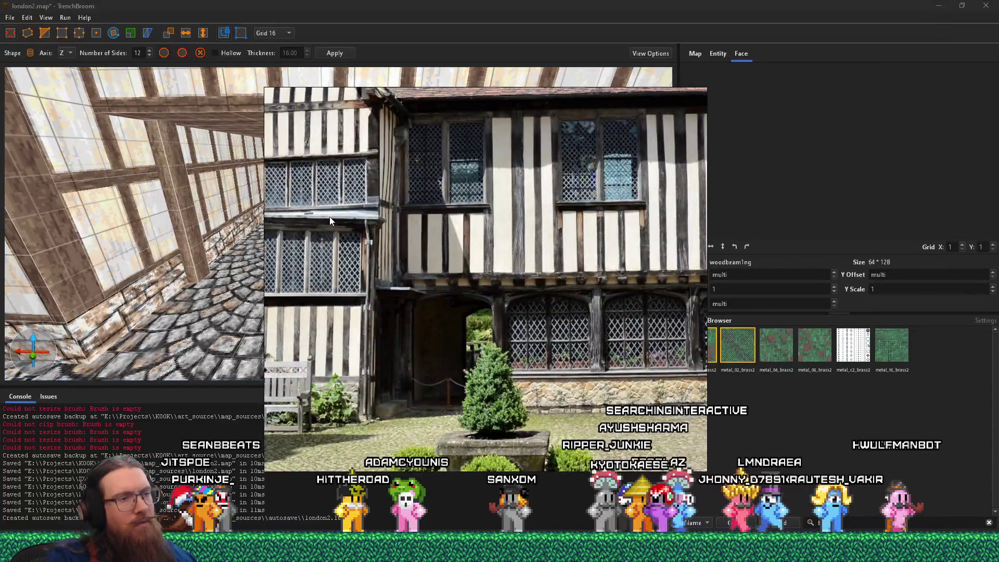
pyautogui.hotkey('alt', 'Tab')
# Paste a brick wall block onto the cobbles and move it back beside the post
pyautogui.moveTo(329, 217); pyautogui.dragTo(263, 263)
pyautogui.scroll(5, 263, 263)
pyautogui.hotkey('ctrl', 'v')
pyautogui.moveTo(373, 277)
pyautogui.mouseDown()
pyautogui.moveTo(389, 213)
pyautogui.moveTo(366, 212)
pyautogui.moveTo(380, 211)
pyautogui.moveTo(371, 192)
pyautogui.moveTo(431, 214)
pyautogui.moveTo(435, 189)
pyautogui.mouseUp()
pyautogui.scroll(-3, 411, 216)
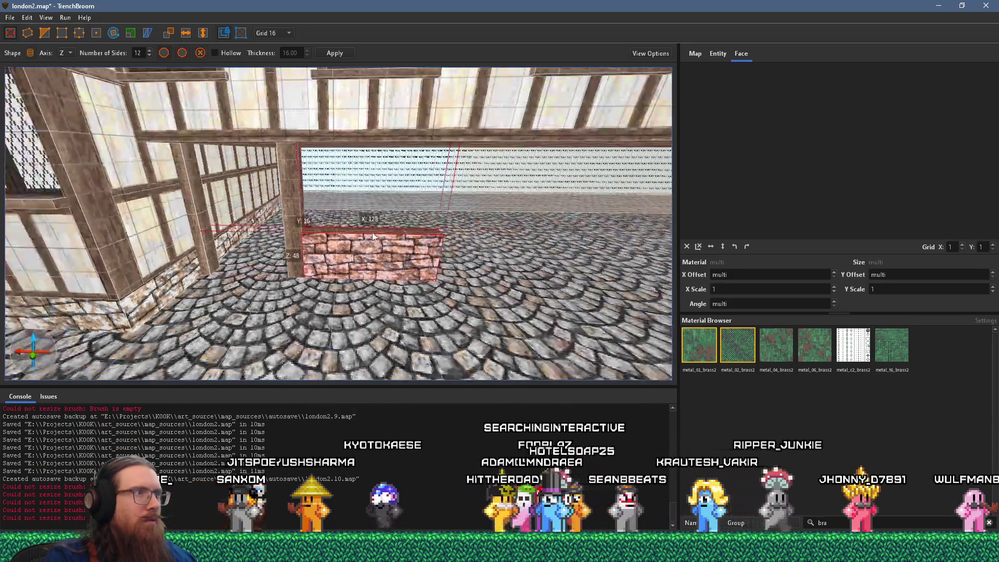
# Compare the wall with the Tudor reference photo and pick up the post's woodbeam1ng texture
pyautogui.hotkey('alt', 'Tab')
pyautogui.hotkey('alt', 'Tab')
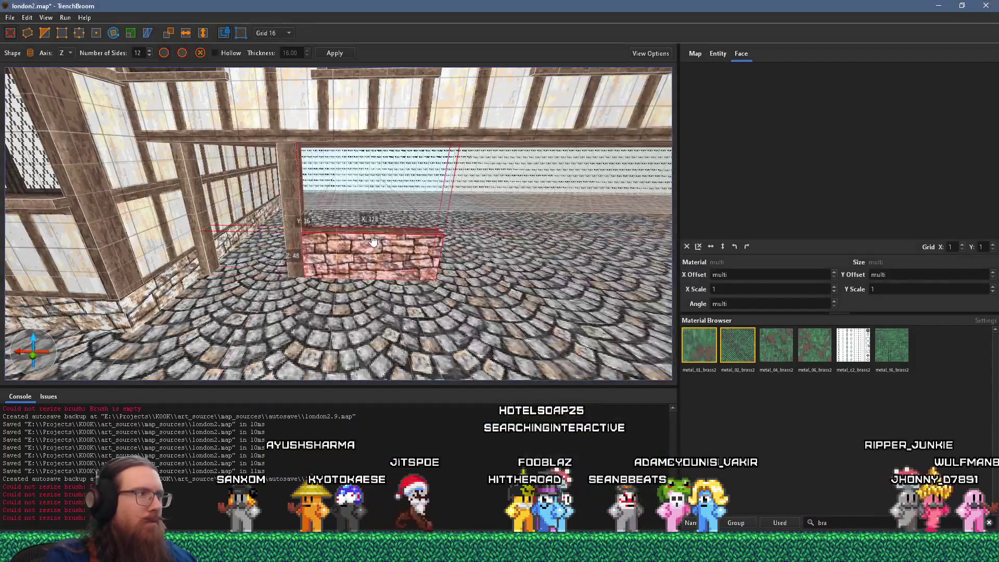
pyautogui.scroll(4, 434, 204)
pyautogui.scroll(-5, 422, 205)
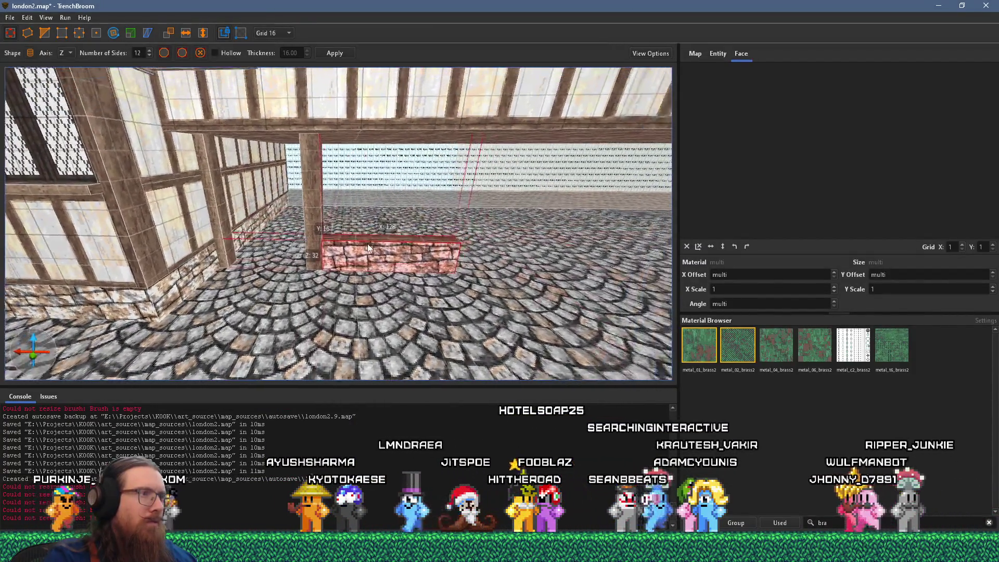
pyautogui.hotkey('alt', 'Tab')
pyautogui.hotkey('alt', 'Tab')
pyautogui.scroll(-2, 296, 261)
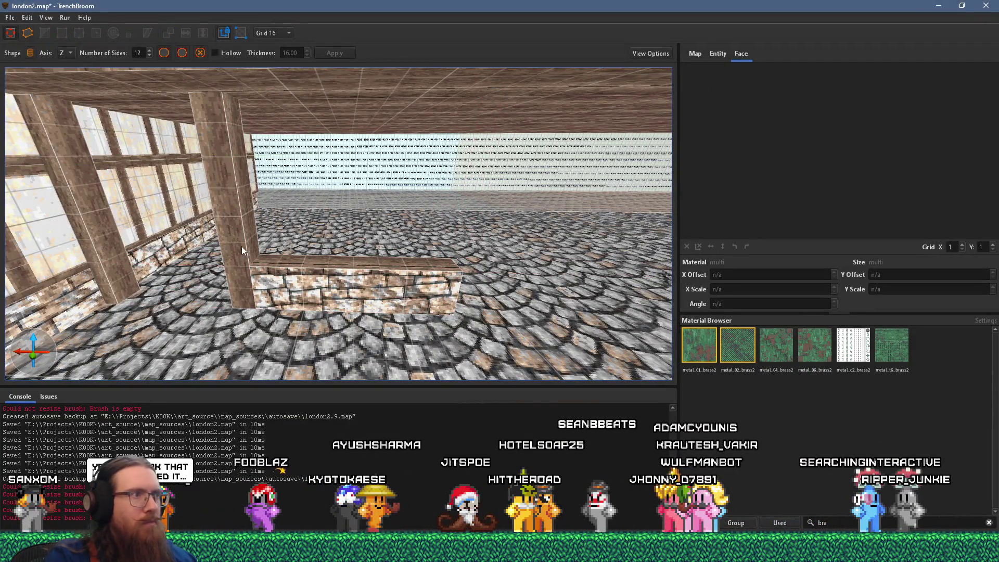
pyautogui.keyDown('shift'); pyautogui.click(226, 232); pyautogui.keyUp('shift')
# Switch the brush shape to Cuboid and draw a box brush along the wall top
pyautogui.moveTo(261, 254); pyautogui.dragTo(357, 264)
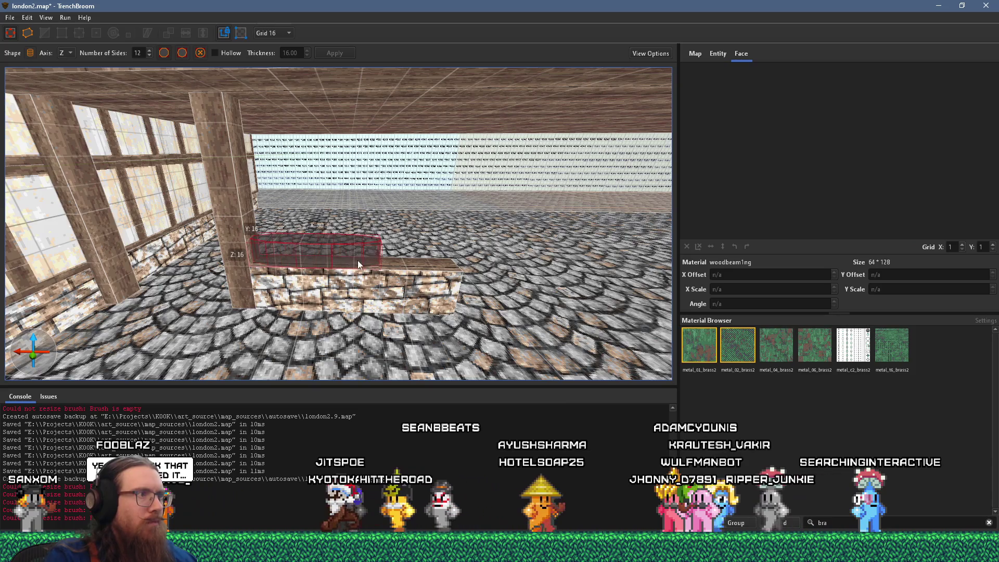
pyautogui.press('Escape')
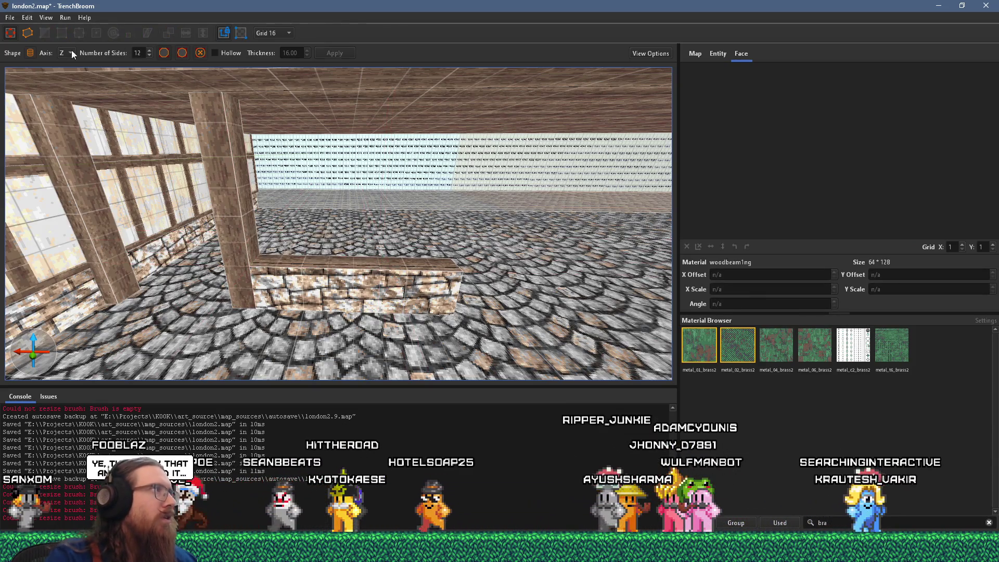
pyautogui.click(30, 52)
pyautogui.click(42, 62)
pyautogui.scroll(2, 264, 270)
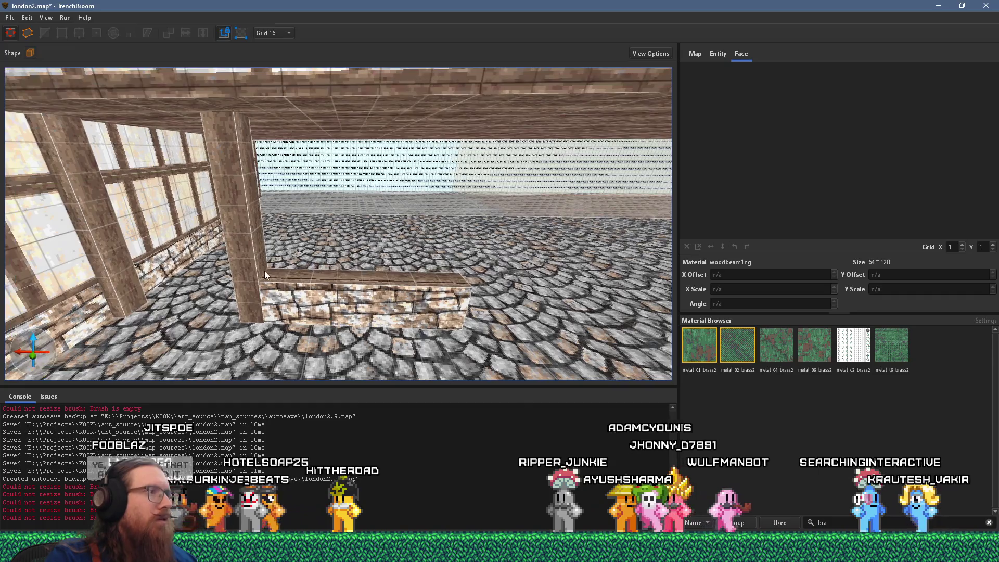
pyautogui.moveTo(264, 271); pyautogui.dragTo(342, 275)
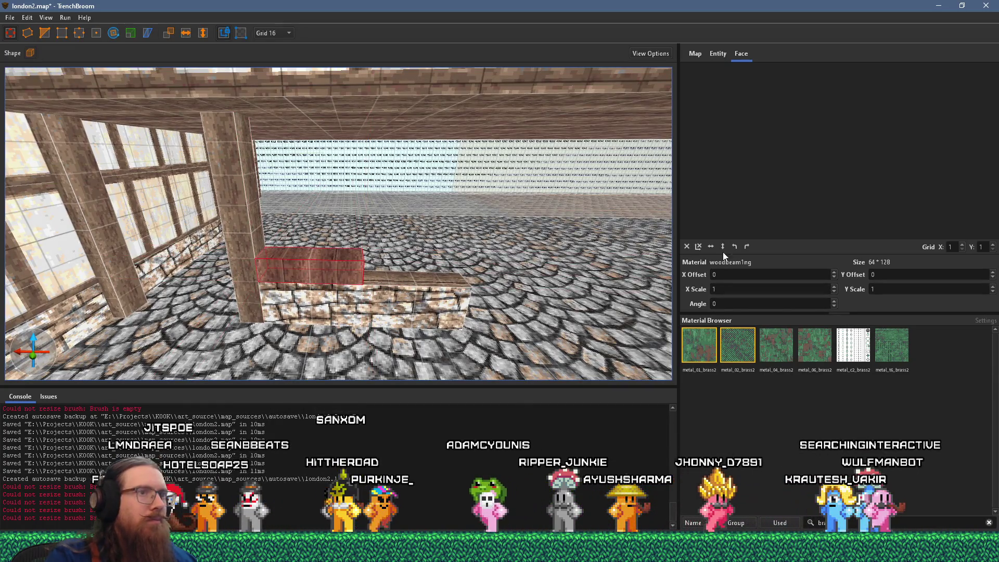
# Rotate the new beam's texture angle to -90
pyautogui.click(747, 247)
pyautogui.scroll(2, 343, 290)
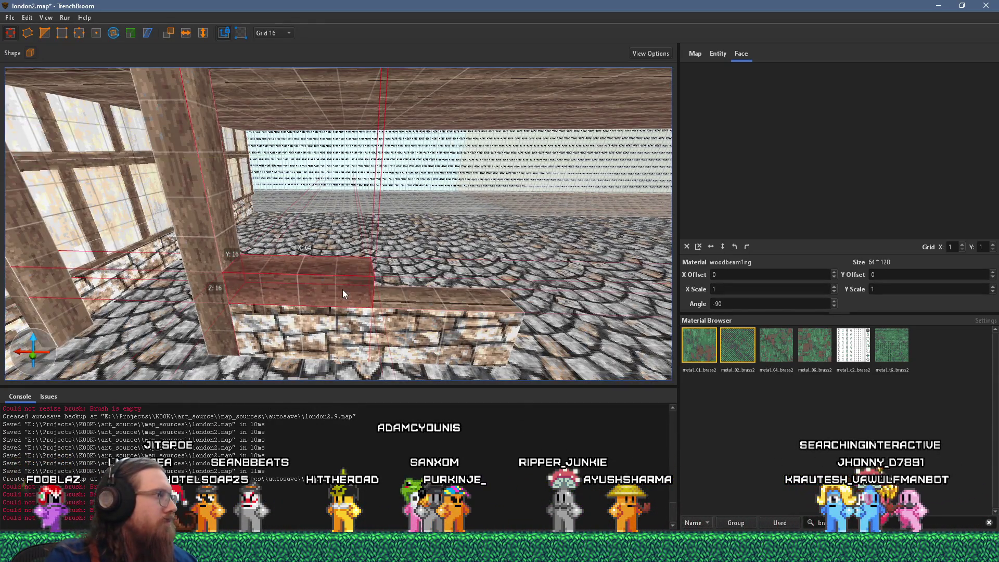
pyautogui.moveTo(347, 279); pyautogui.dragTo(393, 261)
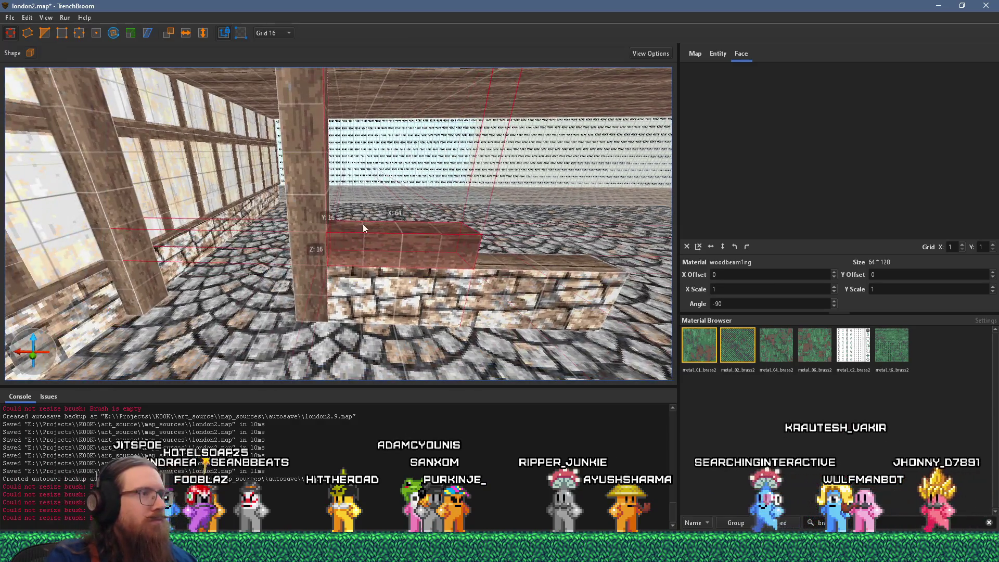
# Set the grid to 4 and resize the beam to 8 units tall and 20 deep
pyautogui.click(292, 35)
pyautogui.click(278, 48)
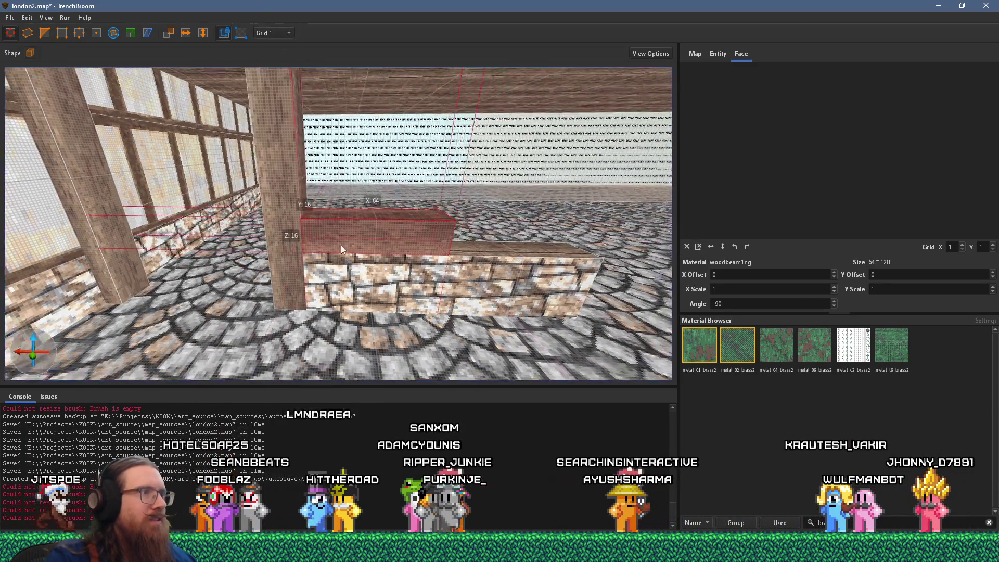
pyautogui.scroll(2, 341, 245)
pyautogui.click(279, 34)
pyautogui.click(283, 70)
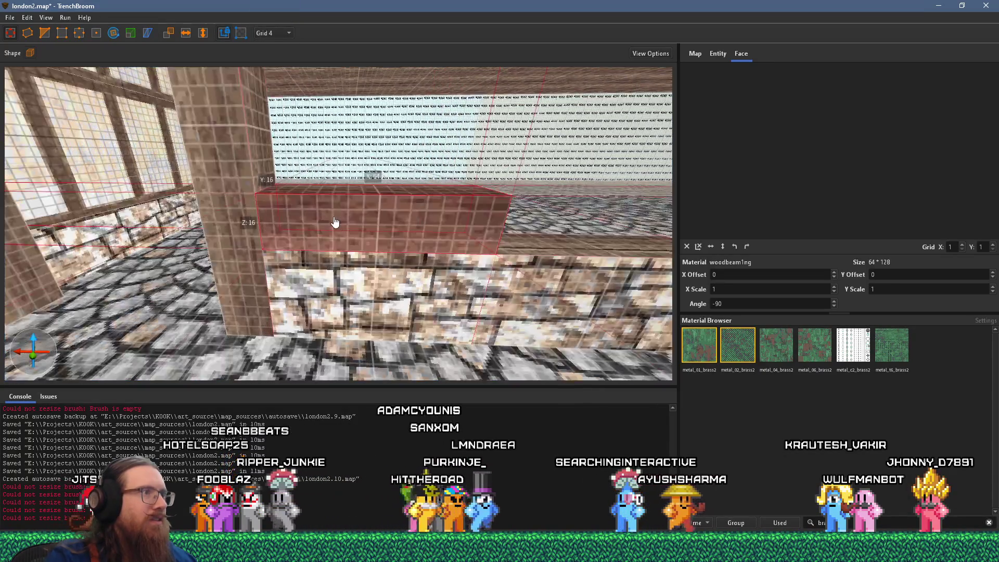
pyautogui.moveTo(333, 189); pyautogui.dragTo(334, 230)
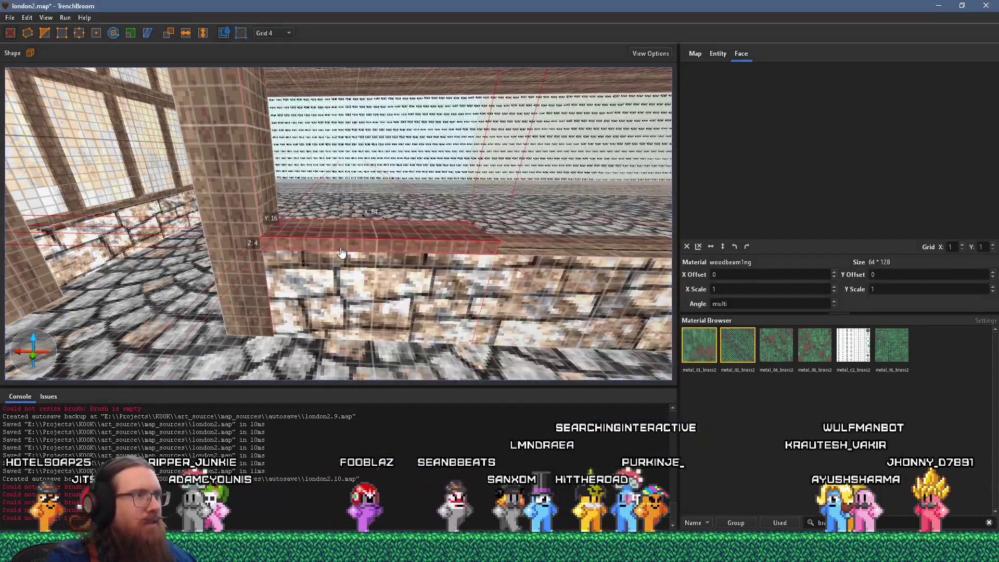
pyautogui.moveTo(339, 232)
pyautogui.mouseDown()
pyautogui.moveTo(337, 211)
pyautogui.moveTo(329, 243)
pyautogui.moveTo(342, 242)
pyautogui.moveTo(183, 264)
pyautogui.mouseUp()
# Inspect the low brick wall and select the wooden beam on top of it
pyautogui.moveTo(259, 232)
pyautogui.mouseDown()
pyautogui.moveTo(300, 329)
pyautogui.moveTo(335, 270)
pyautogui.moveTo(405, 215)
pyautogui.mouseUp()
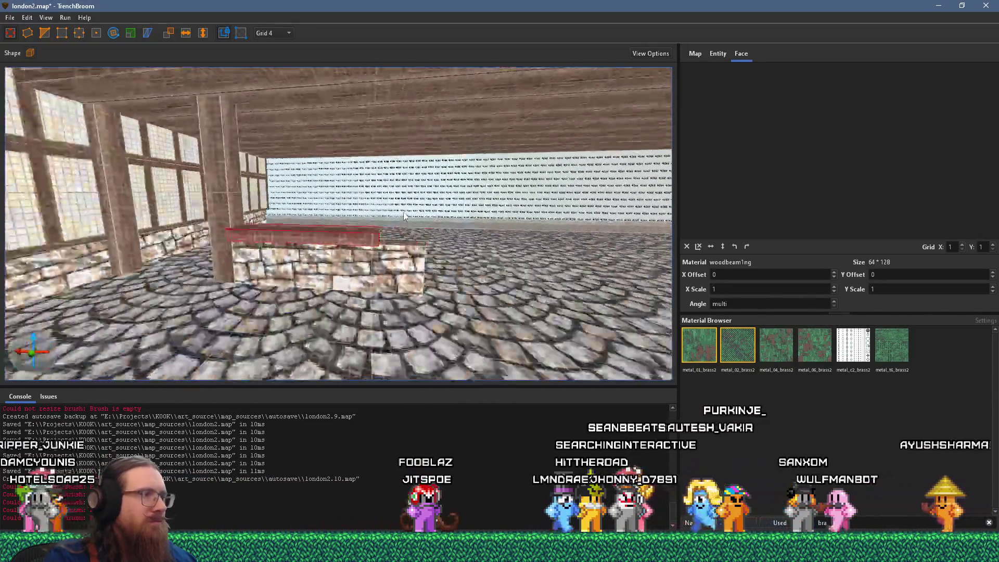
pyautogui.click(374, 285)
pyautogui.moveTo(373, 286); pyautogui.dragTo(515, 183)
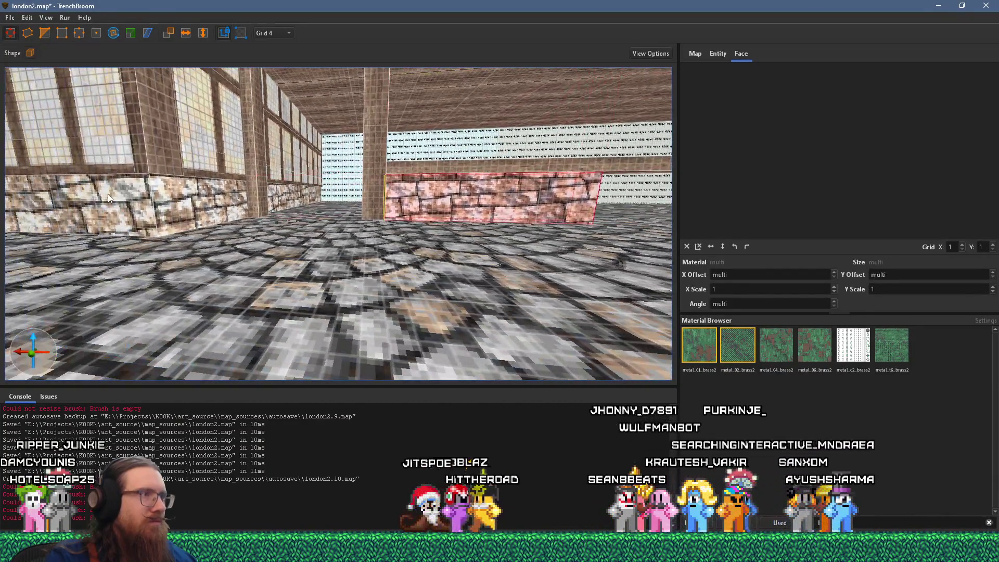
pyautogui.keyDown('shift'); pyautogui.click(108, 194); pyautogui.keyUp('shift')
pyautogui.click(432, 205)
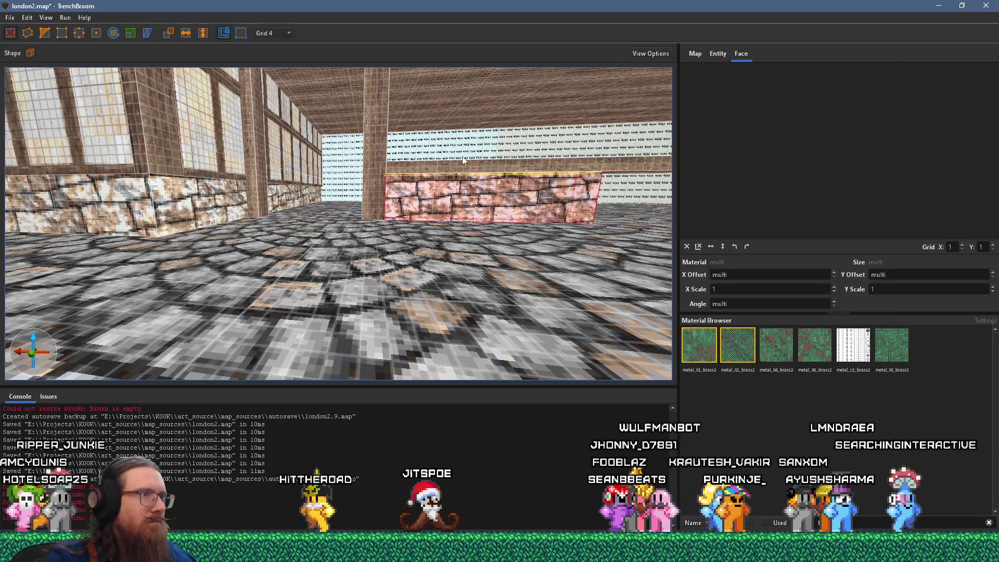
pyautogui.click(452, 171)
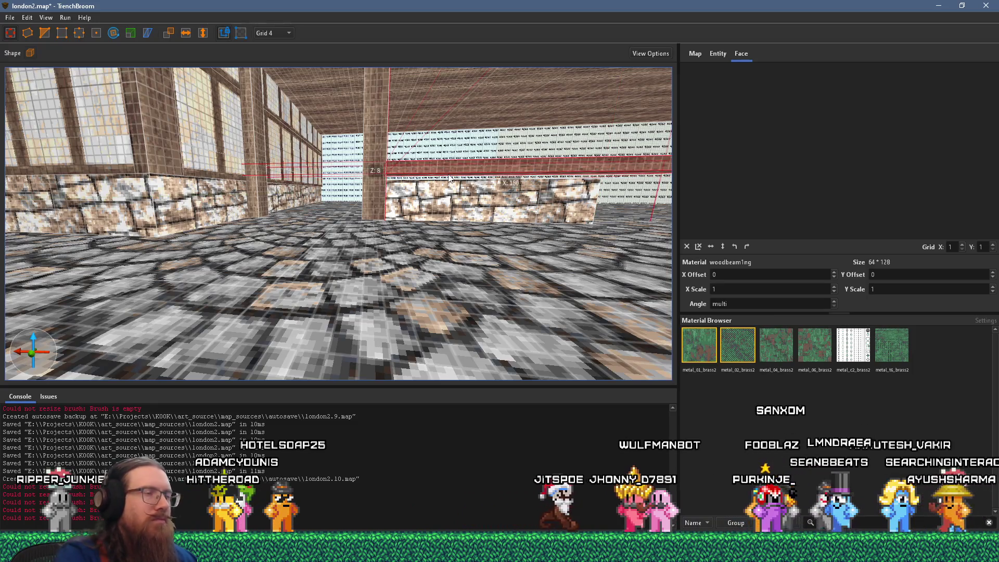
# Fly the view across the room over the beam and bring up the timber-framed reference photo
pyautogui.press('d')
pyautogui.press('q')
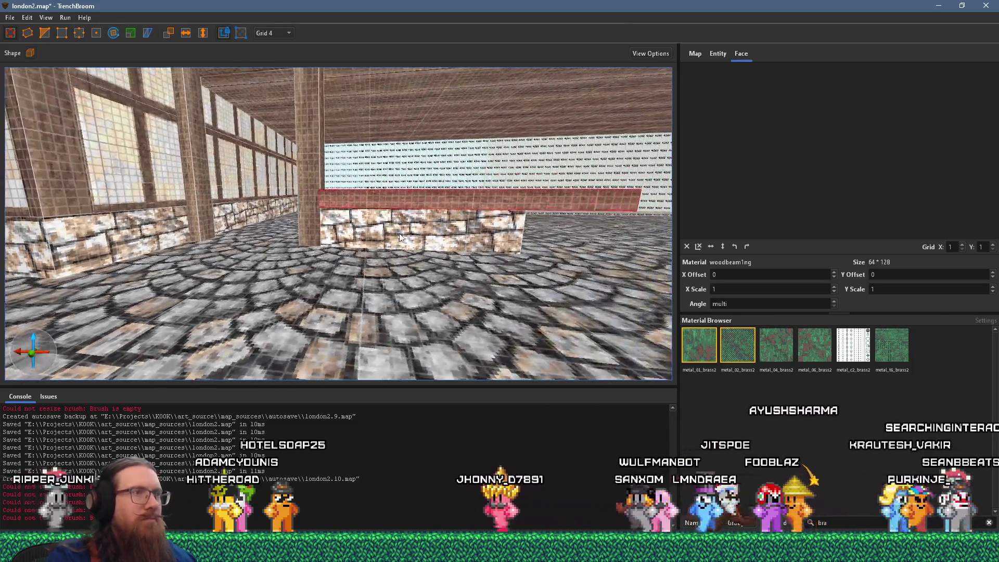
pyautogui.press('d')
pyautogui.press('q')
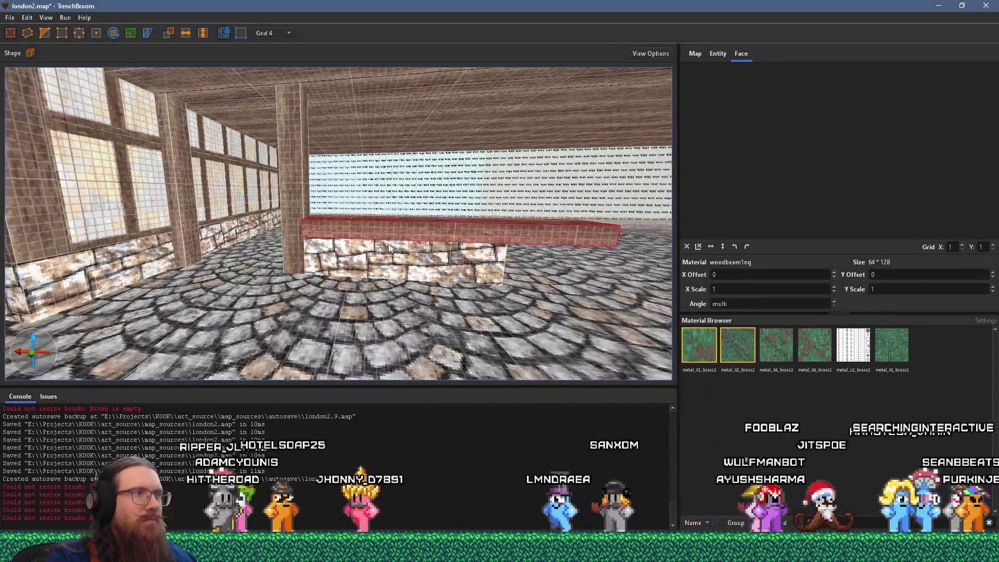
pyautogui.press('s')
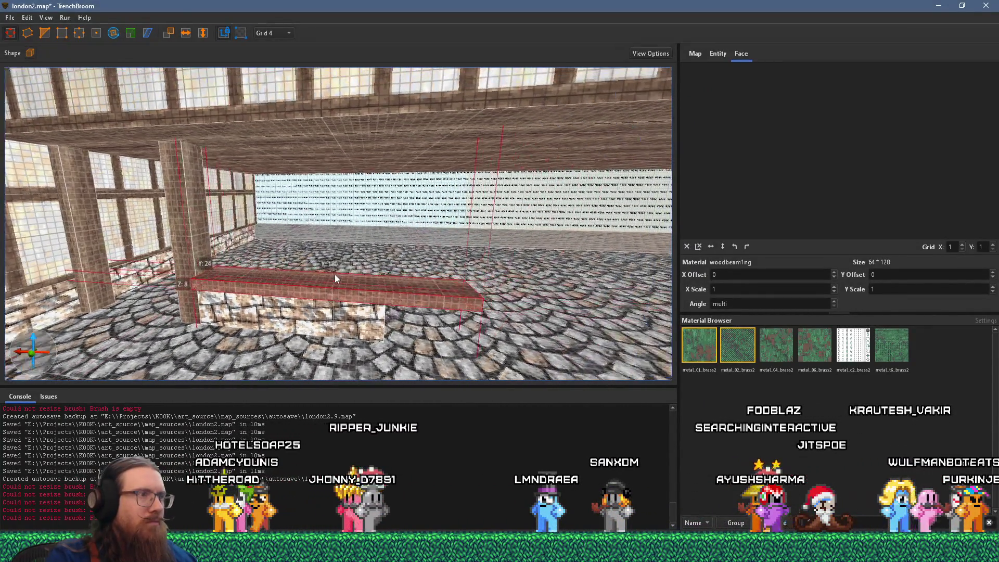
pyautogui.press('d')
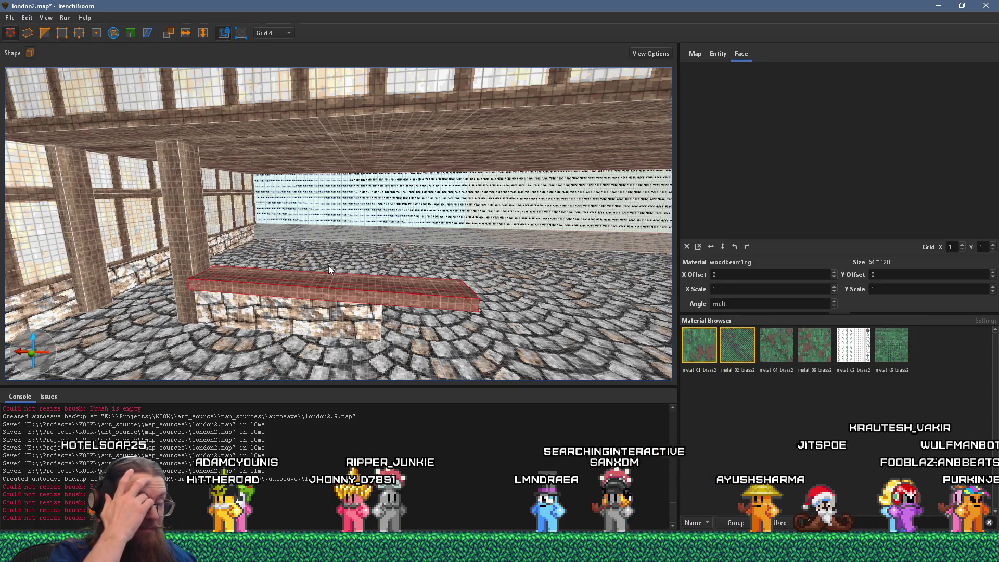
pyautogui.hotkey('alt', 'Tab')
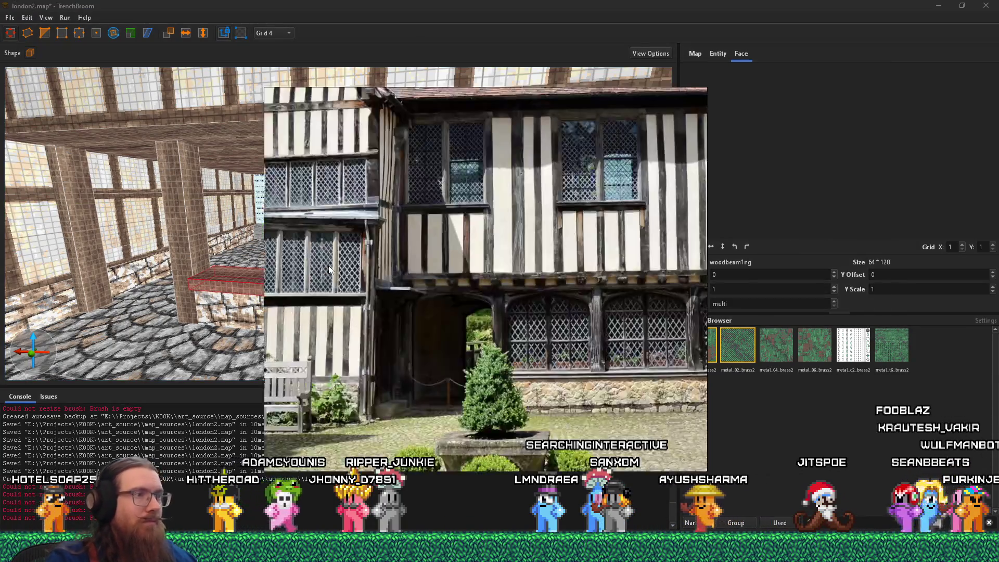
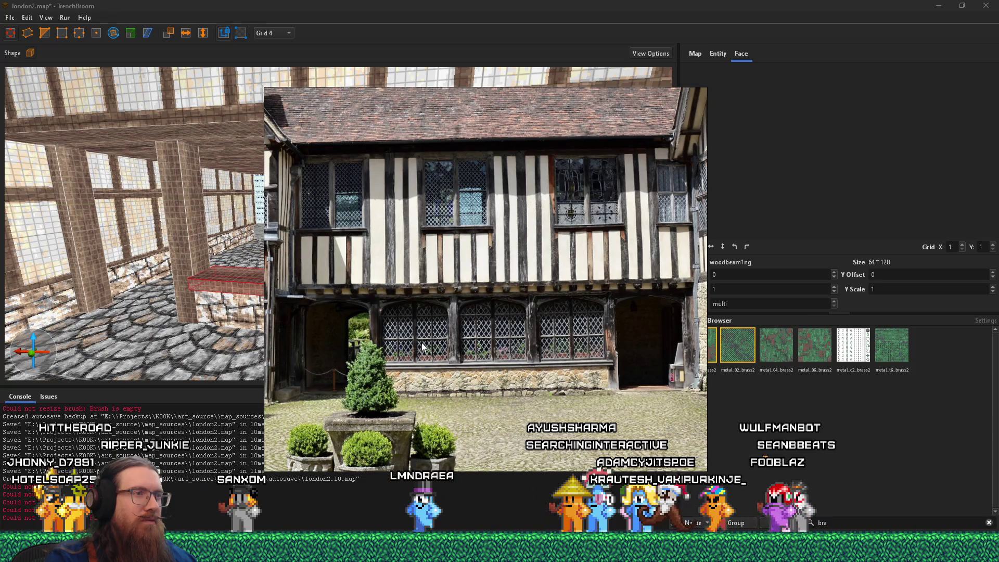
# Compare against the courtyard reference photo and select the vertical timber post by the window wall
pyautogui.hotkey('alt', 'Tab')
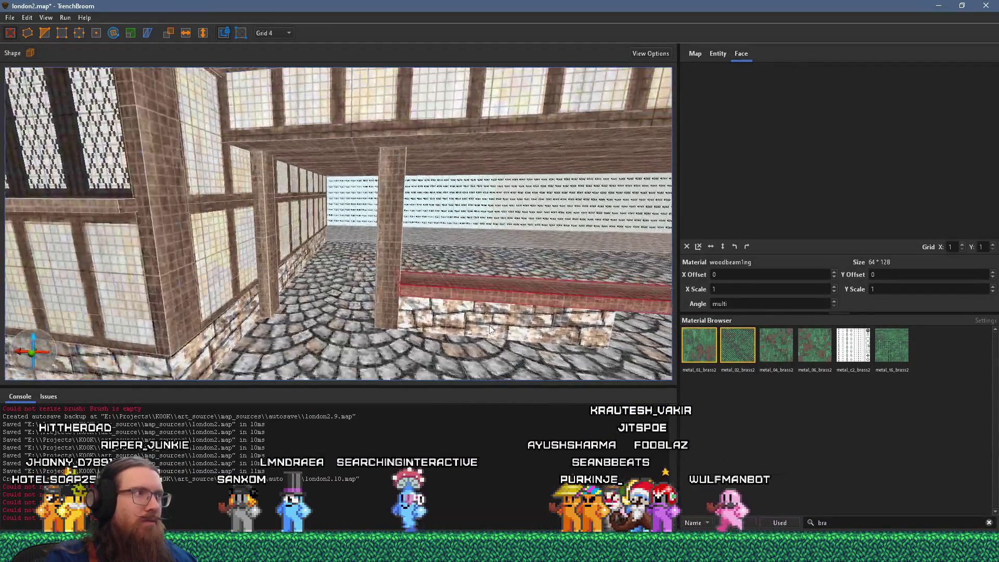
pyautogui.hotkey('alt', 'Tab')
pyautogui.hotkey('alt', 'Tab')
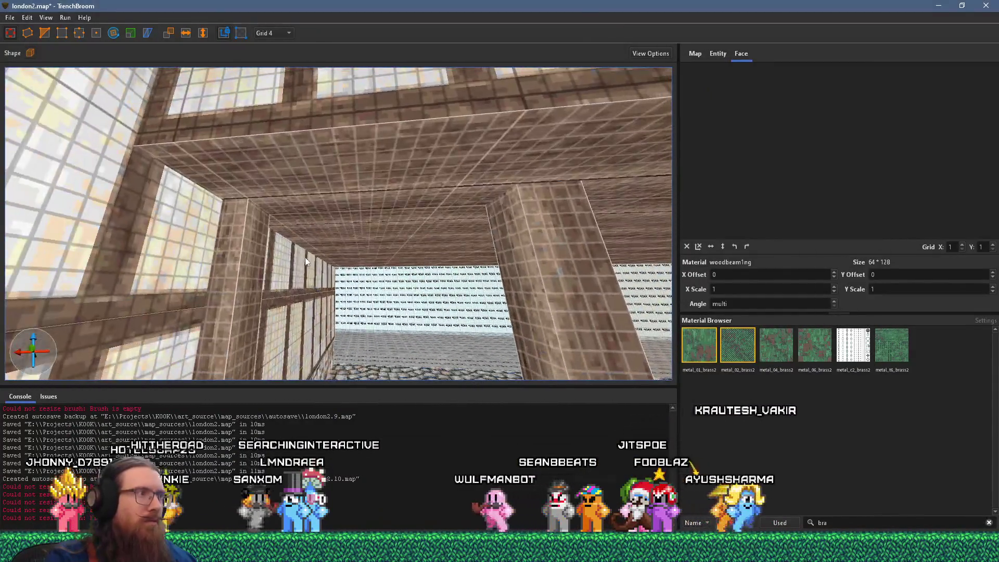
pyautogui.click(260, 243)
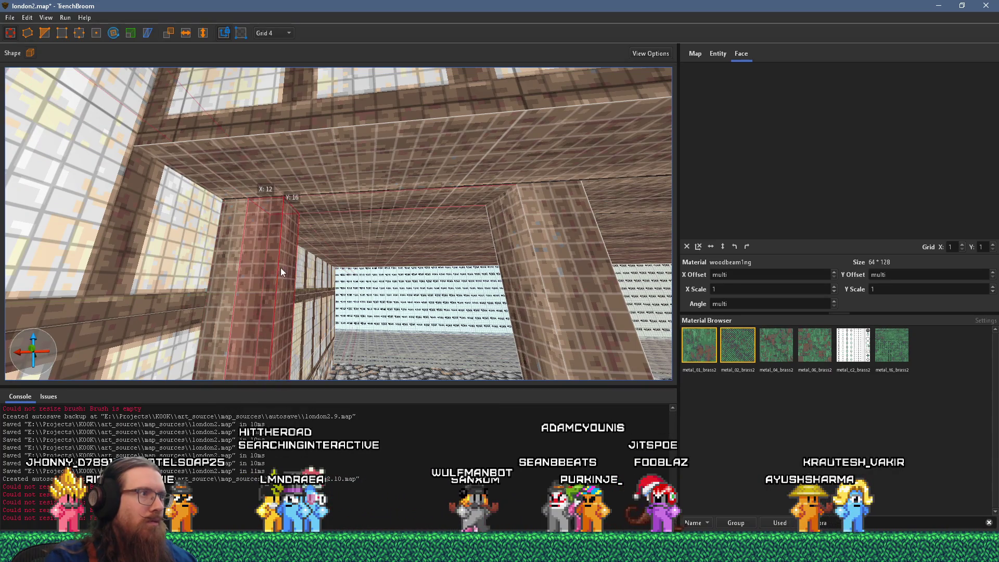
pyautogui.hotkey('alt', 'Tab')
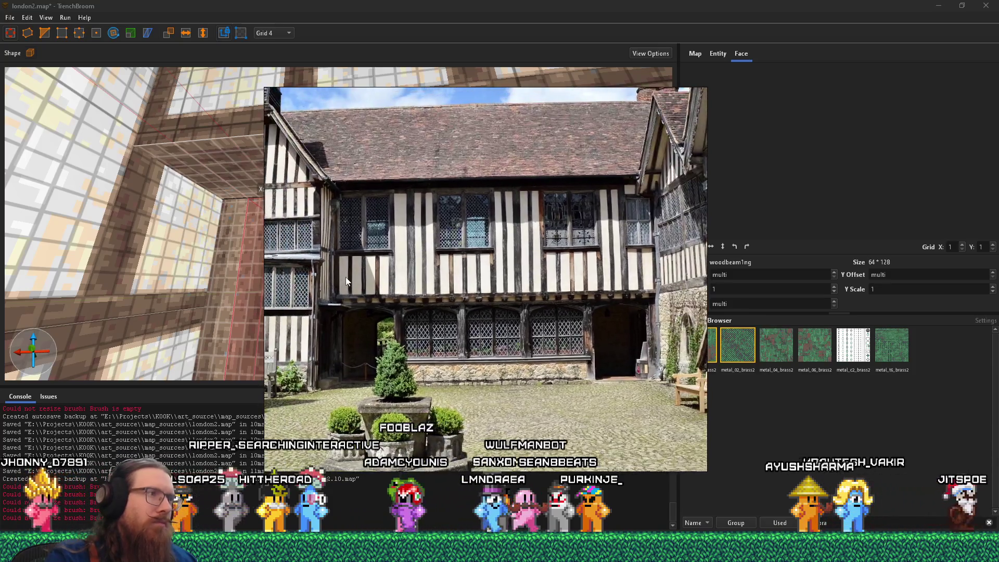
pyautogui.hotkey('alt', 'Tab')
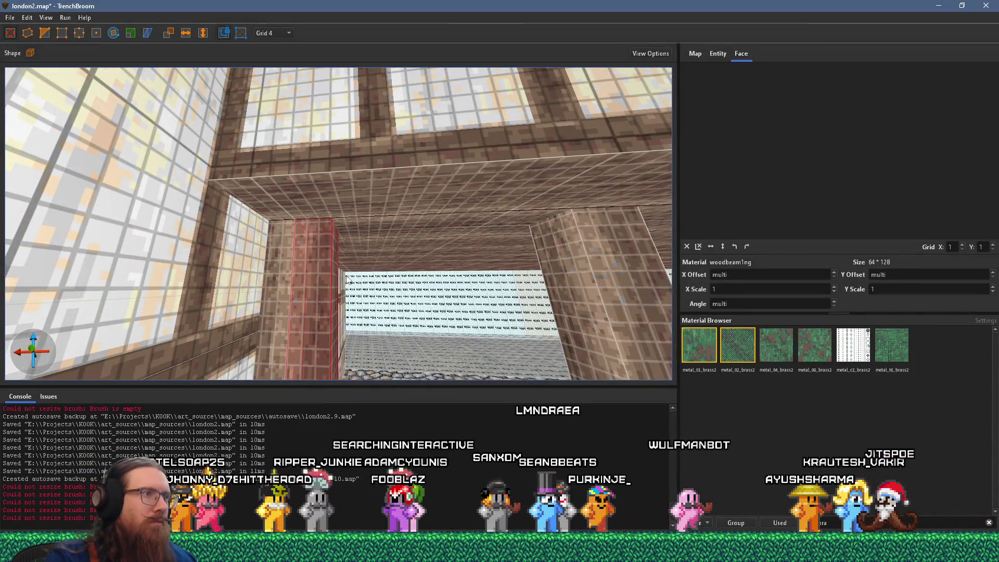
# Resize the timber post brush to a 40 × 16-unit block and move the camera closer
pyautogui.moveTo(333, 277); pyautogui.dragTo(483, 301)
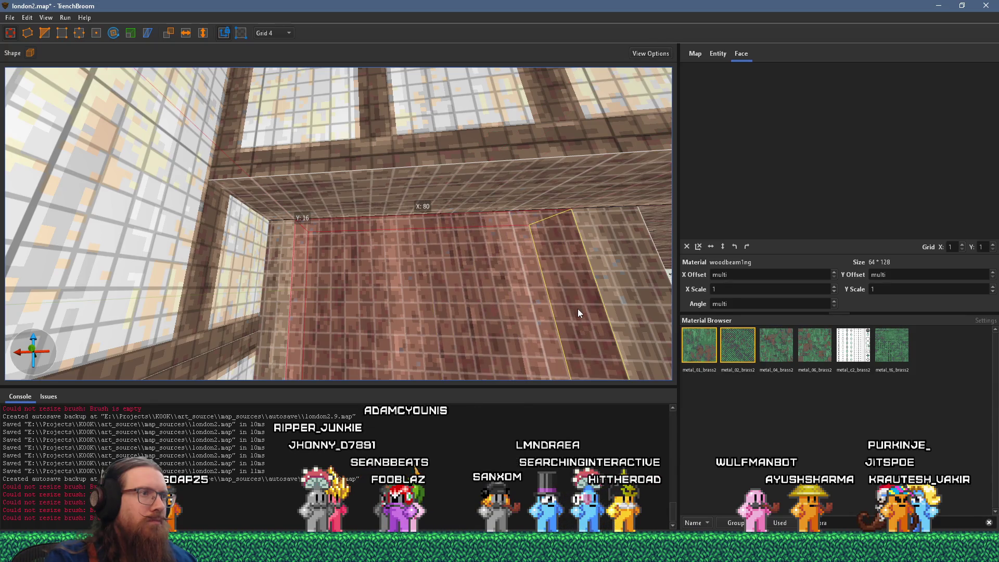
pyautogui.moveTo(577, 308); pyautogui.dragTo(423, 299)
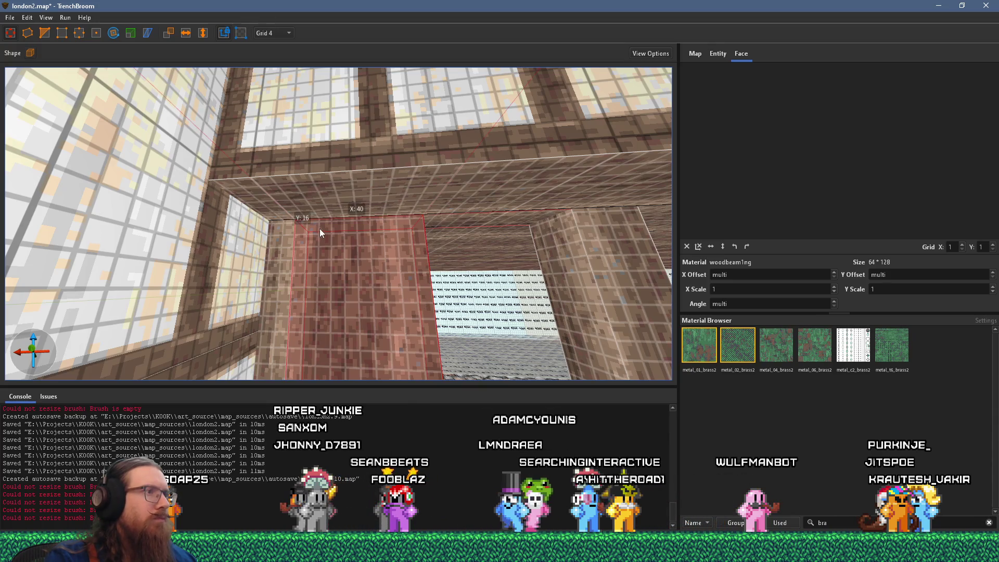
pyautogui.scroll(5, 364, 238)
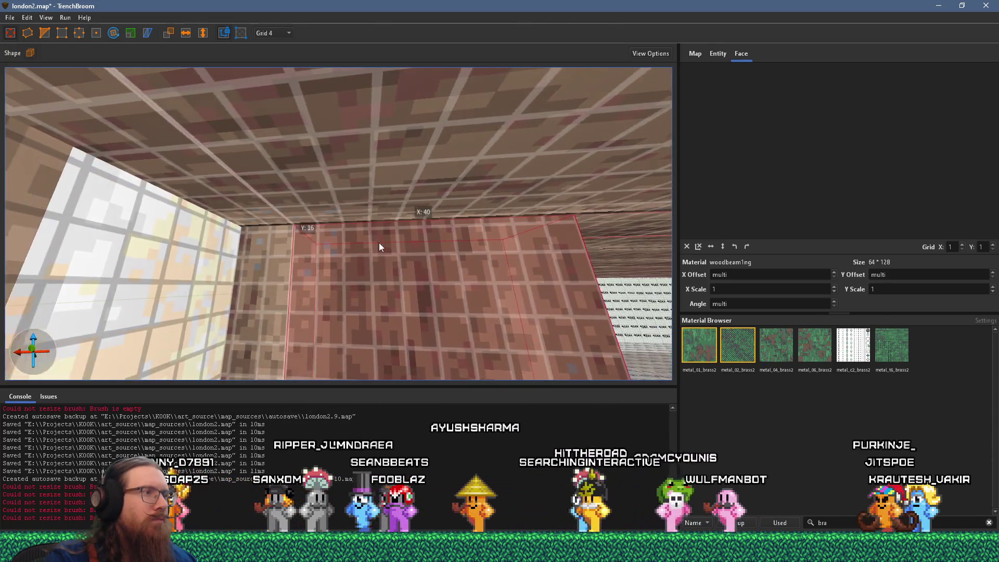
pyautogui.scroll(-5, 382, 242)
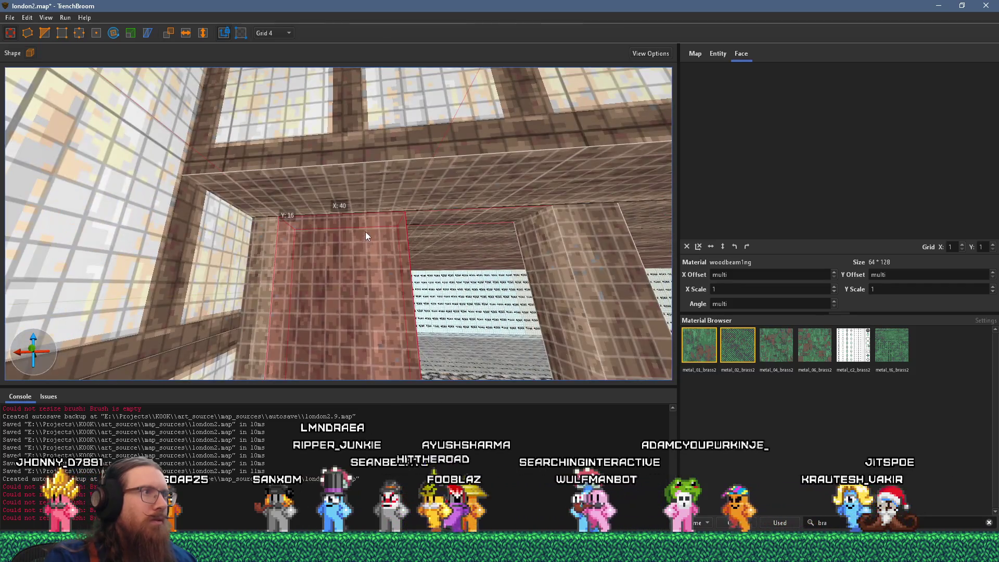
pyautogui.moveTo(366, 224)
pyautogui.mouseDown()
pyautogui.moveTo(336, 227)
pyautogui.moveTo(357, 224)
pyautogui.mouseUp()
pyautogui.scroll(5, 358, 223)
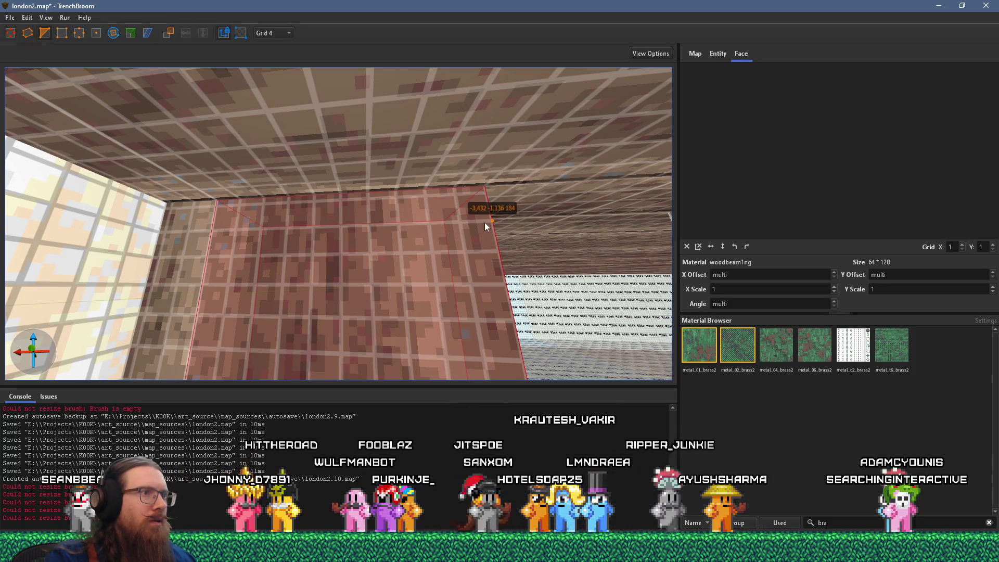
# Cut the timber block diagonally, keeping the sloped upper piece as a thin brace
pyautogui.click(340, 253)
pyautogui.press('Tab')
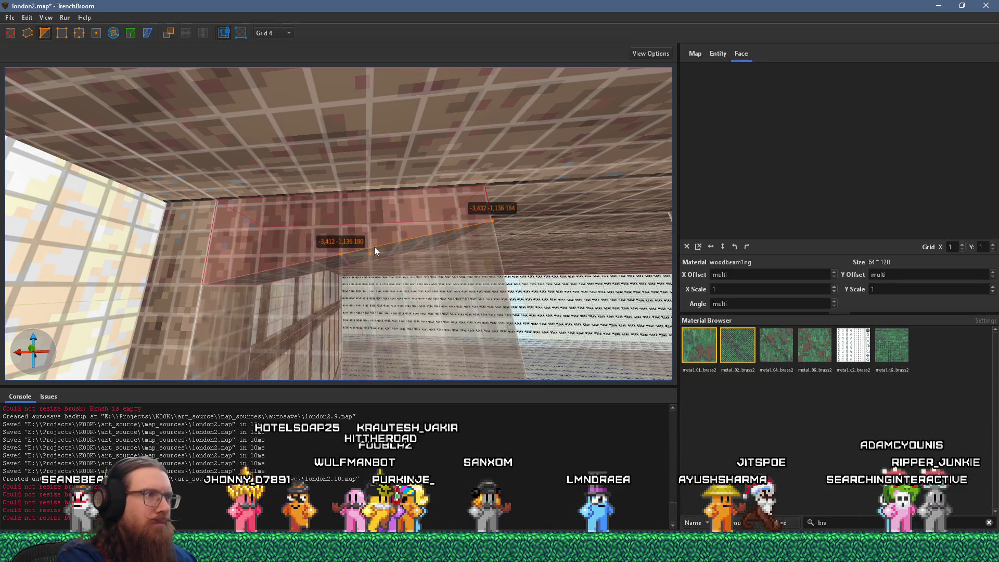
pyautogui.press('Return')
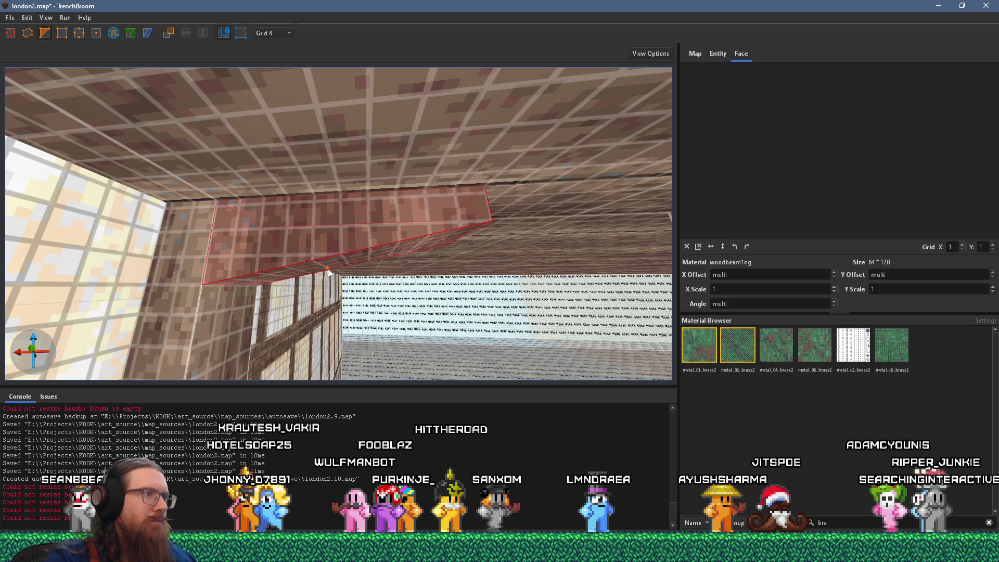
pyautogui.press('a')
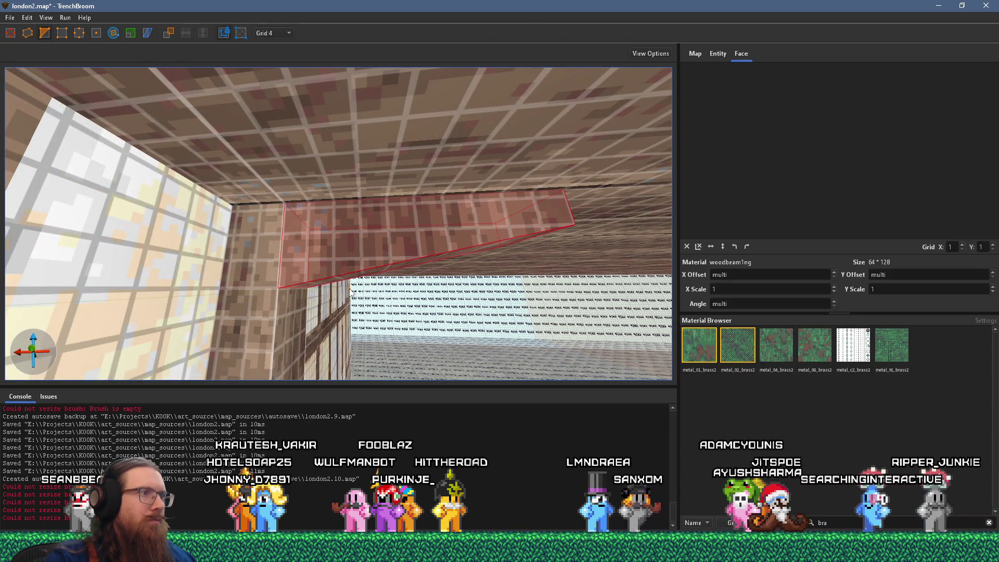
# Mark three clip points for a further cut through the brace, then check the reference photo
pyautogui.click(420, 257)
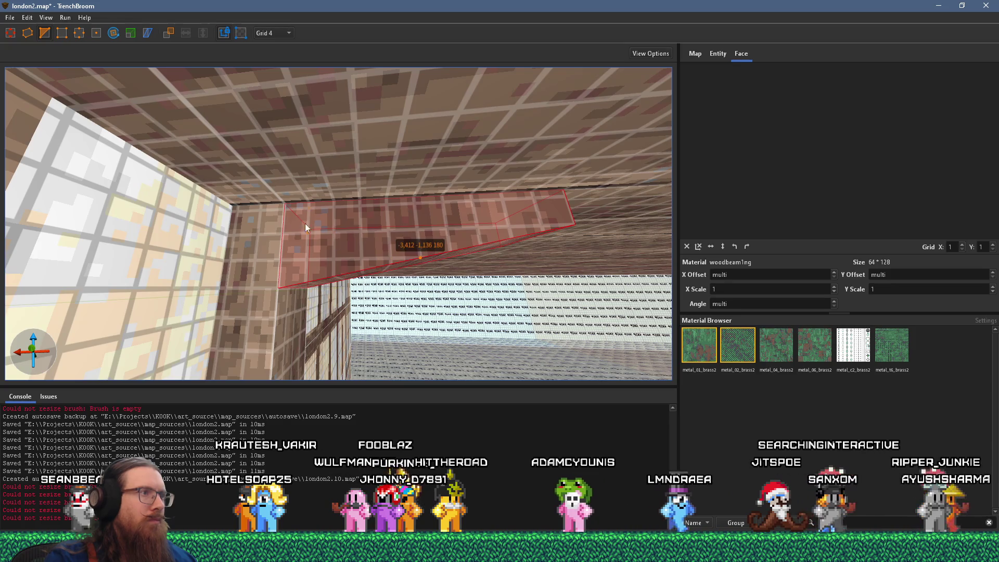
pyautogui.click(288, 204)
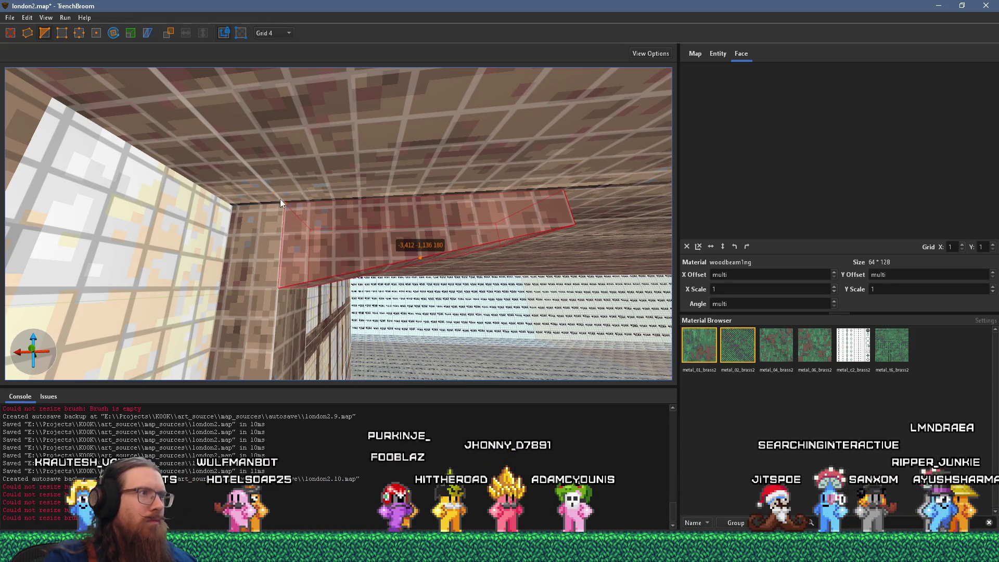
pyautogui.click(285, 204)
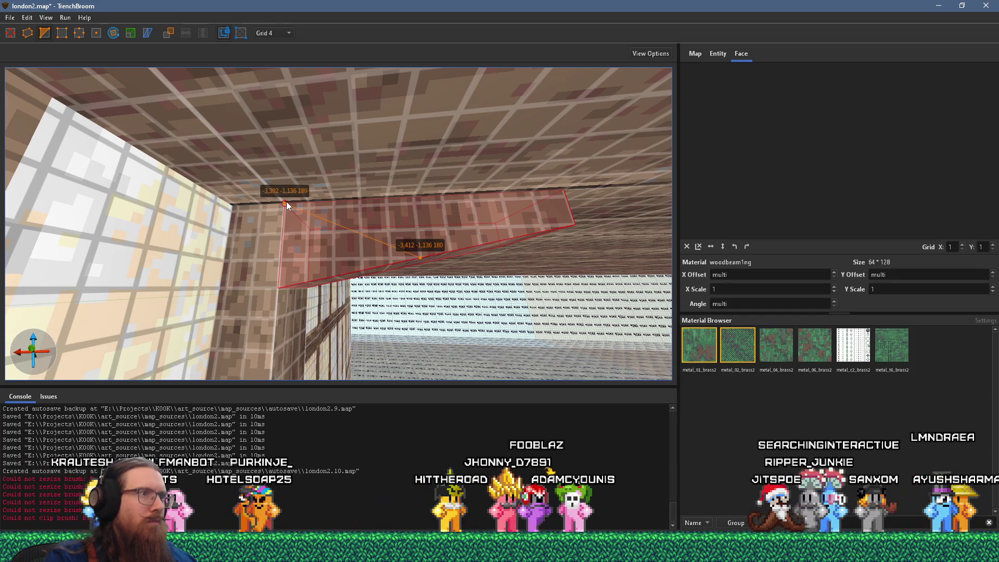
pyautogui.moveTo(346, 235)
pyautogui.mouseDown()
pyautogui.moveTo(220, 198)
pyautogui.moveTo(180, 198)
pyautogui.mouseUp()
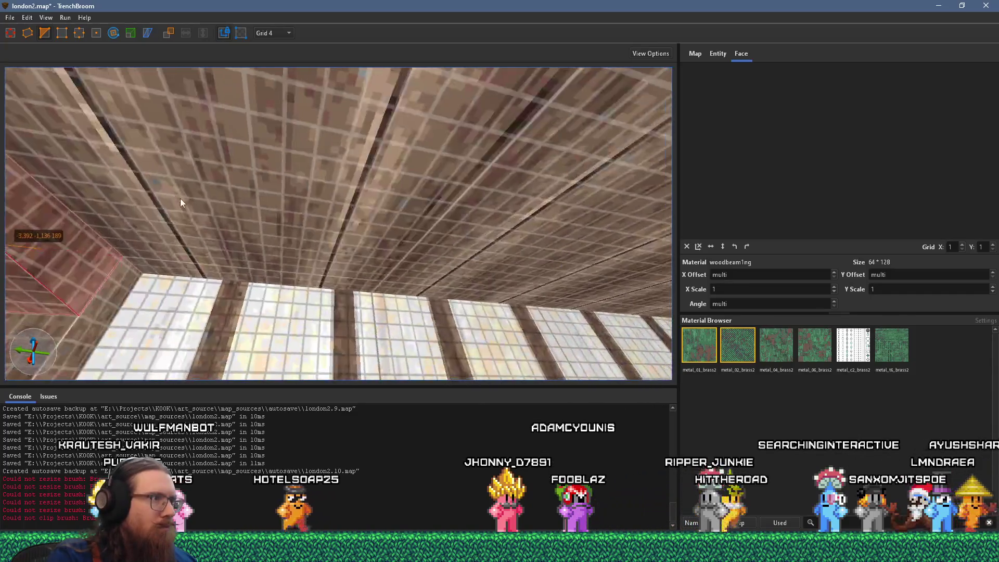
pyautogui.click(126, 255)
pyautogui.moveTo(196, 259)
pyautogui.mouseDown()
pyautogui.moveTo(267, 260)
pyautogui.moveTo(345, 283)
pyautogui.mouseUp()
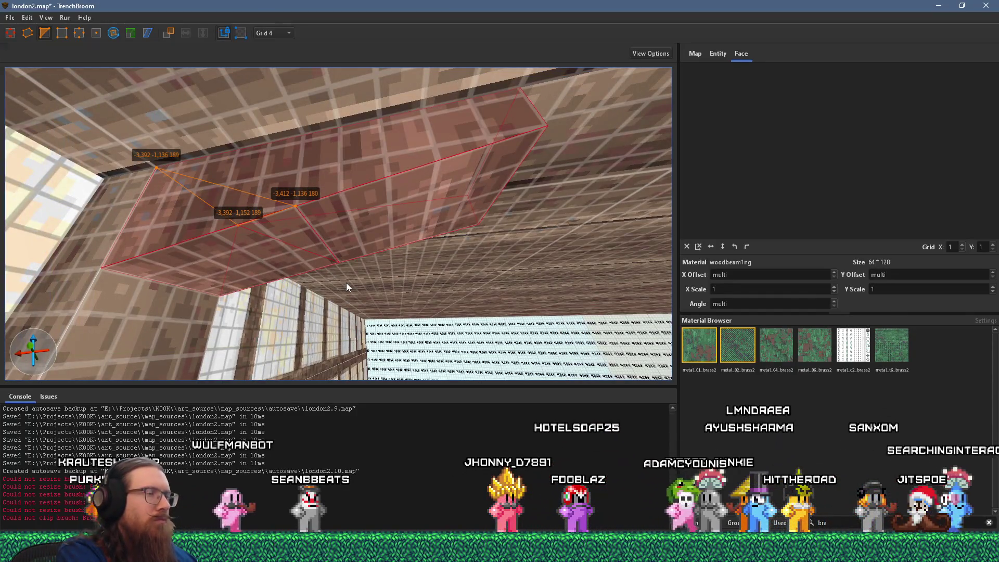
pyautogui.moveTo(273, 263); pyautogui.dragTo(319, 276)
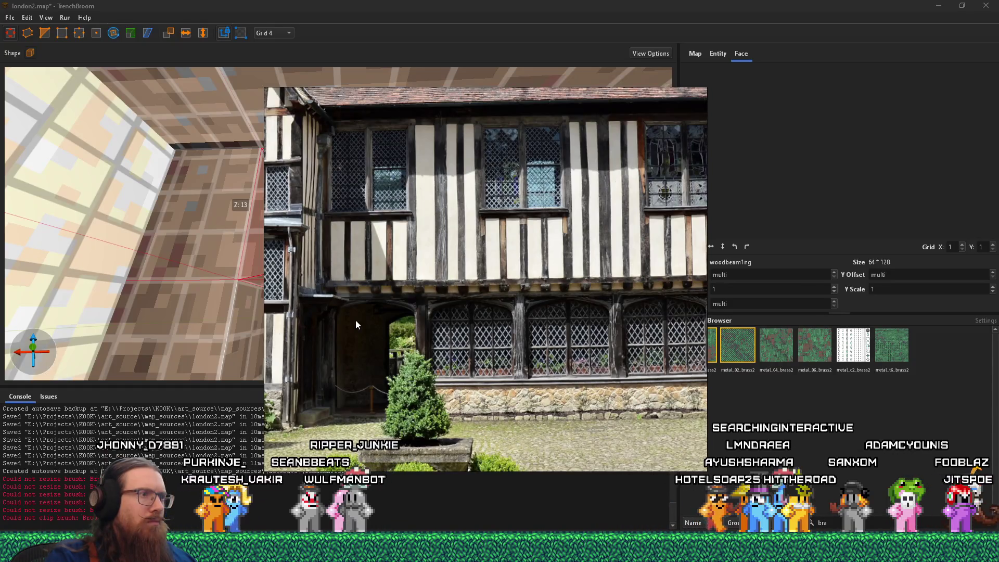
pyautogui.press('Escape')
# In vertex editing, move the brace's corner vertex to -8 along the beam
pyautogui.moveTo(356, 324); pyautogui.dragTo(309, 291)
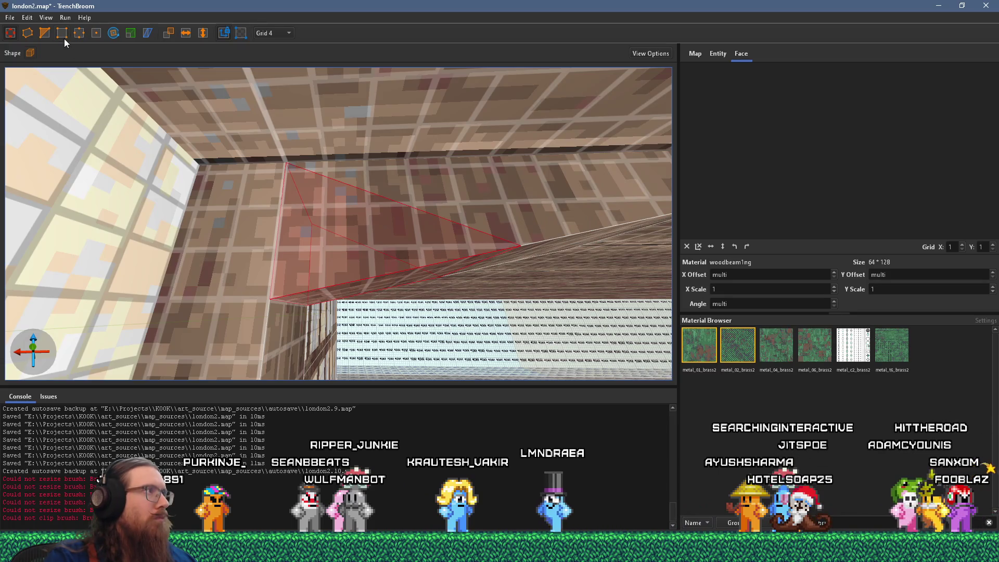
pyautogui.click(79, 33)
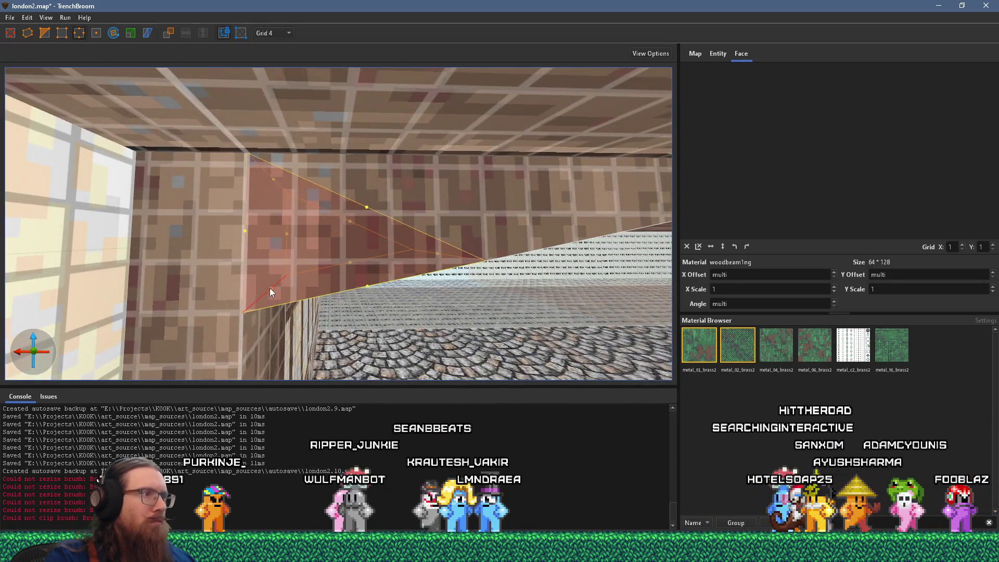
pyautogui.moveTo(270, 288); pyautogui.dragTo(291, 290)
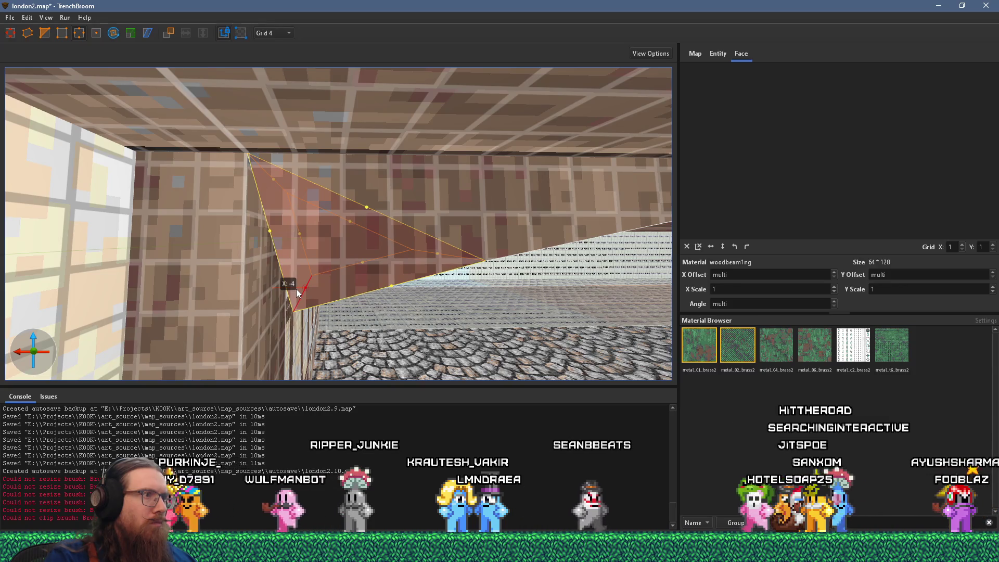
pyautogui.moveTo(321, 293); pyautogui.dragTo(329, 295)
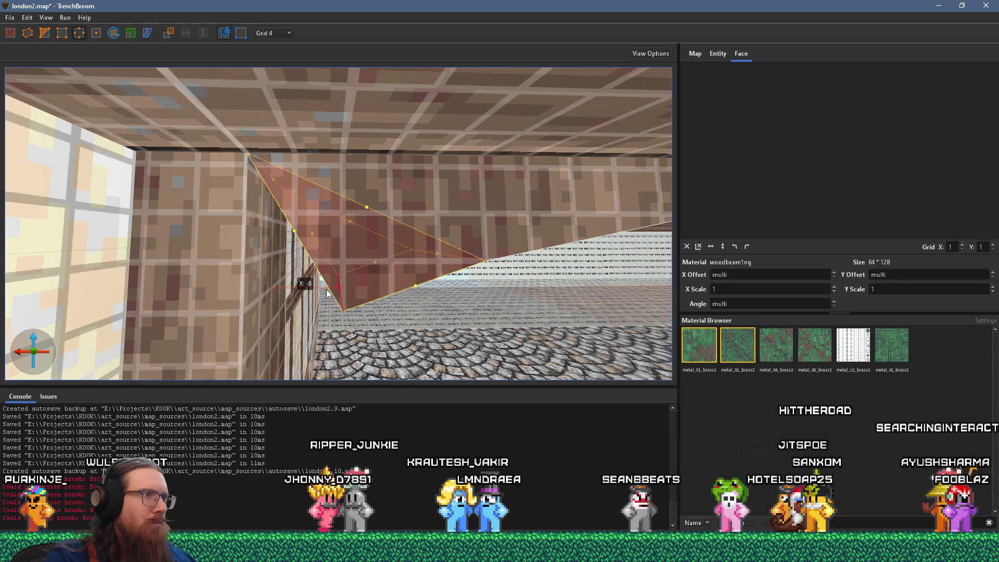
pyautogui.scroll(3, 326, 281)
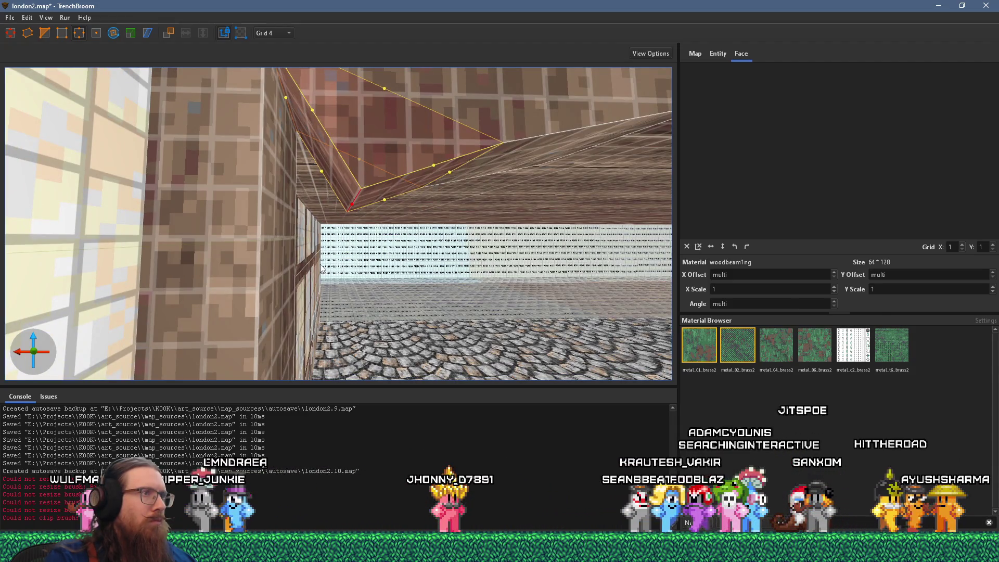
pyautogui.press('Left')
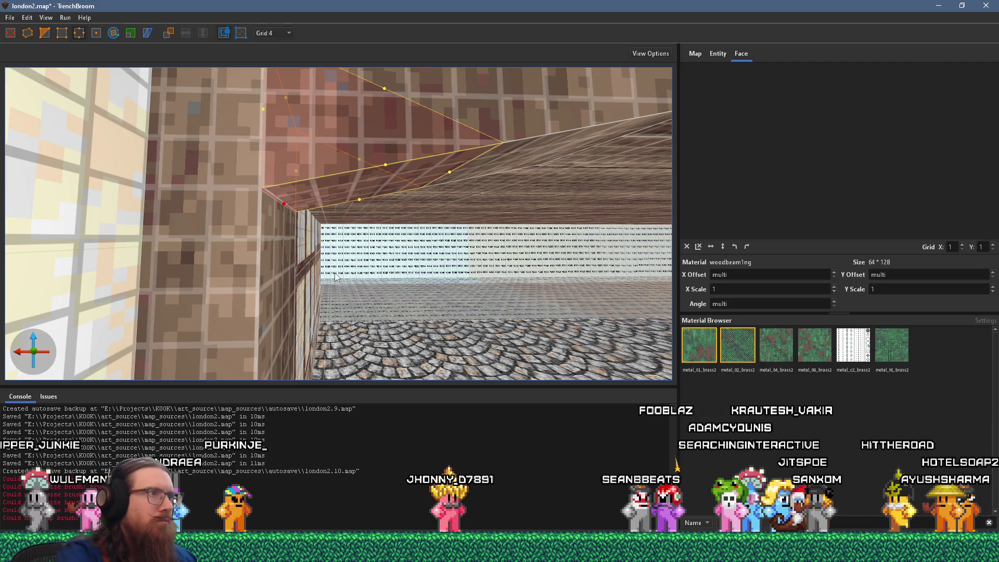
# Place two more cut points on the brace, then discard the pending cut
pyautogui.press('s')
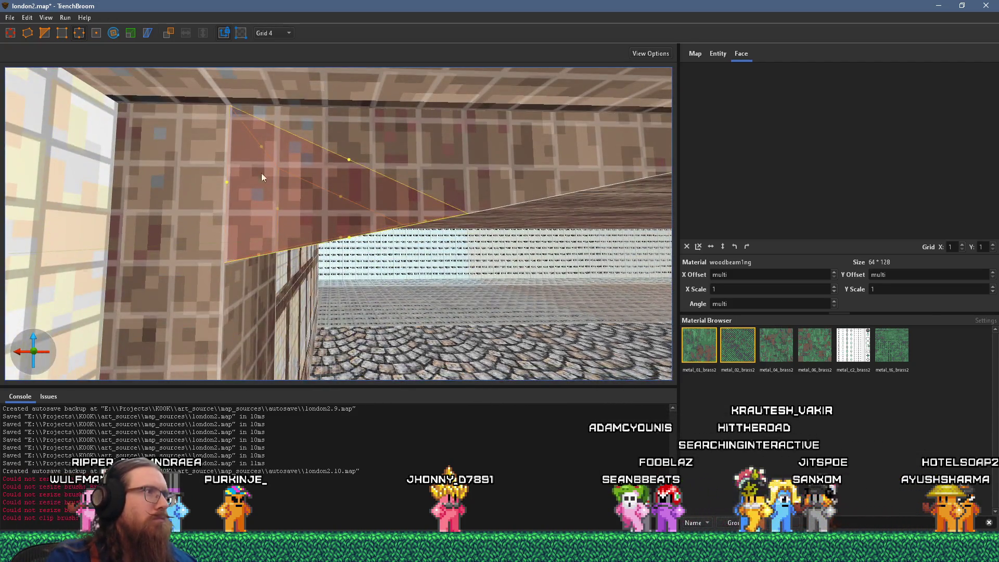
pyautogui.click(230, 103)
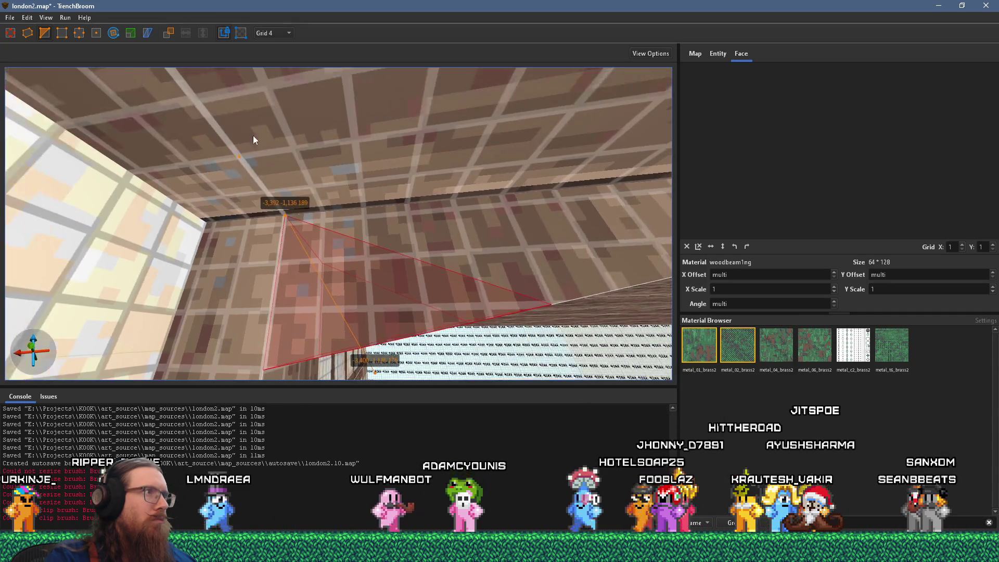
pyautogui.click(239, 156)
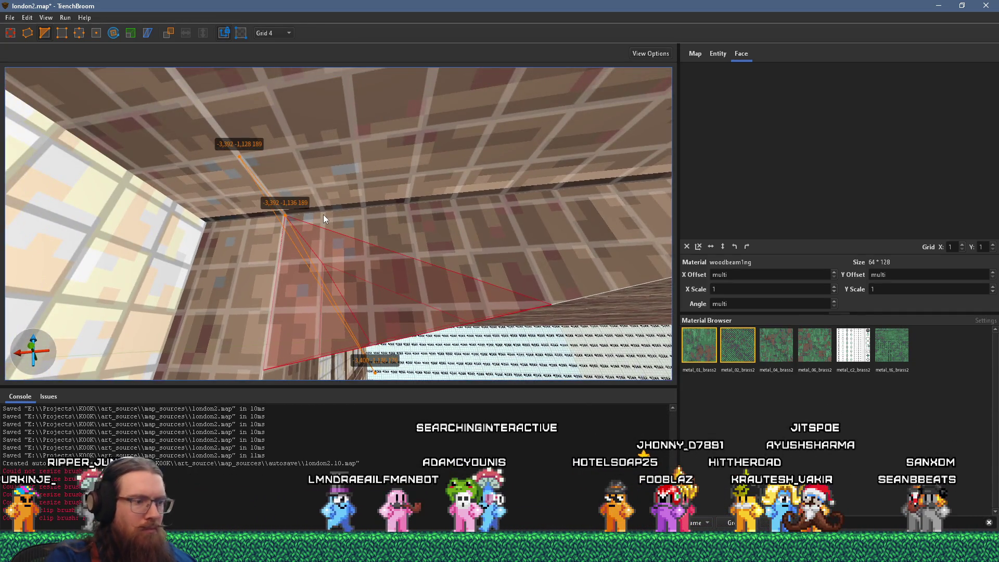
pyautogui.press('Return')
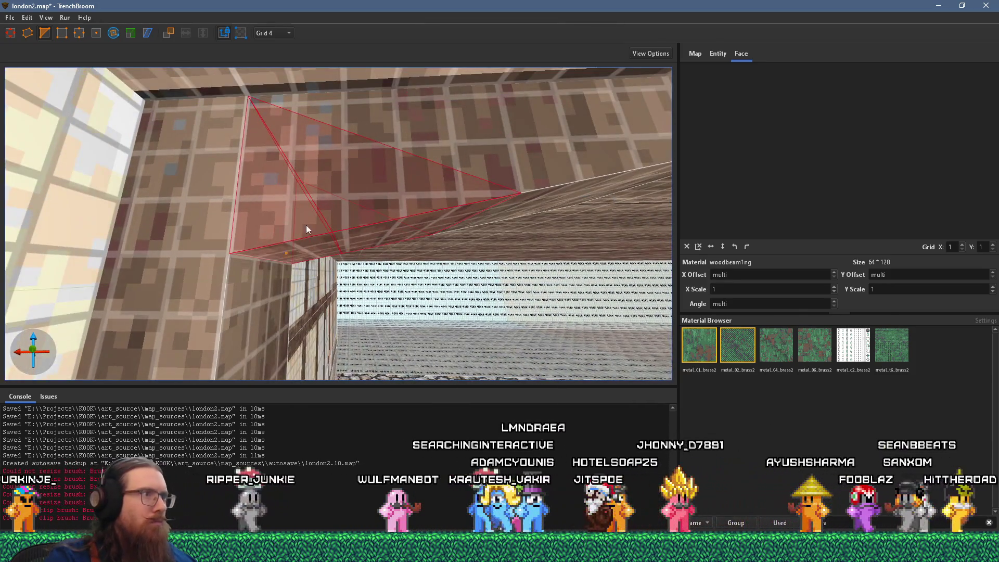
# Drag the brush's two edges down into a small tapered wedge, then deselect it
pyautogui.click(79, 33)
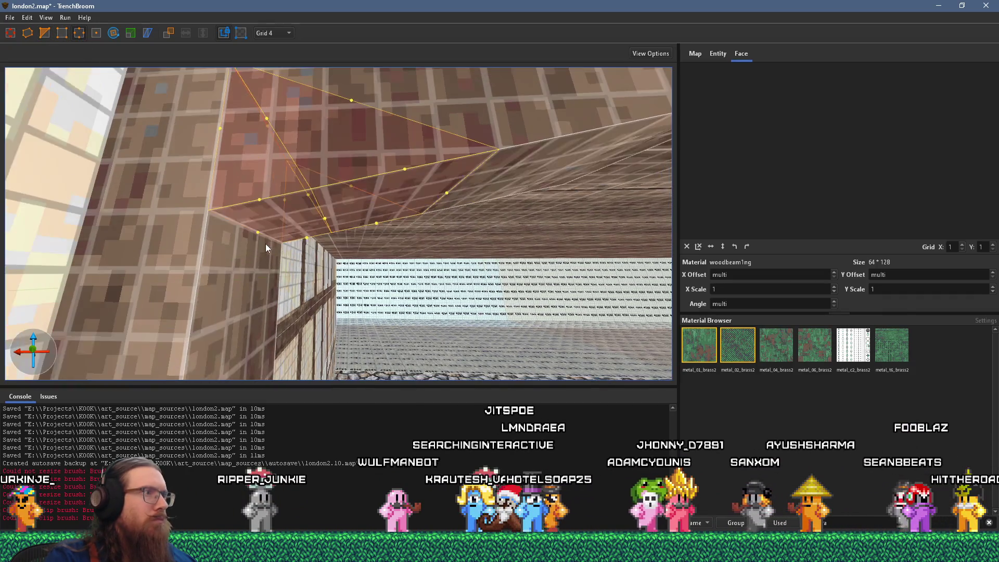
pyautogui.moveTo(256, 234); pyautogui.dragTo(250, 358)
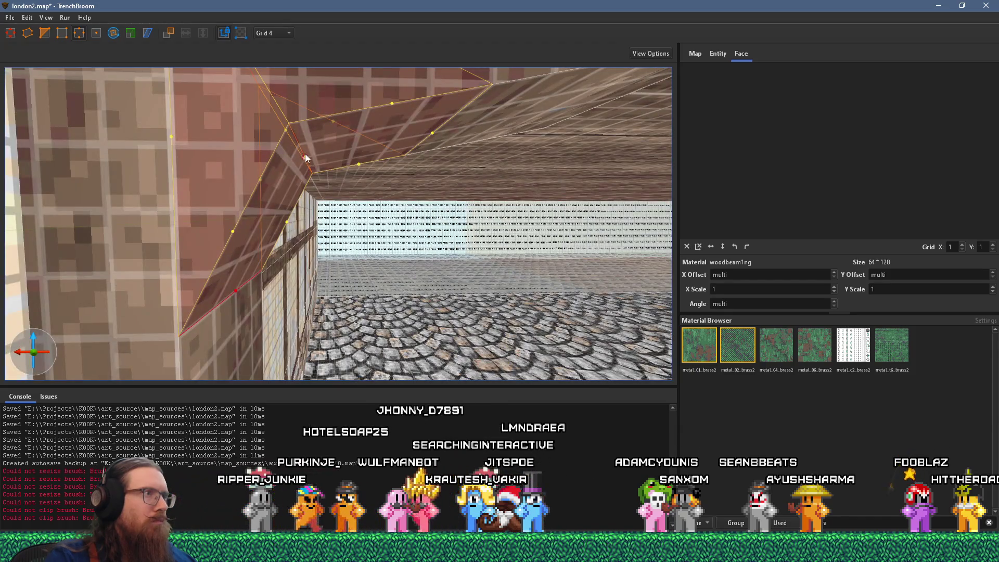
pyautogui.click(306, 159)
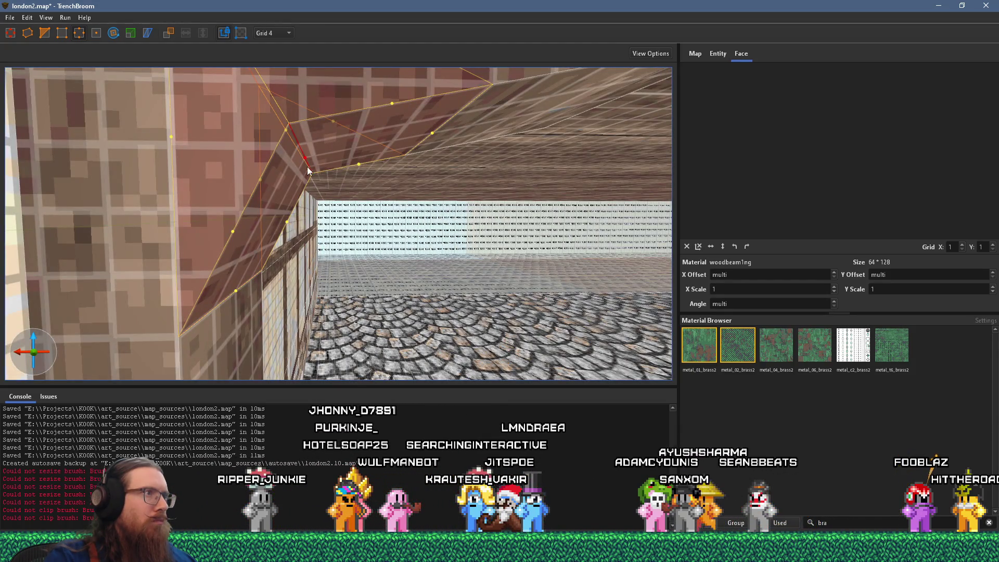
pyautogui.moveTo(305, 159); pyautogui.dragTo(307, 179)
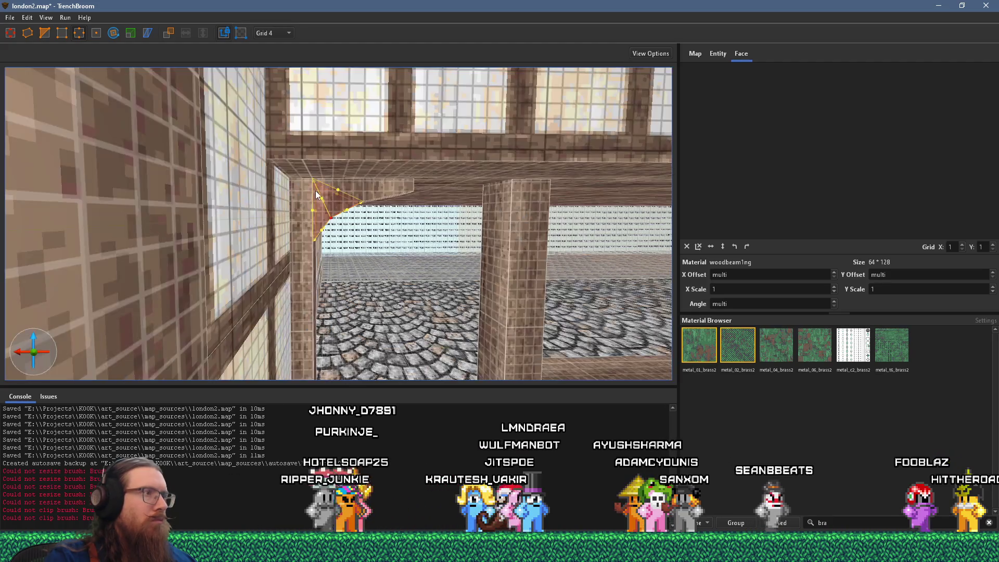
pyautogui.press('Escape')
pyautogui.press('s')
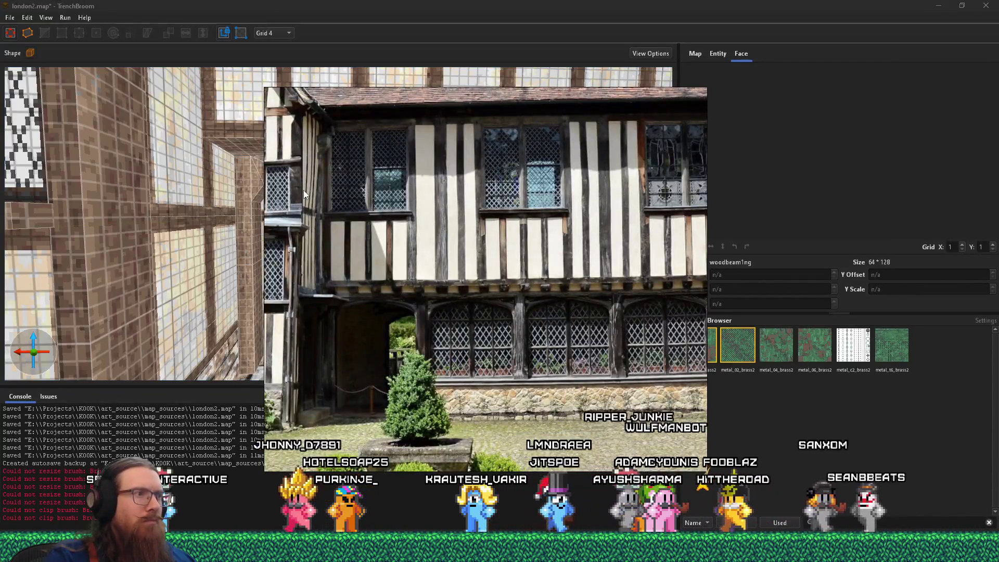
# Shift the ceiling beam face's texture Y offset to -93.77
pyautogui.scroll(2, 333, 218)
pyautogui.scroll(6, 333, 217)
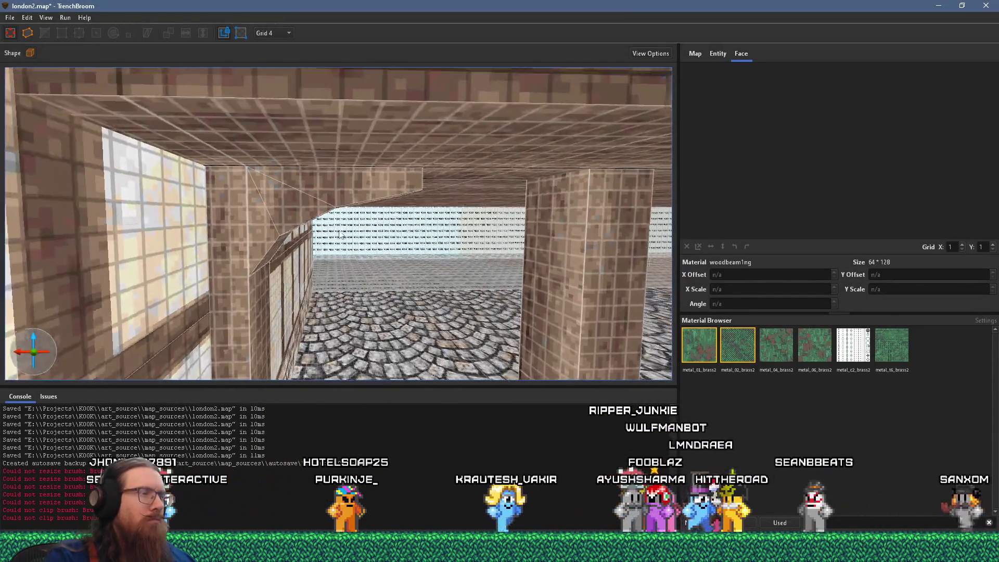
pyautogui.scroll(-5, 291, 216)
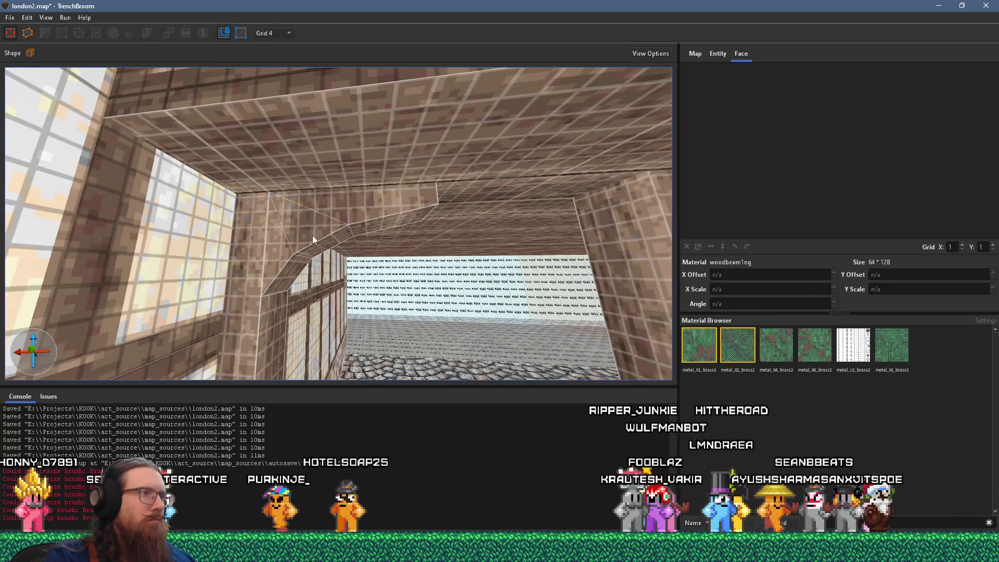
pyautogui.click(268, 187)
pyautogui.press('Down')
# Select the whole wedge brace and compare it against the Tudor reference photo
pyautogui.moveTo(288, 170)
pyautogui.mouseDown()
pyautogui.moveTo(267, 177)
pyautogui.moveTo(239, 241)
pyautogui.mouseUp()
pyautogui.keyDown('shift'); pyautogui.doubleClick(251, 227); pyautogui.keyUp('shift')
pyautogui.hotkey('alt', 'Tab')
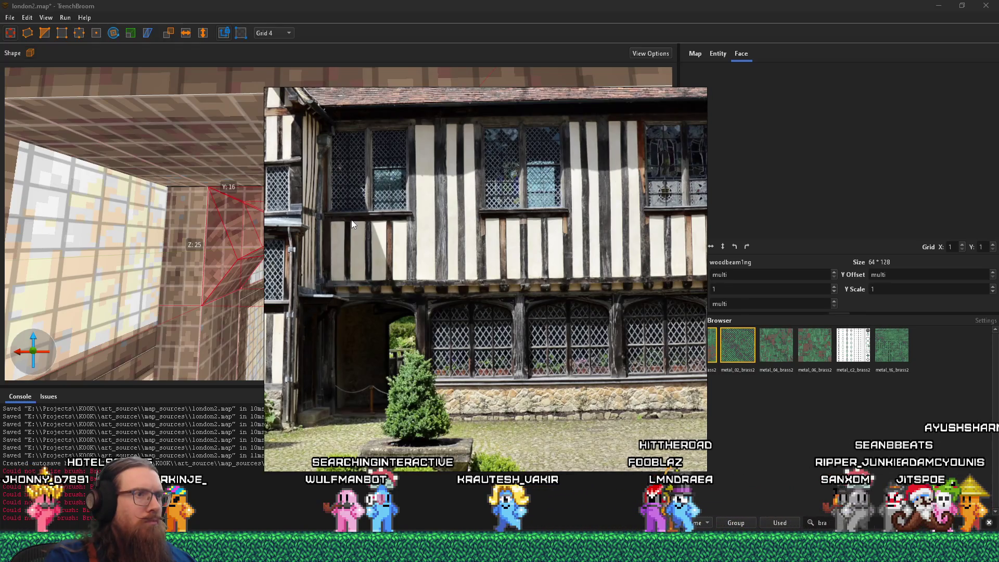
pyautogui.hotkey('alt', 'Tab')
pyautogui.moveTo(351, 220)
pyautogui.mouseDown()
pyautogui.moveTo(283, 215)
pyautogui.moveTo(235, 184)
pyautogui.moveTo(256, 195)
pyautogui.mouseUp()
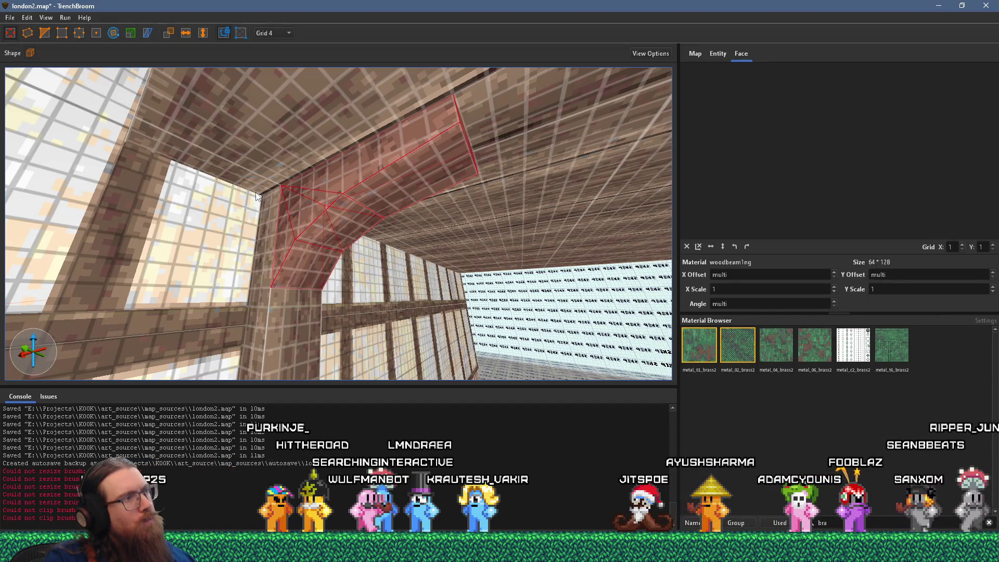
# Extend the brace brush along the ceiling beam and check it against the reference photo
pyautogui.moveTo(255, 192)
pyautogui.mouseDown()
pyautogui.moveTo(297, 217)
pyautogui.moveTo(293, 231)
pyautogui.moveTo(276, 208)
pyautogui.moveTo(217, 183)
pyautogui.mouseUp()
pyautogui.moveTo(208, 135); pyautogui.dragTo(232, 136)
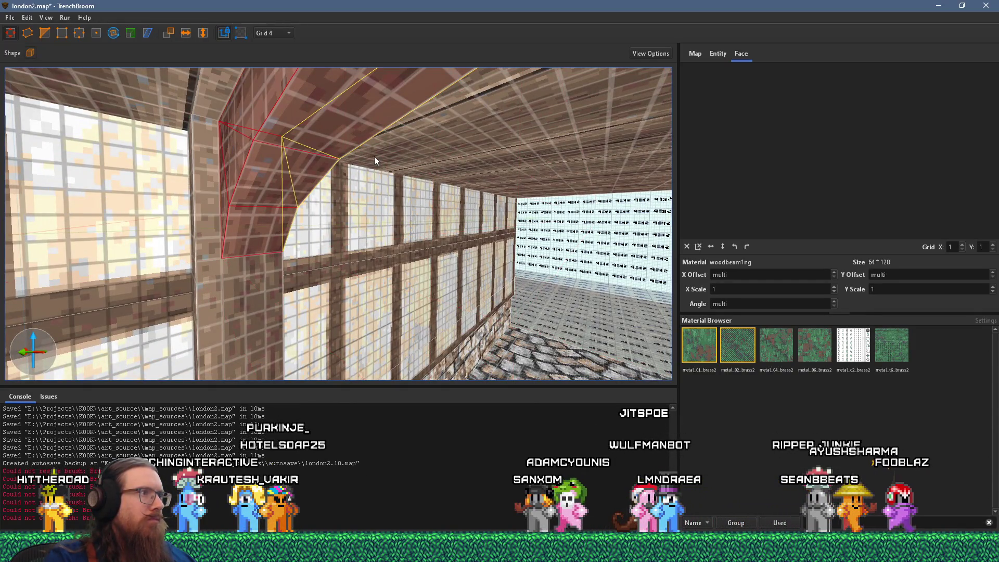
pyautogui.moveTo(348, 160)
pyautogui.mouseDown()
pyautogui.moveTo(315, 172)
pyautogui.moveTo(336, 183)
pyautogui.moveTo(304, 137)
pyautogui.mouseUp()
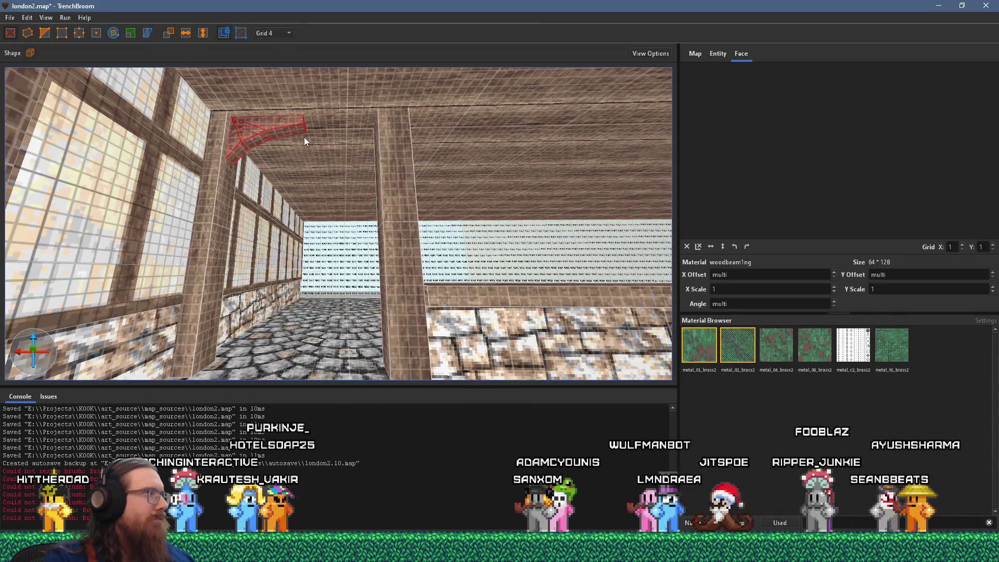
pyautogui.scroll(5, 304, 136)
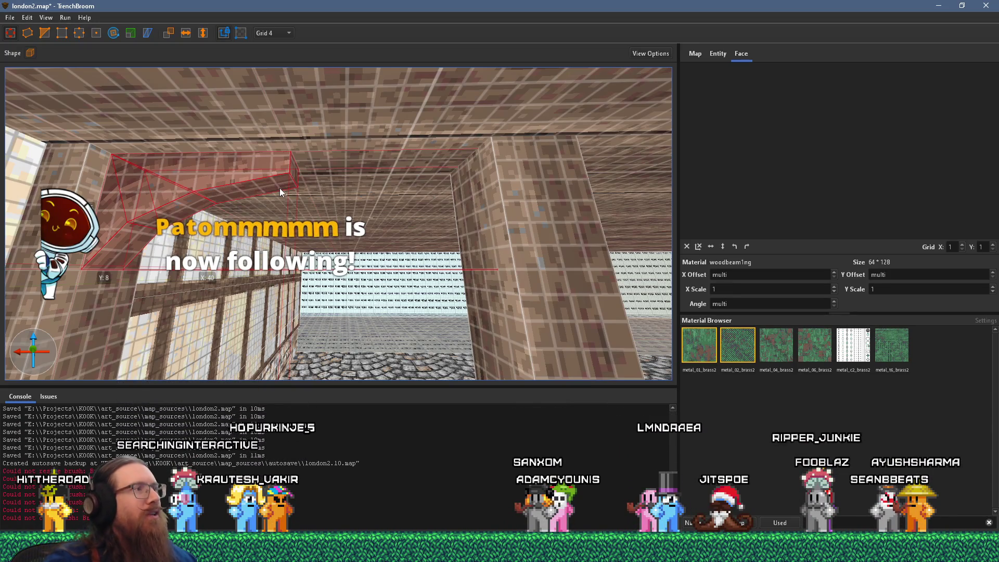
pyautogui.scroll(5, 254, 177)
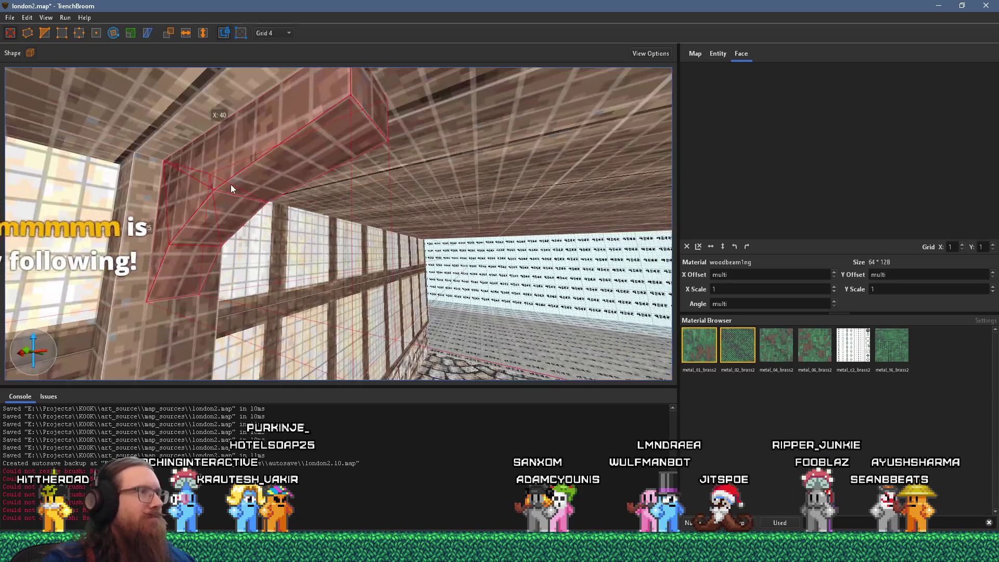
pyautogui.press('e')
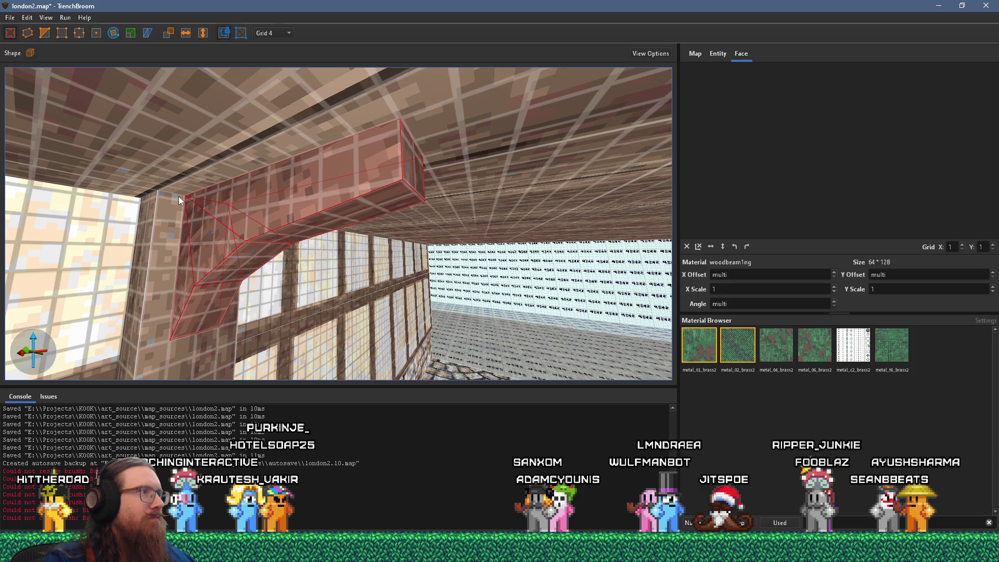
pyautogui.hotkey('alt', 'Tab')
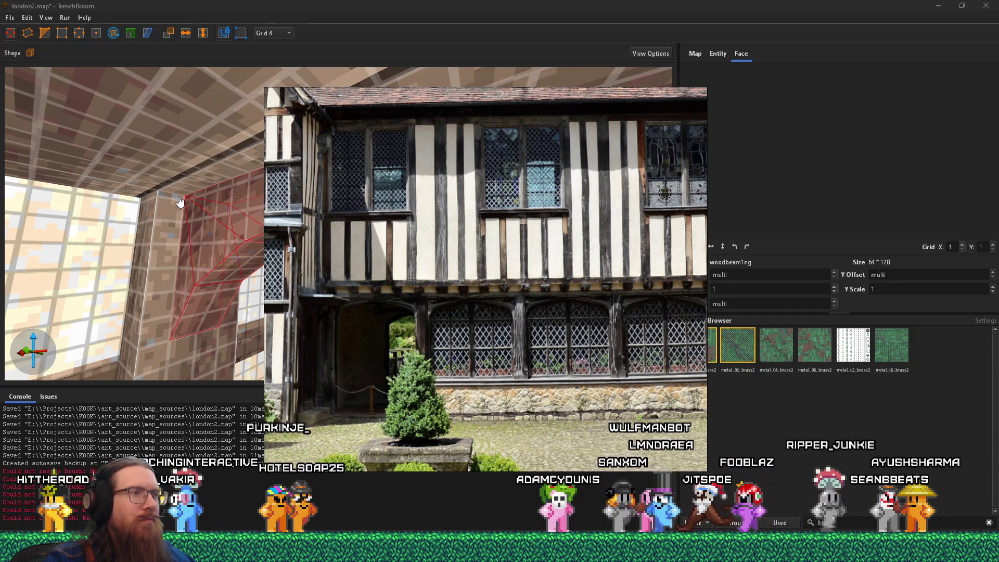
pyautogui.hotkey('alt', 'Tab')
pyautogui.scroll(-5, 211, 202)
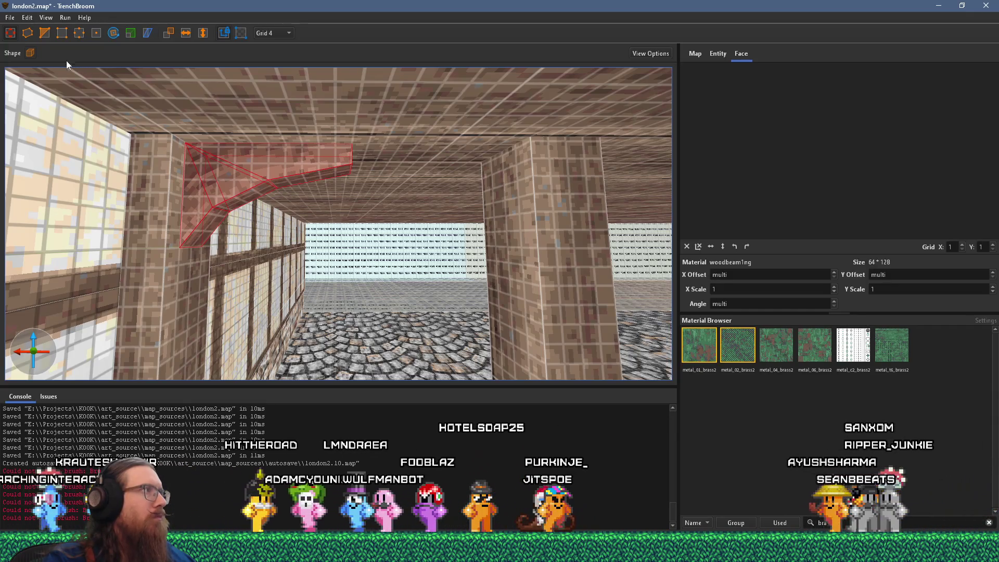
pyautogui.scroll(3, 173, 130)
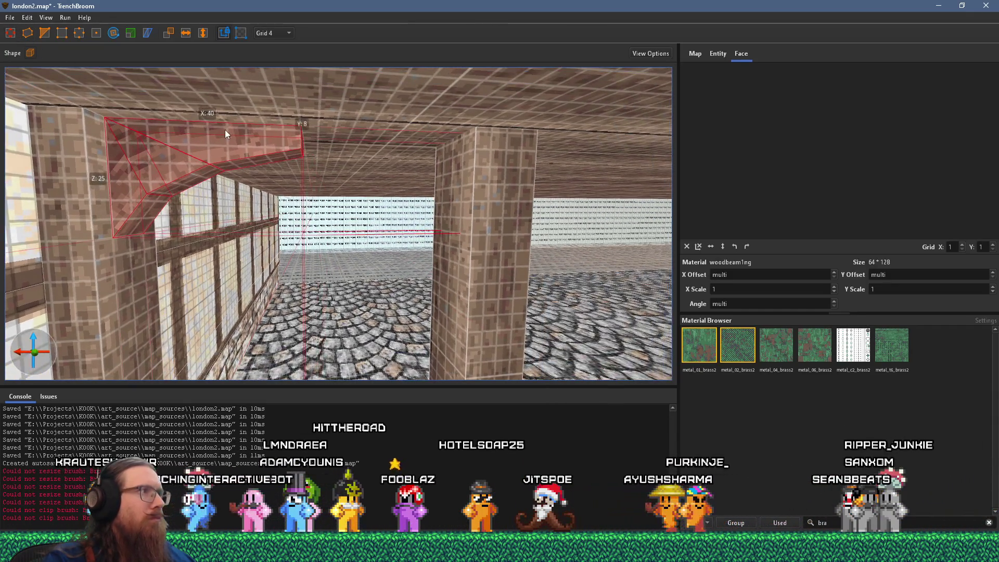
# Alt-drag a copy of the brace to the right pillar and flip it horizontally
pyautogui.moveTo(152, 110)
pyautogui.mouseDown()
pyautogui.moveTo(323, 148)
pyautogui.moveTo(439, 160)
pyautogui.moveTo(420, 134)
pyautogui.moveTo(438, 149)
pyautogui.mouseUp()
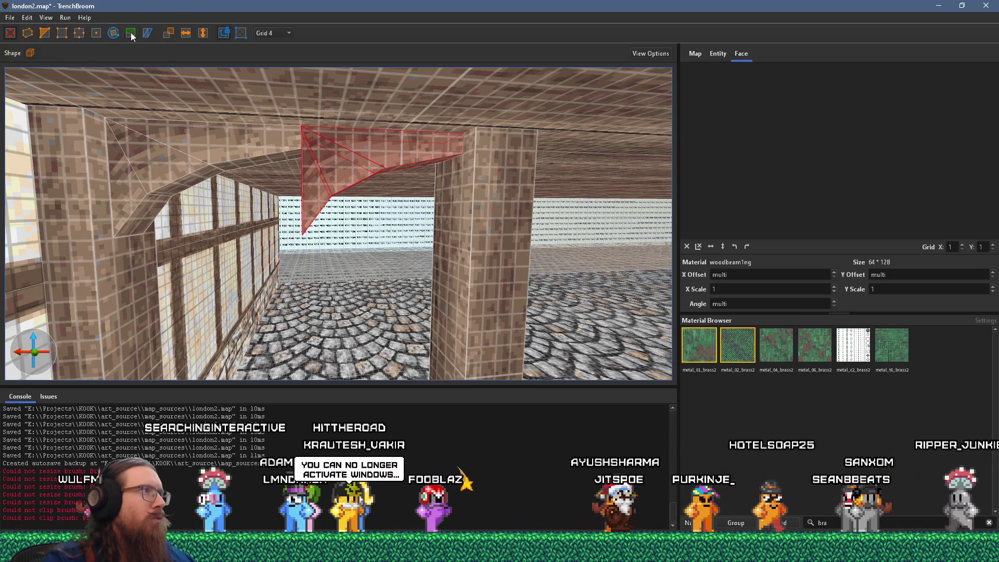
pyautogui.click(186, 35)
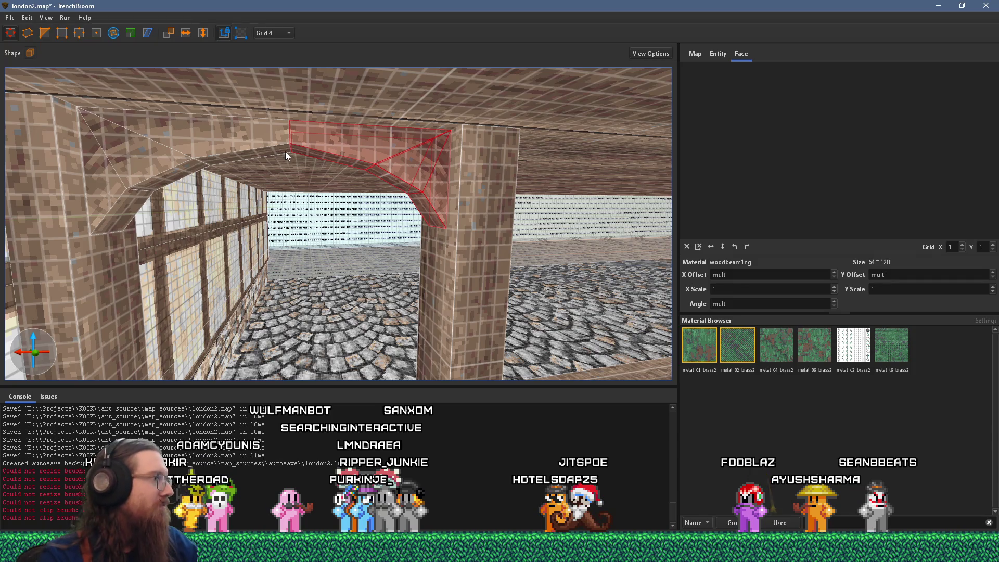
pyautogui.moveTo(285, 152)
pyautogui.mouseDown()
pyautogui.moveTo(418, 250)
pyautogui.moveTo(407, 197)
pyautogui.mouseUp()
# Inspect the pillar, brace and ceiling beam face textures, picking the beam as reference
pyautogui.keyDown('shift'); pyautogui.click(431, 193); pyautogui.keyUp('shift')
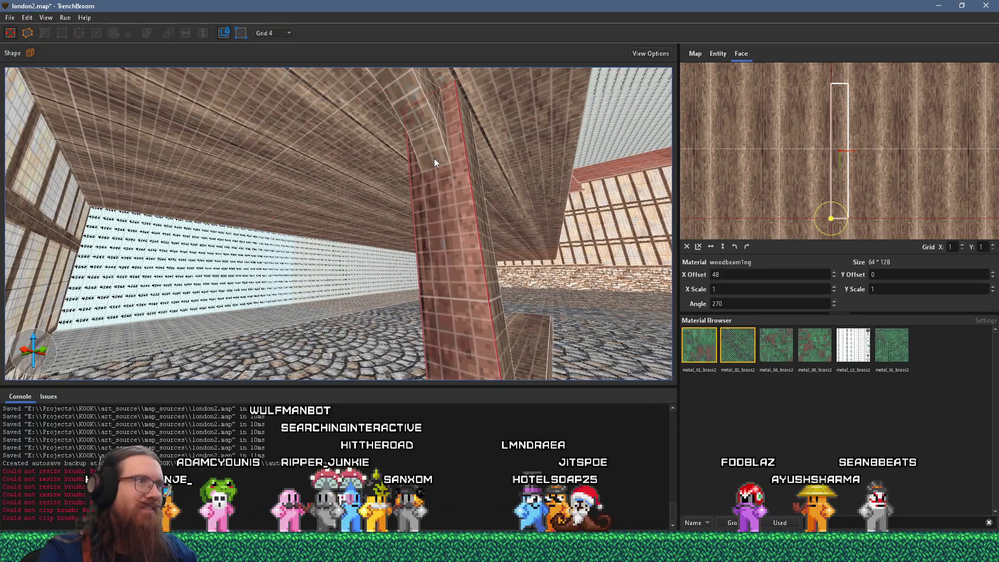
pyautogui.moveTo(409, 102)
pyautogui.mouseDown()
pyautogui.moveTo(418, 211)
pyautogui.moveTo(394, 248)
pyautogui.mouseUp()
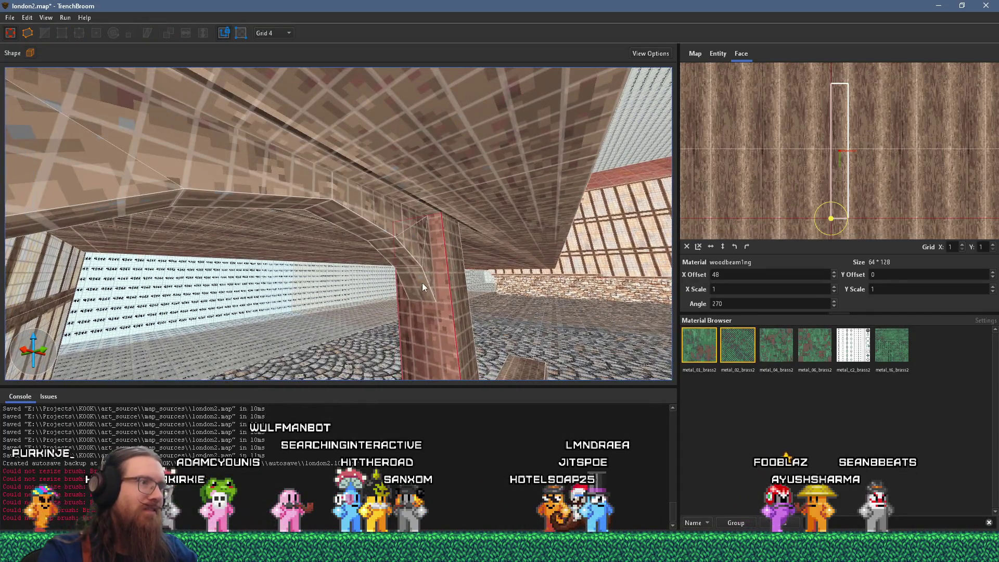
pyautogui.keyDown('shift'); pyautogui.click(413, 283); pyautogui.keyUp('shift')
pyautogui.moveTo(329, 224); pyautogui.dragTo(290, 167)
pyautogui.keyDown('shift'); pyautogui.click(284, 188); pyautogui.keyUp('shift')
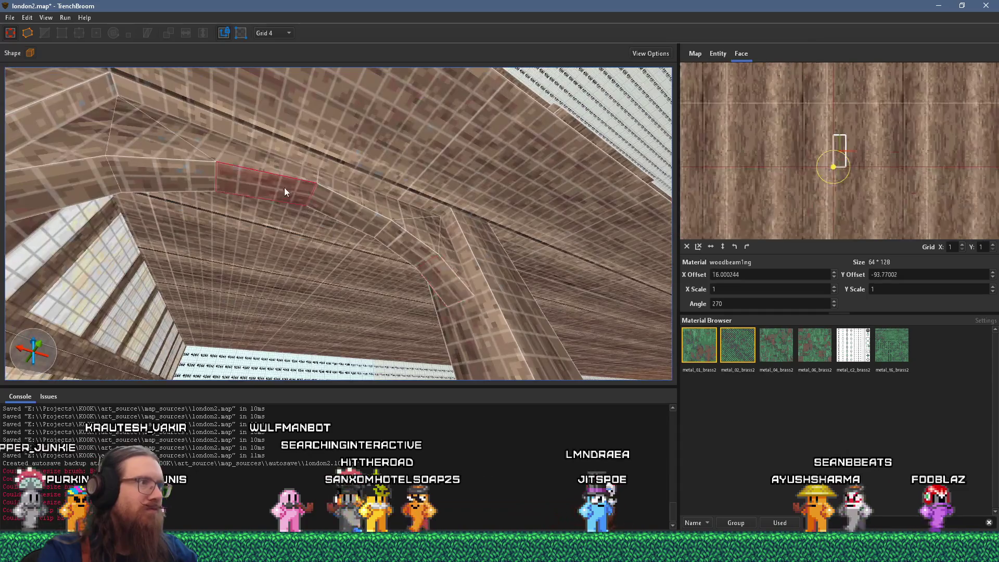
# Copy the beam's -93.77 texture alignment onto the slanted arch brace faces
pyautogui.keyDown('shift'); pyautogui.click(455, 283); pyautogui.keyUp('shift')
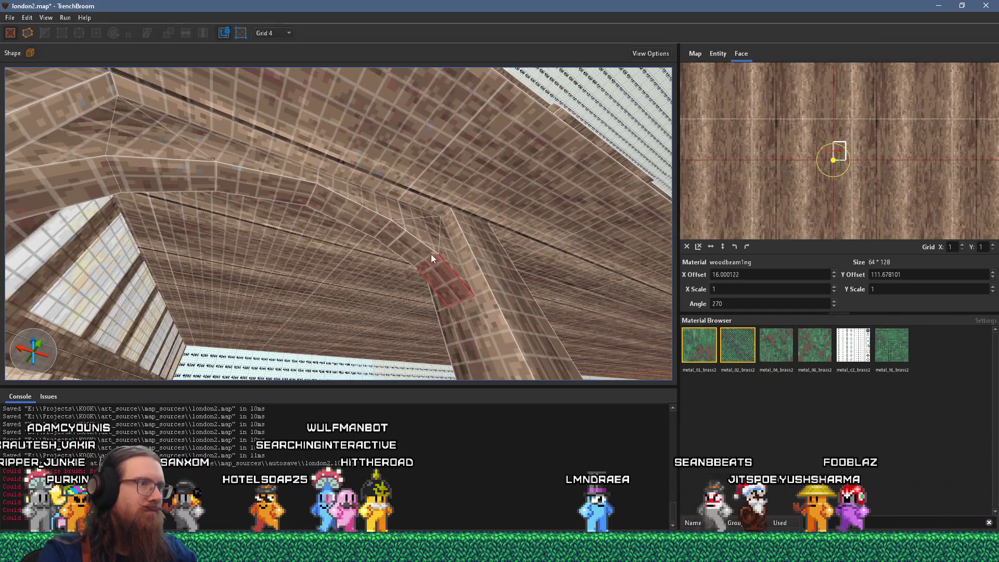
pyautogui.keyDown('shift'); pyautogui.click(425, 238); pyautogui.keyUp('shift')
pyautogui.moveTo(375, 211); pyautogui.dragTo(530, 267)
pyautogui.keyDown('shift'); pyautogui.click(524, 174); pyautogui.keyUp('shift')
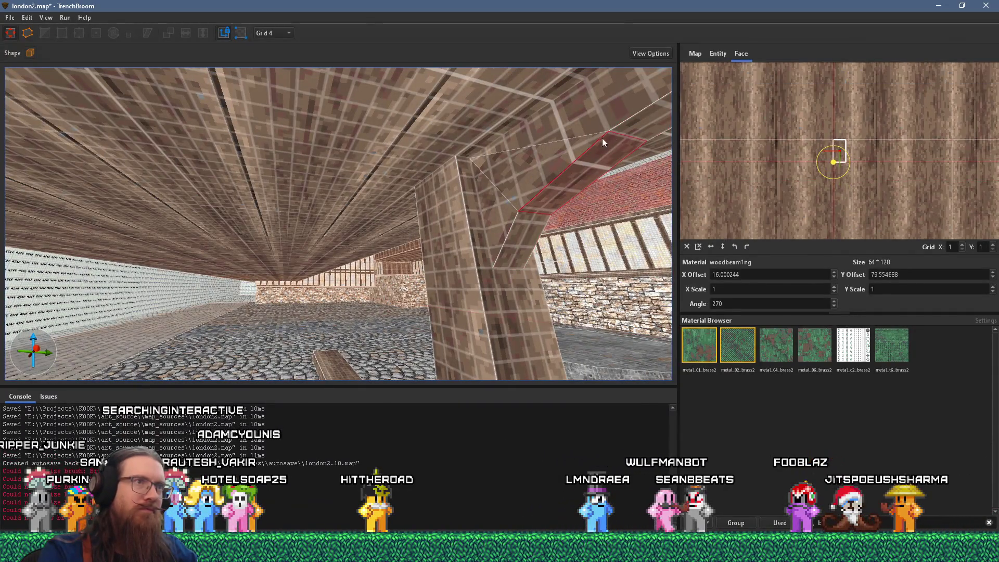
pyautogui.keyDown('shift'); pyautogui.click(627, 127); pyautogui.keyUp('shift')
pyautogui.moveTo(626, 127)
pyautogui.mouseDown()
pyautogui.moveTo(555, 120)
pyautogui.moveTo(507, 165)
pyautogui.moveTo(507, 123)
pyautogui.mouseUp()
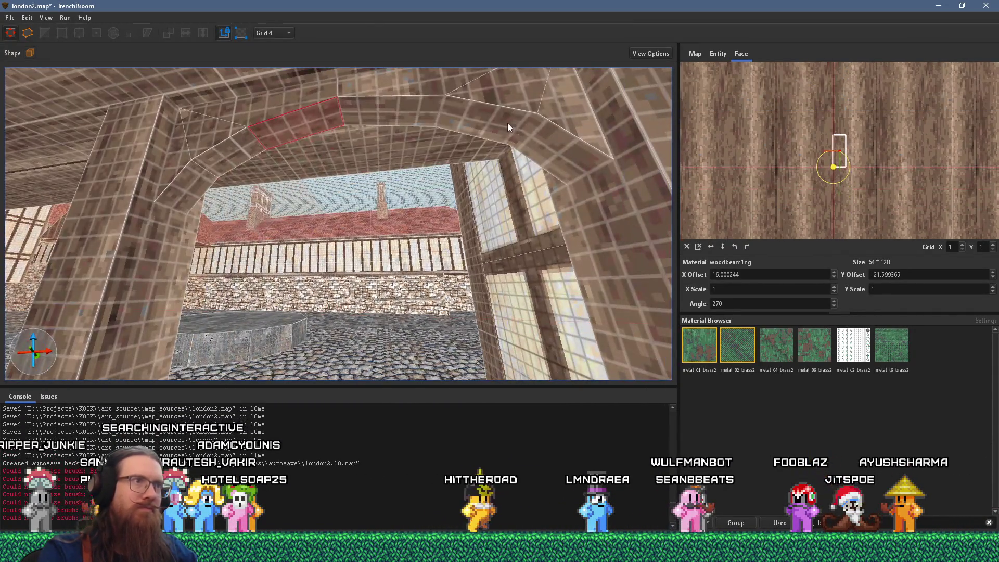
pyautogui.keyDown('shift'); pyautogui.click(521, 128); pyautogui.keyUp('shift')
pyautogui.keyDown('shift'); pyautogui.click(419, 99); pyautogui.keyUp('shift')
pyautogui.keyDown('shift'); pyautogui.click(414, 101); pyautogui.keyUp('shift')
# Clear the face selection and select the whole arch brush
pyautogui.moveTo(412, 79); pyautogui.dragTo(419, 164)
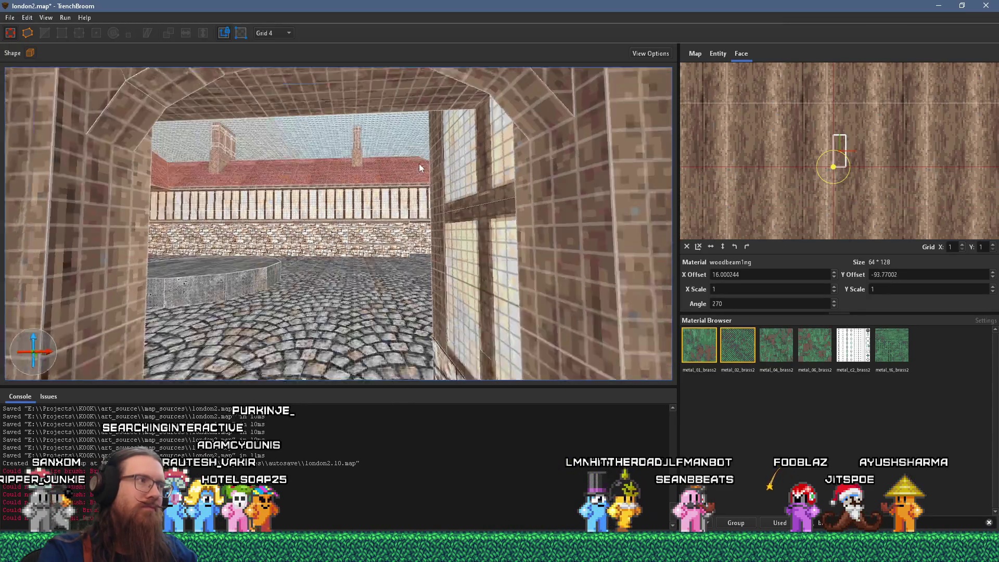
pyautogui.scroll(-5, 419, 164)
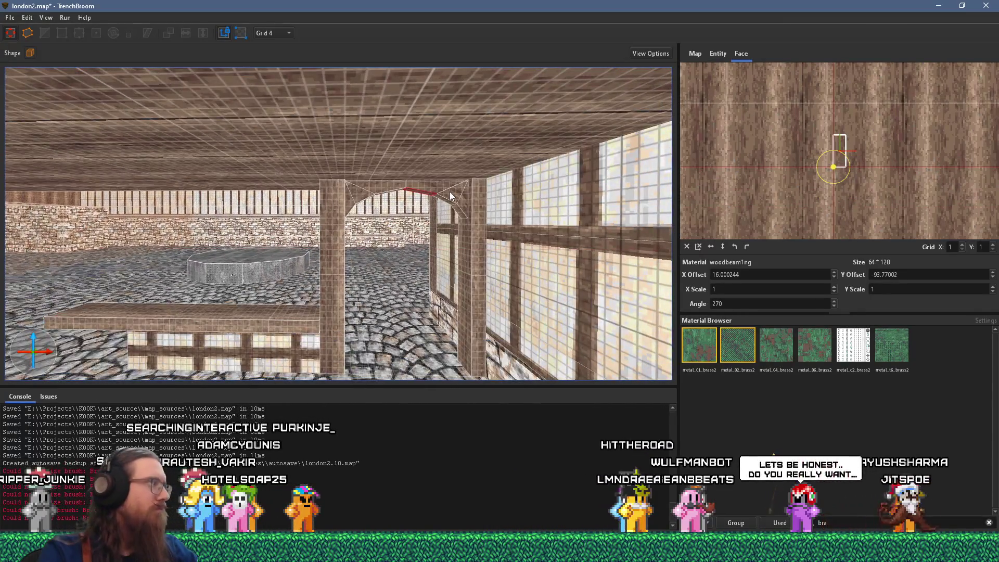
pyautogui.scroll(4, 454, 240)
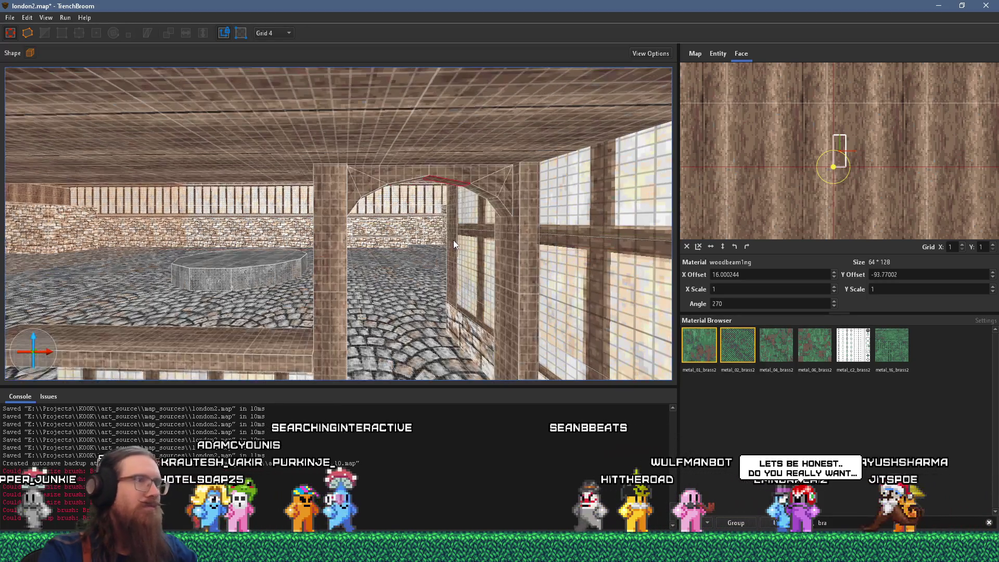
pyautogui.press('Escape')
pyautogui.scroll(3, 369, 220)
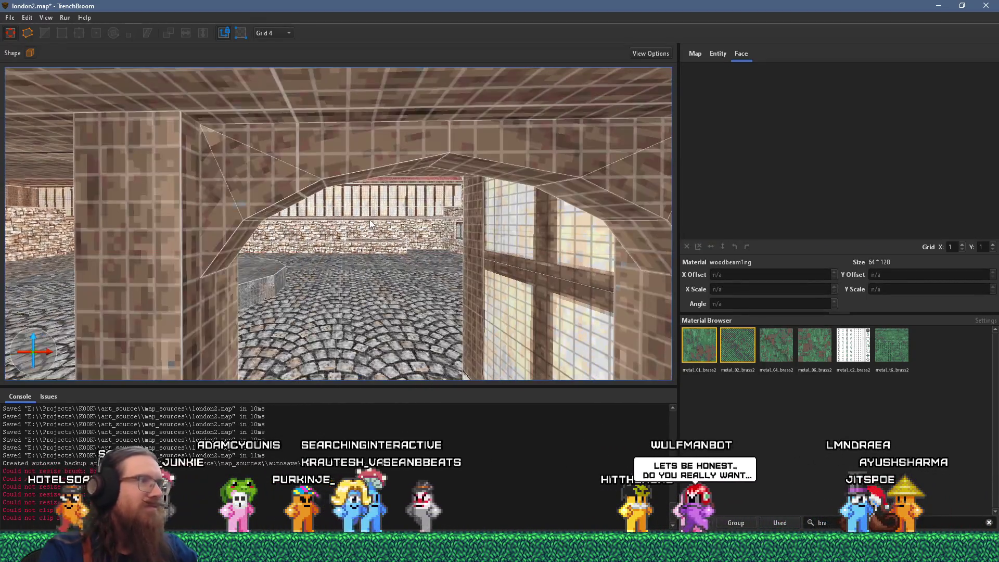
pyautogui.click(233, 195)
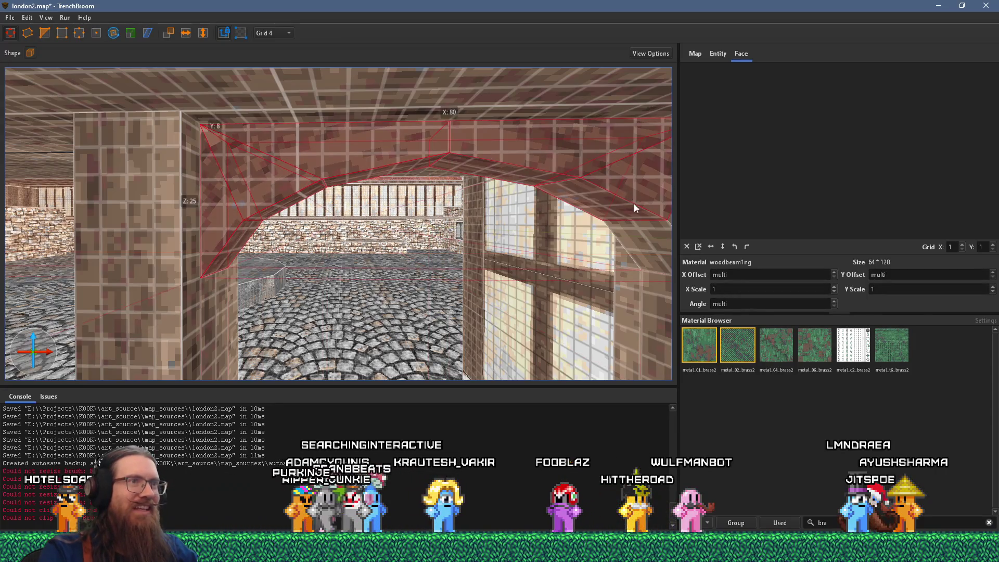
# Turn the arch brace into a func_detail brush entity
pyautogui.scroll(-4, 592, 235)
pyautogui.rightClick(513, 194)
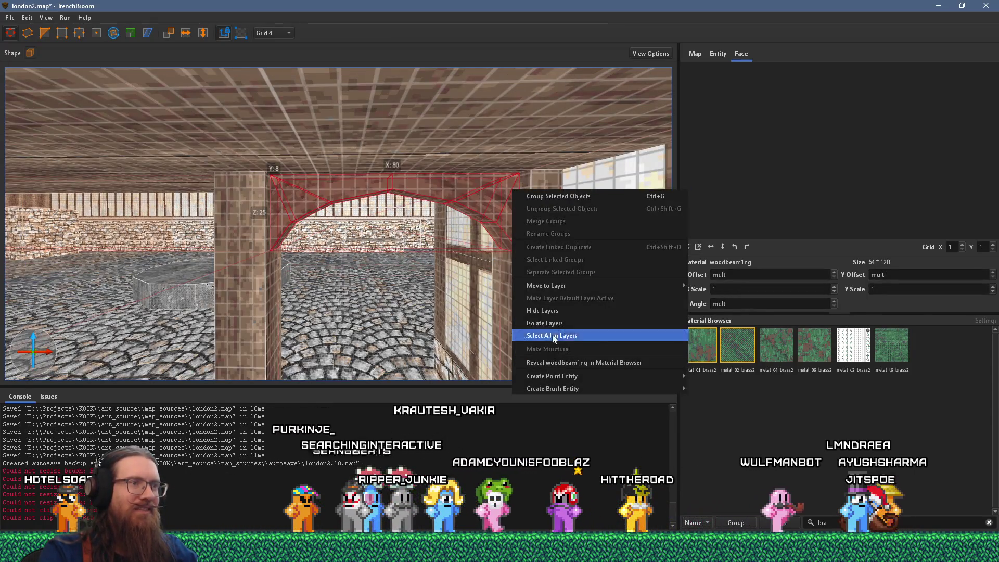
pyautogui.moveTo(566, 390)
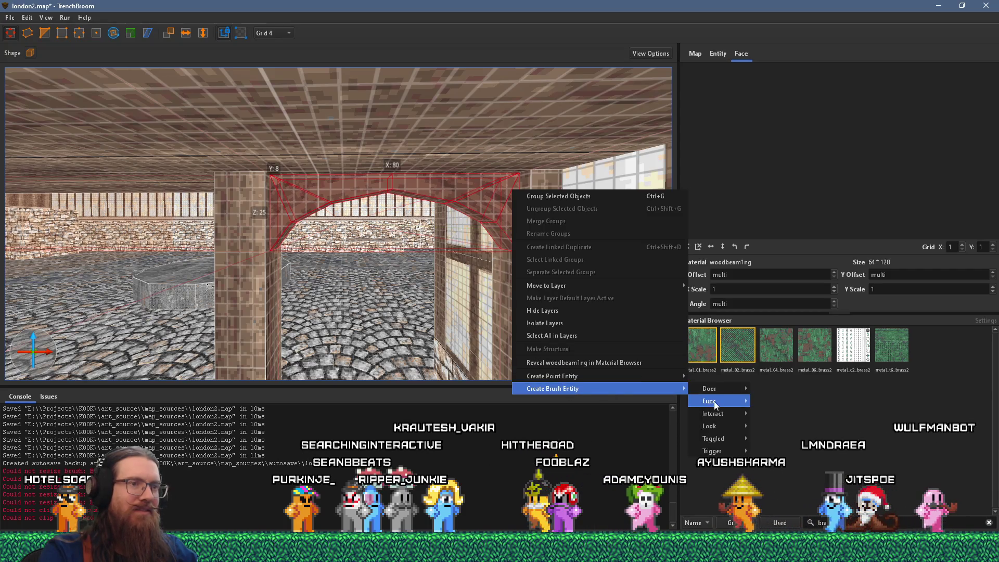
pyautogui.moveTo(716, 404)
pyautogui.click(793, 420)
pyautogui.moveTo(547, 328)
pyautogui.mouseDown()
pyautogui.moveTo(326, 282)
pyautogui.moveTo(306, 289)
pyautogui.moveTo(369, 250)
pyautogui.moveTo(339, 274)
pyautogui.moveTo(337, 263)
pyautogui.moveTo(698, 226)
pyautogui.moveTo(417, 260)
pyautogui.moveTo(382, 252)
pyautogui.moveTo(338, 202)
pyautogui.moveTo(384, 204)
pyautogui.moveTo(319, 203)
pyautogui.moveTo(567, 201)
pyautogui.mouseUp()
# Duplicate the func_detail arch and shift the copy to the right
pyautogui.hotkey('ctrl', 'd')
pyautogui.scroll(-10, 368, 215)
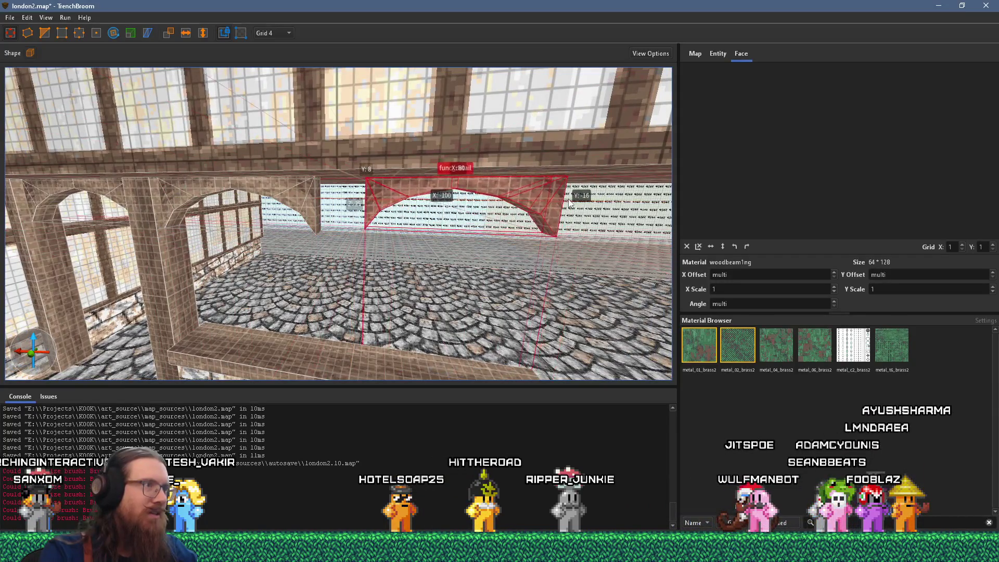
pyautogui.scroll(5, 383, 200)
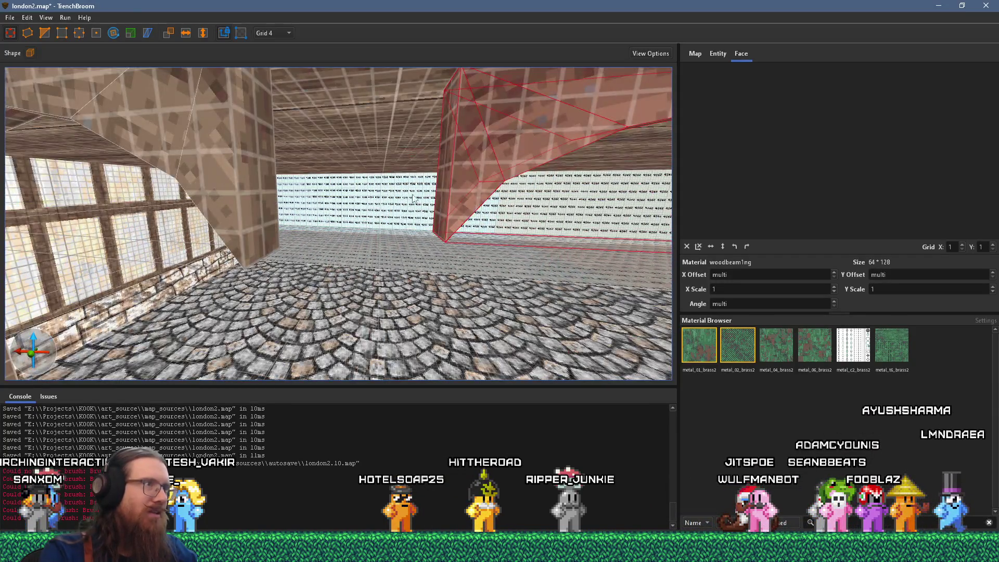
pyautogui.scroll(-6, 413, 198)
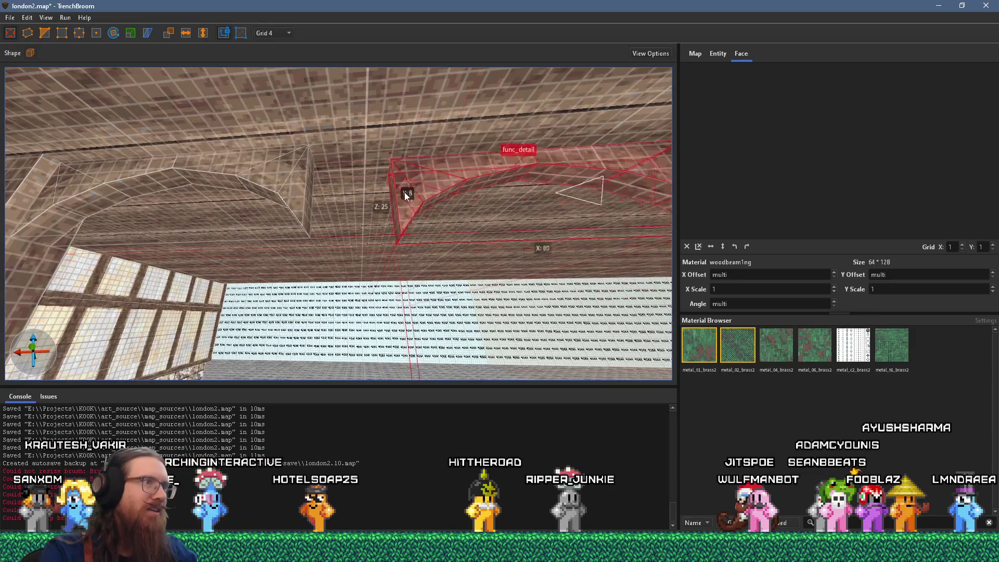
pyautogui.scroll(-5, 399, 194)
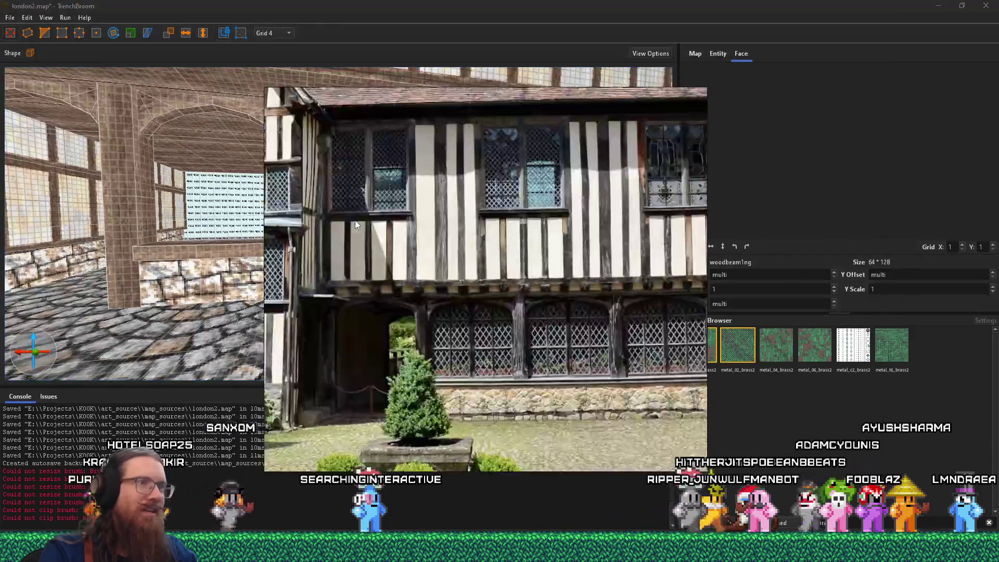
# Copy the arch braces further right along the wall and lower the copy under the beam
pyautogui.scroll(-1, 560, 319)
pyautogui.hotkey('alt', 'Tab')
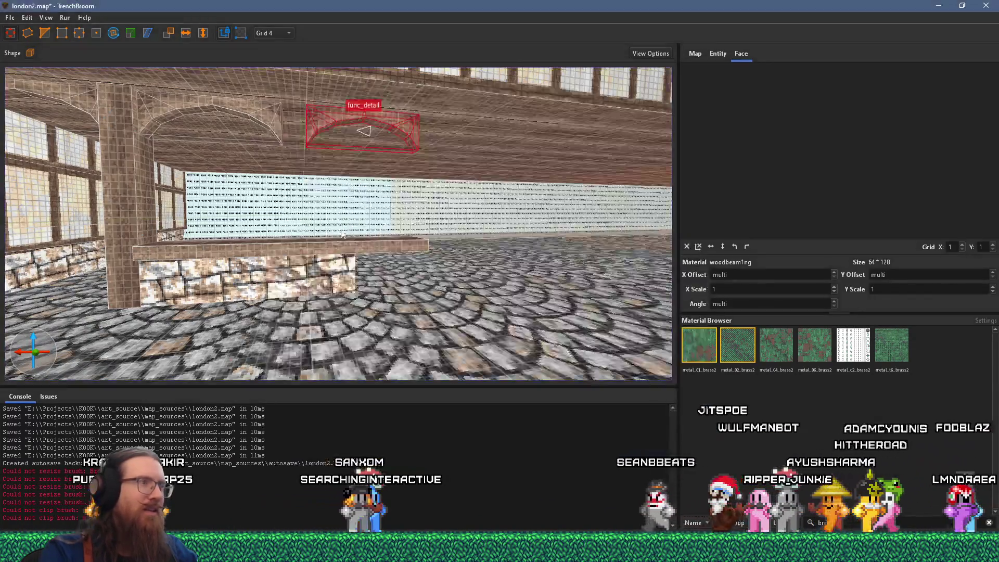
pyautogui.scroll(-5, 242, 138)
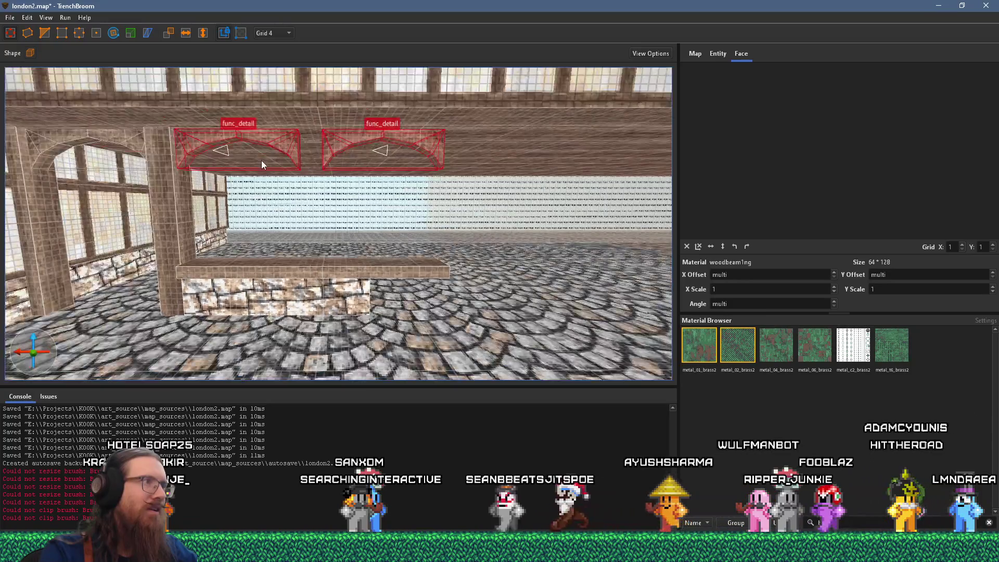
pyautogui.scroll(-5, 277, 158)
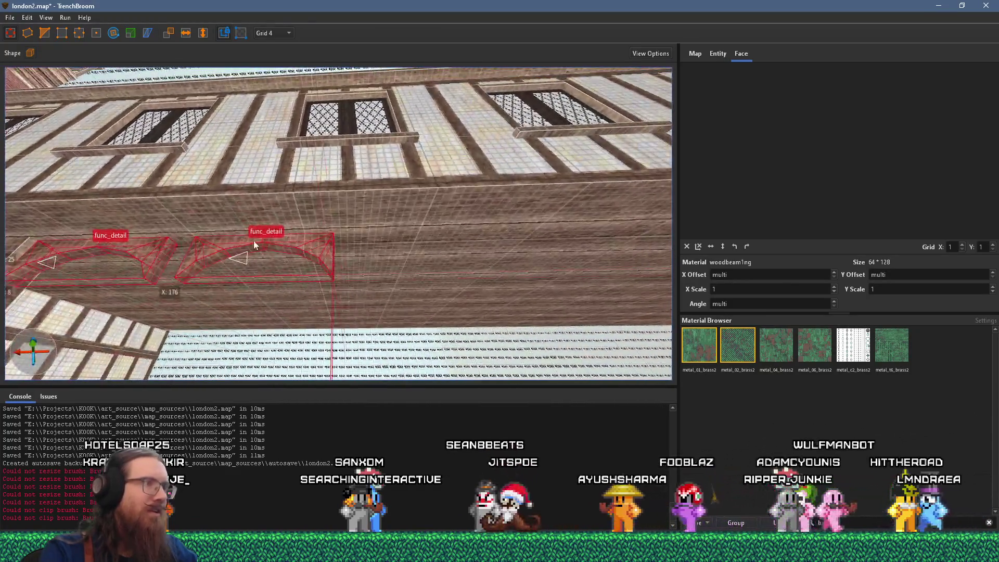
pyautogui.click(427, 241)
pyautogui.moveTo(319, 246)
pyautogui.mouseDown()
pyautogui.moveTo(560, 242)
pyautogui.moveTo(635, 226)
pyautogui.mouseUp()
pyautogui.scroll(-5, 421, 246)
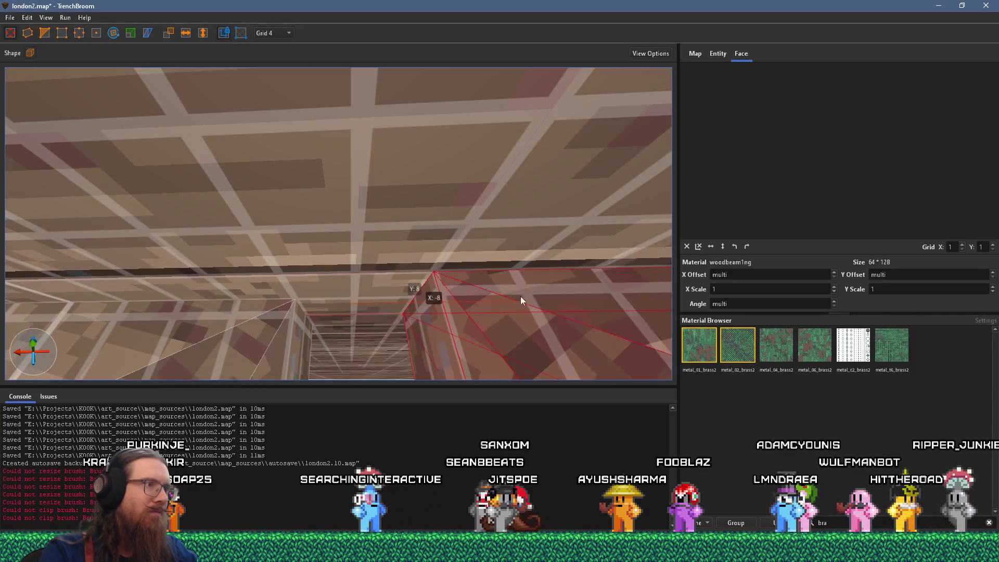
pyautogui.moveTo(504, 307)
pyautogui.mouseDown()
pyautogui.moveTo(454, 264)
pyautogui.moveTo(443, 267)
pyautogui.mouseUp()
pyautogui.scroll(5, 442, 267)
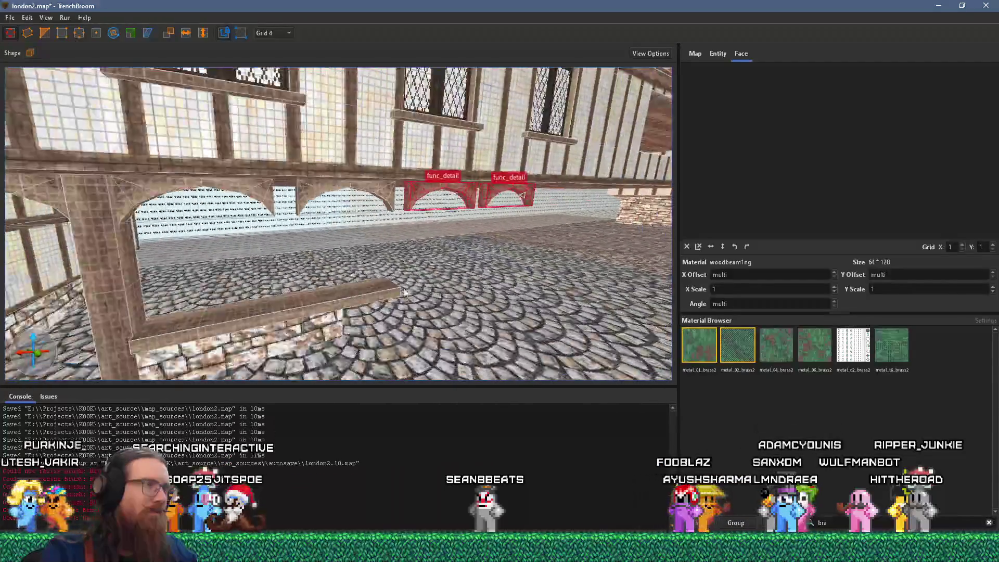
pyautogui.scroll(-3, 405, 292)
pyautogui.click(236, 260)
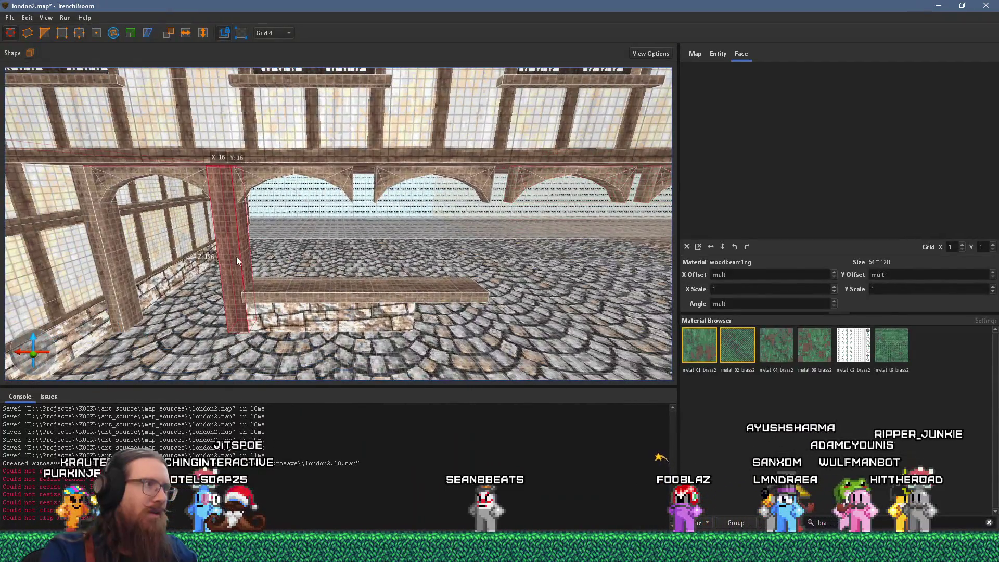
# Move the wooden post right toward the middle of the wall
pyautogui.moveTo(267, 260); pyautogui.dragTo(367, 254)
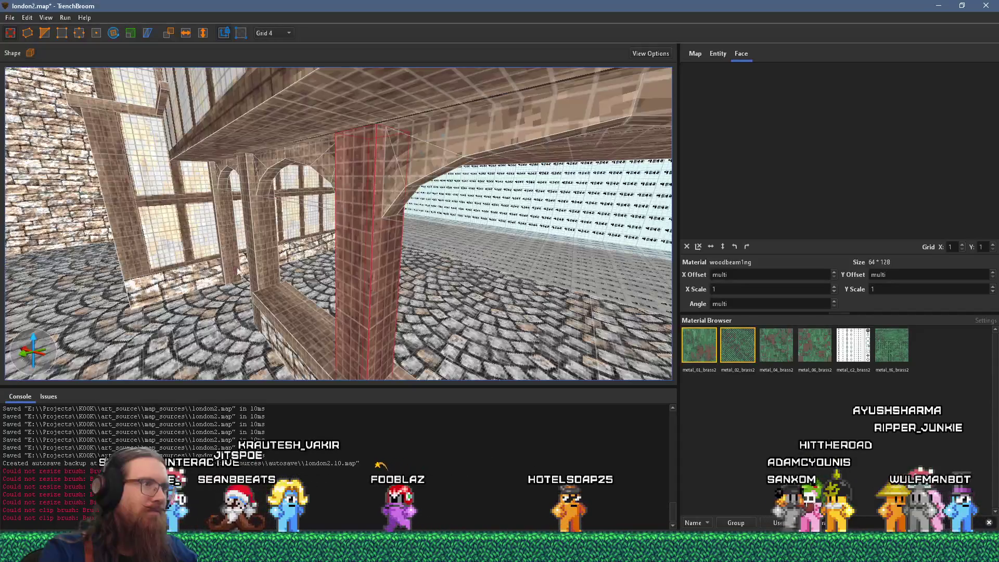
pyautogui.moveTo(218, 255); pyautogui.dragTo(306, 363)
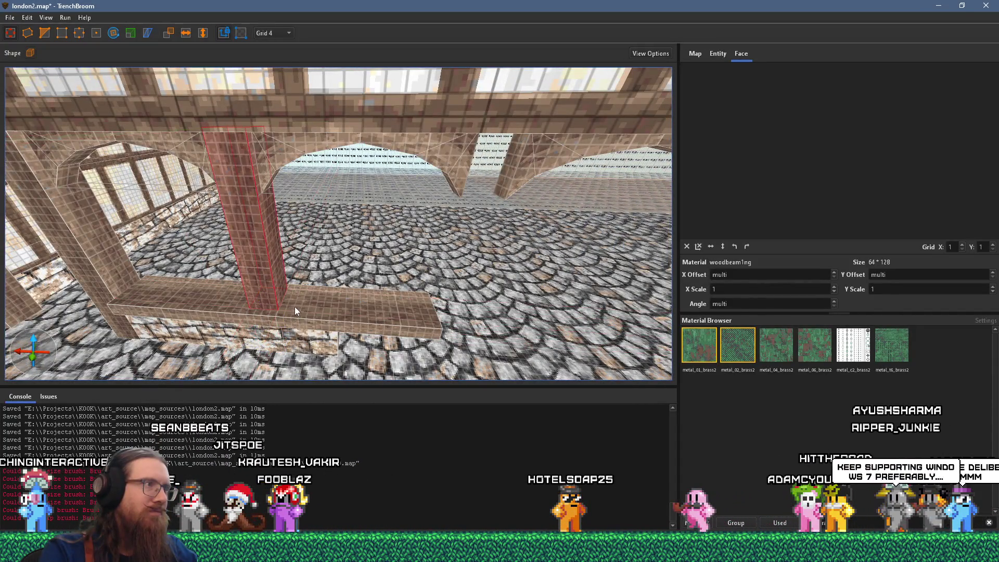
pyautogui.moveTo(294, 307); pyautogui.dragTo(270, 289)
pyautogui.moveTo(401, 292)
pyautogui.mouseDown()
pyautogui.moveTo(489, 286)
pyautogui.moveTo(478, 281)
pyautogui.mouseUp()
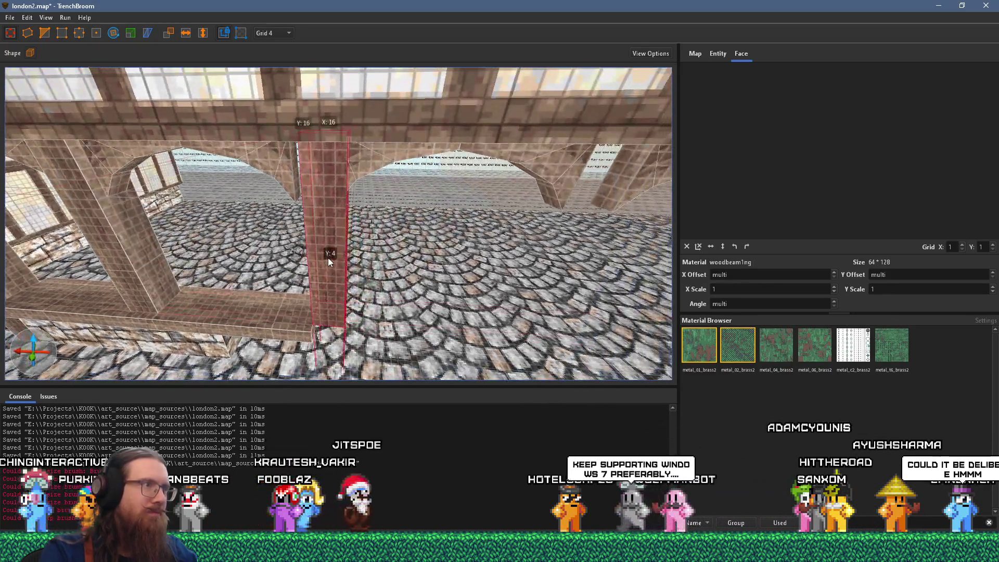
pyautogui.moveTo(328, 258)
pyautogui.mouseDown()
pyautogui.moveTo(270, 243)
pyautogui.moveTo(281, 206)
pyautogui.moveTo(218, 238)
pyautogui.moveTo(341, 226)
pyautogui.moveTo(207, 247)
pyautogui.moveTo(316, 258)
pyautogui.moveTo(278, 251)
pyautogui.moveTo(320, 240)
pyautogui.moveTo(529, 293)
pyautogui.moveTo(517, 290)
pyautogui.moveTo(521, 310)
pyautogui.moveTo(452, 345)
pyautogui.moveTo(476, 318)
pyautogui.moveTo(399, 305)
pyautogui.moveTo(427, 307)
pyautogui.moveTo(430, 265)
pyautogui.moveTo(265, 275)
pyautogui.moveTo(266, 227)
pyautogui.moveTo(249, 226)
pyautogui.moveTo(308, 227)
pyautogui.moveTo(279, 235)
pyautogui.moveTo(389, 201)
pyautogui.moveTo(303, 232)
pyautogui.moveTo(393, 211)
pyautogui.mouseUp()
# Inspect the beam, posts and stone wall, then draw a thin concrete slab on the cobbles
pyautogui.click(365, 216)
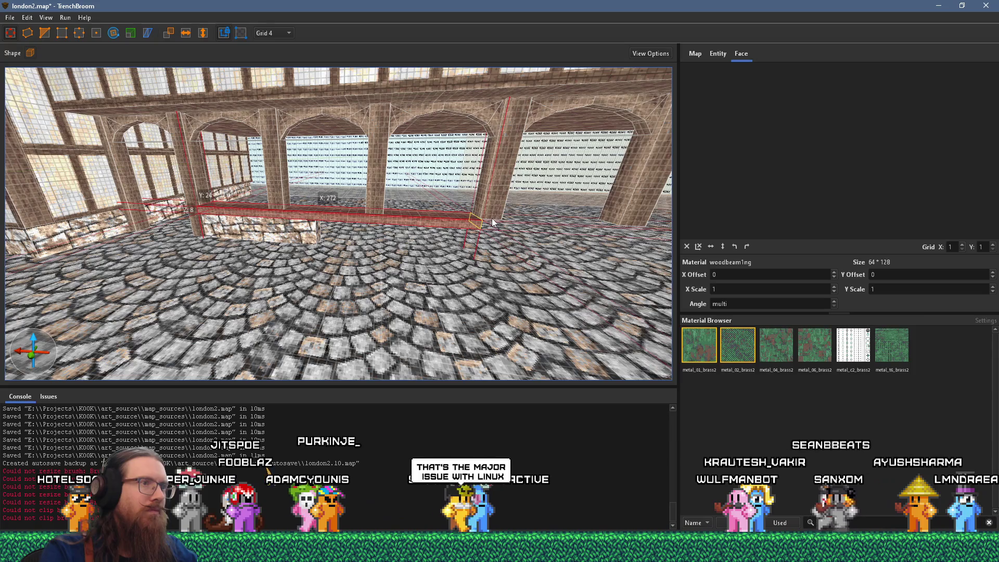
pyautogui.click(491, 218)
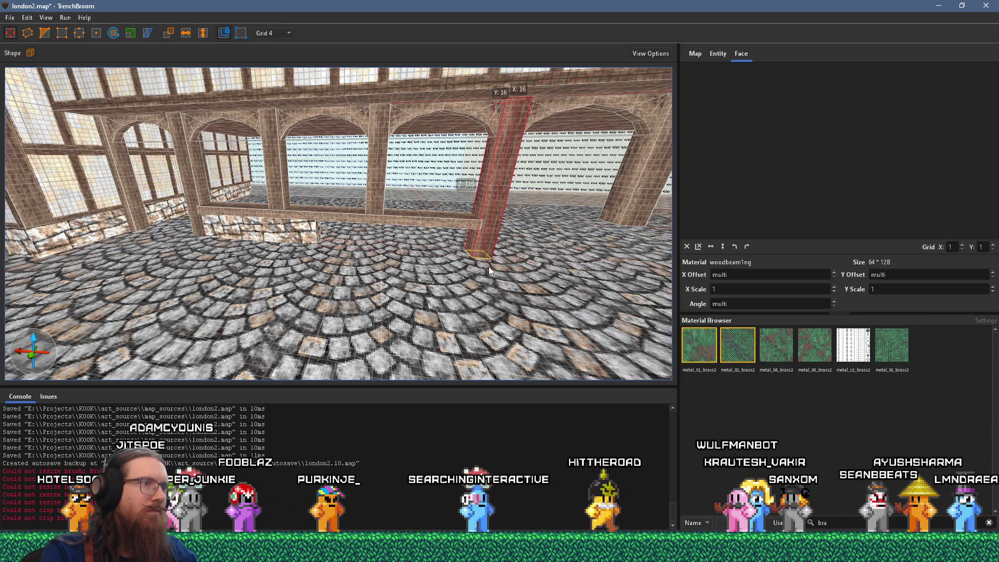
pyautogui.click(319, 233)
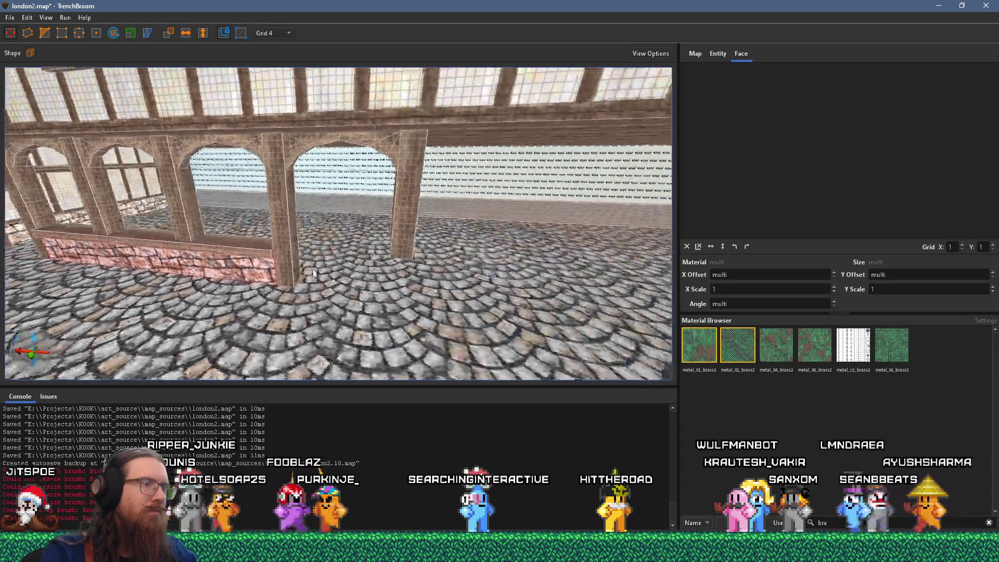
pyautogui.click(408, 234)
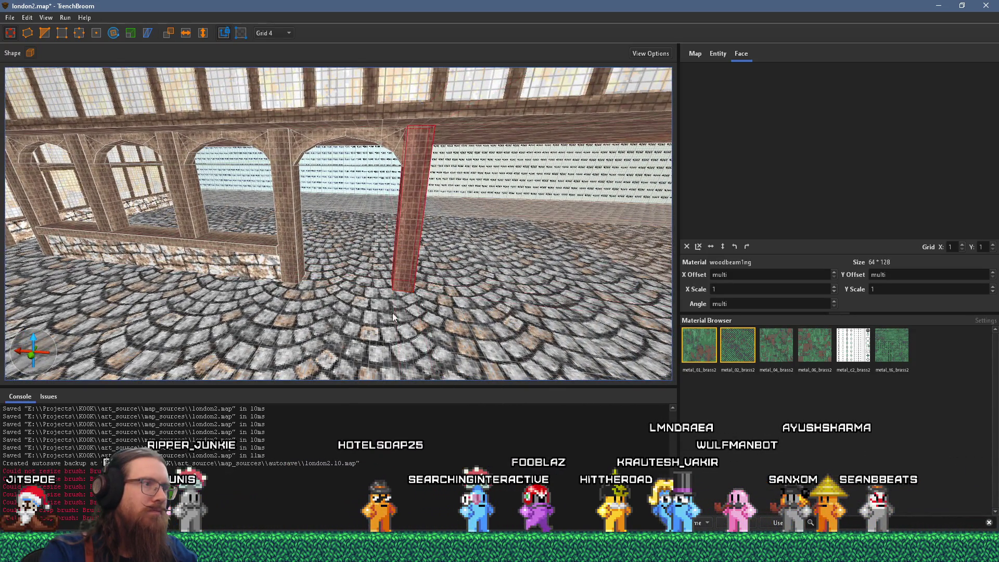
pyautogui.scroll(5, 393, 313)
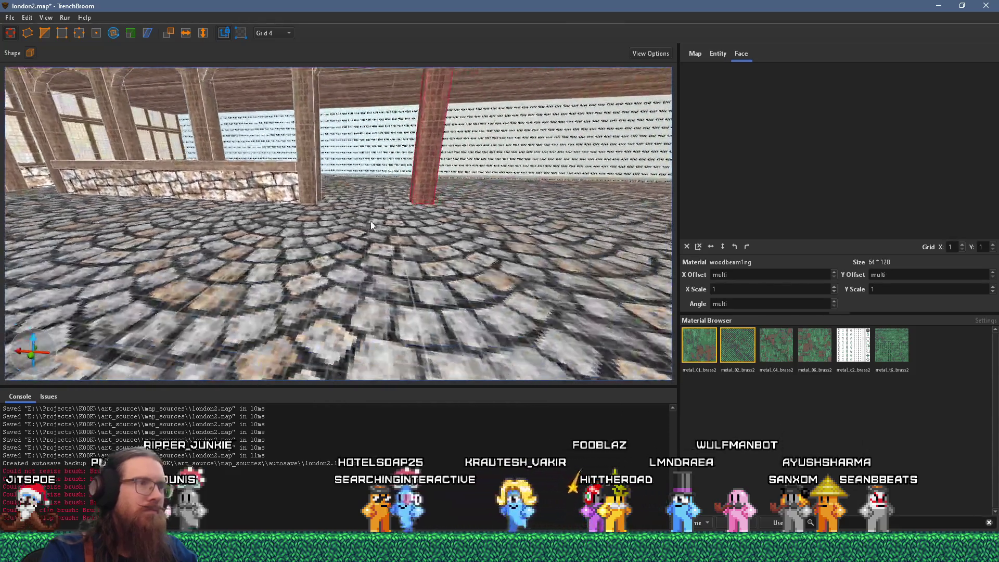
pyautogui.moveTo(430, 222)
pyautogui.mouseDown()
pyautogui.moveTo(388, 235)
pyautogui.moveTo(474, 293)
pyautogui.moveTo(492, 279)
pyautogui.moveTo(351, 235)
pyautogui.moveTo(468, 302)
pyautogui.mouseUp()
pyautogui.moveTo(422, 330)
pyautogui.mouseDown()
pyautogui.moveTo(323, 317)
pyautogui.moveTo(422, 330)
pyautogui.moveTo(302, 297)
pyautogui.mouseUp()
pyautogui.moveTo(379, 318)
pyautogui.mouseDown()
pyautogui.moveTo(344, 314)
pyautogui.moveTo(329, 231)
pyautogui.moveTo(217, 155)
pyautogui.moveTo(198, 270)
pyautogui.moveTo(302, 300)
pyautogui.mouseUp()
pyautogui.moveTo(201, 295); pyautogui.dragTo(291, 286)
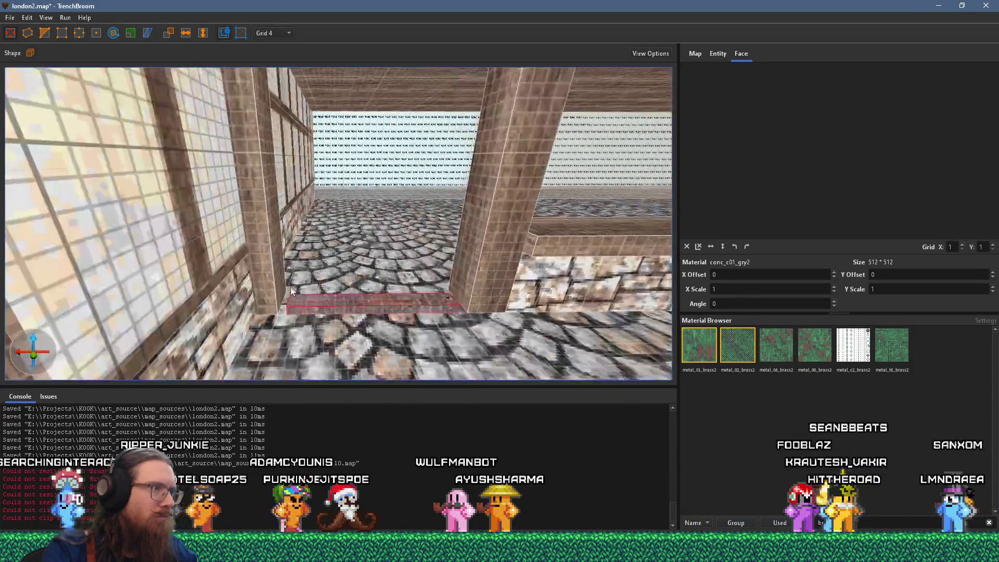
# Deepen the slab from 8 to 16 units and extend it further back, checking the reference photo
pyautogui.scroll(1, 445, 286)
pyautogui.moveTo(445, 286); pyautogui.dragTo(404, 270)
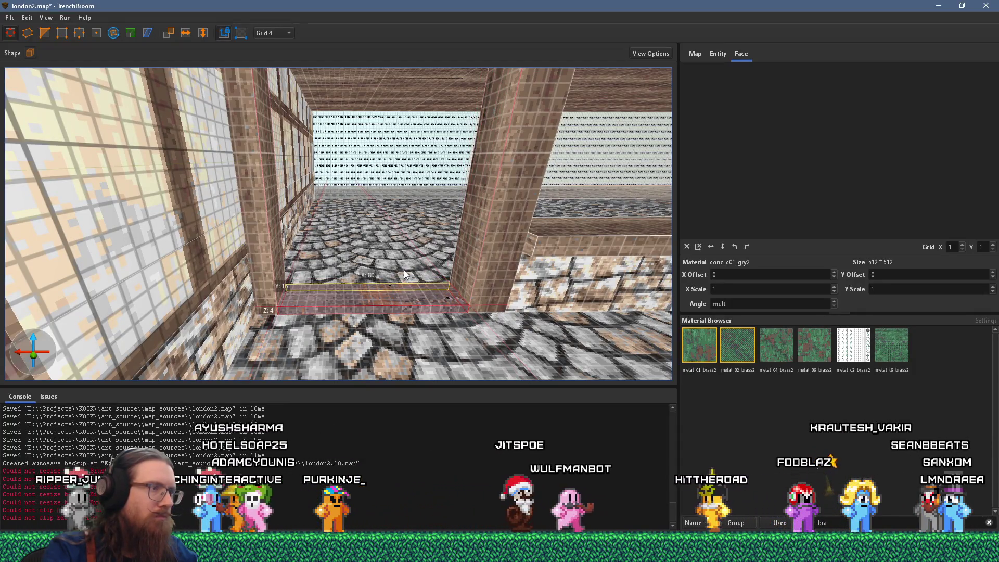
pyautogui.hotkey('alt', 'Tab')
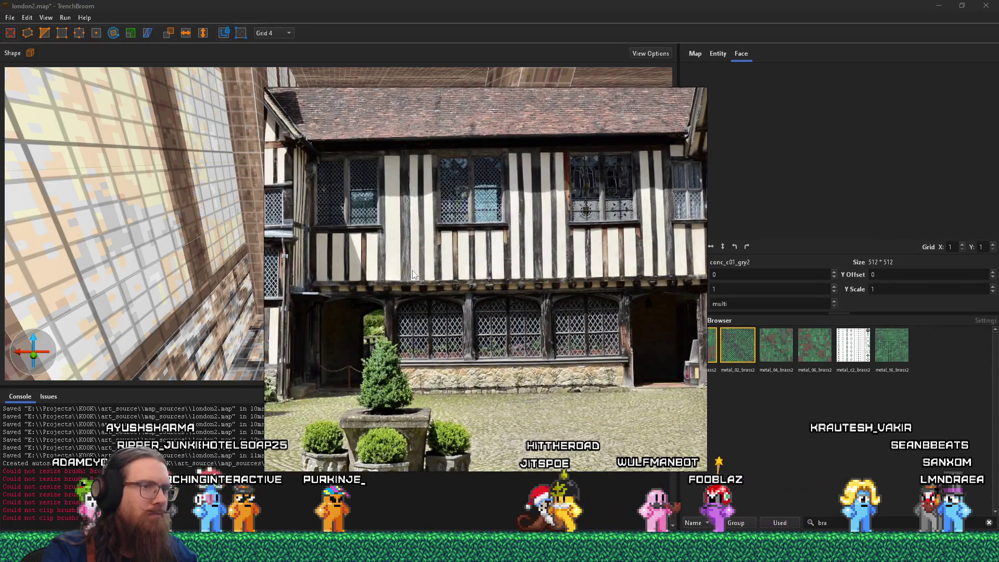
pyautogui.hotkey('alt', 'Tab')
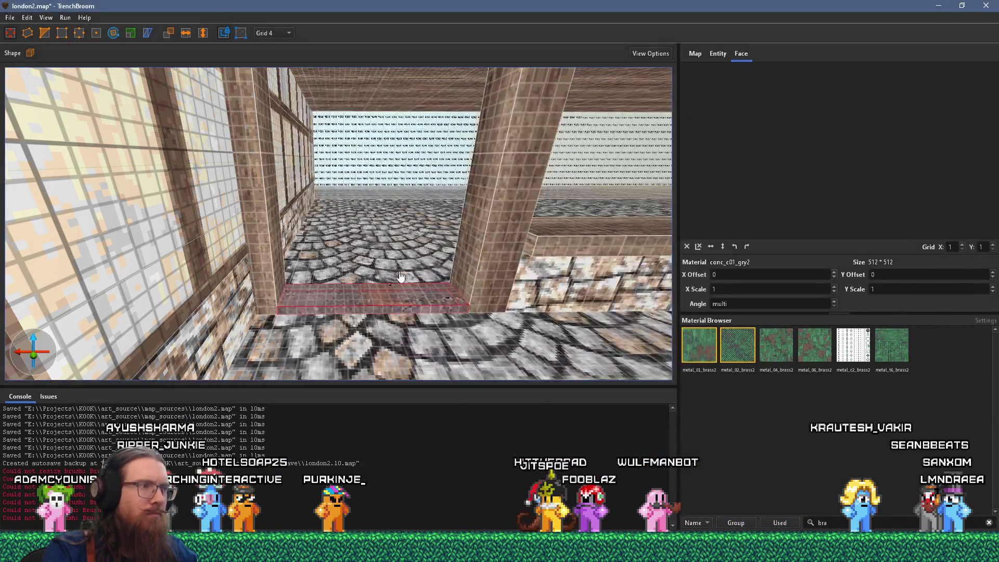
pyautogui.moveTo(274, 286); pyautogui.dragTo(273, 254)
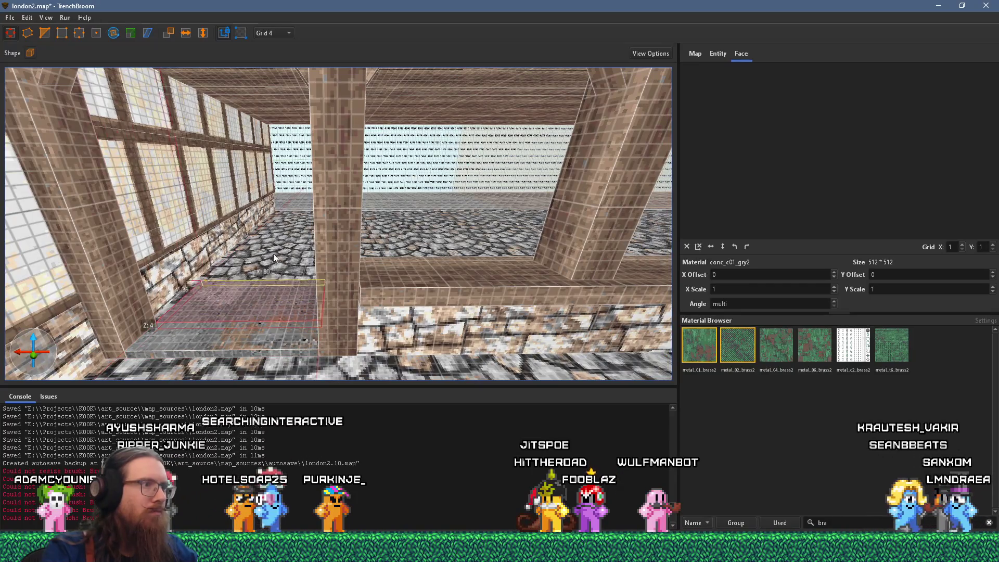
# Stretch the slab to 80 units wide and sample the stonewall_var1 material from a wall face
pyautogui.press('s')
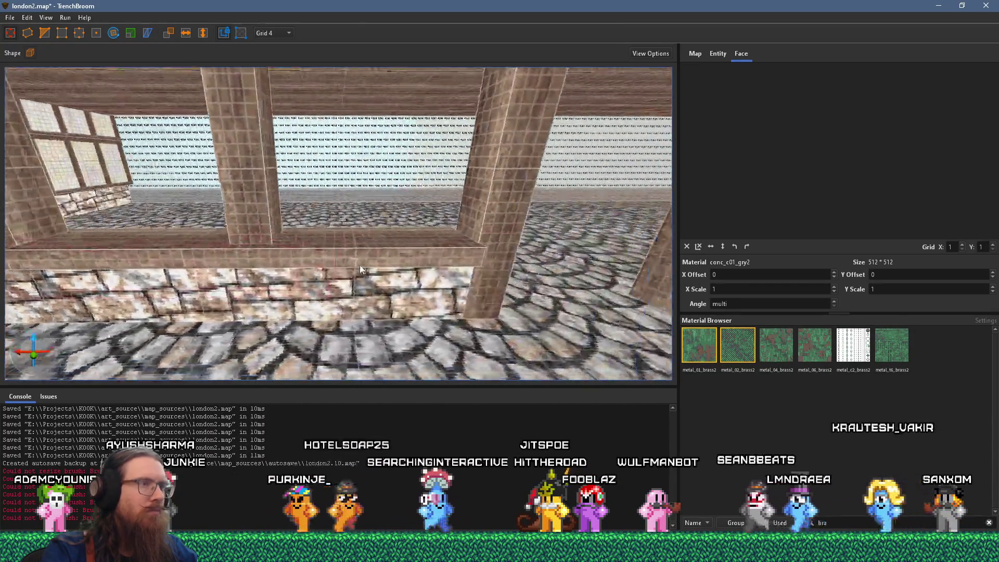
pyautogui.press('a')
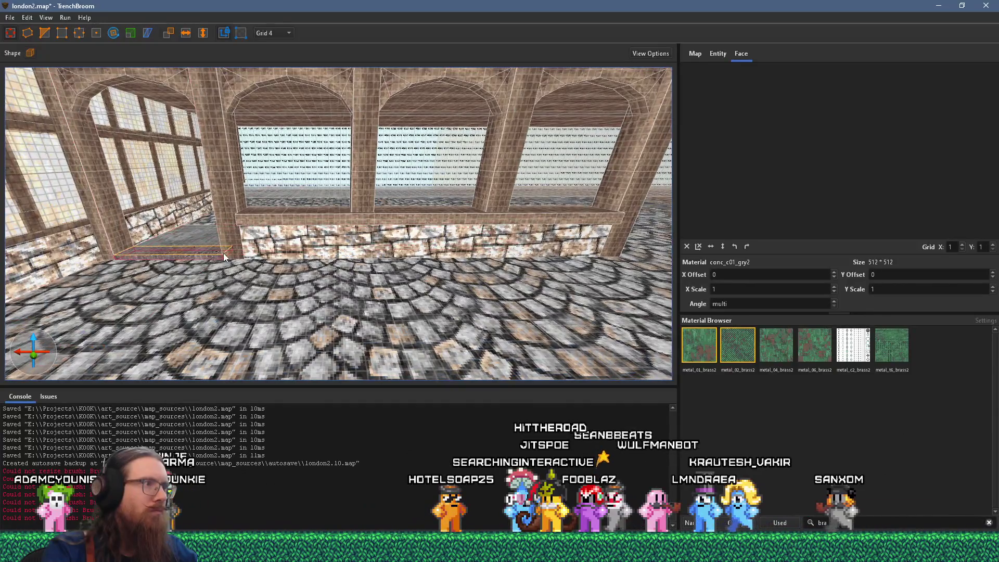
pyautogui.moveTo(644, 275)
pyautogui.mouseDown()
pyautogui.moveTo(598, 275)
pyautogui.moveTo(615, 279)
pyautogui.mouseUp()
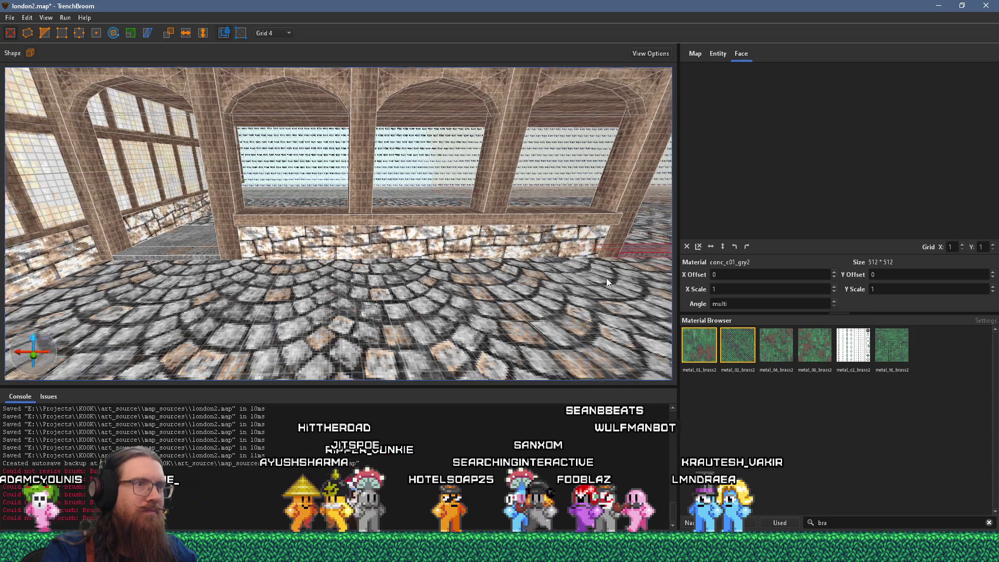
pyautogui.press('w')
pyautogui.moveTo(492, 286)
pyautogui.mouseDown()
pyautogui.moveTo(431, 284)
pyautogui.moveTo(258, 199)
pyautogui.moveTo(403, 188)
pyautogui.moveTo(414, 168)
pyautogui.moveTo(528, 201)
pyautogui.moveTo(428, 263)
pyautogui.mouseUp()
pyautogui.keyDown('shift'); pyautogui.click(415, 168); pyautogui.keyUp('shift')
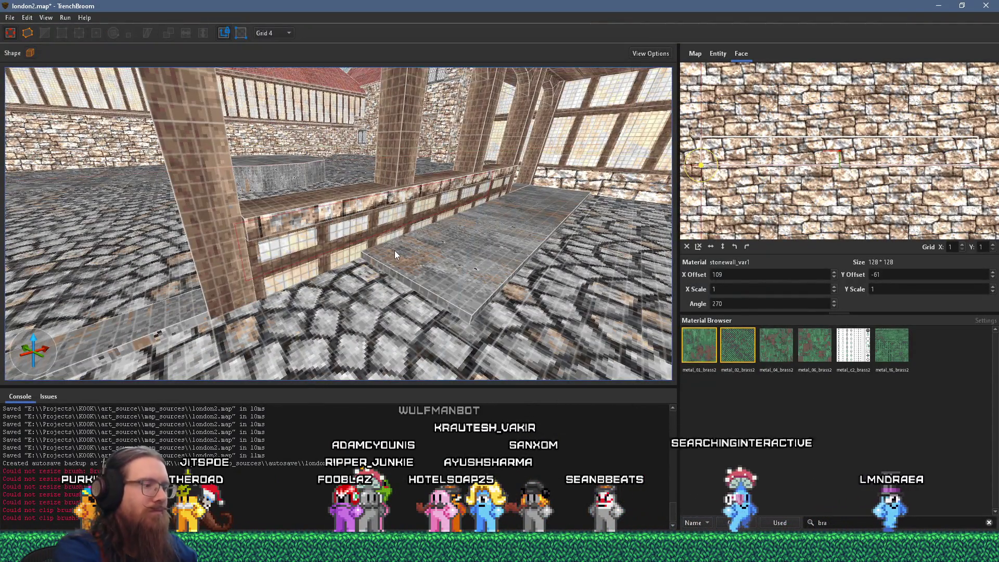
# Apply stonewall_var1 to the railing face, select the walkway slab and view it from a new angle
pyautogui.keyDown('alt'); pyautogui.keyDown('shift'); pyautogui.click(328, 234); pyautogui.keyUp('shift'); pyautogui.keyUp('alt')
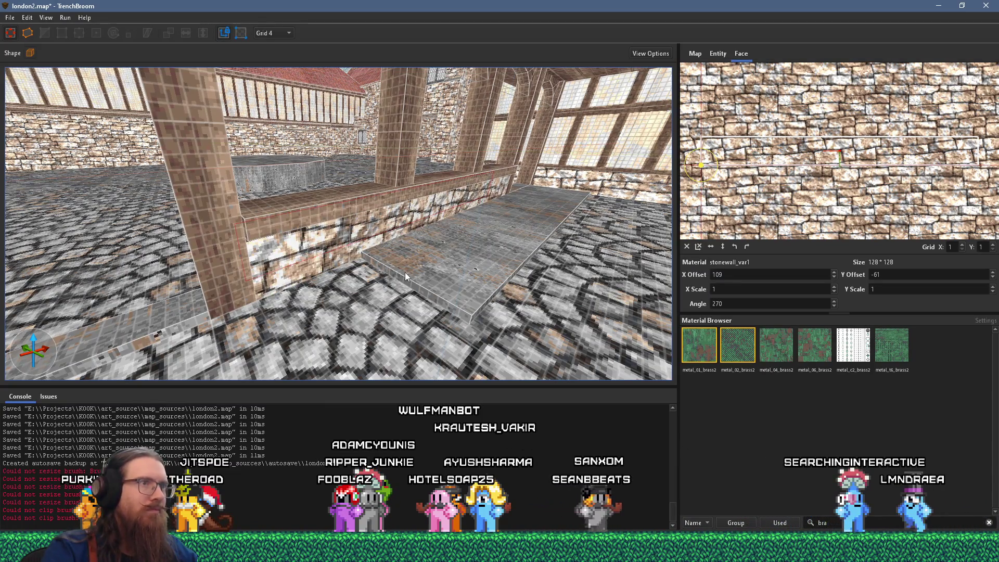
pyautogui.click(449, 287)
pyautogui.moveTo(260, 310); pyautogui.dragTo(262, 286)
pyautogui.moveTo(166, 266)
pyautogui.mouseDown()
pyautogui.moveTo(357, 266)
pyautogui.moveTo(628, 339)
pyautogui.mouseUp()
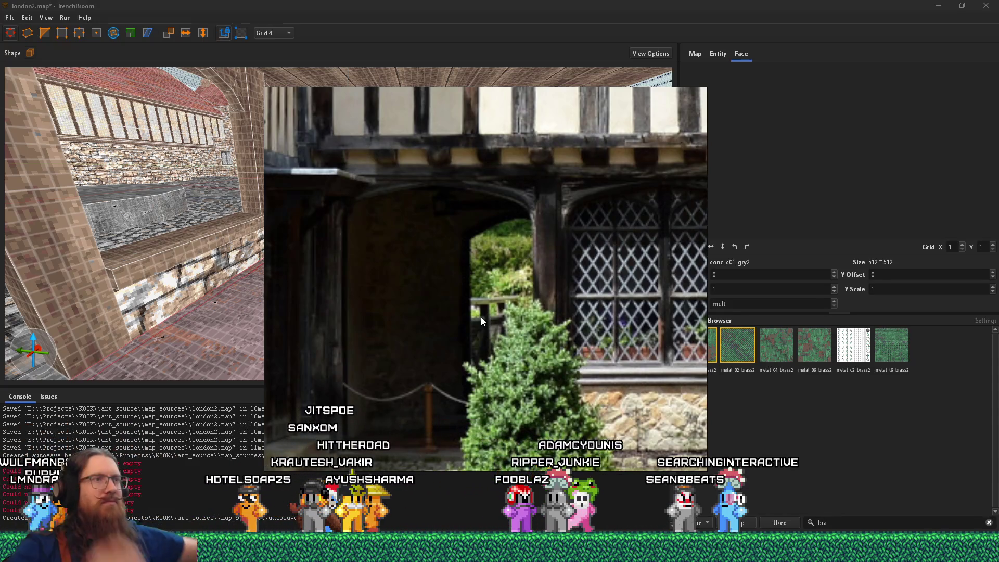
# Return to the map editor, fly across the courtyard and select the stone wall block
pyautogui.hotkey('alt', 'Tab')
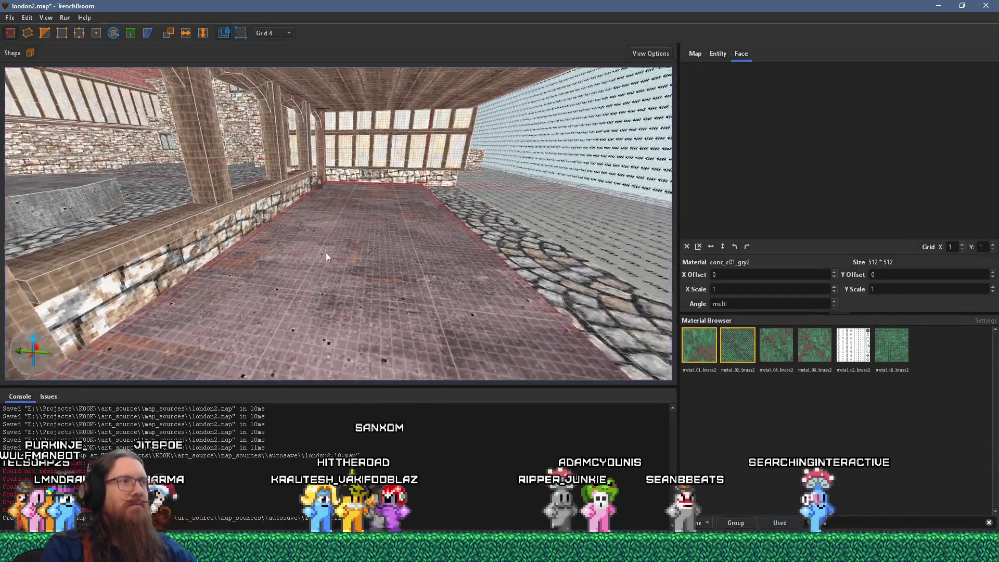
pyautogui.moveTo(326, 252)
pyautogui.mouseDown()
pyautogui.moveTo(253, 244)
pyautogui.moveTo(441, 258)
pyautogui.moveTo(347, 257)
pyautogui.moveTo(533, 207)
pyautogui.moveTo(200, 251)
pyautogui.moveTo(351, 268)
pyautogui.moveTo(267, 258)
pyautogui.moveTo(350, 235)
pyautogui.moveTo(326, 229)
pyautogui.mouseUp()
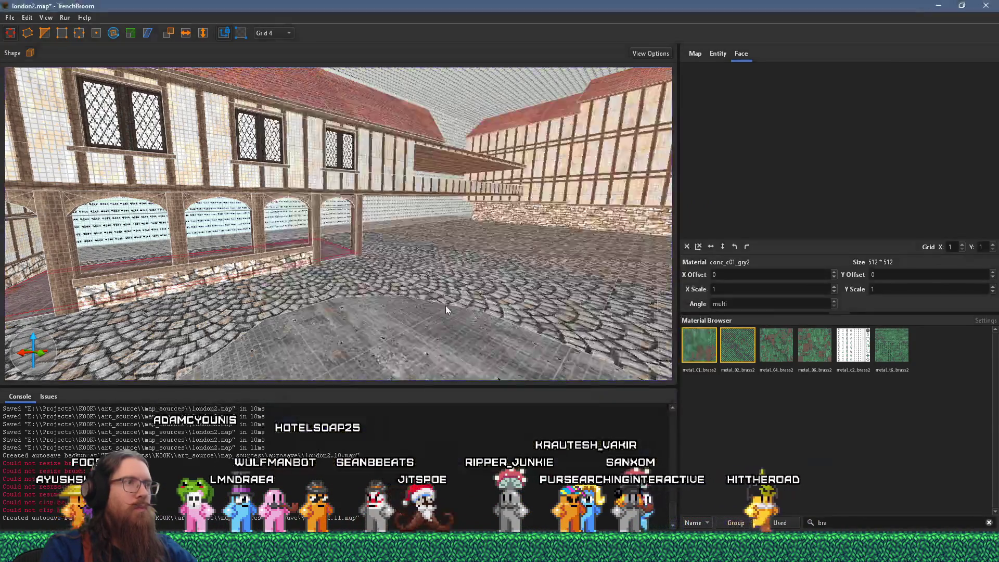
pyautogui.moveTo(445, 305)
pyautogui.mouseDown()
pyautogui.moveTo(367, 311)
pyautogui.moveTo(473, 310)
pyautogui.moveTo(464, 302)
pyautogui.moveTo(501, 270)
pyautogui.mouseUp()
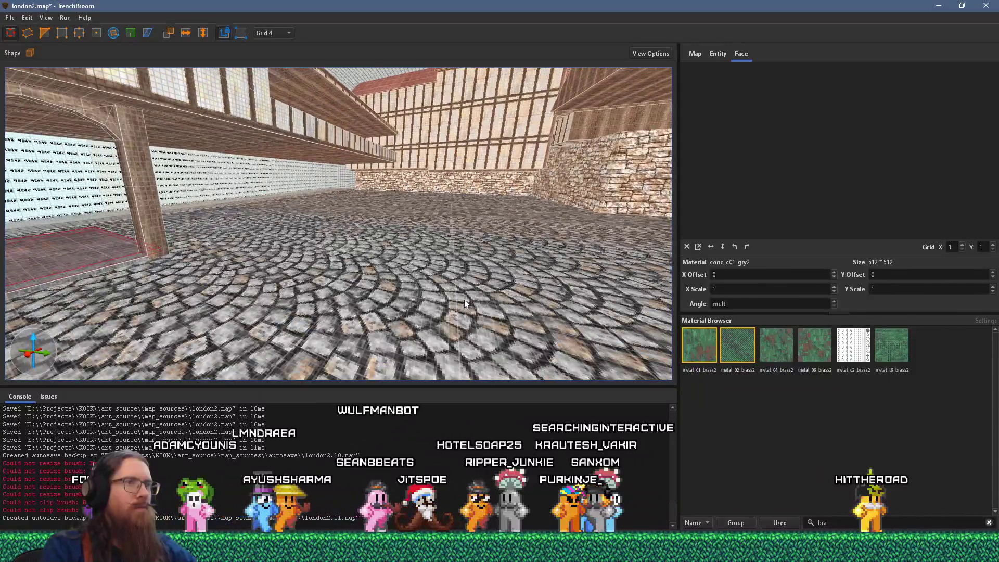
pyautogui.click(589, 196)
# Pull the stonewall_var1 block into the courtyard and place it on the cobbles
pyautogui.moveTo(588, 198)
pyautogui.mouseDown()
pyautogui.moveTo(435, 202)
pyautogui.moveTo(305, 231)
pyautogui.mouseUp()
pyautogui.moveTo(450, 197)
pyautogui.mouseDown()
pyautogui.moveTo(517, 210)
pyautogui.moveTo(442, 227)
pyautogui.mouseUp()
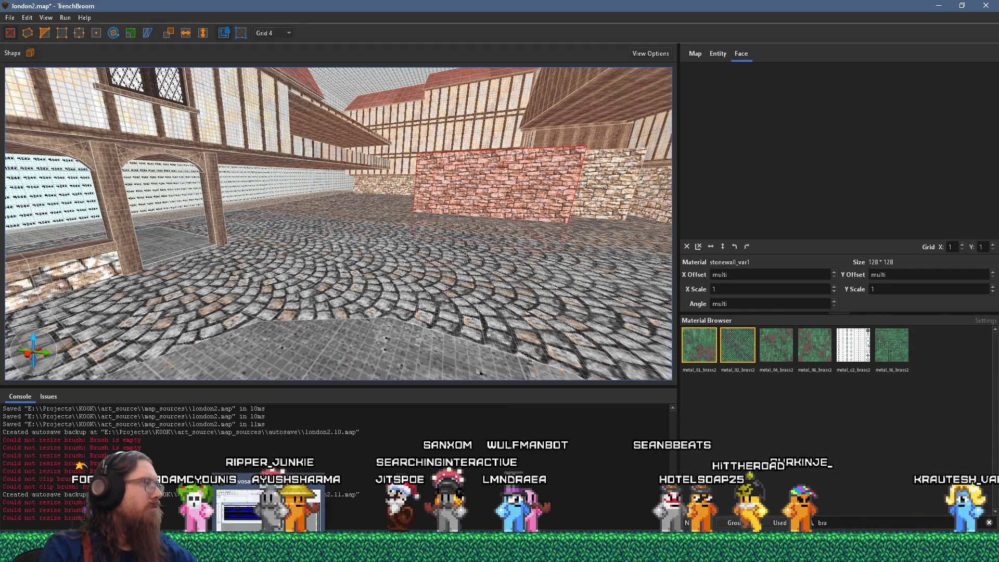
pyautogui.scroll(-2, 408, 281)
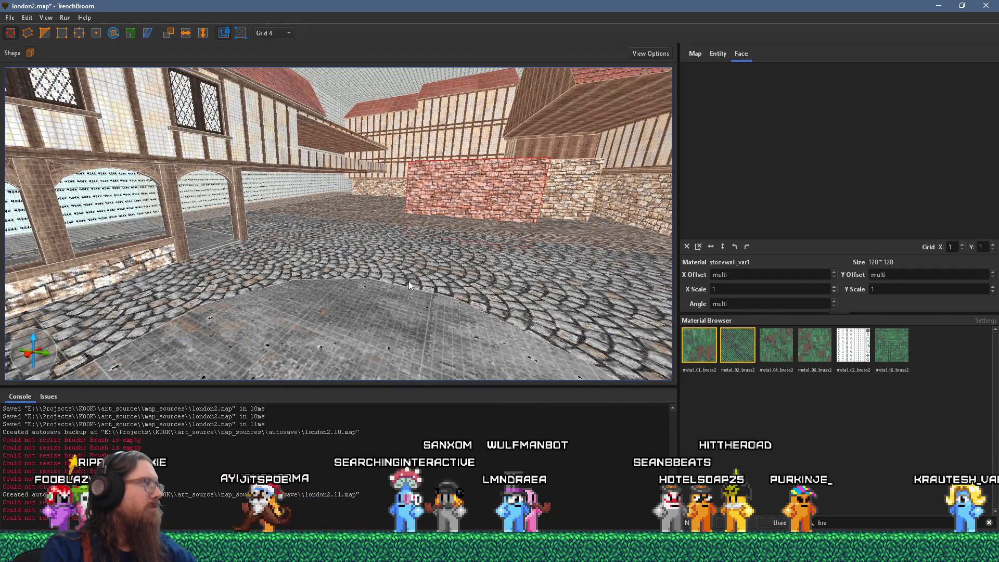
pyautogui.scroll(5, 408, 281)
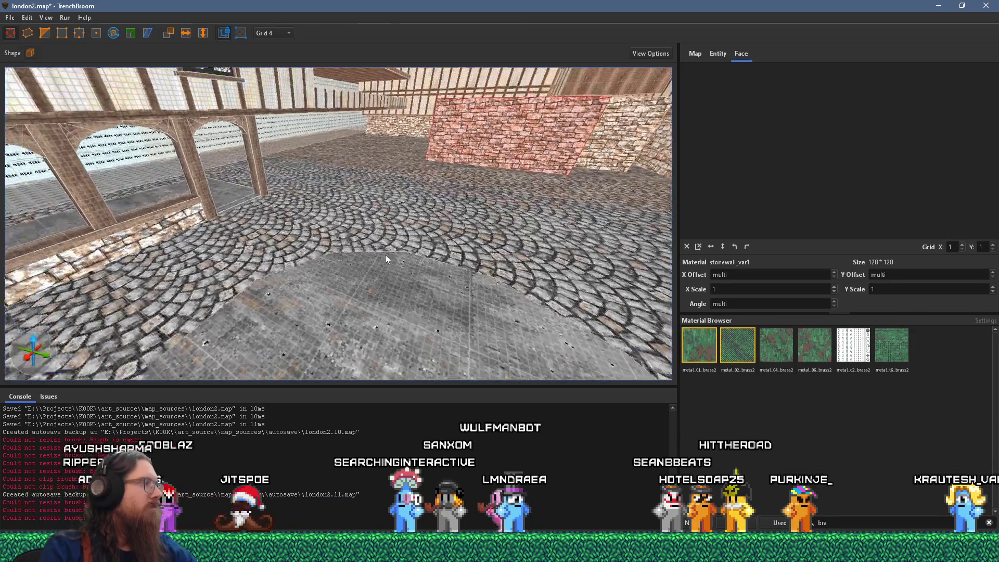
pyautogui.scroll(1, 398, 375)
pyautogui.scroll(2, 394, 323)
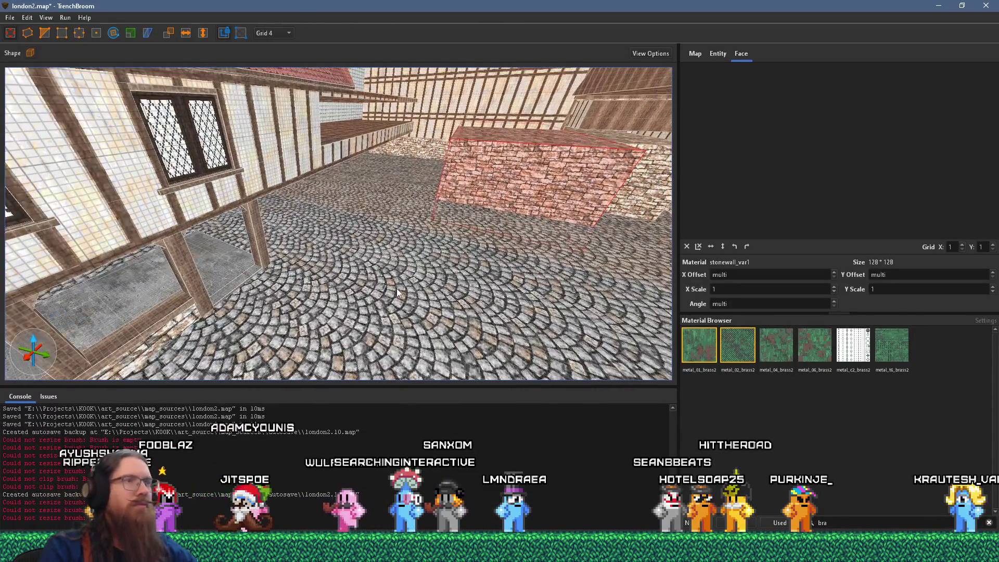
# Raise the block's top face, then lower it to height 184
pyautogui.moveTo(520, 134)
pyautogui.mouseDown()
pyautogui.moveTo(487, 96)
pyautogui.moveTo(510, 118)
pyautogui.moveTo(609, 106)
pyautogui.mouseUp()
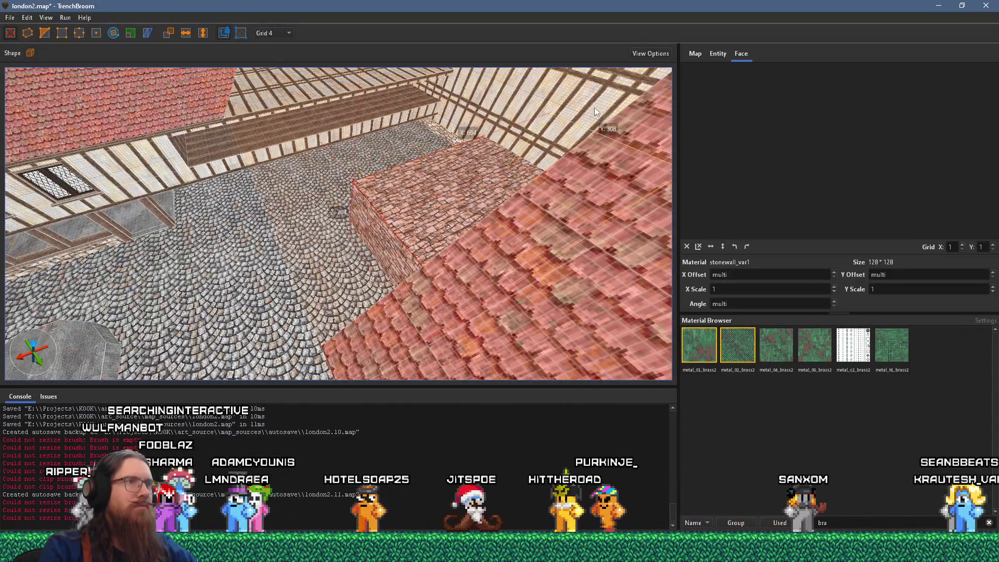
pyautogui.scroll(5, 360, 234)
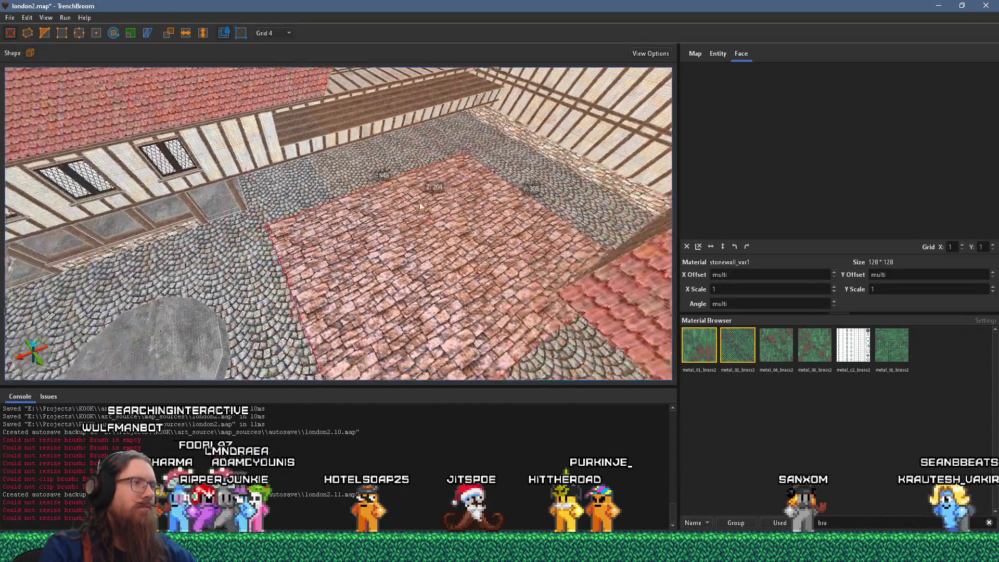
pyautogui.scroll(5, 502, 251)
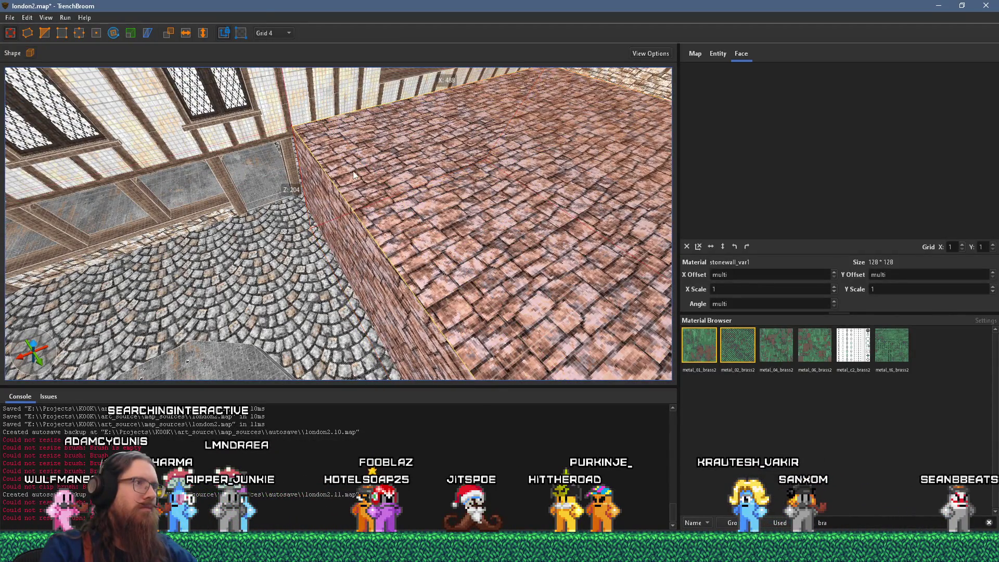
pyautogui.moveTo(353, 175); pyautogui.dragTo(351, 193)
pyautogui.scroll(8, 323, 161)
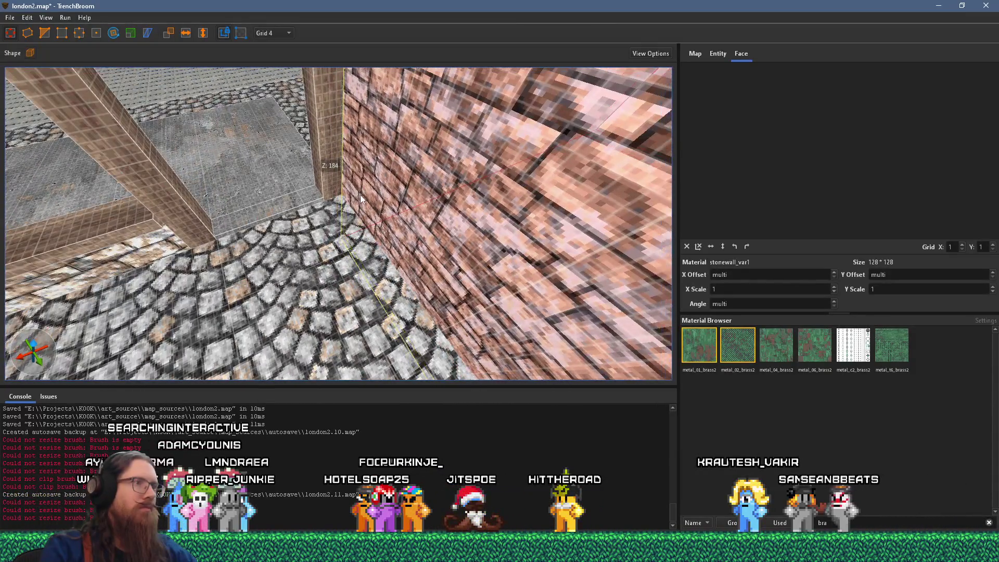
pyautogui.scroll(-8, 364, 196)
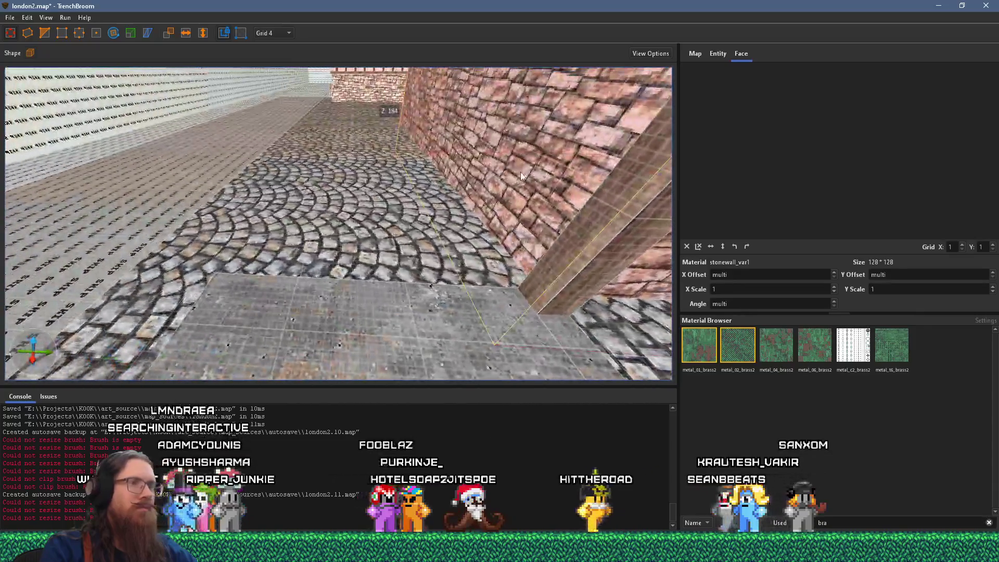
# Switch to a different reference photo, reposition it, then swing the view back to the stone block
pyautogui.moveTo(522, 176)
pyautogui.mouseDown()
pyautogui.moveTo(201, 166)
pyautogui.moveTo(233, 164)
pyautogui.moveTo(129, 218)
pyautogui.mouseUp()
pyautogui.scroll(-5, 129, 219)
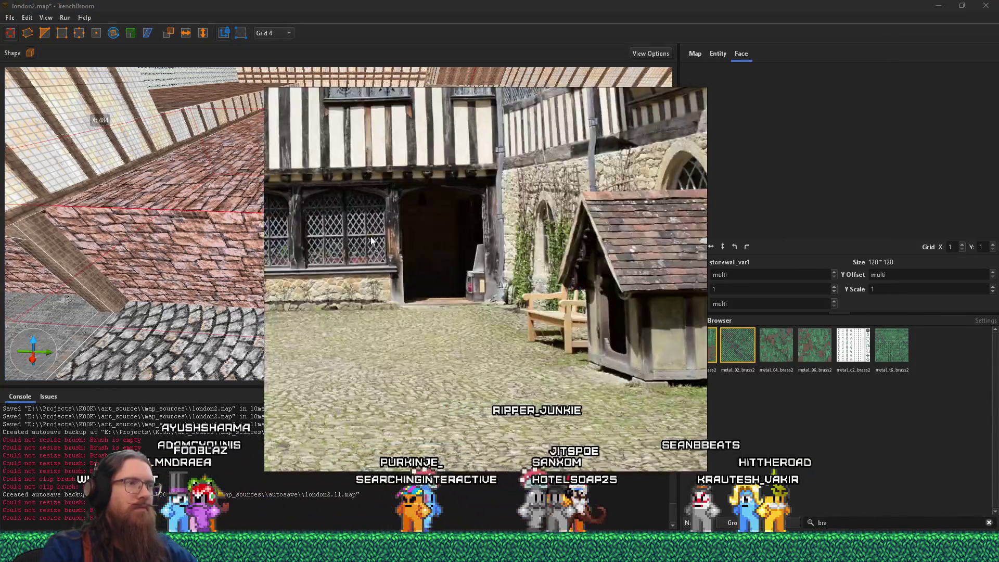
pyautogui.rightClick(460, 277)
pyautogui.click(420, 248)
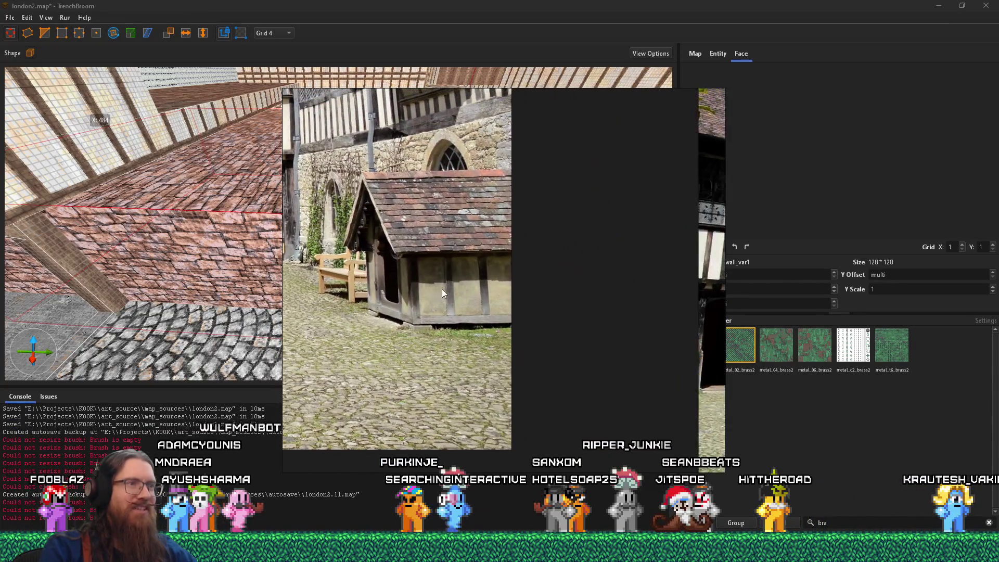
pyautogui.moveTo(446, 285); pyautogui.dragTo(482, 295)
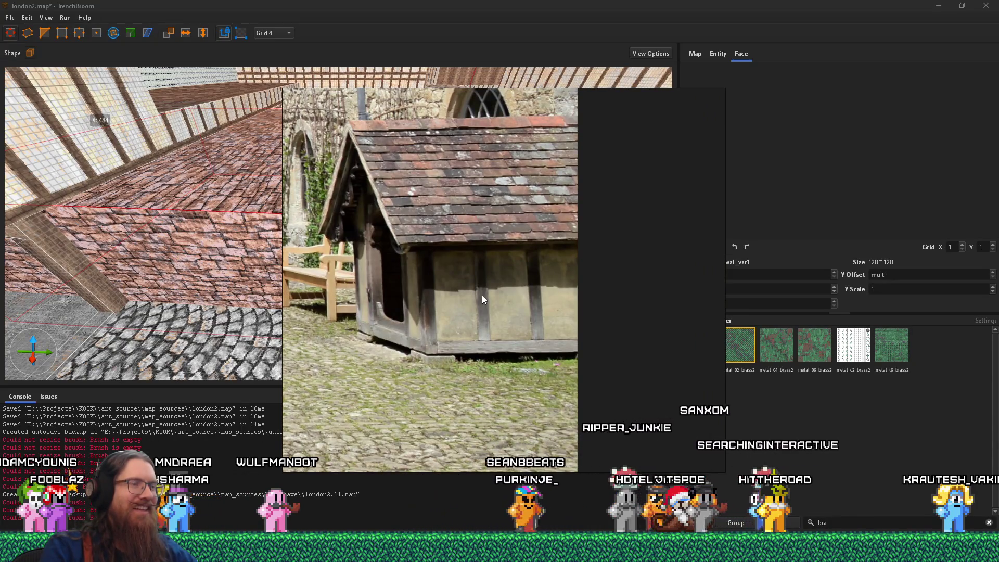
pyautogui.hotkey('alt', 'Tab')
pyautogui.moveTo(482, 295); pyautogui.dragTo(368, 230)
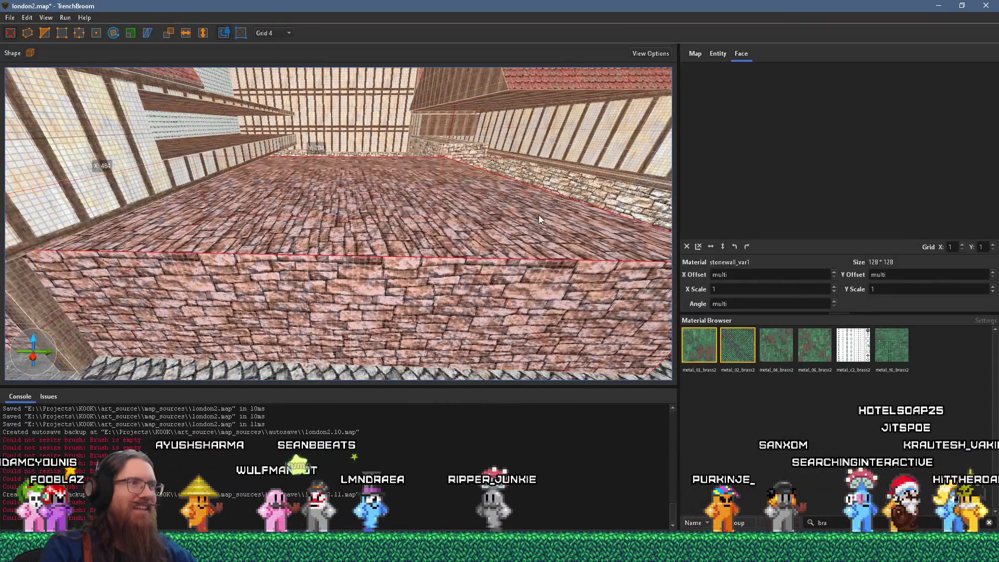
# Shrink the block into a shorter wall and compare it with the courtyard reference photo
pyautogui.moveTo(634, 196)
pyautogui.mouseDown()
pyautogui.moveTo(250, 198)
pyautogui.moveTo(291, 199)
pyautogui.mouseUp()
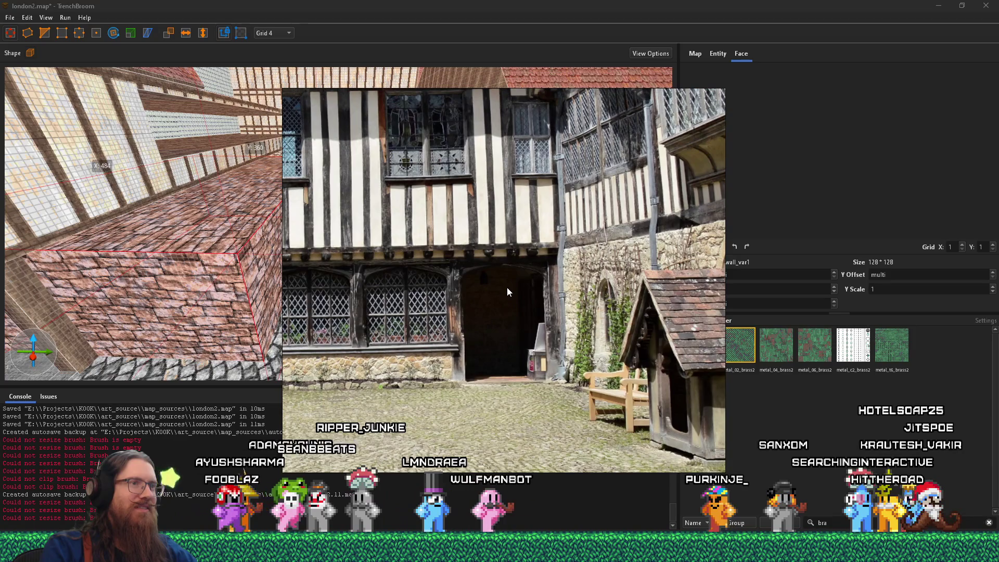
pyautogui.press('super+Tab')
pyautogui.press('Escape')
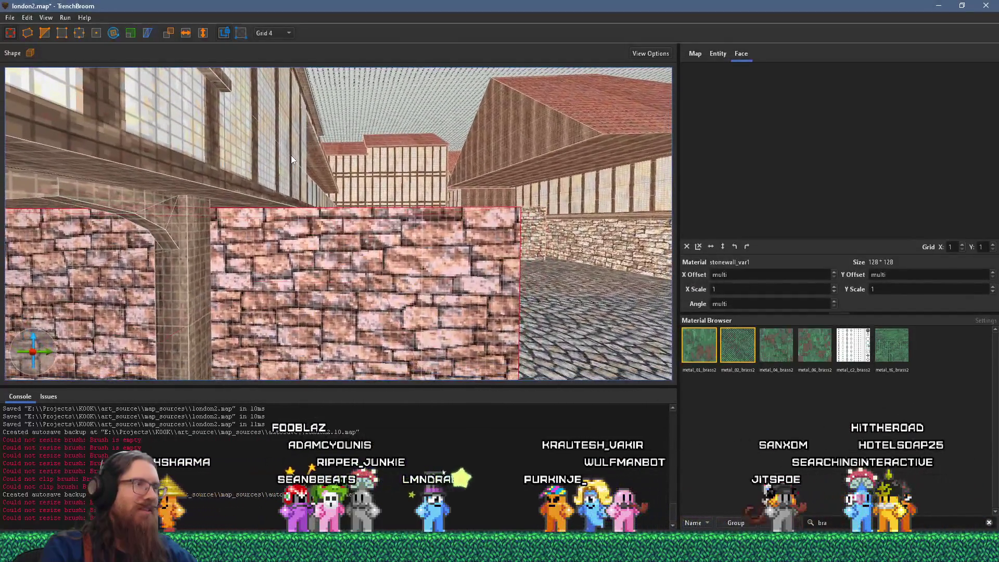
pyautogui.press('super+Tab')
pyautogui.click(291, 162)
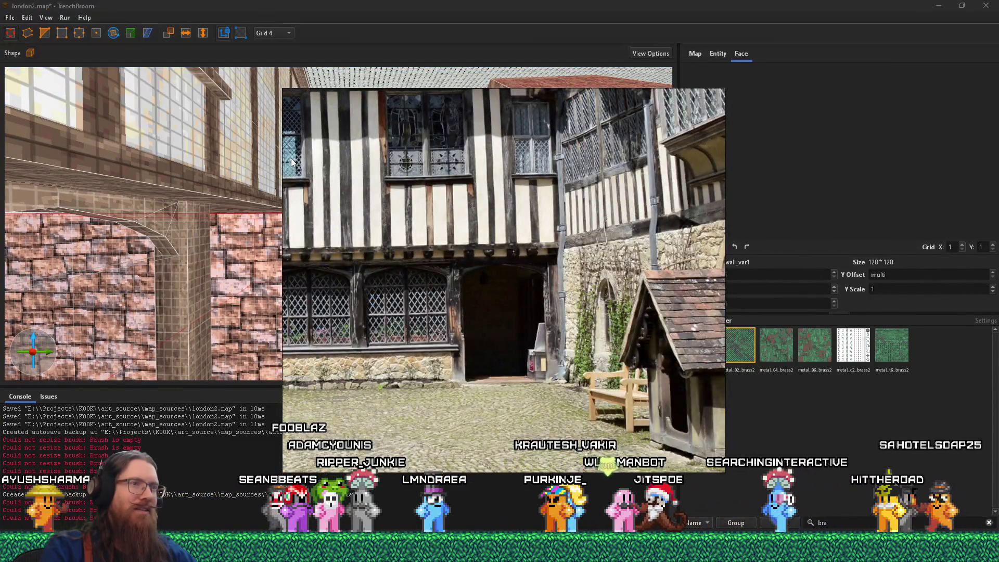
pyautogui.hotkey('alt', 'Tab')
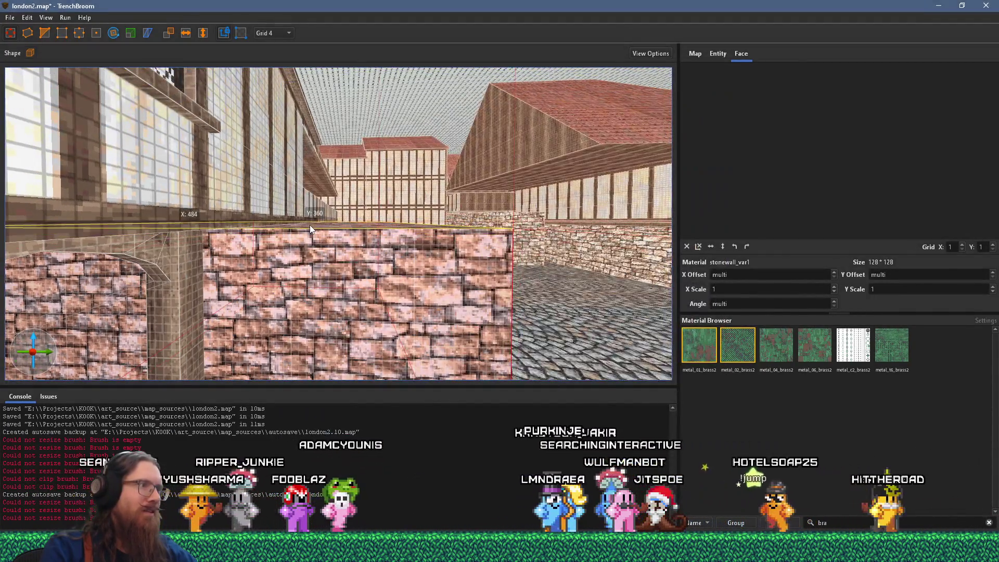
# Fly over and past the low wall to the arched colonnade and select the wooden pillar face
pyautogui.press('w')
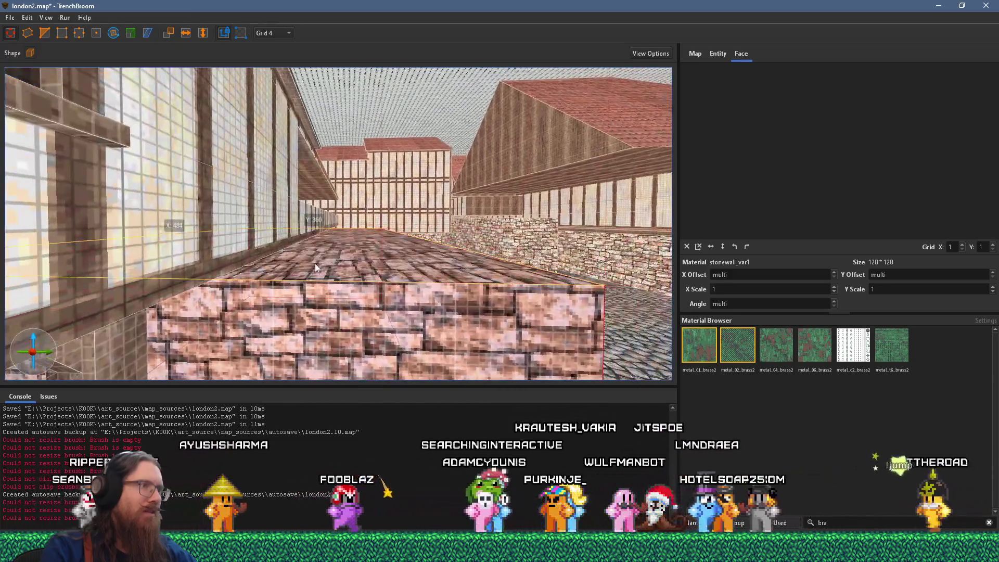
pyautogui.press('w')
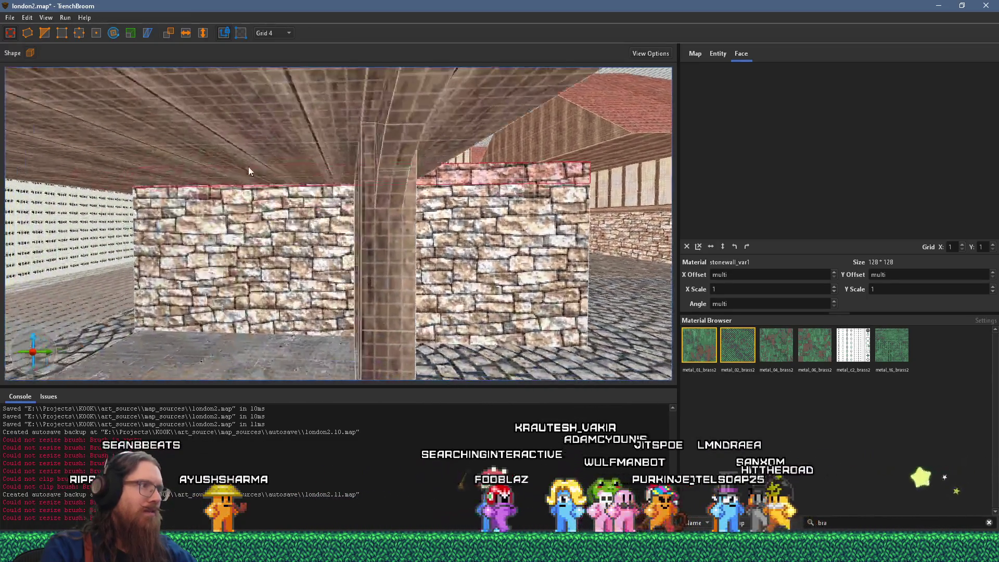
pyautogui.moveTo(248, 172); pyautogui.dragTo(255, 213)
pyautogui.press('s')
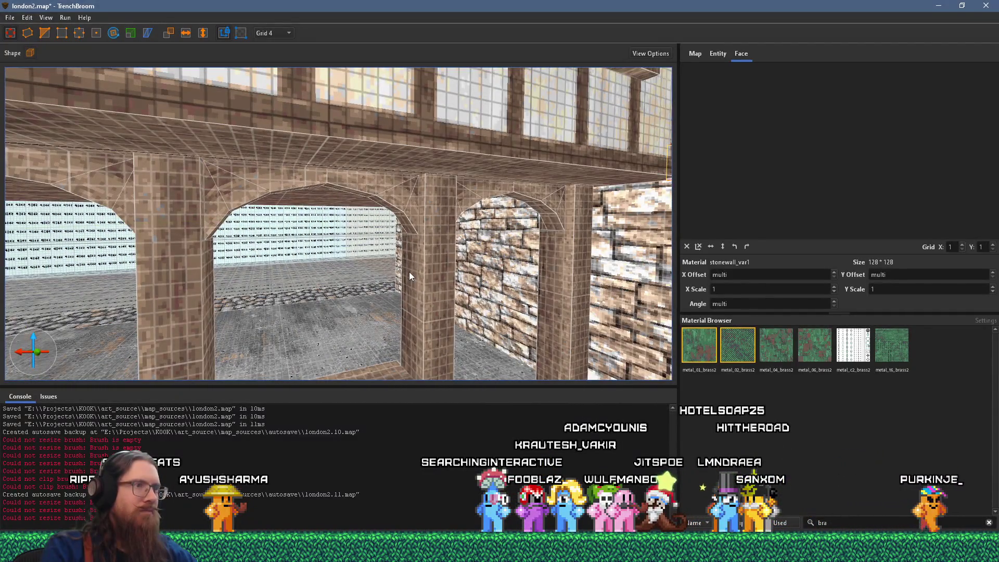
pyautogui.click(409, 271)
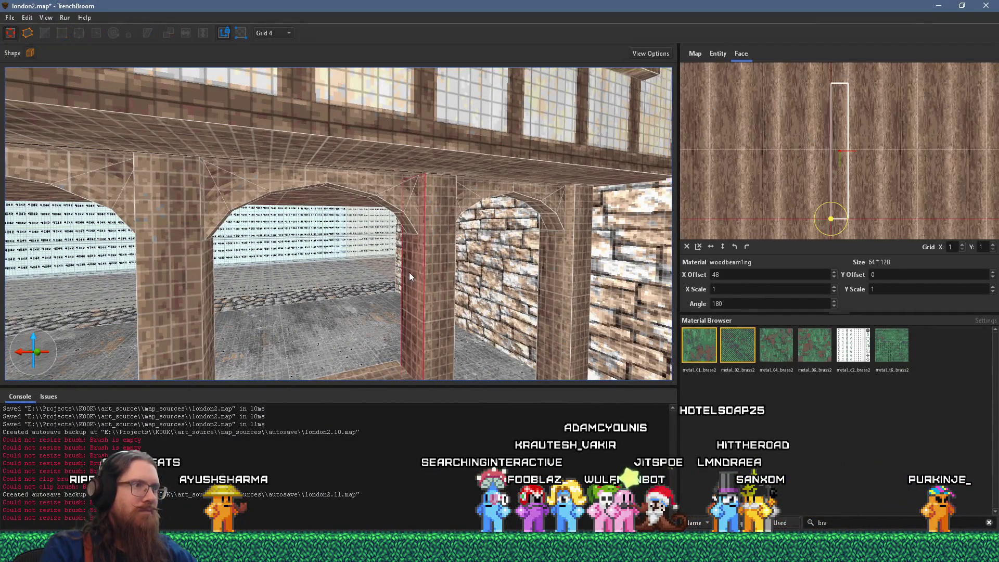
# Move under the colonnade and select a wooden beam face
pyautogui.scroll(-5, 421, 268)
pyautogui.press('w')
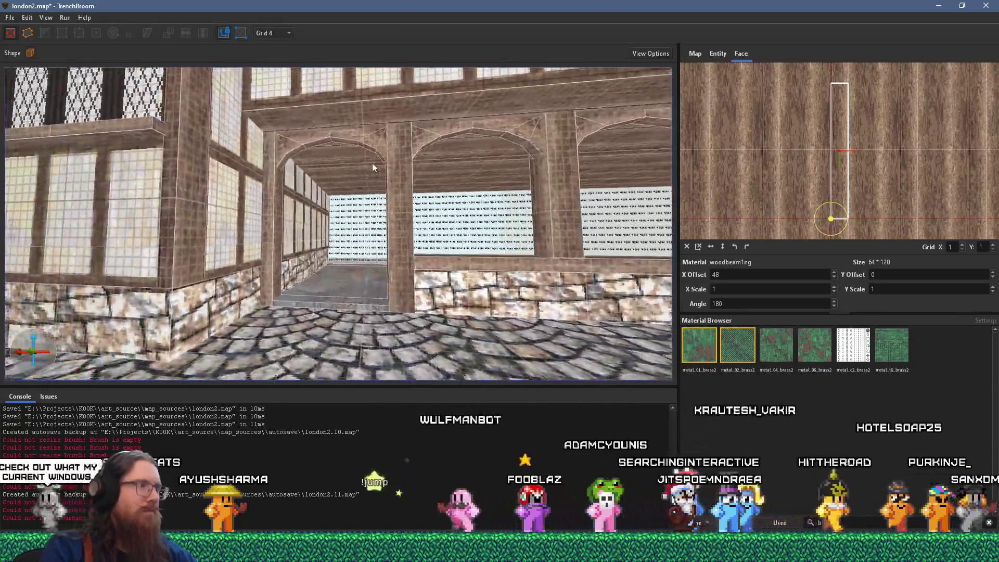
pyautogui.moveTo(373, 166); pyautogui.dragTo(316, 149)
pyautogui.click(303, 120)
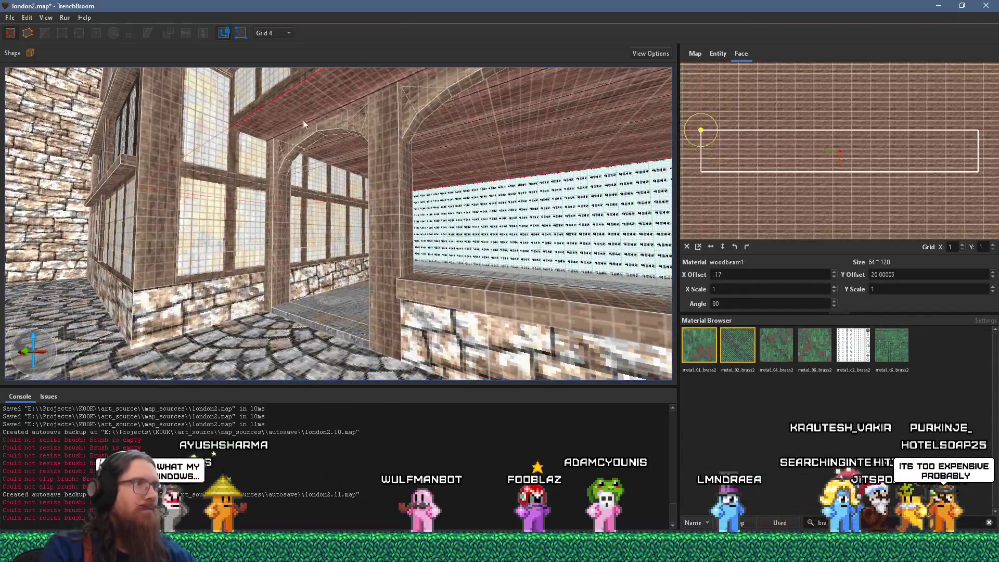
pyautogui.scroll(-5, 367, 299)
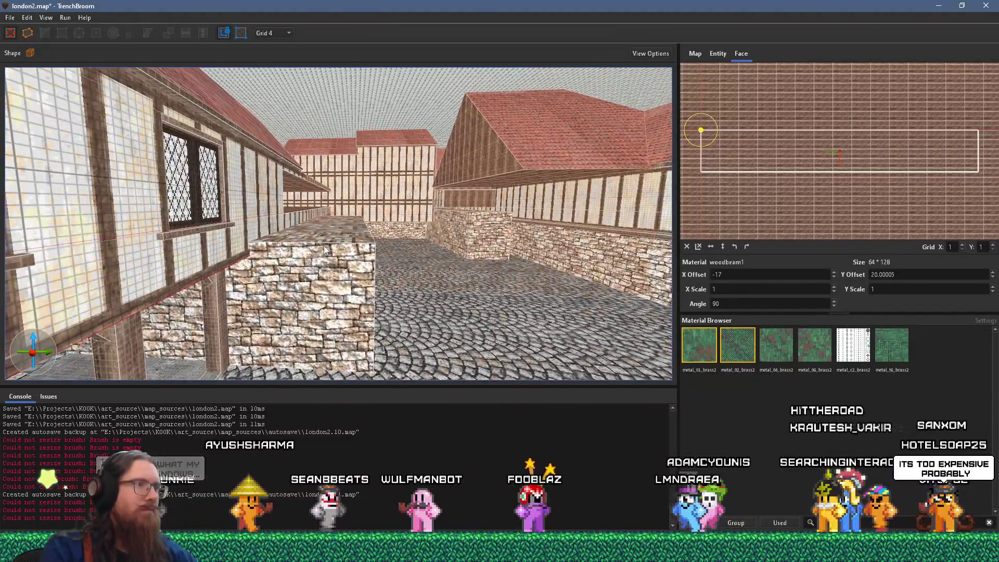
pyautogui.scroll(3, 320, 251)
# Rotate the wall cap's wood grain to horizontal, slide the texture into alignment, then select another cap face
pyautogui.click(311, 265)
pyautogui.click(747, 246)
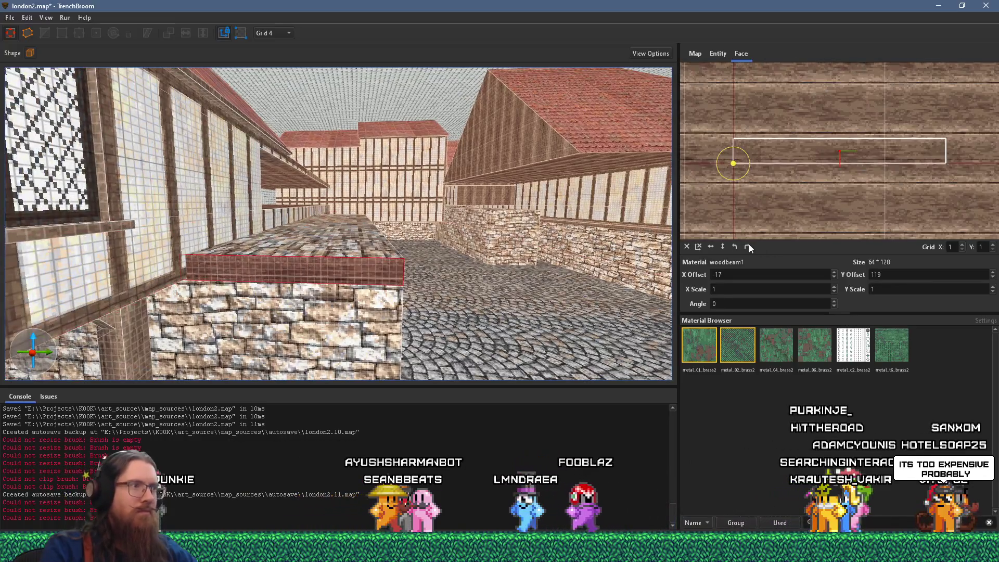
pyautogui.scroll(3, 791, 195)
pyautogui.moveTo(794, 174); pyautogui.dragTo(792, 167)
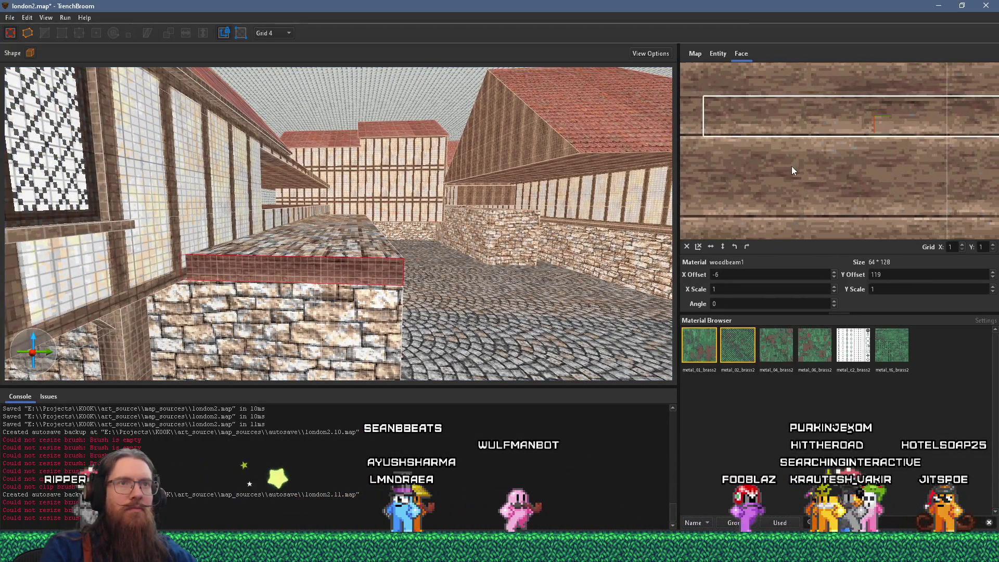
pyautogui.scroll(5, 437, 272)
pyautogui.scroll(-5, 420, 233)
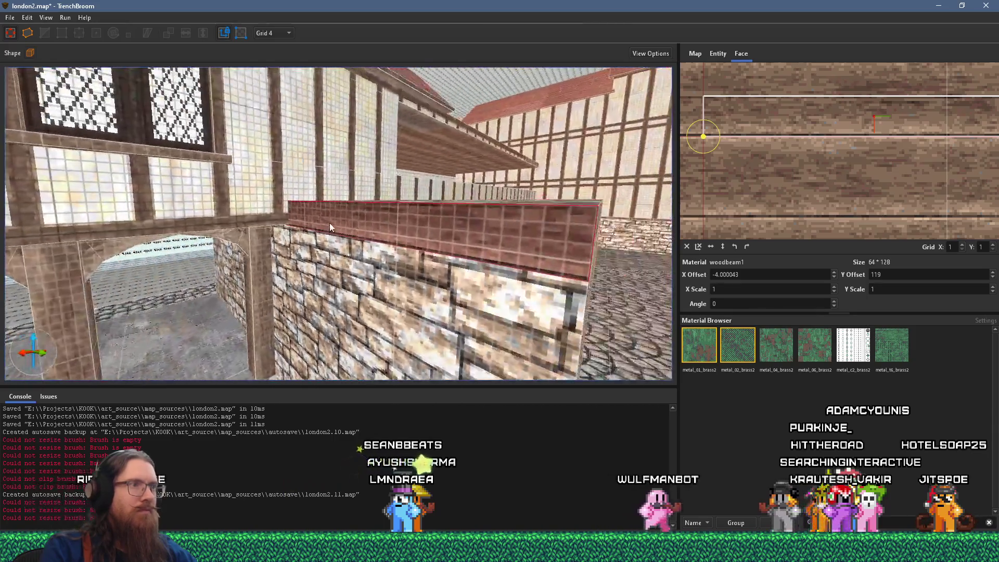
pyautogui.click(251, 234)
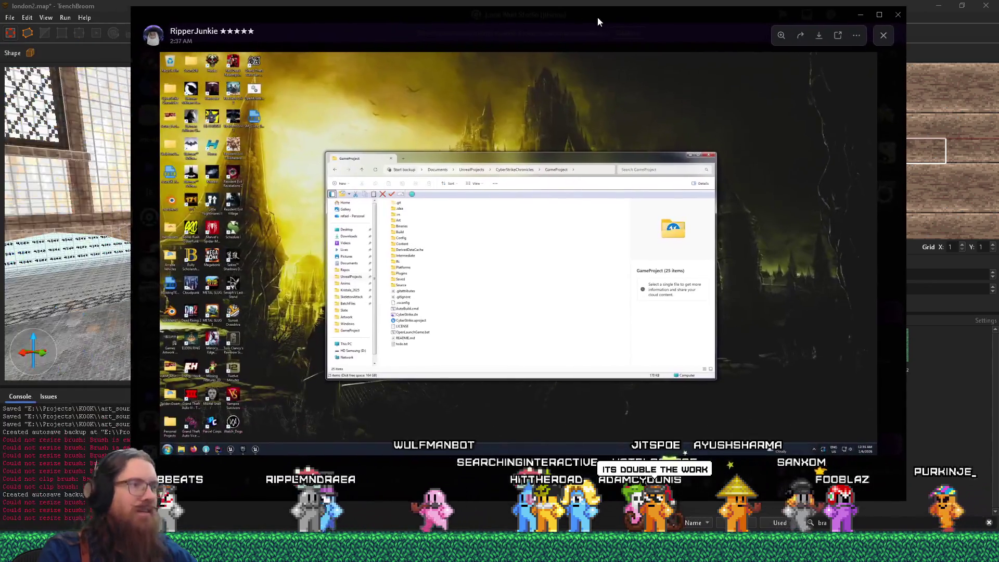
# Zoom into the File Explorer window of the shared desktop screenshot in Discord
pyautogui.write('bra')
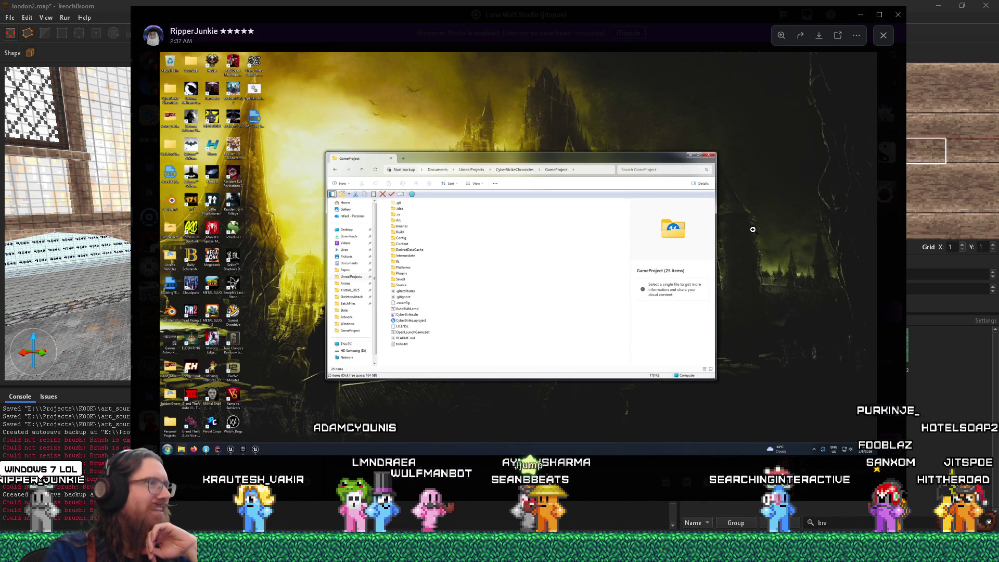
pyautogui.click(709, 174)
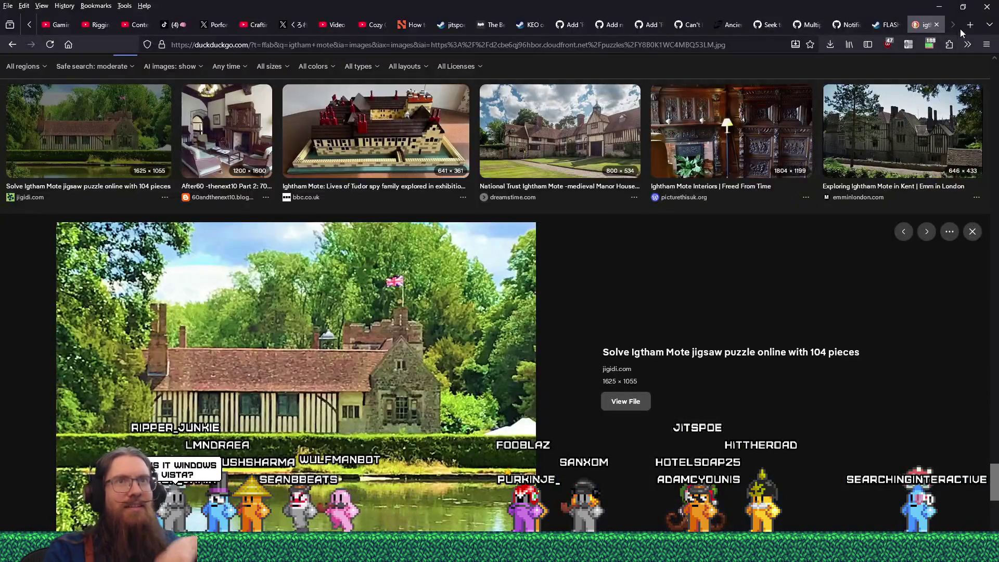
# Search images for 'windows vista screenshot', preview the WinFuture and Wikipedia results, comparing with the shared screenshot
pyautogui.click(966, 29)
pyautogui.write('indows')
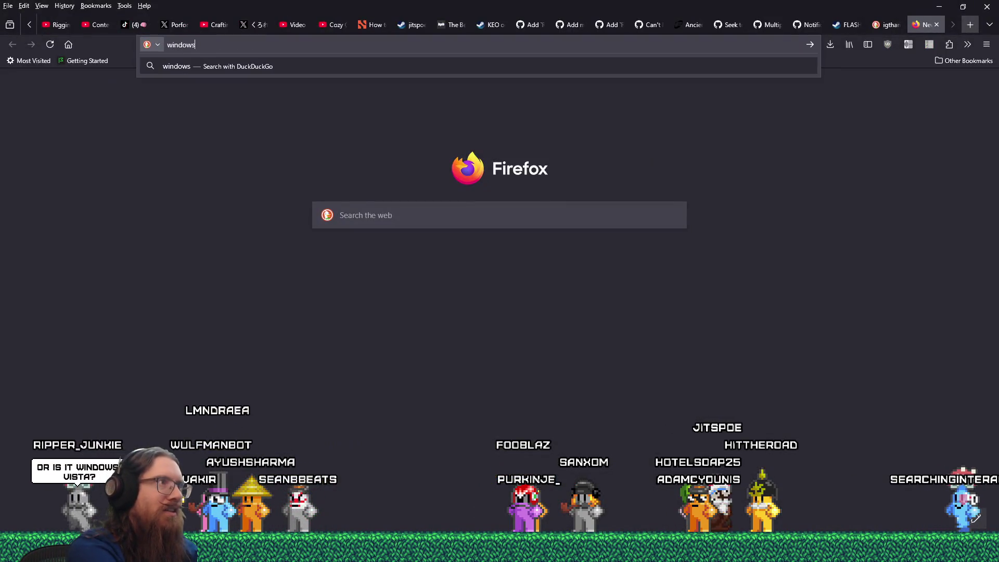
pyautogui.write(' vista screenshot')
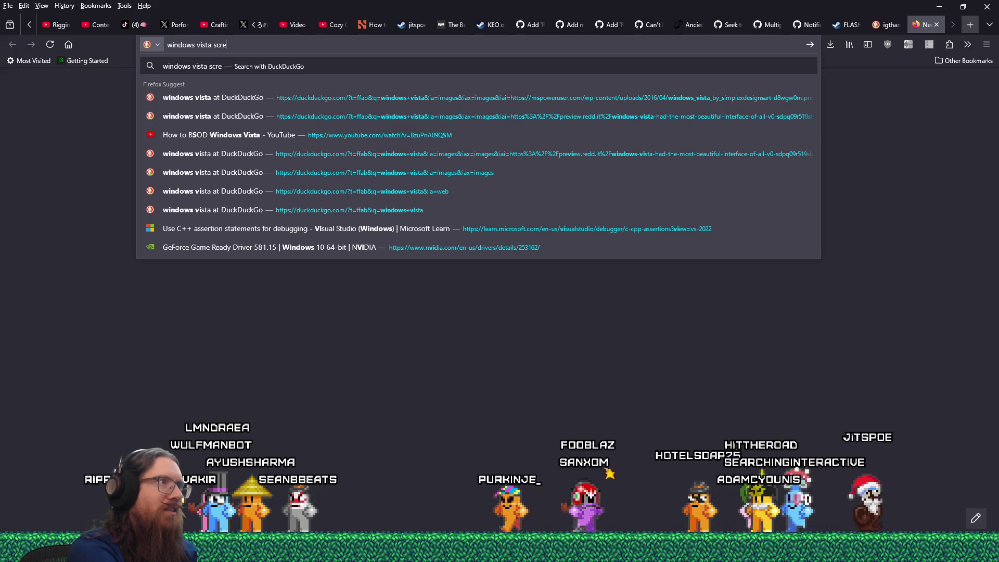
pyautogui.press('Return')
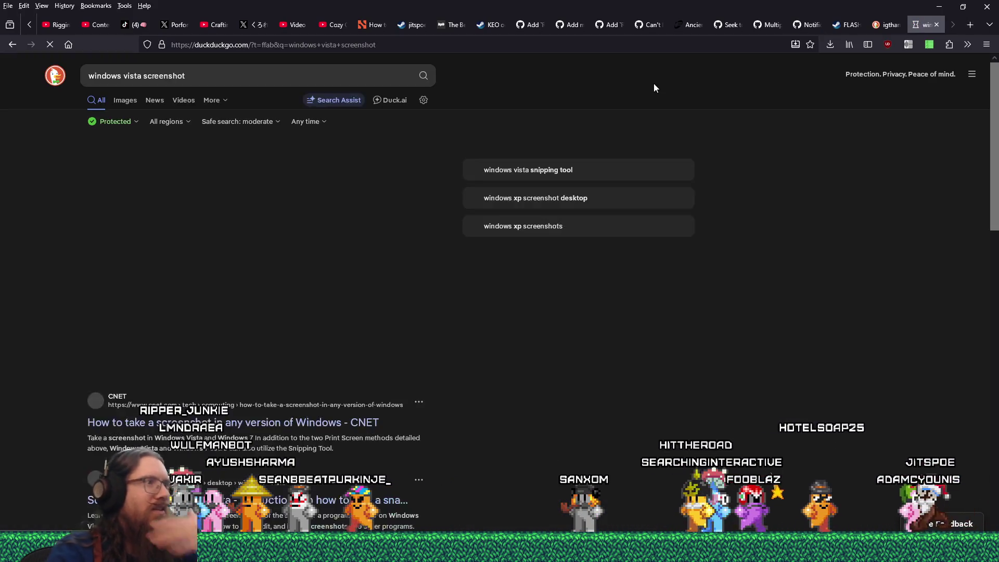
pyautogui.click(119, 100)
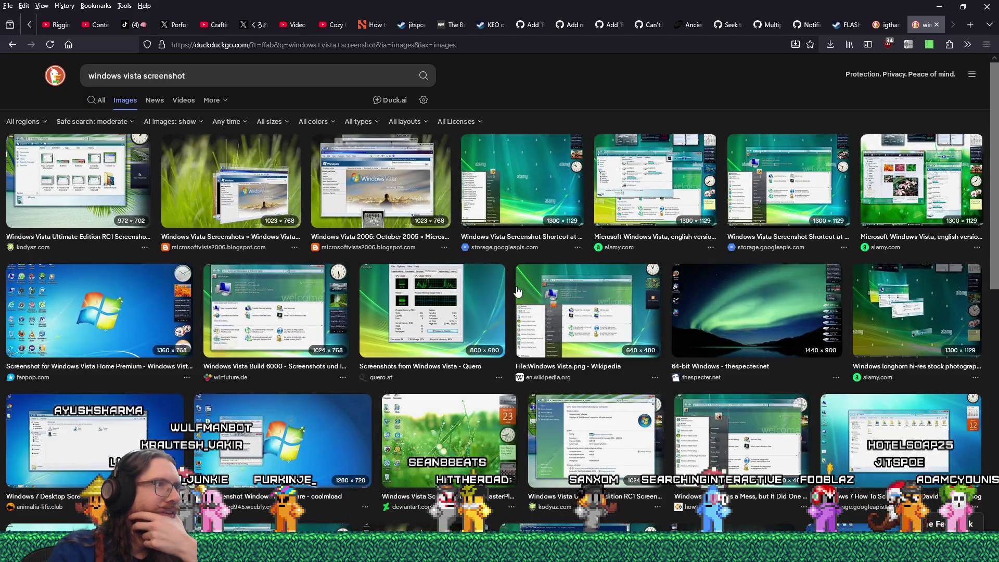
pyautogui.click(301, 285)
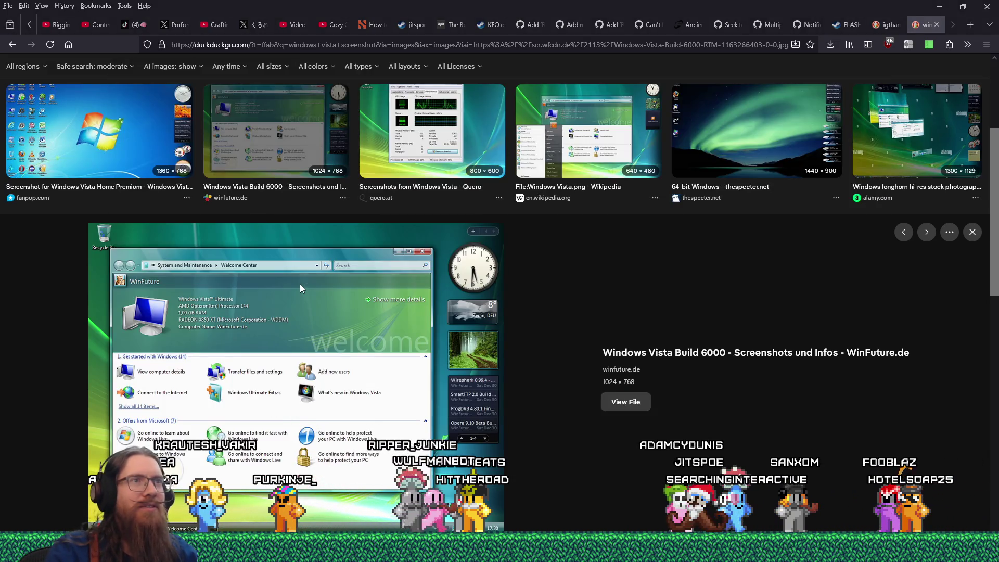
pyautogui.click(558, 140)
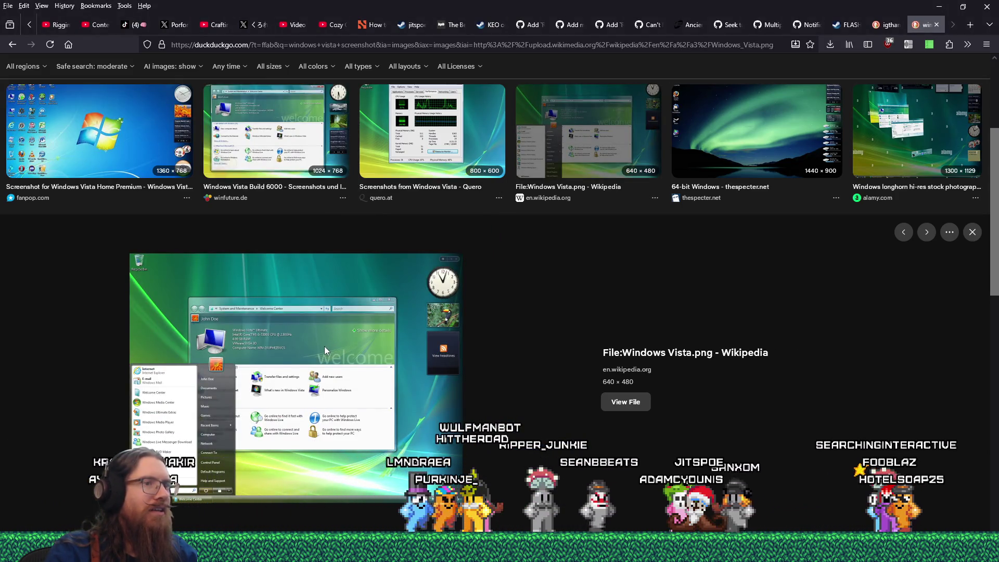
pyautogui.scroll(-3, 338, 333)
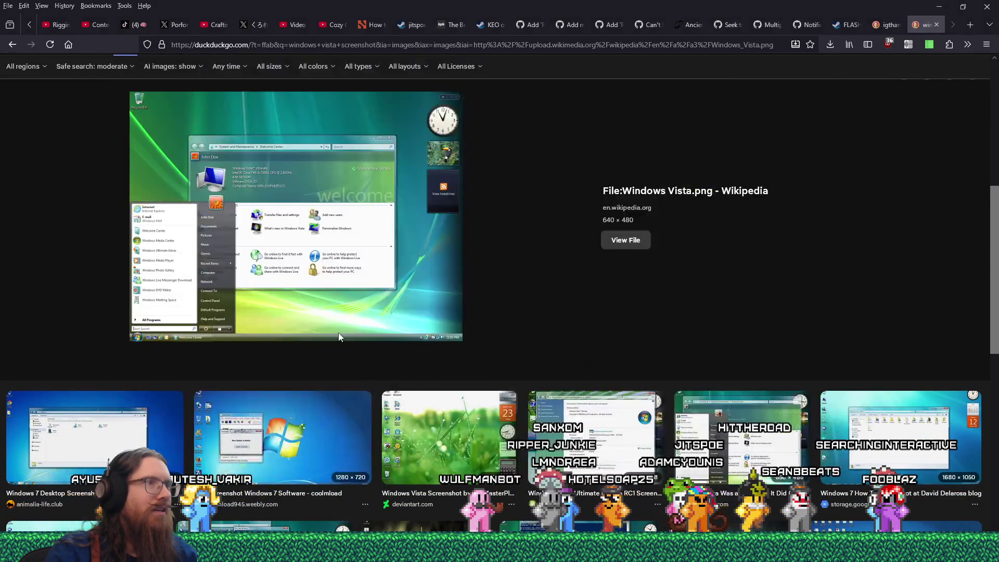
pyautogui.hotkey('alt', 'Tab')
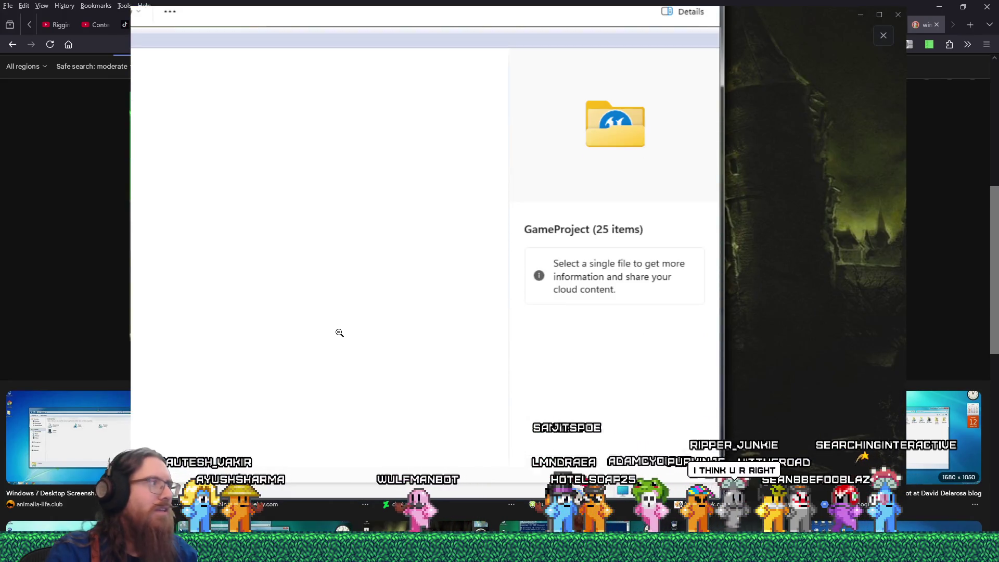
pyautogui.click(339, 333)
pyautogui.hotkey('alt', 'Tab')
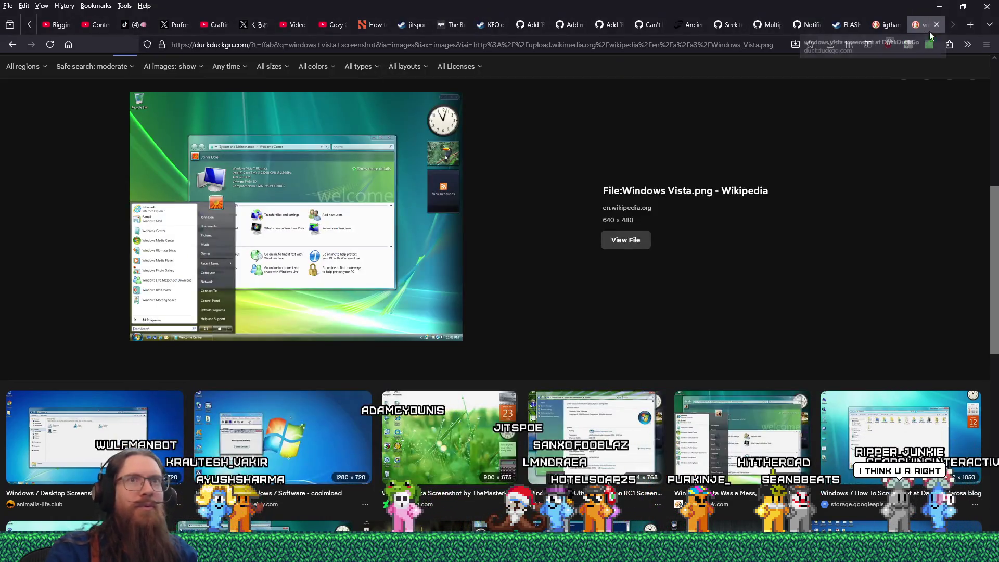
# In a new tab, search images for 'windows 7 screenshot' and enlarge the David Delarosa result
pyautogui.hotkey('ctrl', 't')
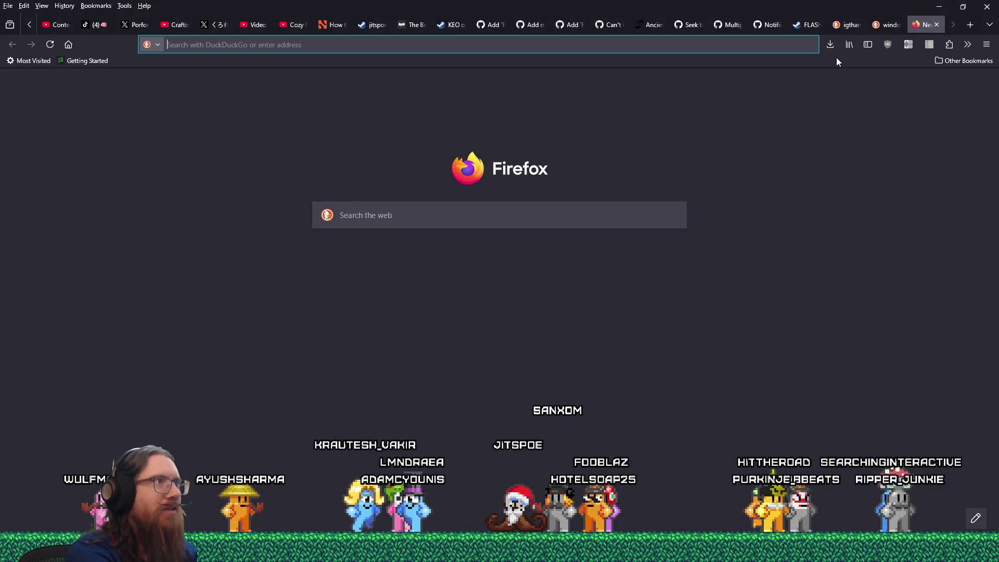
pyautogui.write('windows 7 s')
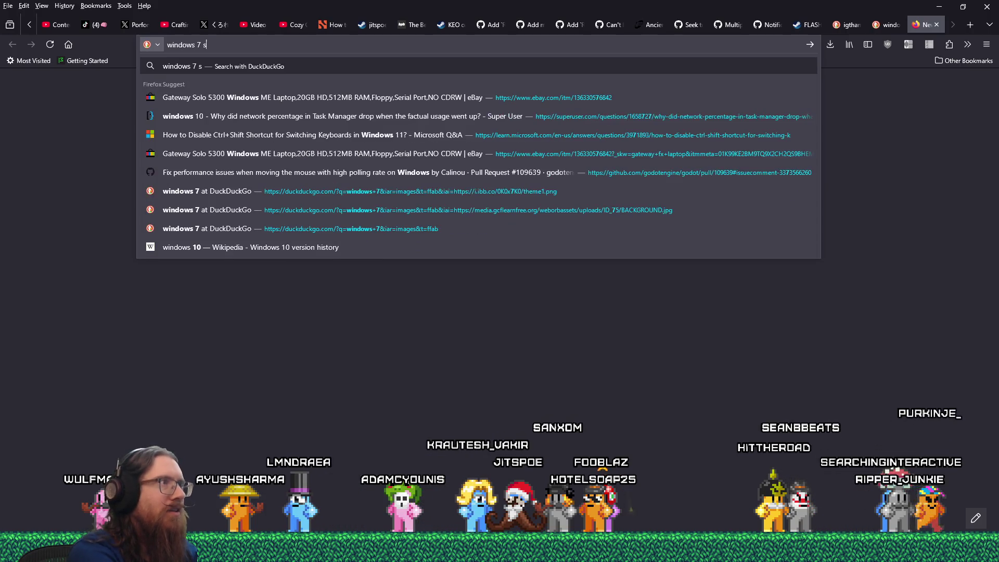
pyautogui.write('creenshot')
pyautogui.press('Return')
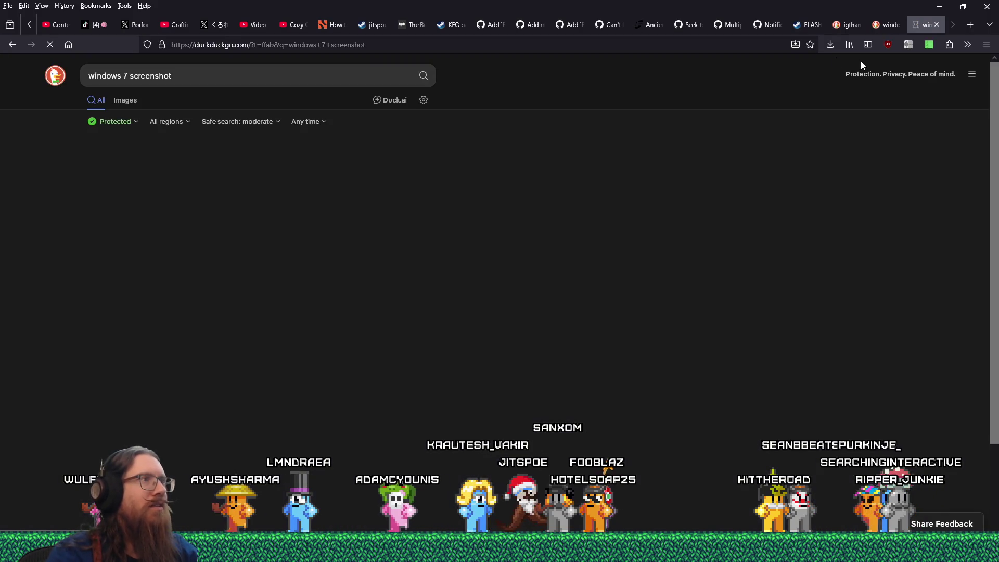
pyautogui.click(125, 99)
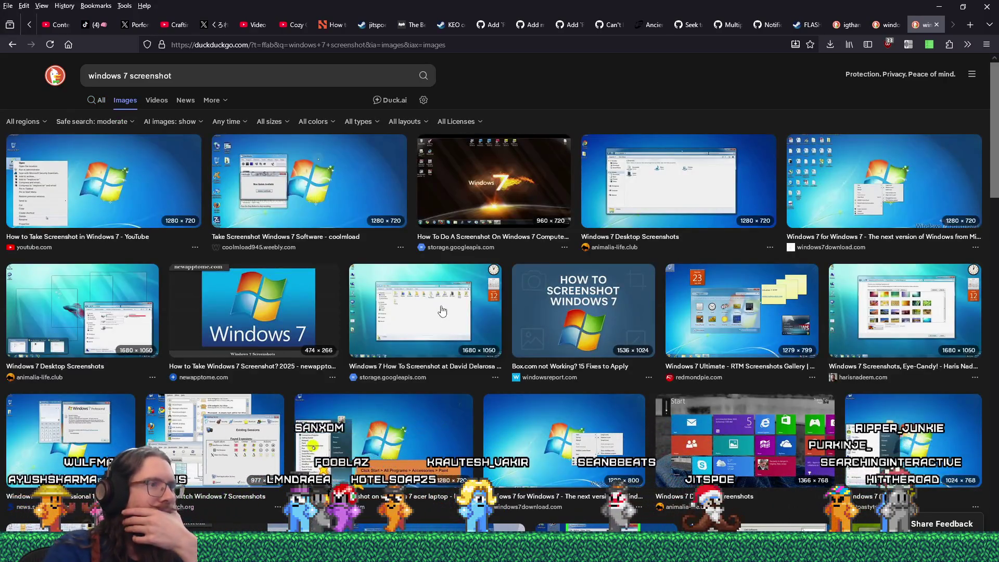
pyautogui.click(401, 313)
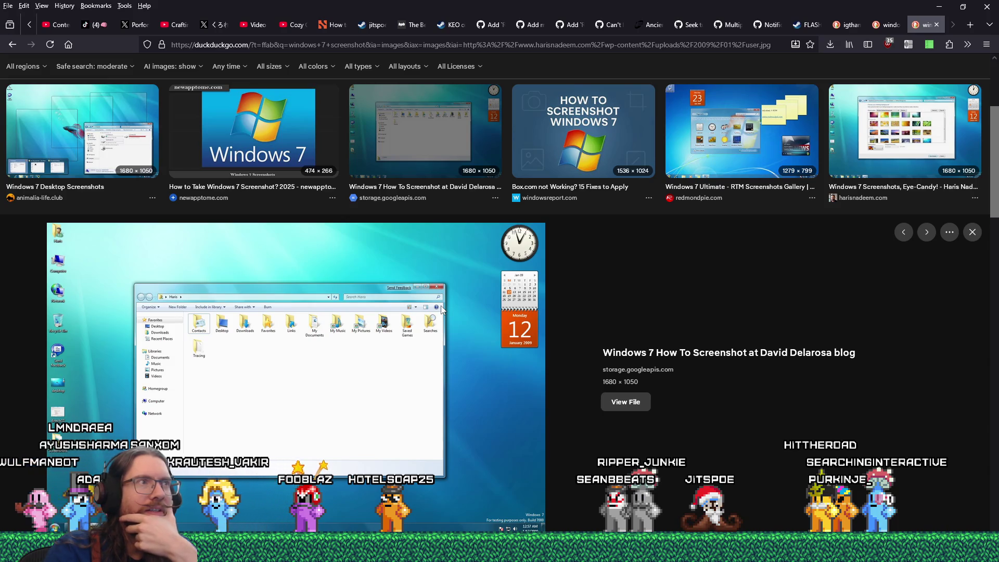
pyautogui.scroll(-4, 441, 309)
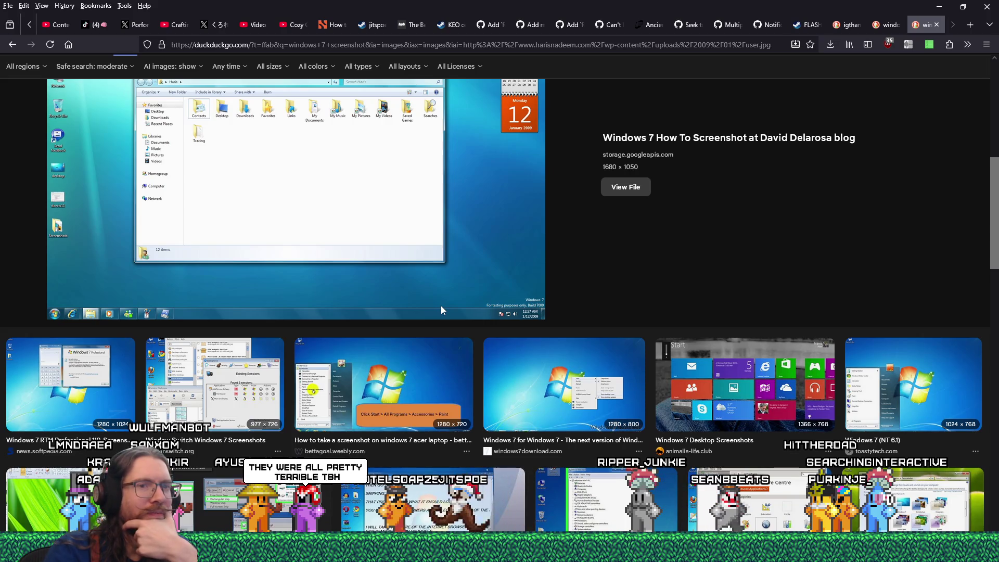
pyautogui.scroll(3, 442, 309)
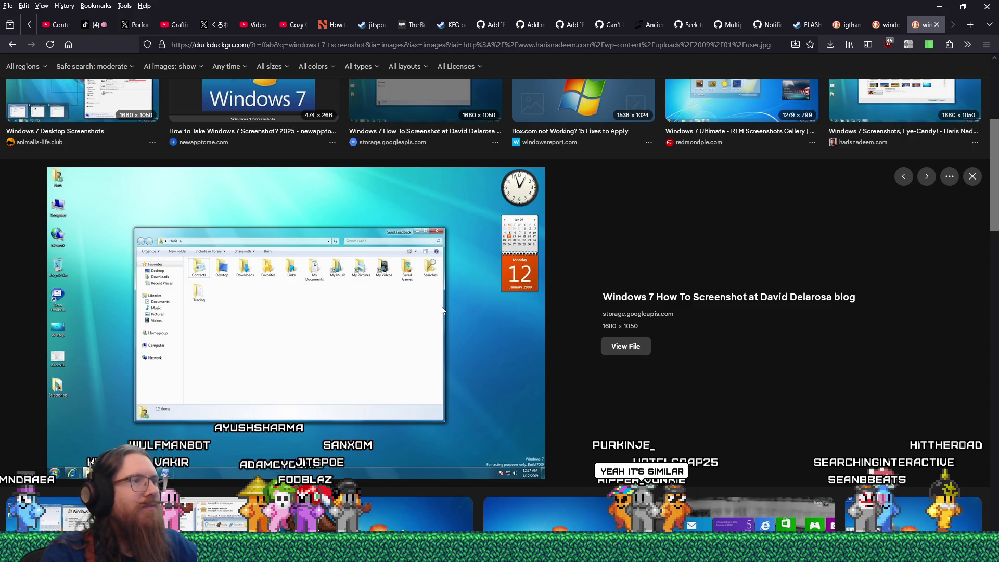
# Compare with the shared desktop screenshot, then go back to the Firefox home page
pyautogui.hotkey('alt', 'Tab')
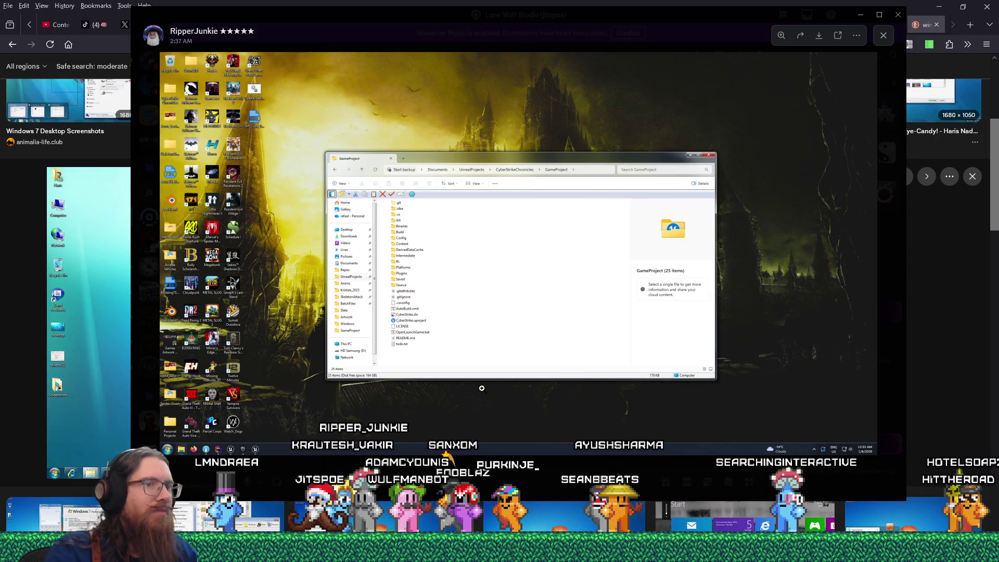
pyautogui.hotkey('alt', 'Tab')
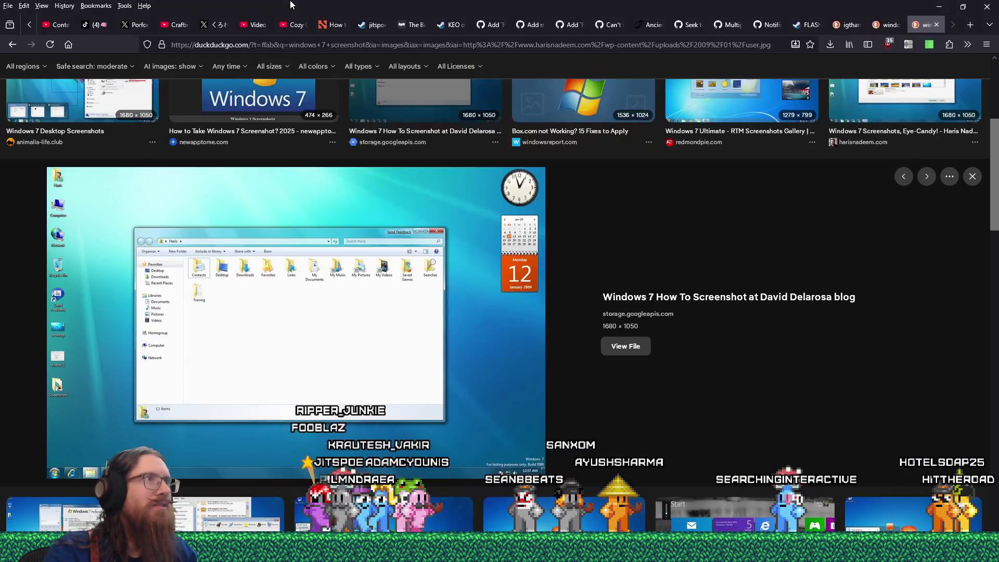
pyautogui.scroll(3, 545, 268)
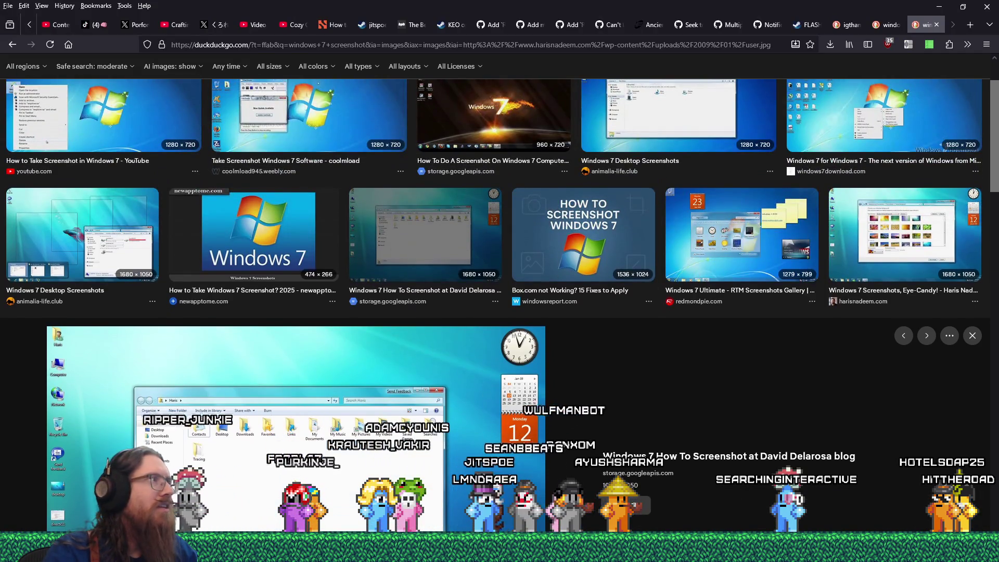
pyautogui.hotkey('alt', 'Left')
pyautogui.click(17, 46)
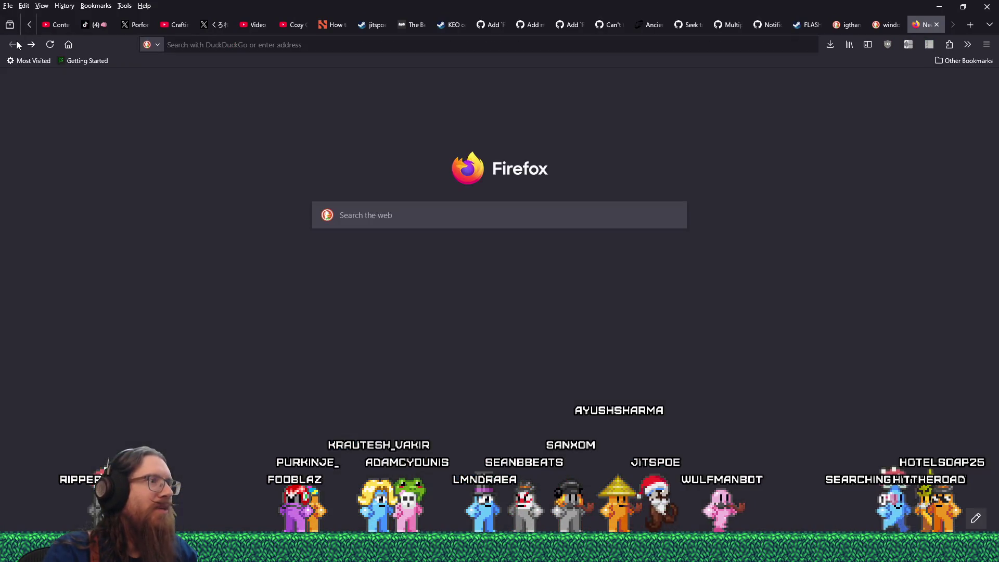
# Search images for 'windows vista', preview the geekwire and Reddit results, and open the Reddit Vista image
pyautogui.click(634, 44)
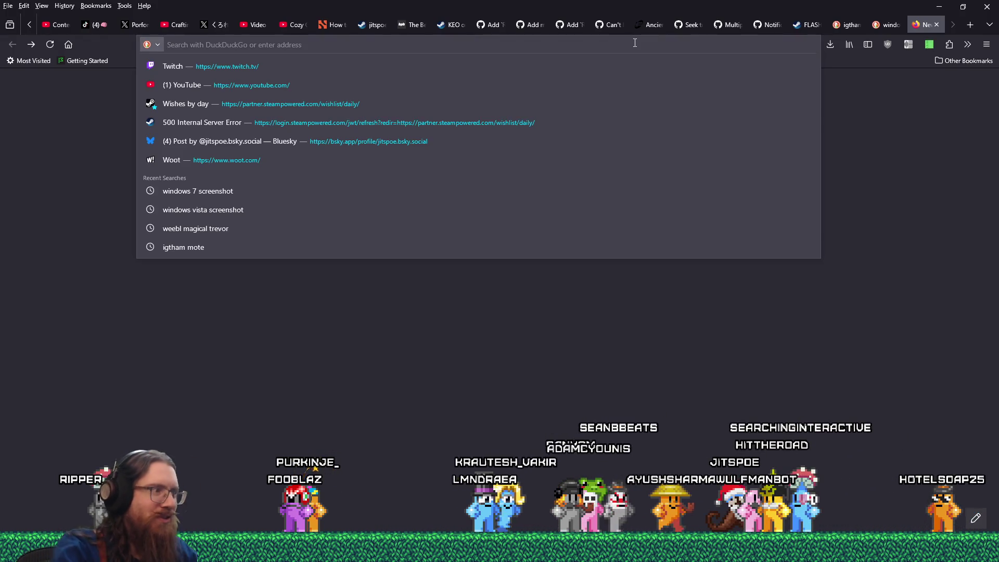
pyautogui.write('windows vista')
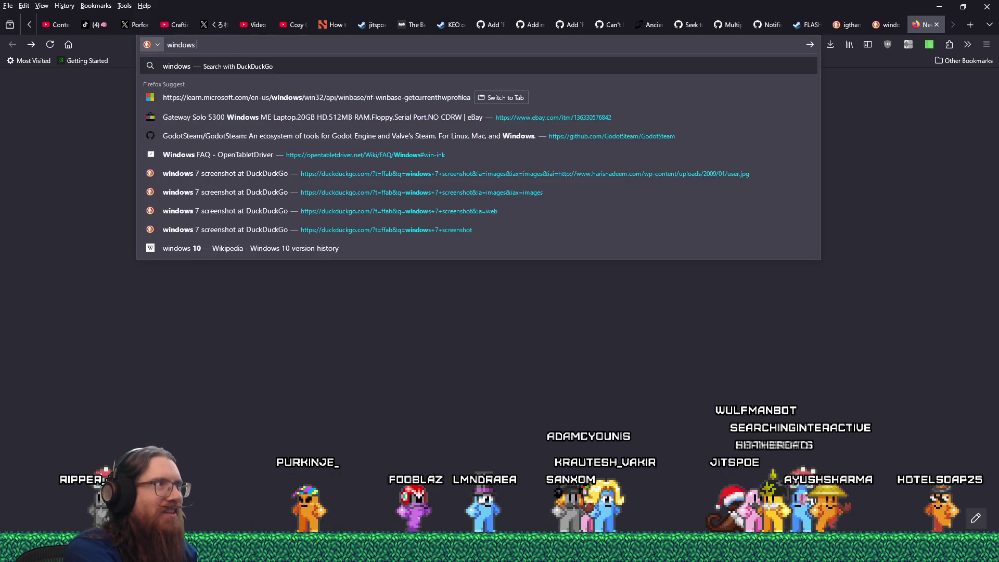
pyautogui.press('Return')
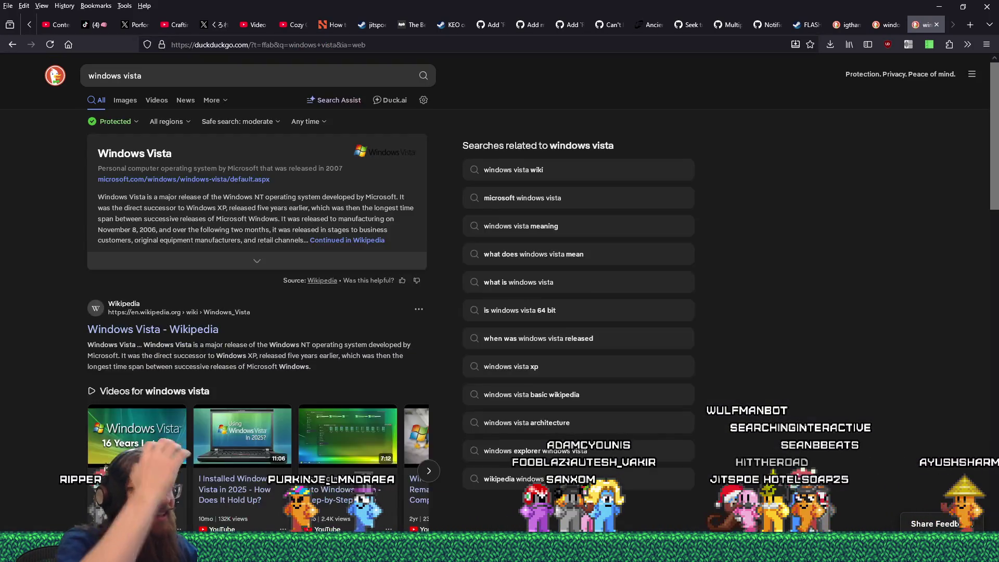
pyautogui.click(125, 100)
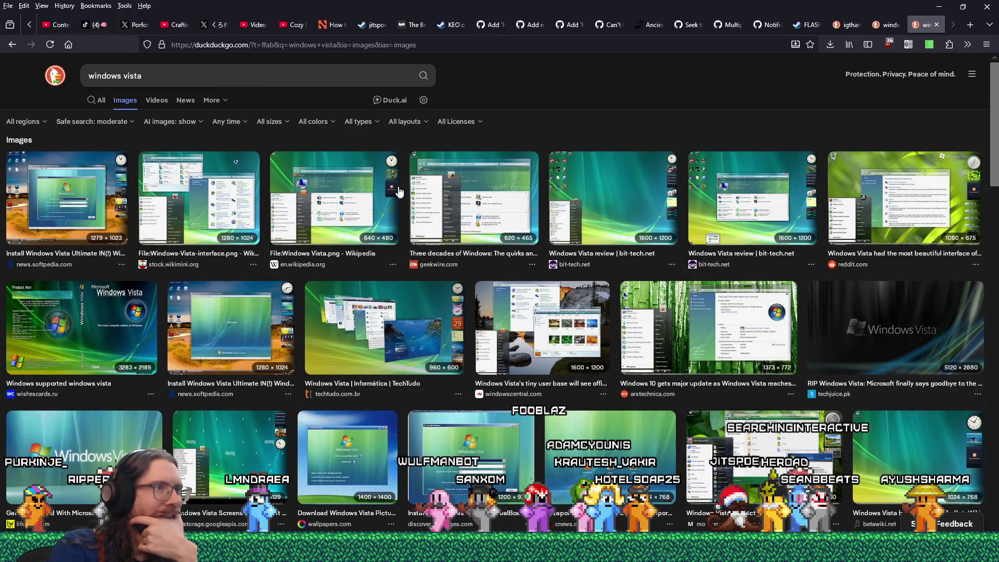
pyautogui.click(449, 192)
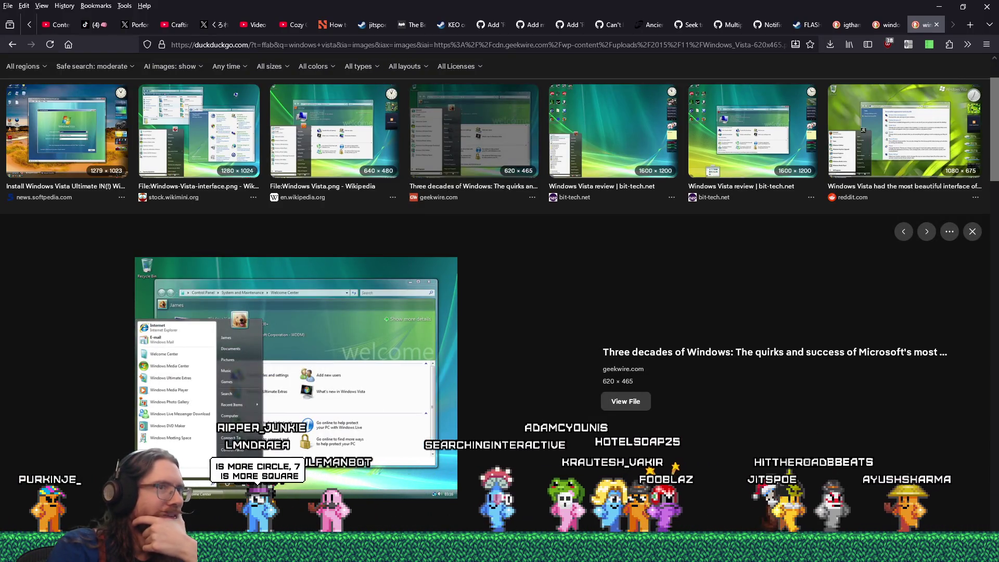
pyautogui.click(904, 130)
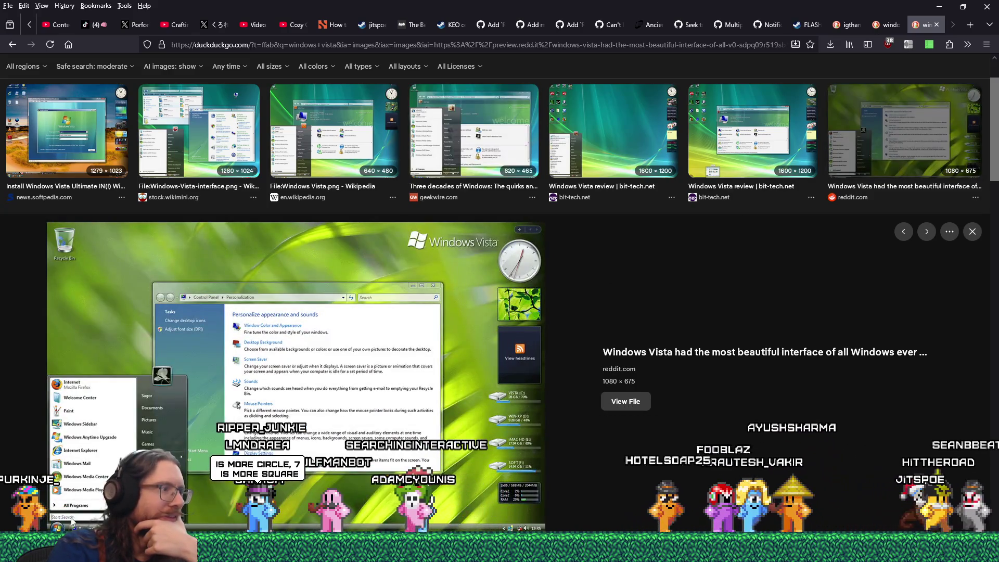
pyautogui.scroll(-1, 213, 448)
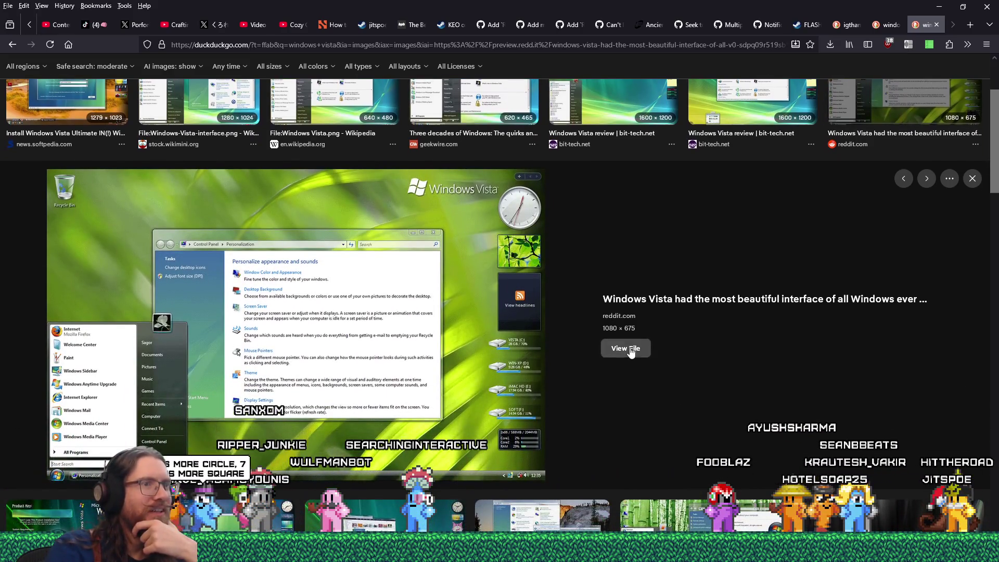
pyautogui.click(629, 348)
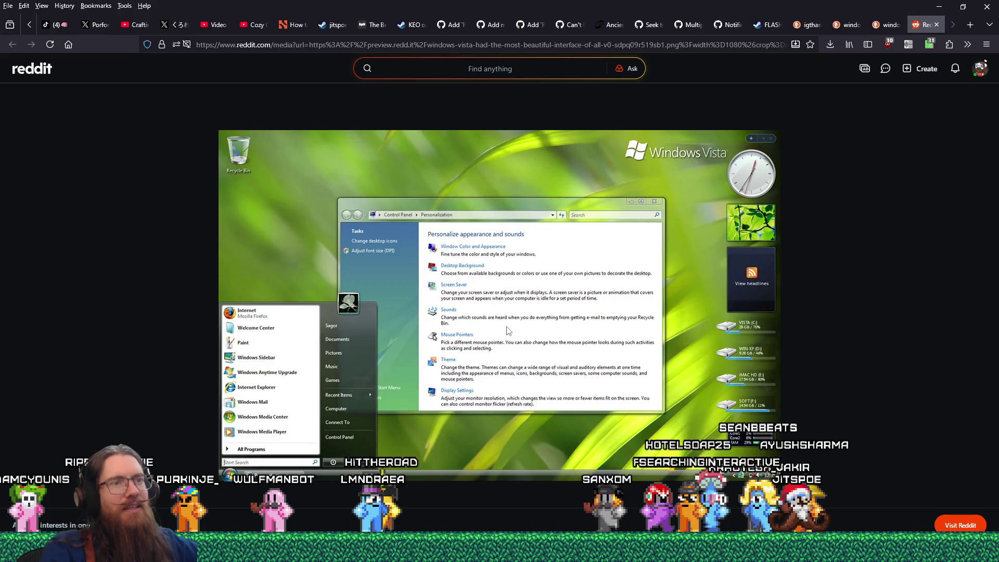
# Close the Reddit page and preview the wallpapers.com Vista image in the results
pyautogui.click(937, 25)
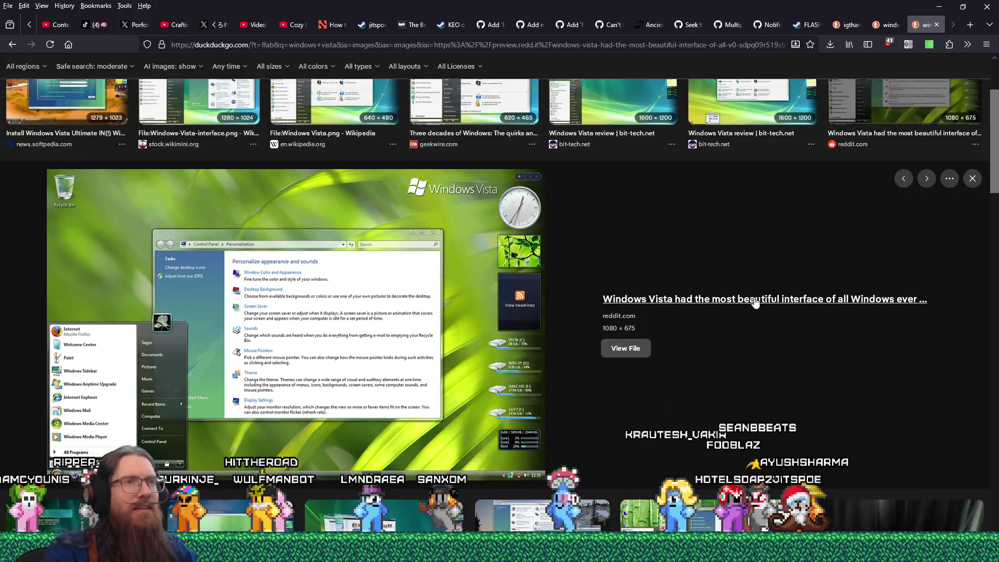
pyautogui.scroll(-10, 657, 332)
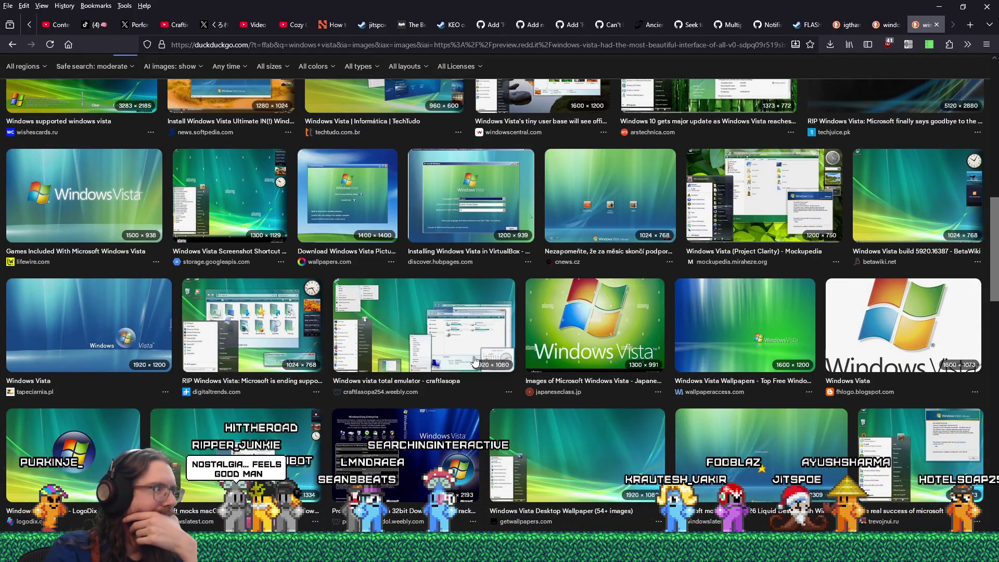
pyautogui.click(354, 208)
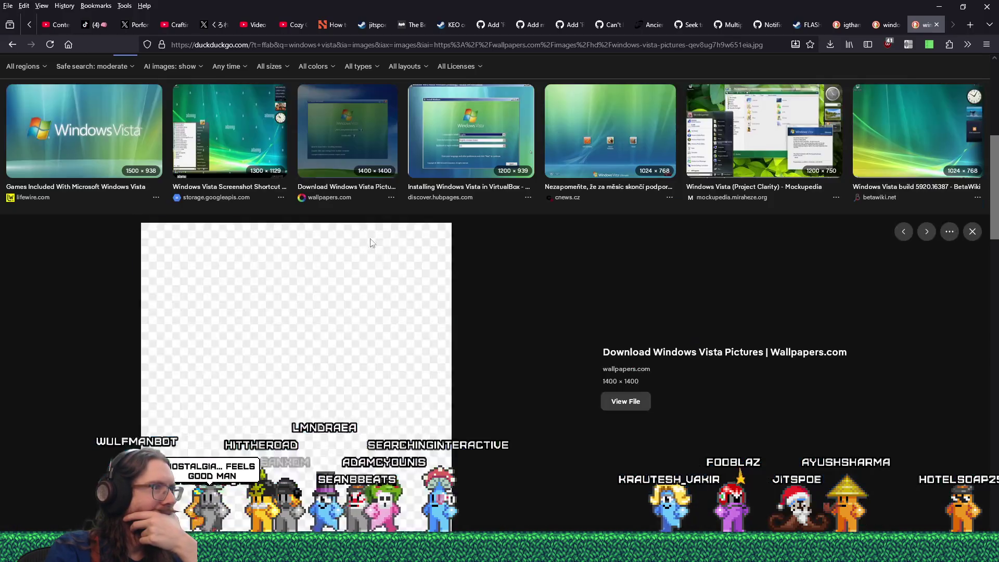
pyautogui.scroll(-7, 490, 356)
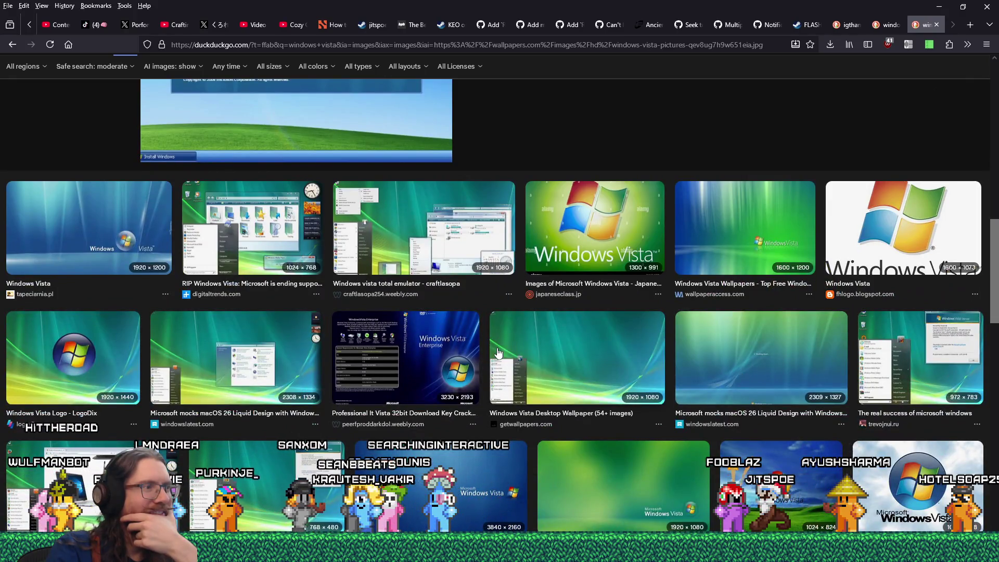
pyautogui.scroll(10, 498, 352)
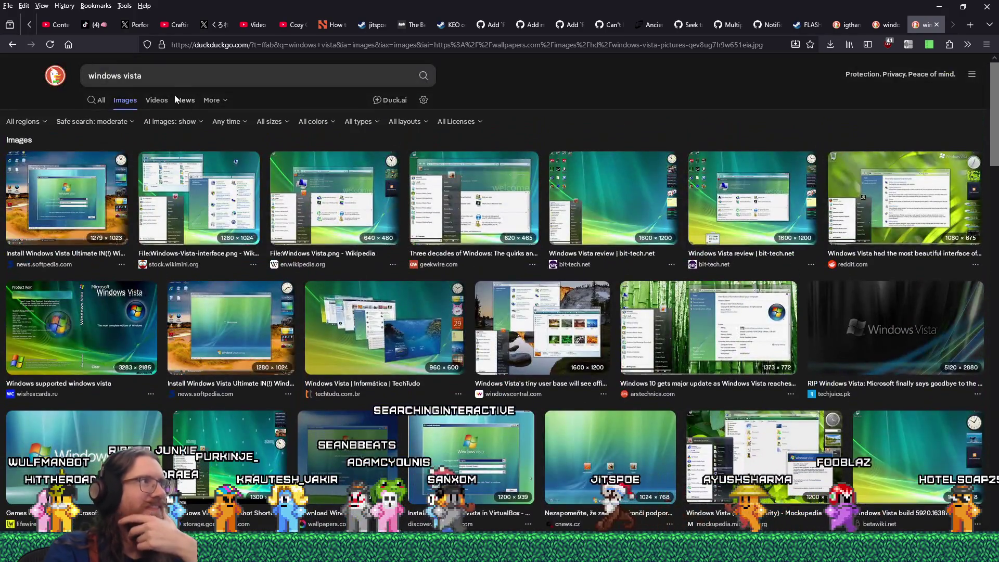
# Search images for 'windows classic theme', preview the WindowBlinds result, then close that tab
pyautogui.click(156, 75)
pyautogui.write('windows calssic t')
pyautogui.press('BackSpace')
pyautogui.press('BackSpace')
pyautogui.press('BackSpace')
pyautogui.press('BackSpace')
pyautogui.press('BackSpace')
pyautogui.press('BackSpace')
pyautogui.write('lassic theme')
pyautogui.press('Return')
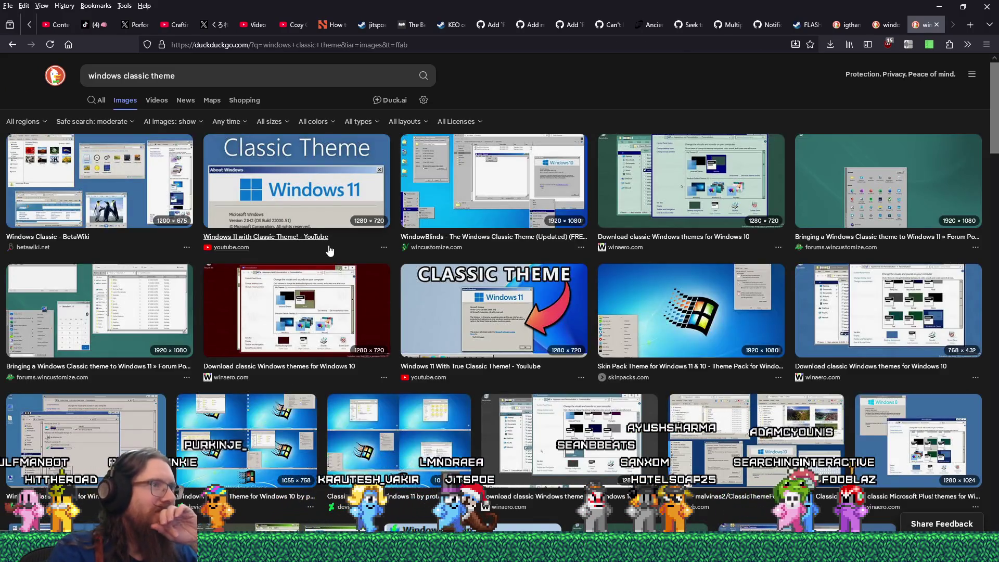
pyautogui.click(441, 236)
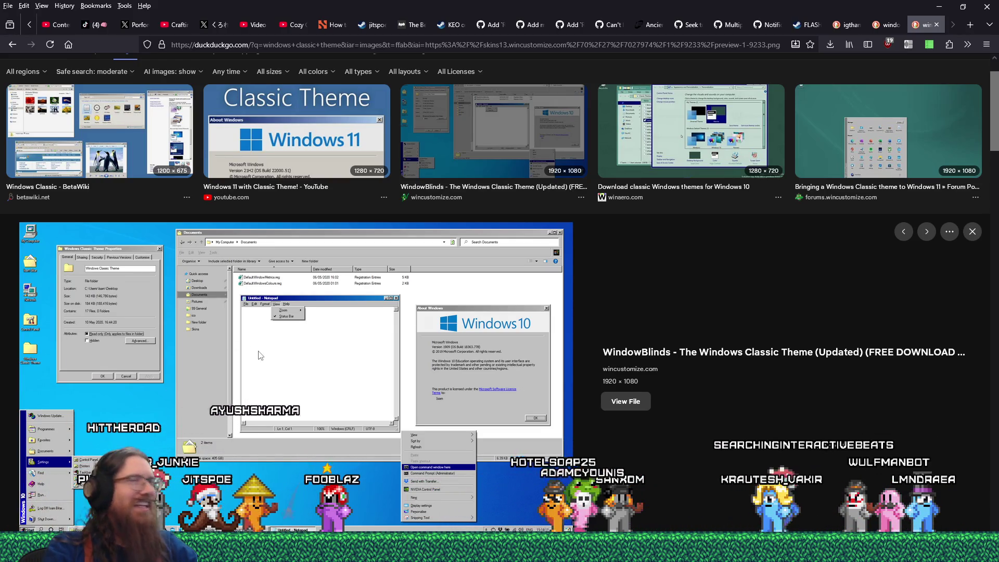
pyautogui.click(936, 25)
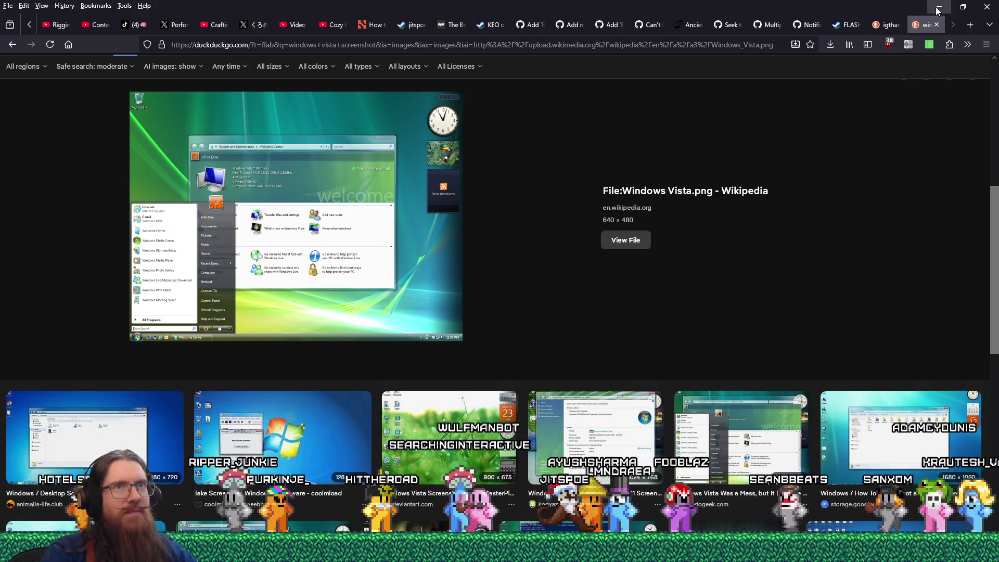
# Save the BBC Lego Ightham Mote image into the london folder and open its BBC News article
pyautogui.click(936, 25)
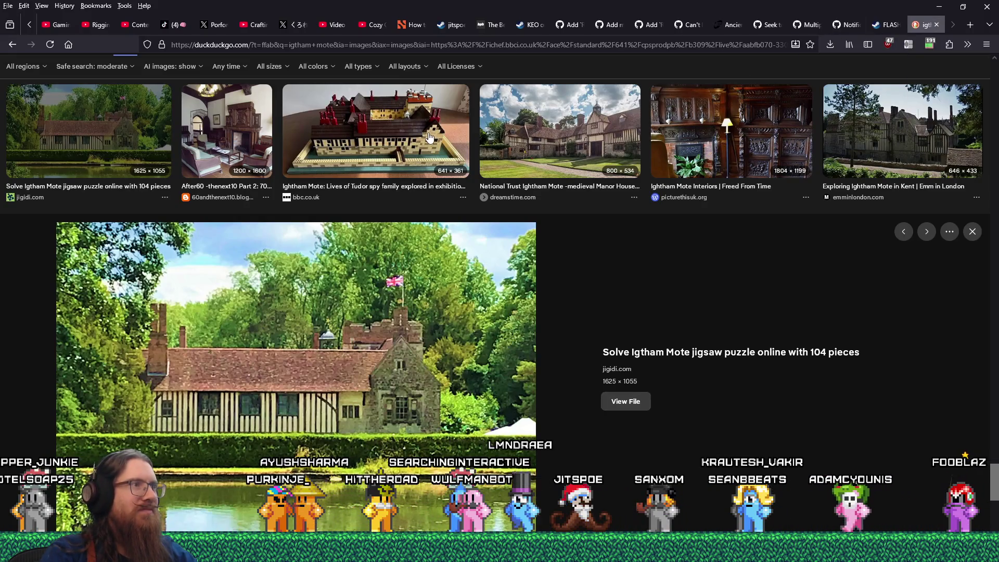
pyautogui.click(395, 151)
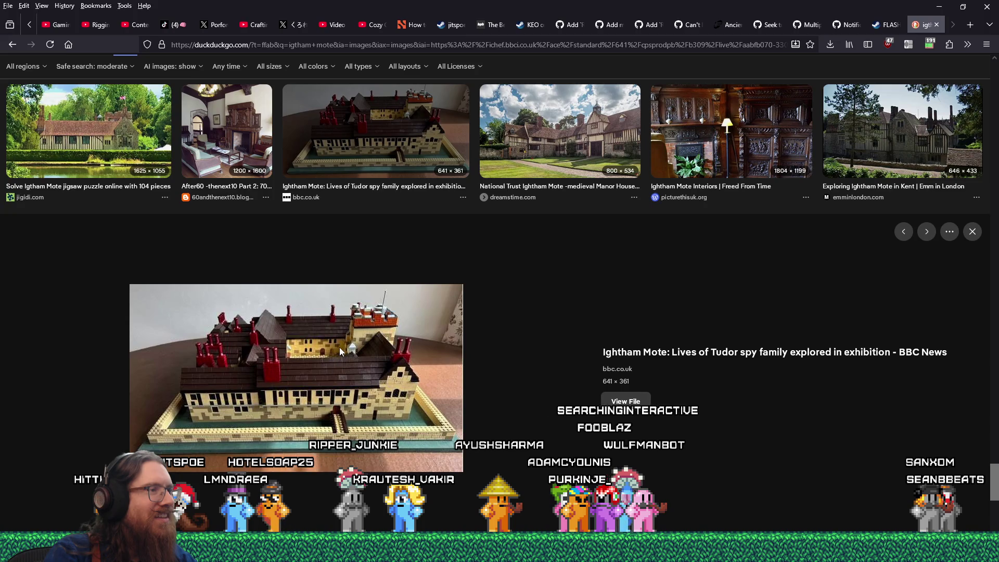
pyautogui.rightClick(341, 346)
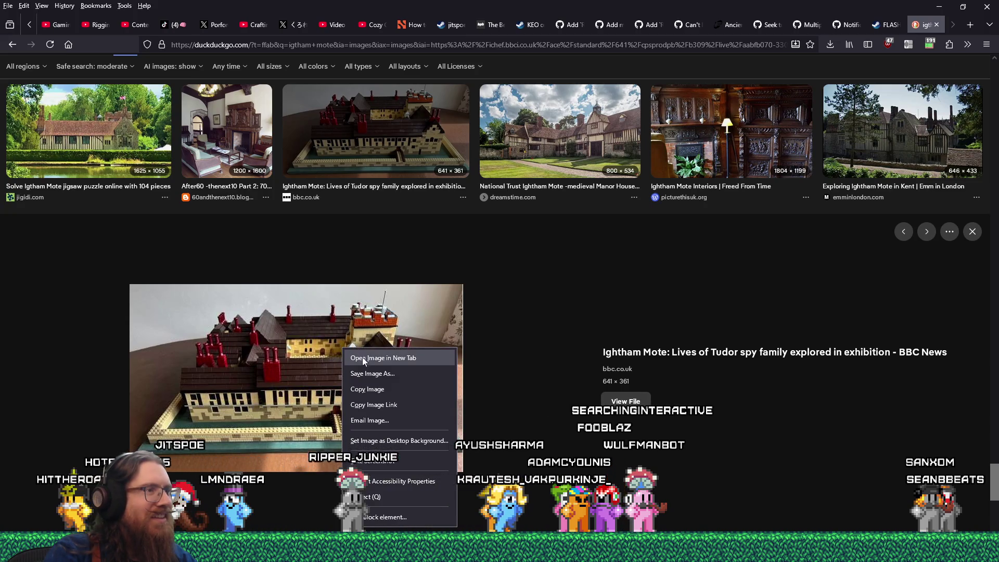
pyautogui.click(370, 371)
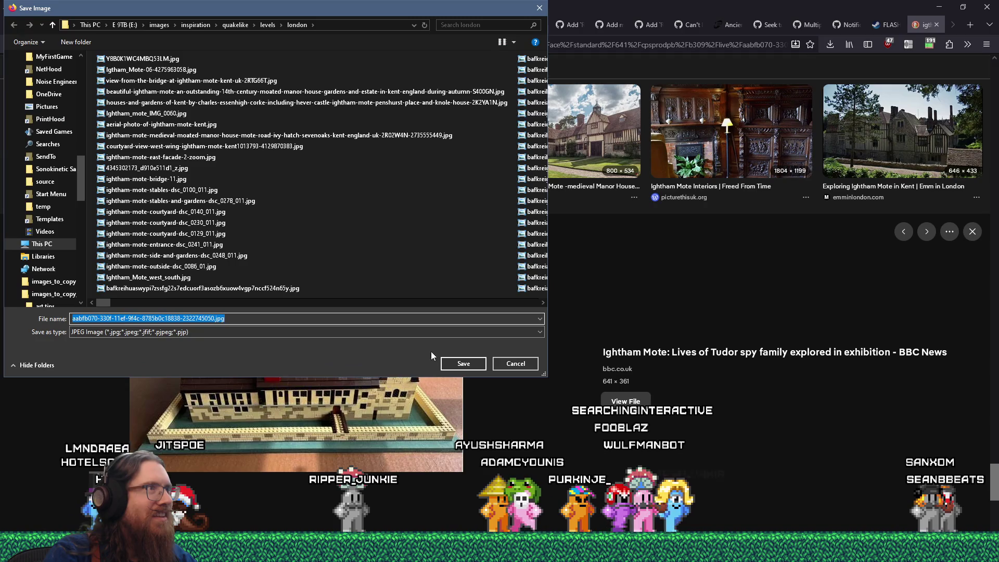
pyautogui.click(465, 363)
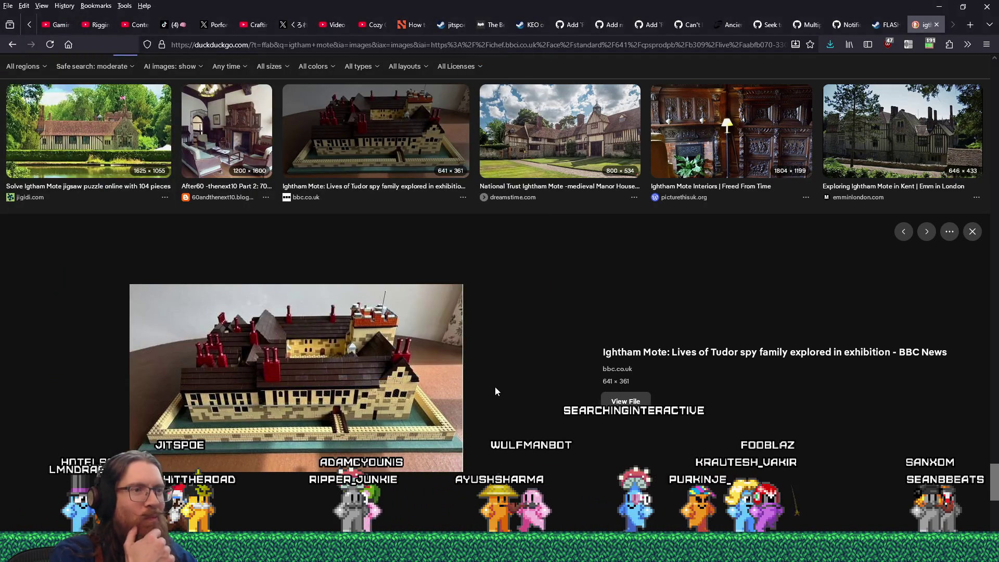
pyautogui.click(774, 361)
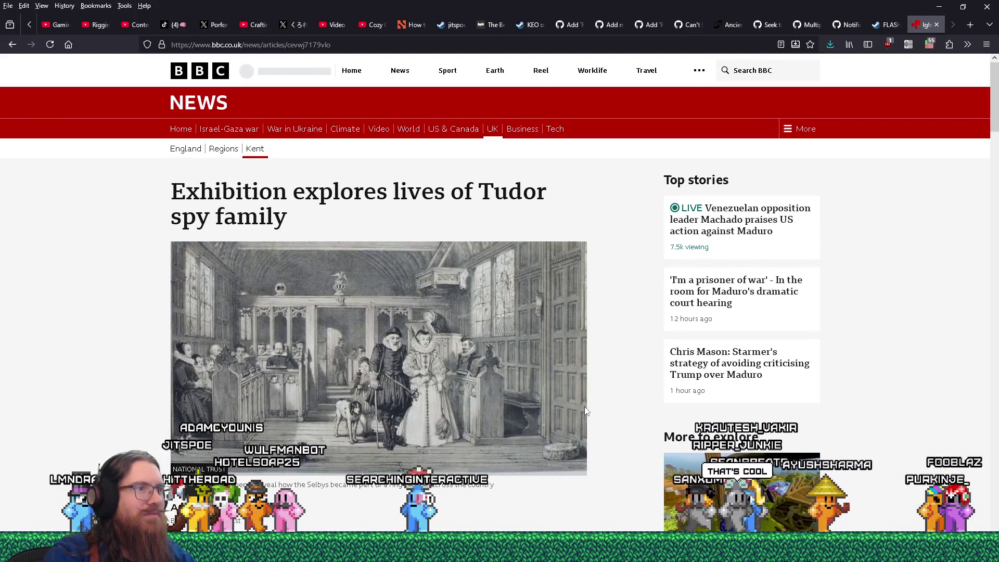
# Scroll up and down through the BBC article about Ightham Mote
pyautogui.scroll(-12, 585, 411)
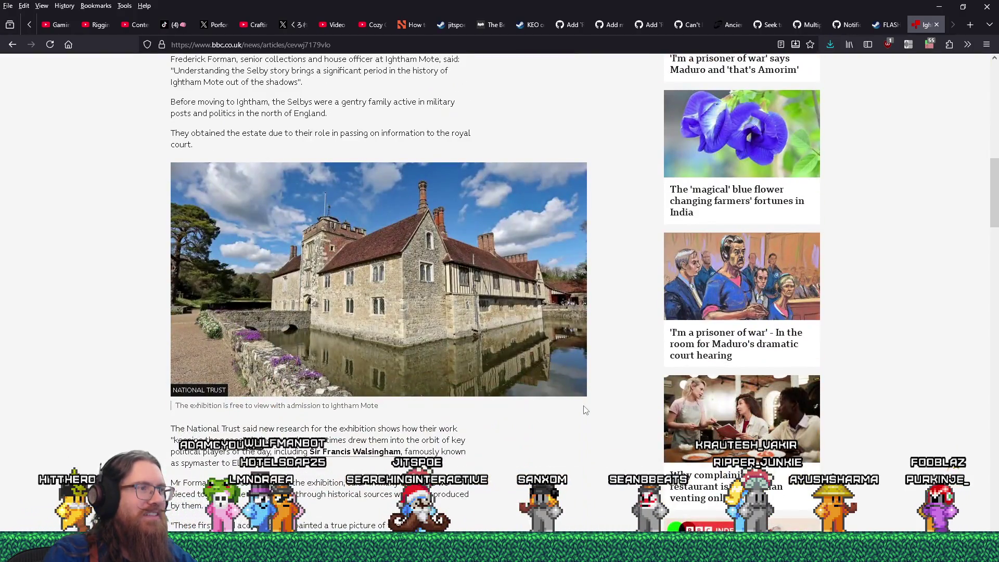
pyautogui.scroll(-14, 585, 411)
pyautogui.scroll(11, 585, 411)
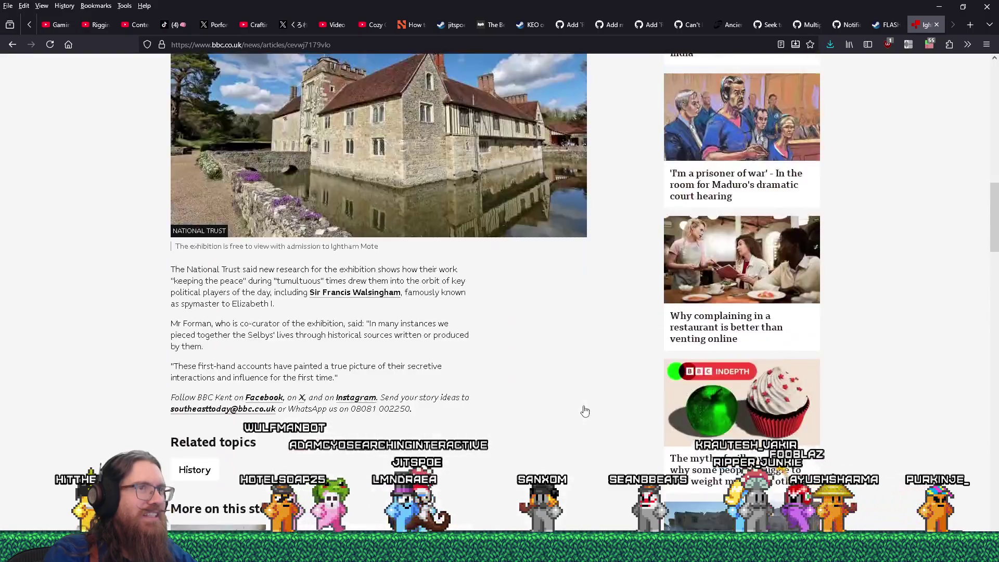
pyautogui.scroll(5, 585, 411)
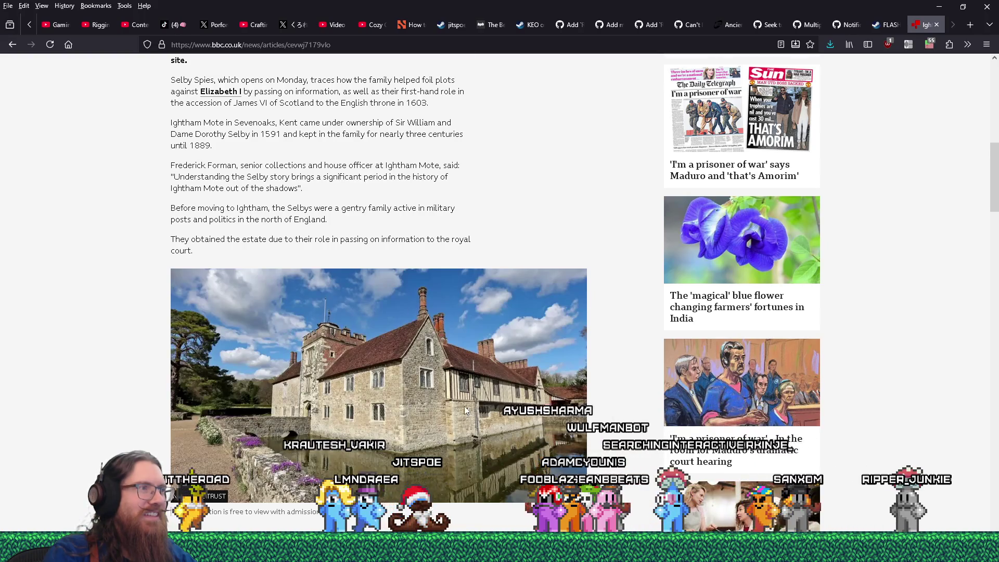
pyautogui.scroll(3, 465, 410)
pyautogui.scroll(7, 465, 409)
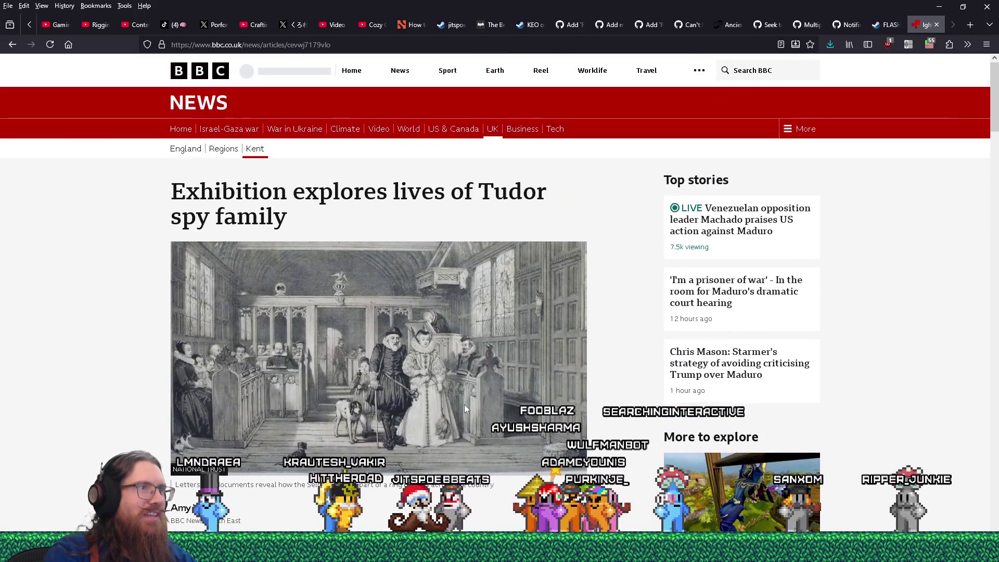
pyautogui.scroll(-4, 464, 406)
pyautogui.scroll(-5, 465, 408)
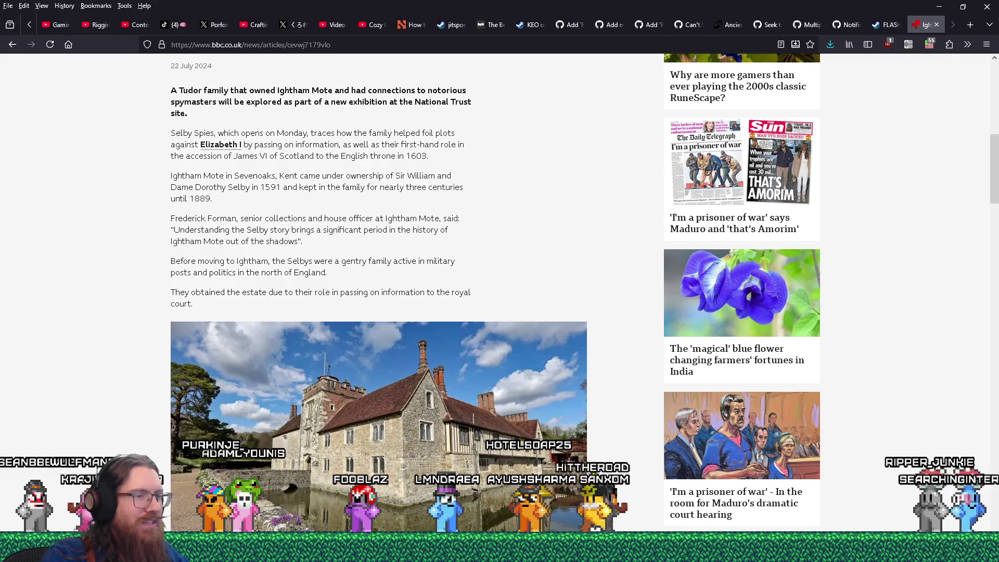
# Finish the article, close its tab, and minimize the browser
pyautogui.scroll(-2, 387, 449)
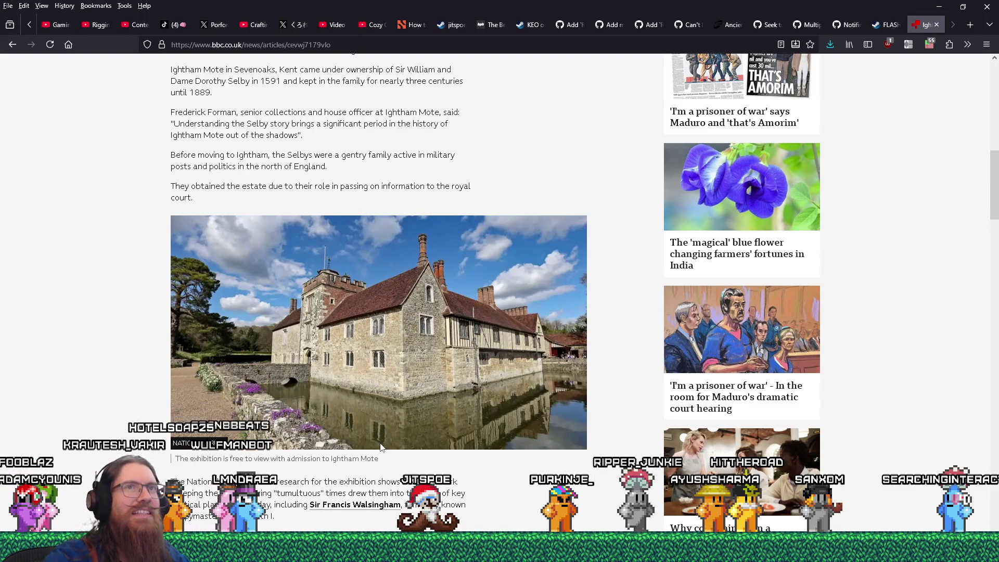
pyautogui.click(935, 26)
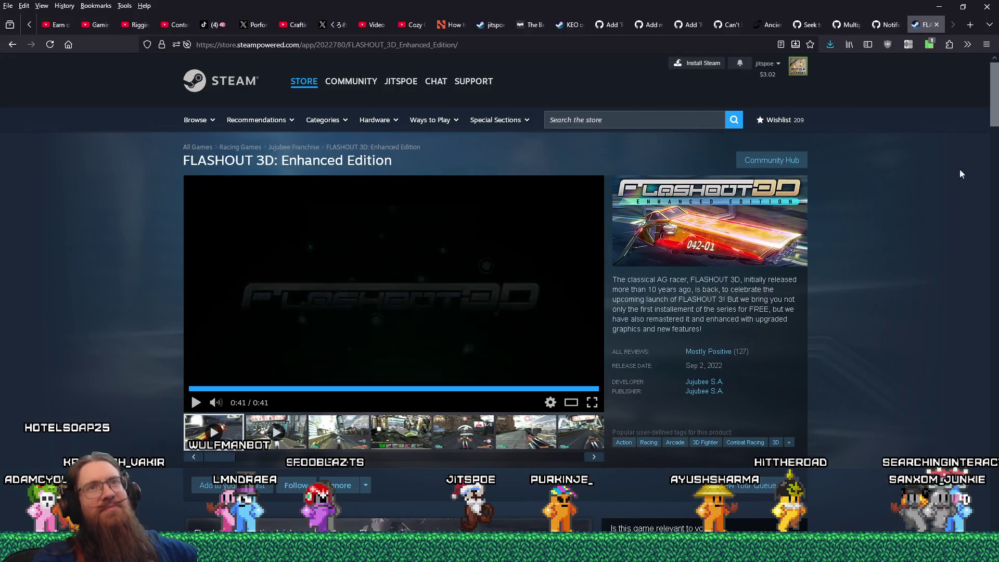
pyautogui.click(940, 7)
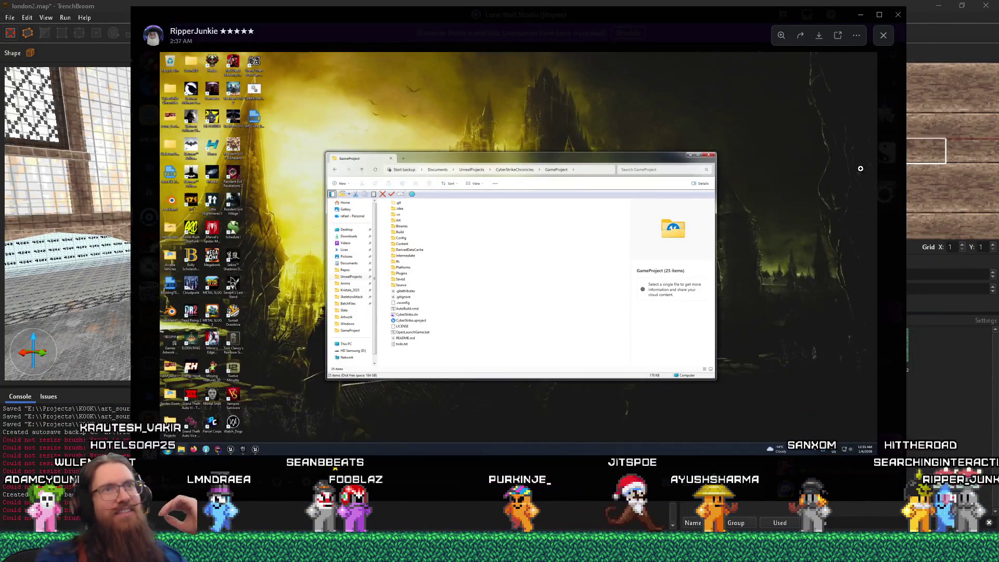
# Close Discord's enlarged screenshot and minimize Discord to bring back the london2 map
pyautogui.click(883, 151)
pyautogui.click(861, 15)
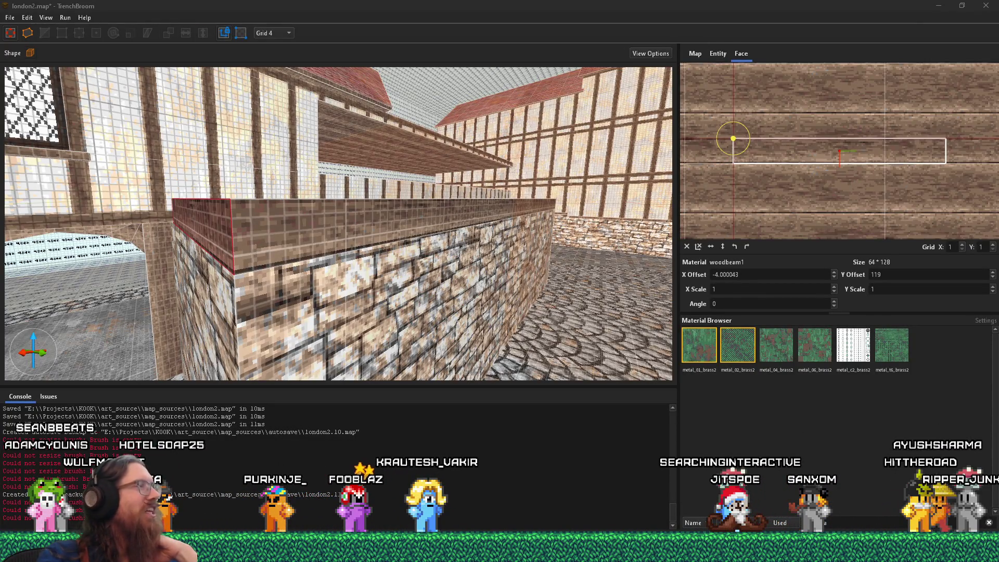
pyautogui.scroll(5, 185, 259)
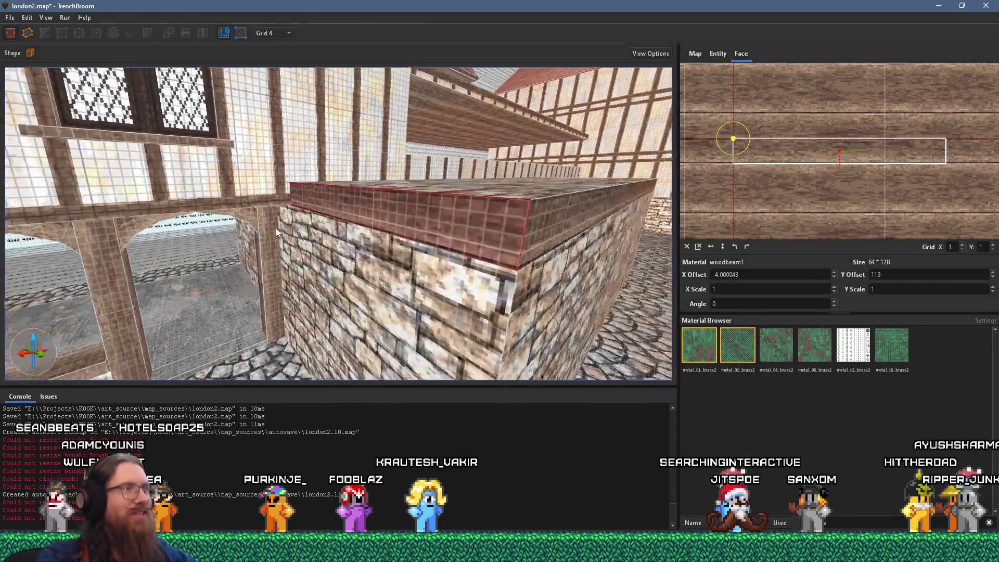
pyautogui.scroll(3, 329, 234)
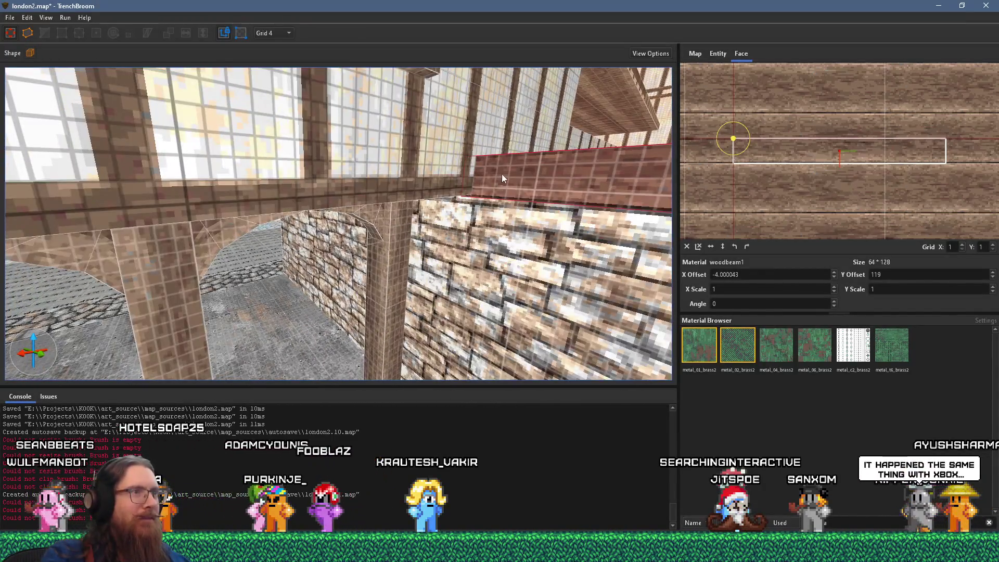
# Select the whole wall cap brush, then check and close the timbered courtyard reference photo
pyautogui.click(502, 175)
pyautogui.scroll(3, 473, 176)
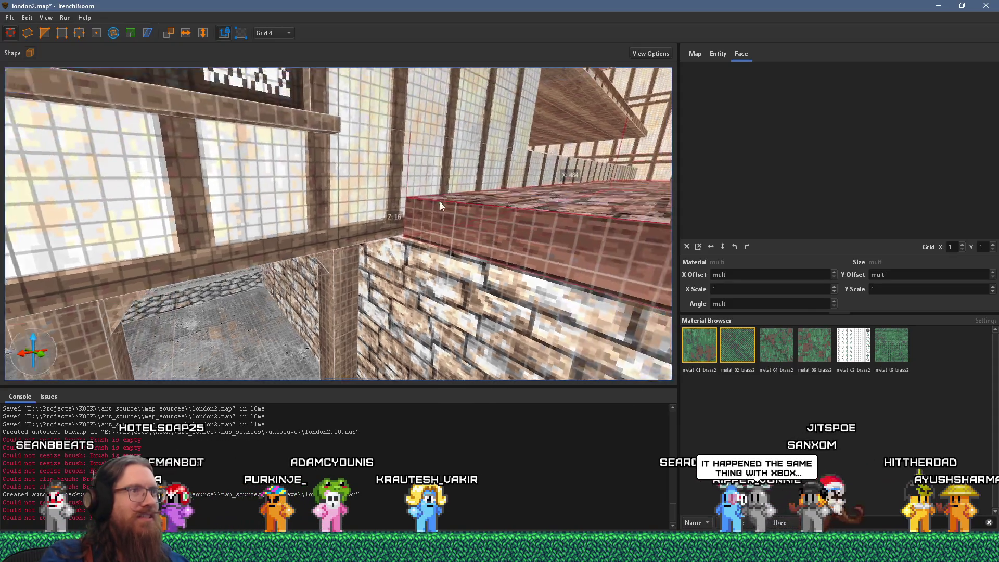
pyautogui.scroll(-10, 439, 206)
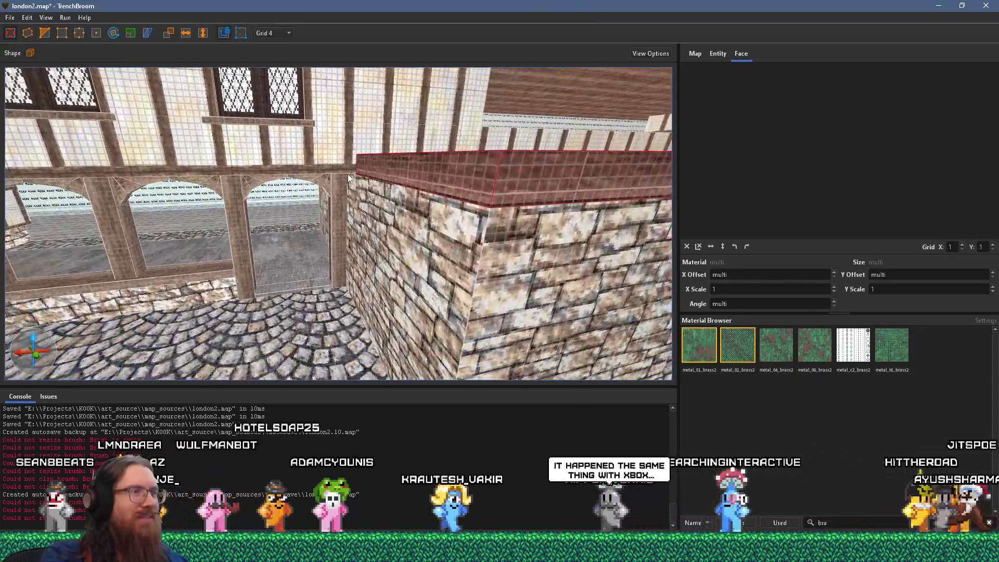
pyautogui.scroll(10, 348, 173)
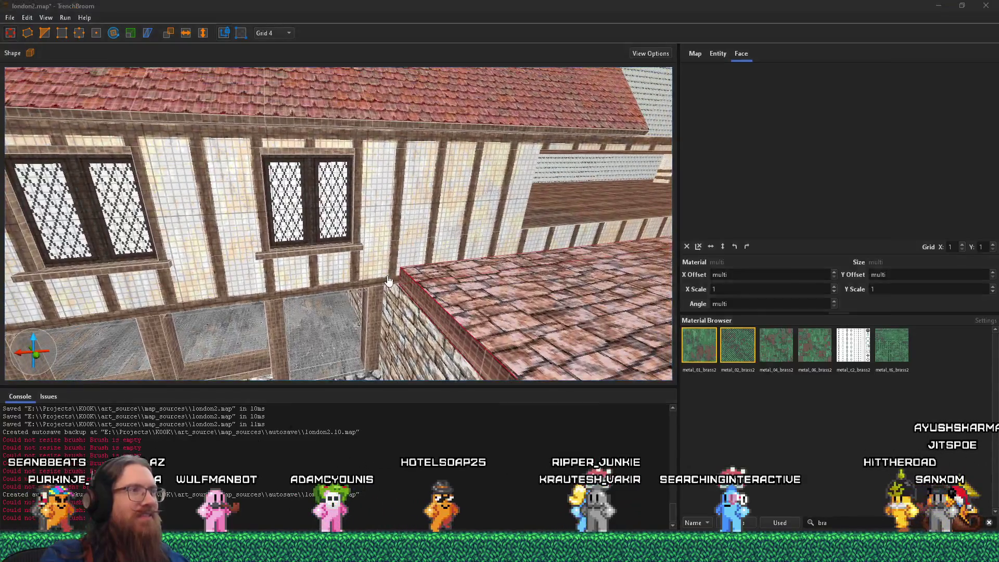
pyautogui.hotkey('alt', 'Tab')
pyautogui.hotkey('alt', 'Tab')
pyautogui.hotkey('alt', 'Tab')
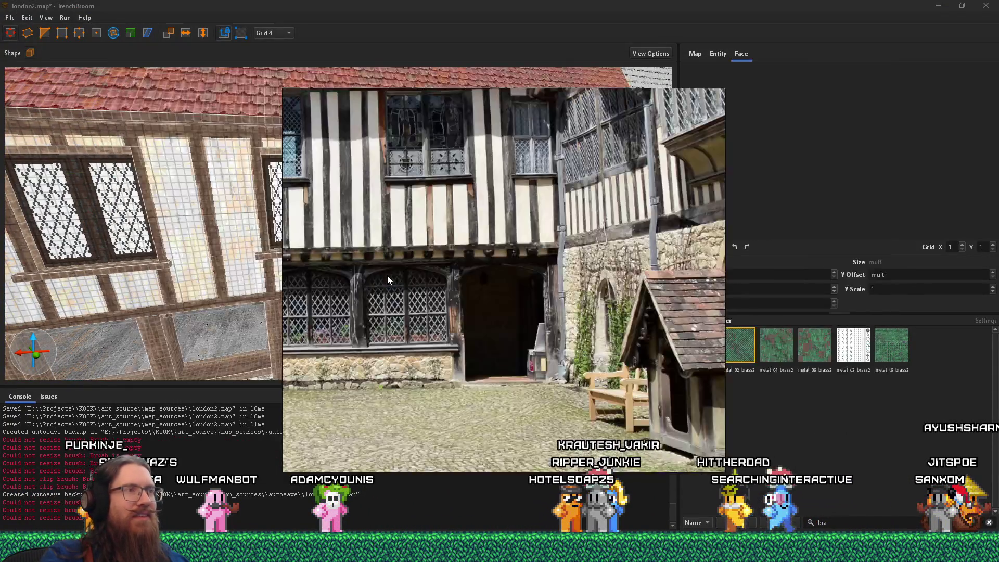
pyautogui.click(491, 7)
pyautogui.scroll(5, 379, 237)
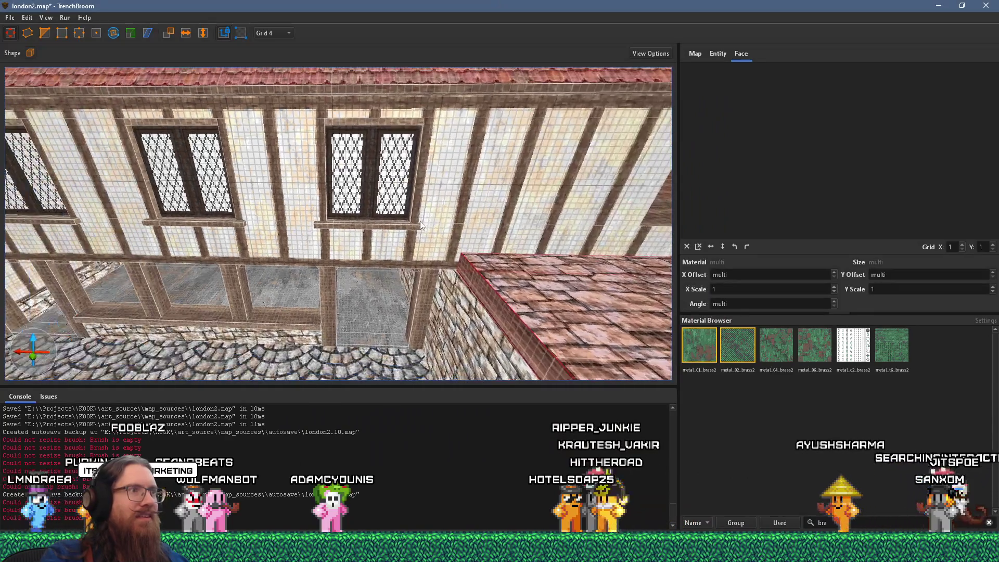